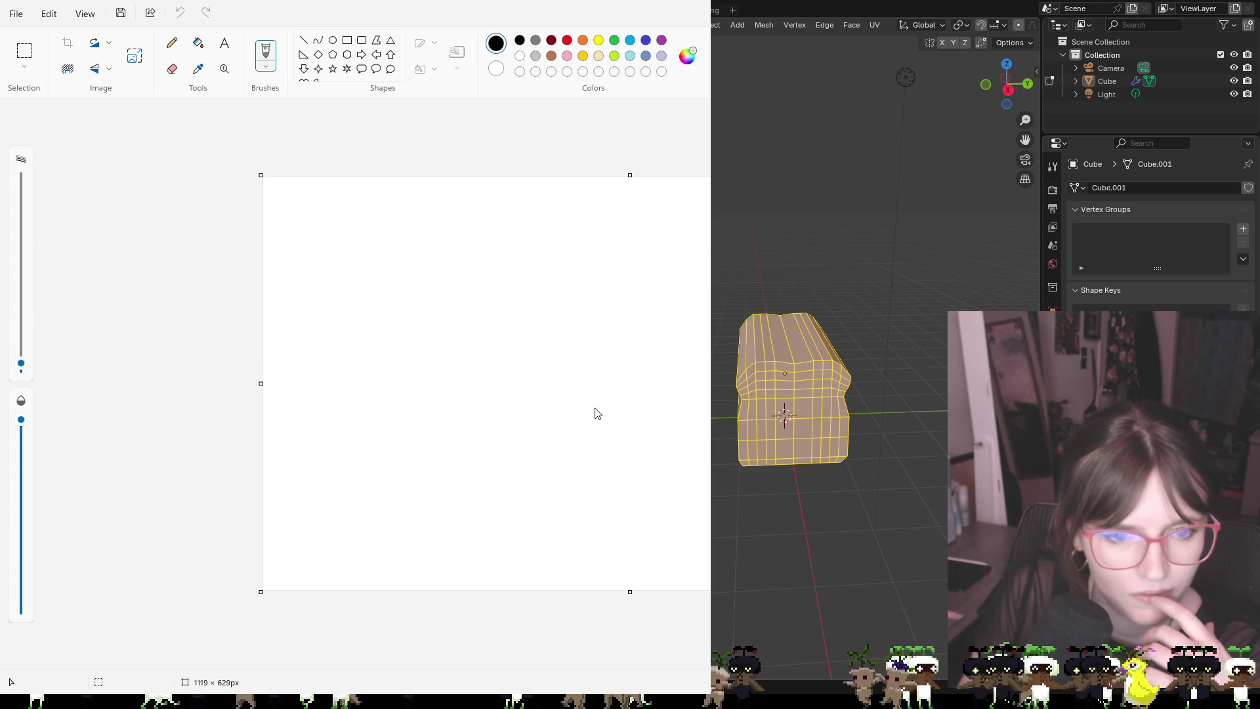
Paste the UV wireframe into Paint, filling a 1024×1024 px canvas, and scroll to inspect it
key("ctrl+v")
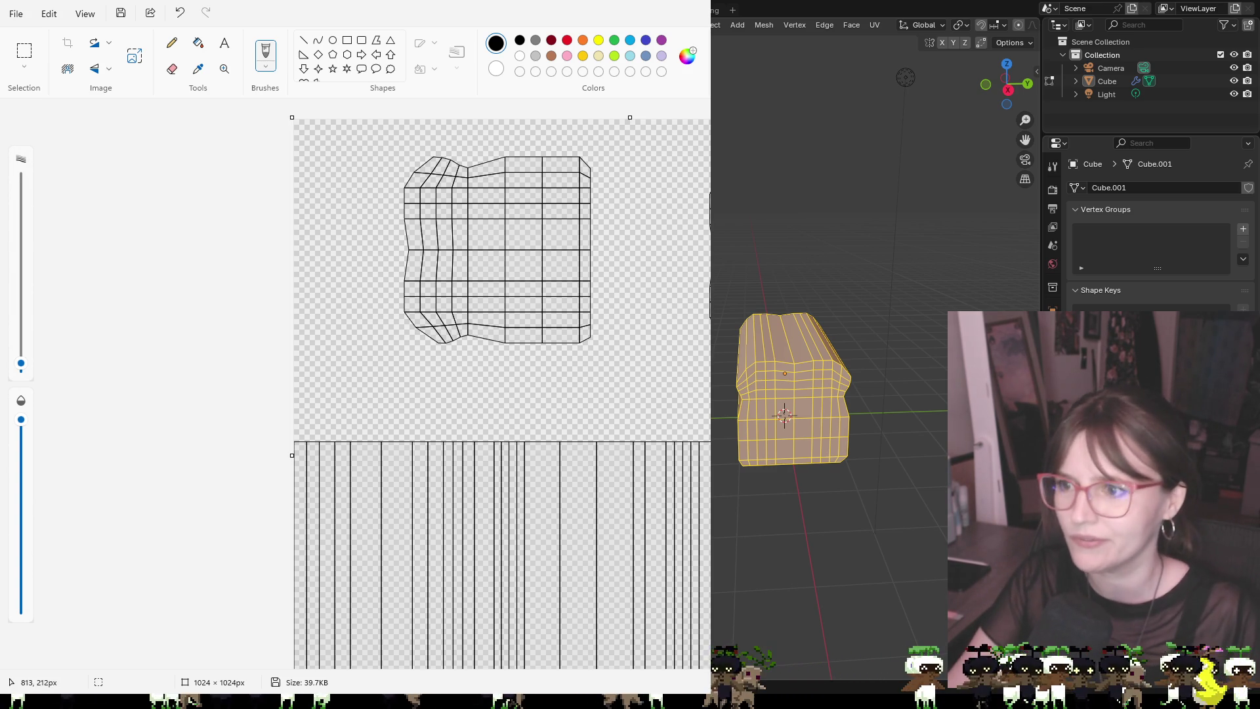
scroll(575, 363, "down", 2)
scroll(575, 363, "up", 3)
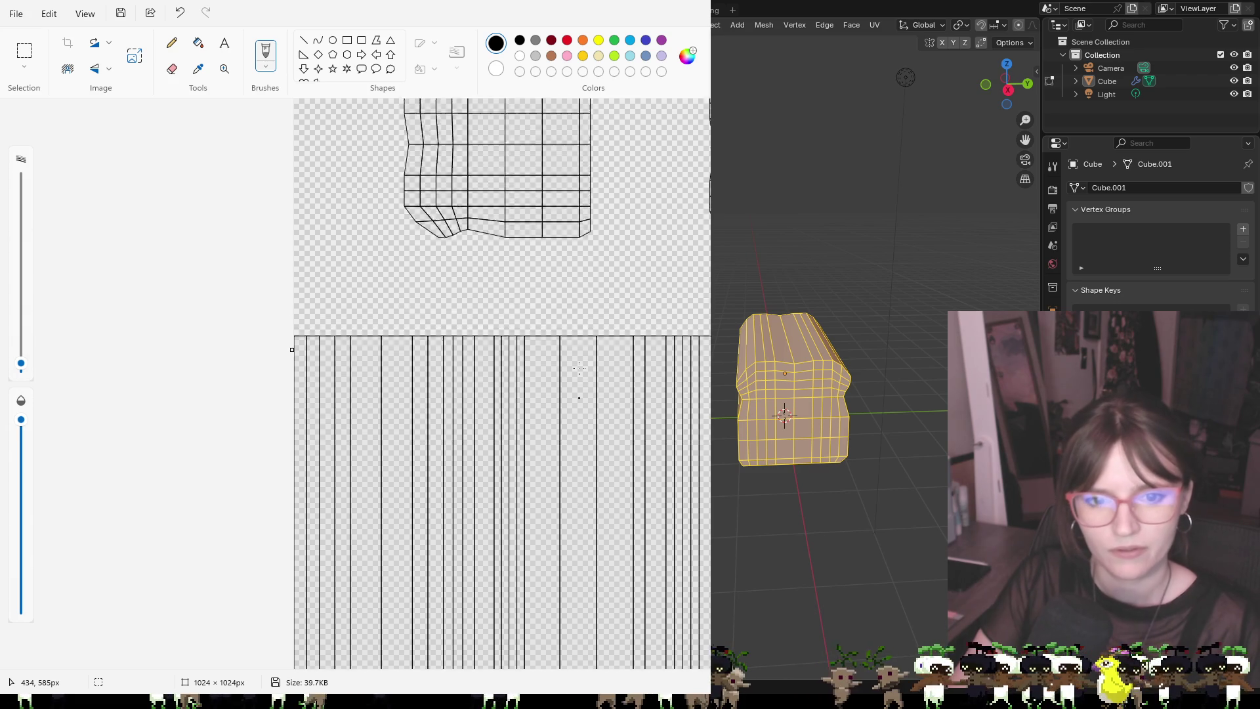
scroll(579, 369, "down", 3)
scroll(579, 369, "up", 2)
scroll(579, 369, "down", 2)
scroll(579, 369, "up", 2)
scroll(579, 369, "down", 2)
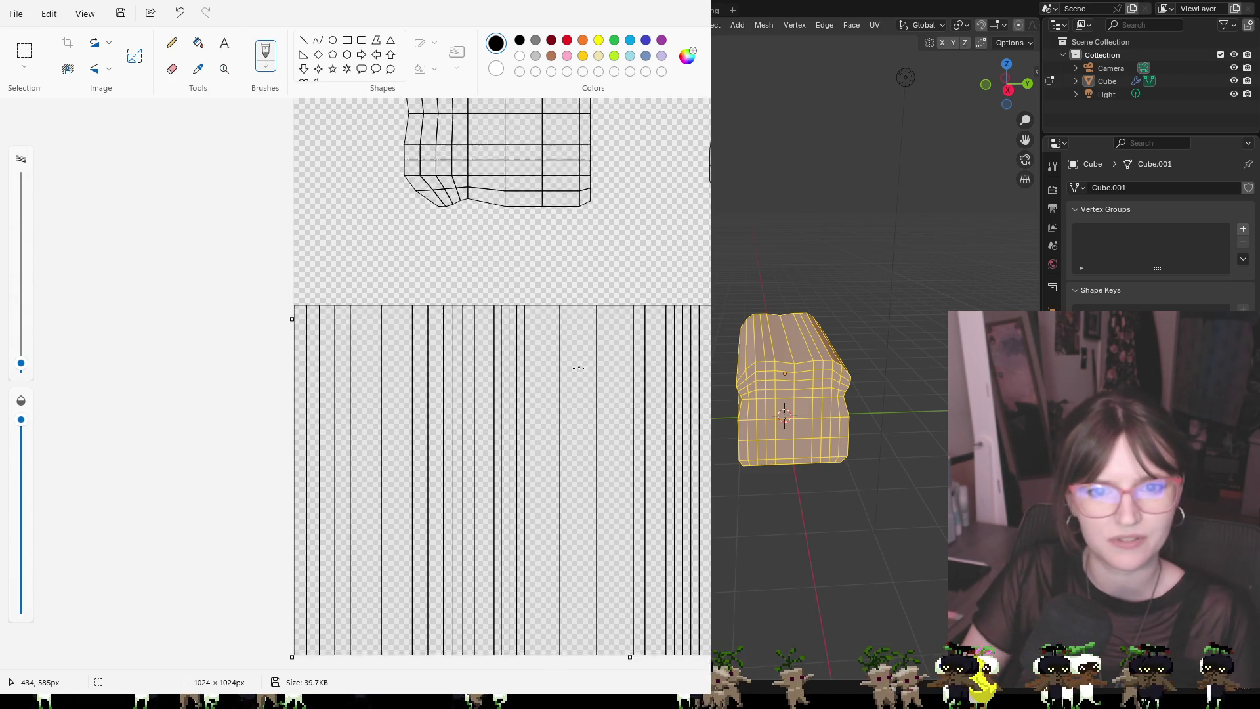
scroll(580, 361, "up", 2)
Select brown and the Rectangle tool, discarding a first outline-only rectangle
left_click(552, 58)
left_click(172, 43)
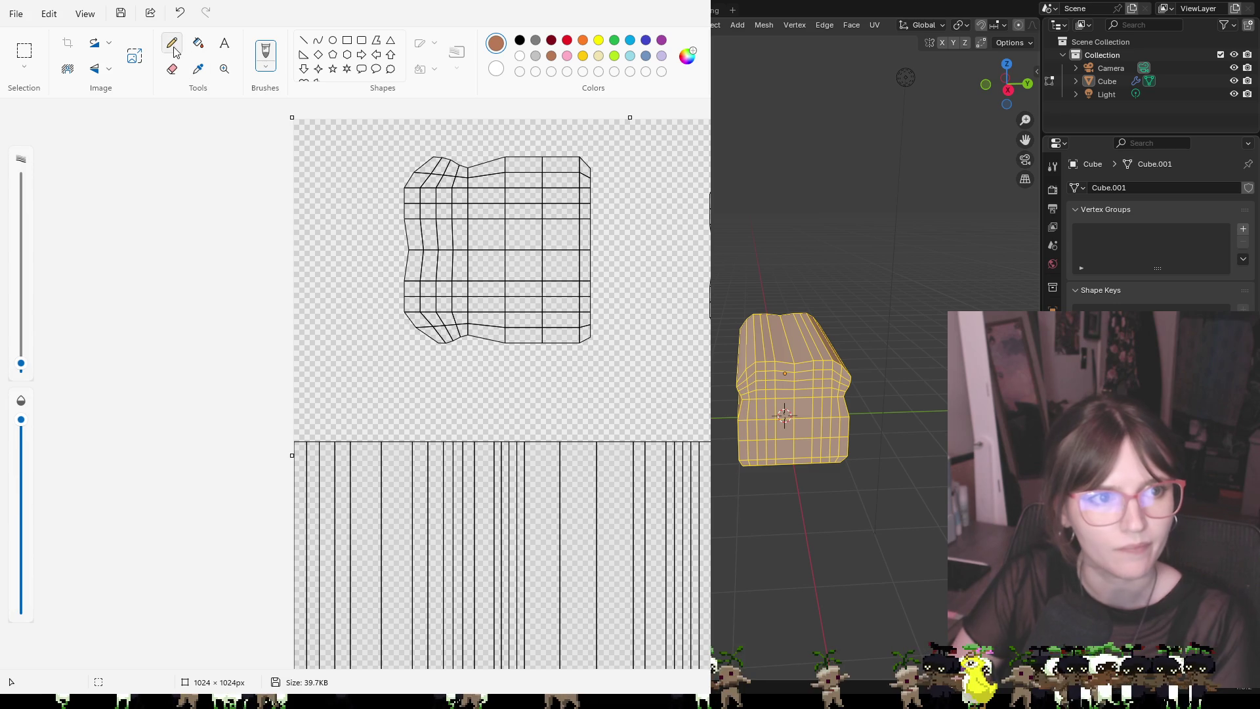
left_click(199, 43)
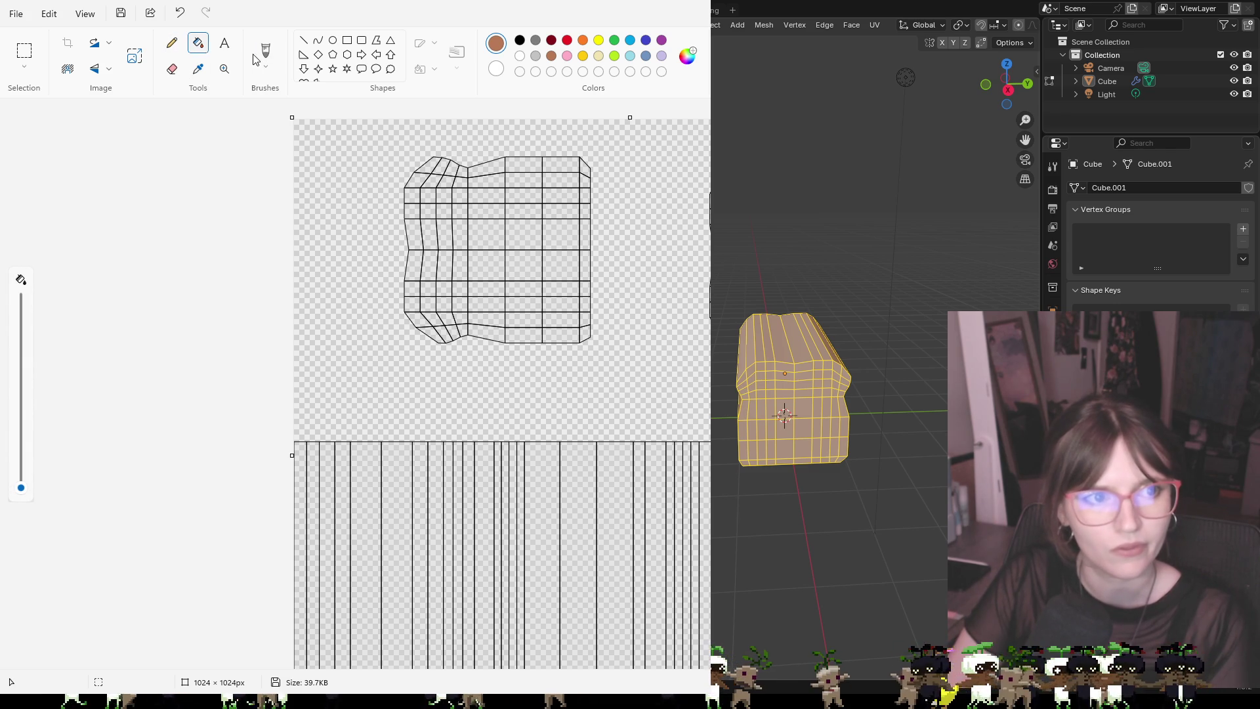
left_click(350, 42)
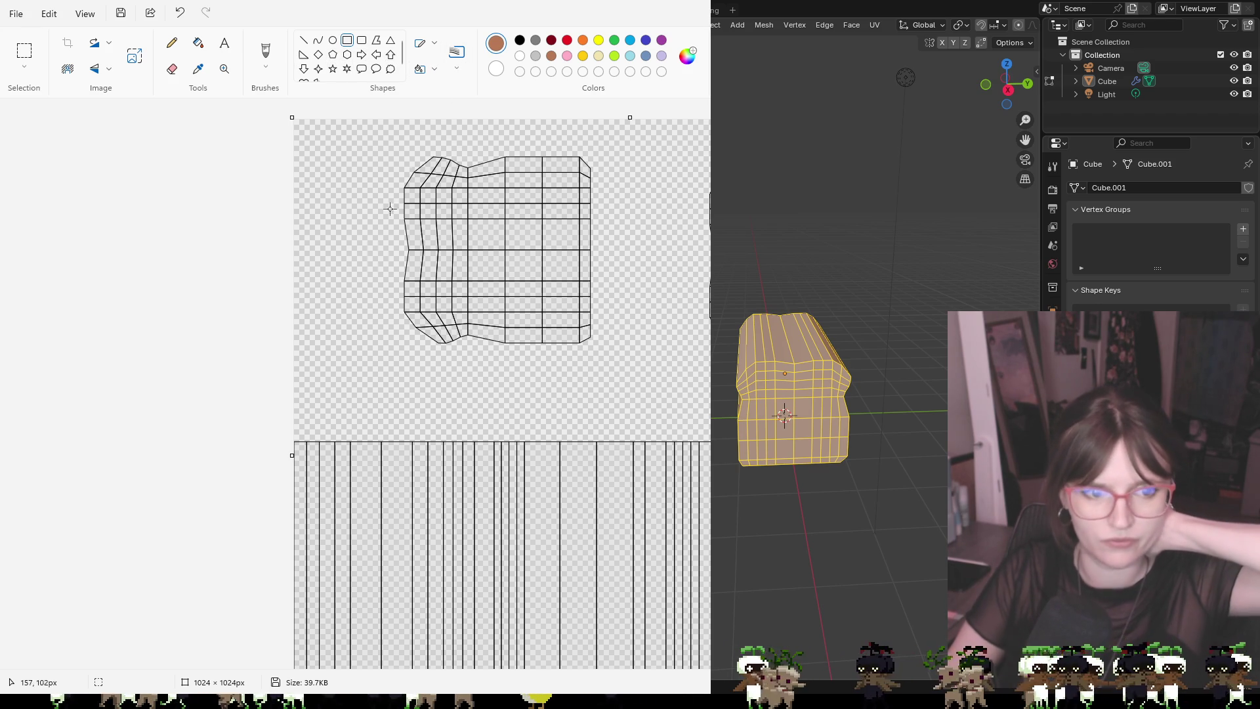
scroll(323, 428, "down", 2)
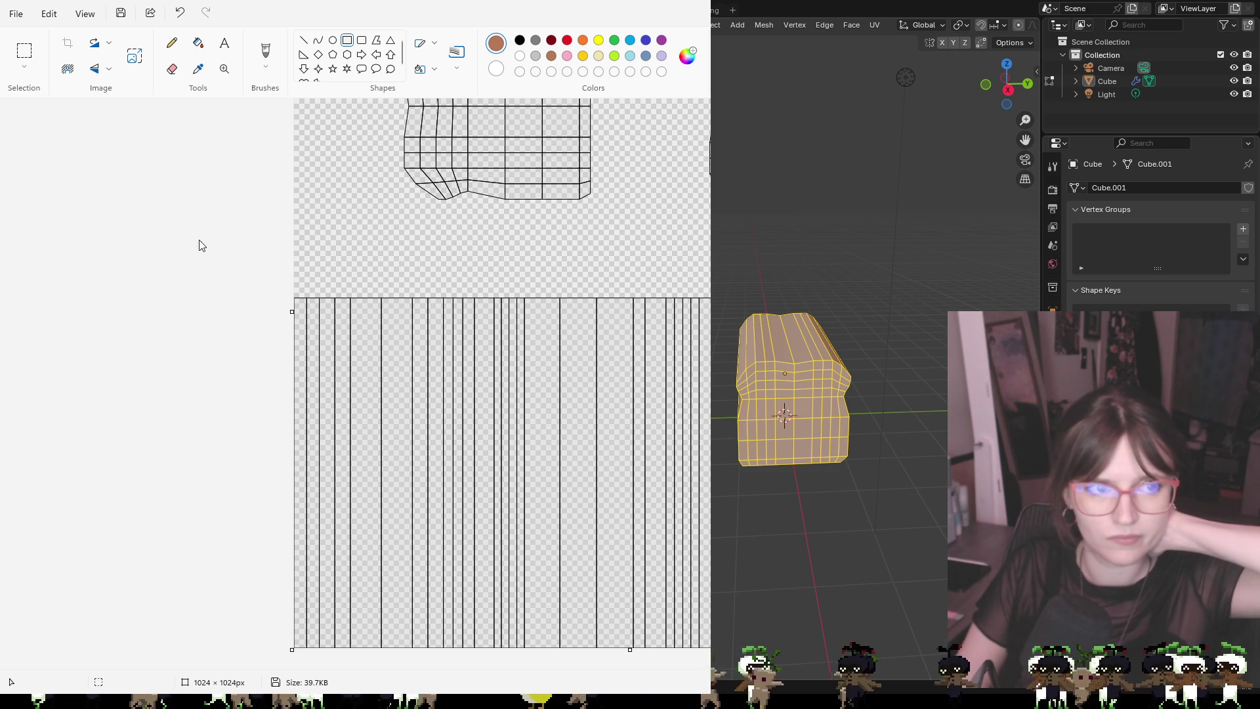
left_click(172, 43)
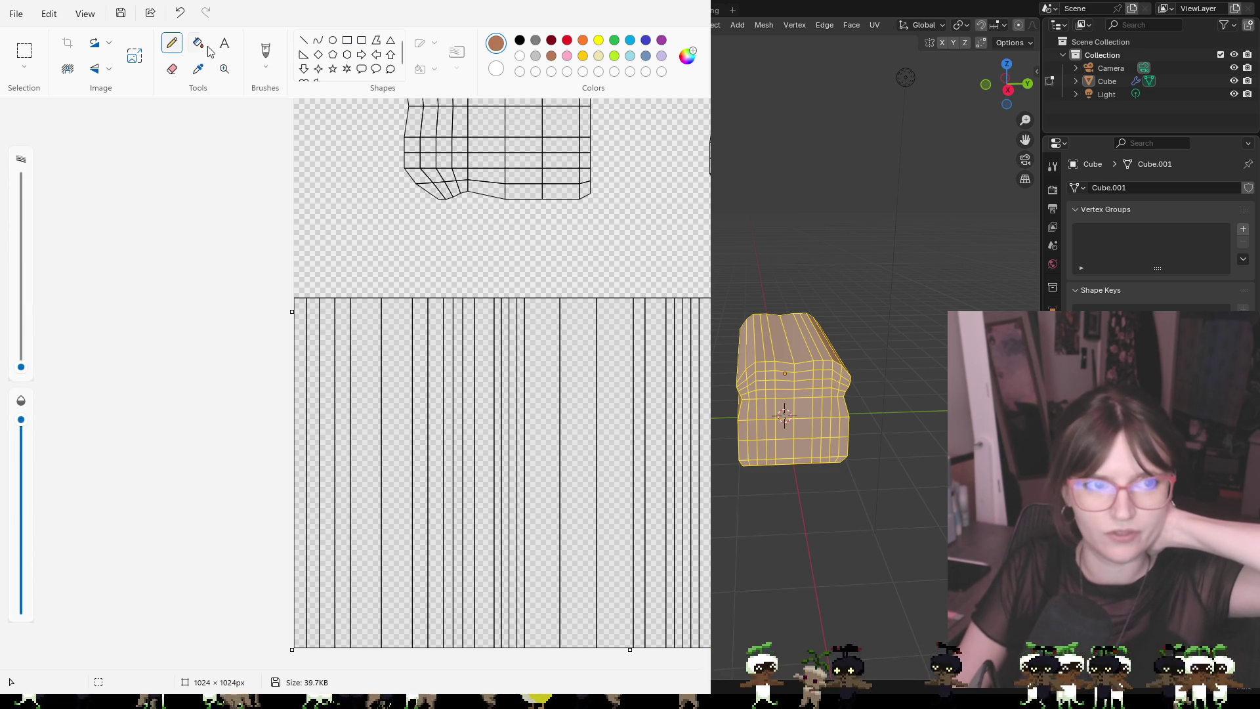
left_click(347, 40)
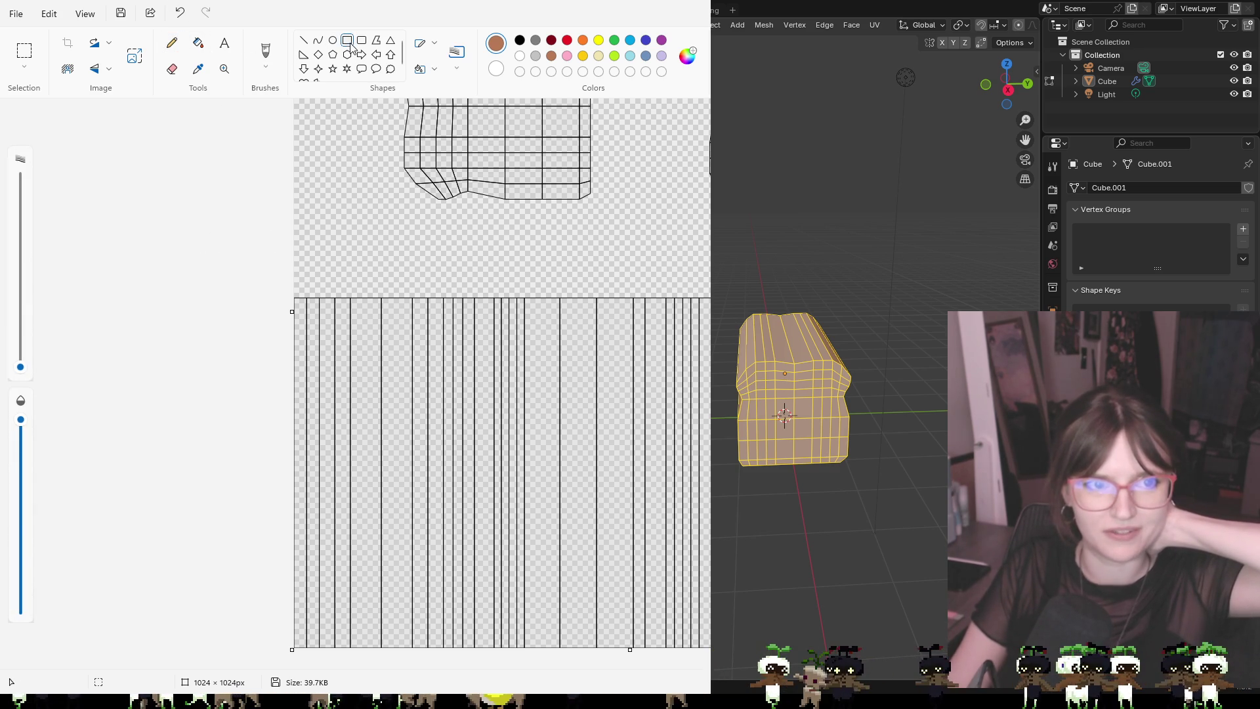
mouse_move(300, 291)
left_mouse_down()
mouse_move(755, 567)
mouse_move(941, 663)
left_mouse_up()
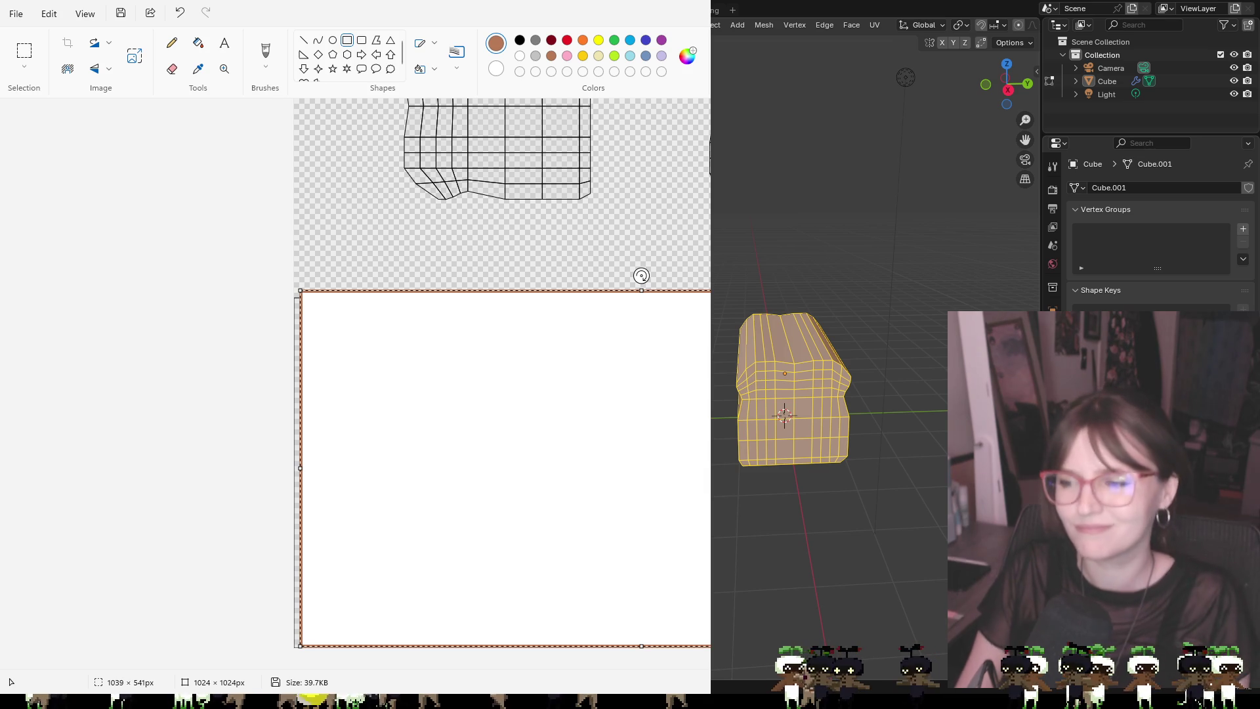
key("ctrl+z")
Make brown the fill colour and cover the lower strips with two solid brown rectangles
right_click(552, 55)
mouse_move(293, 289)
left_mouse_down()
mouse_move(549, 432)
mouse_move(709, 644)
left_mouse_up()
left_click(642, 275)
mouse_move(376, 268)
left_mouse_down()
mouse_move(374, 329)
mouse_move(280, 666)
left_mouse_up()
left_click(301, 254)
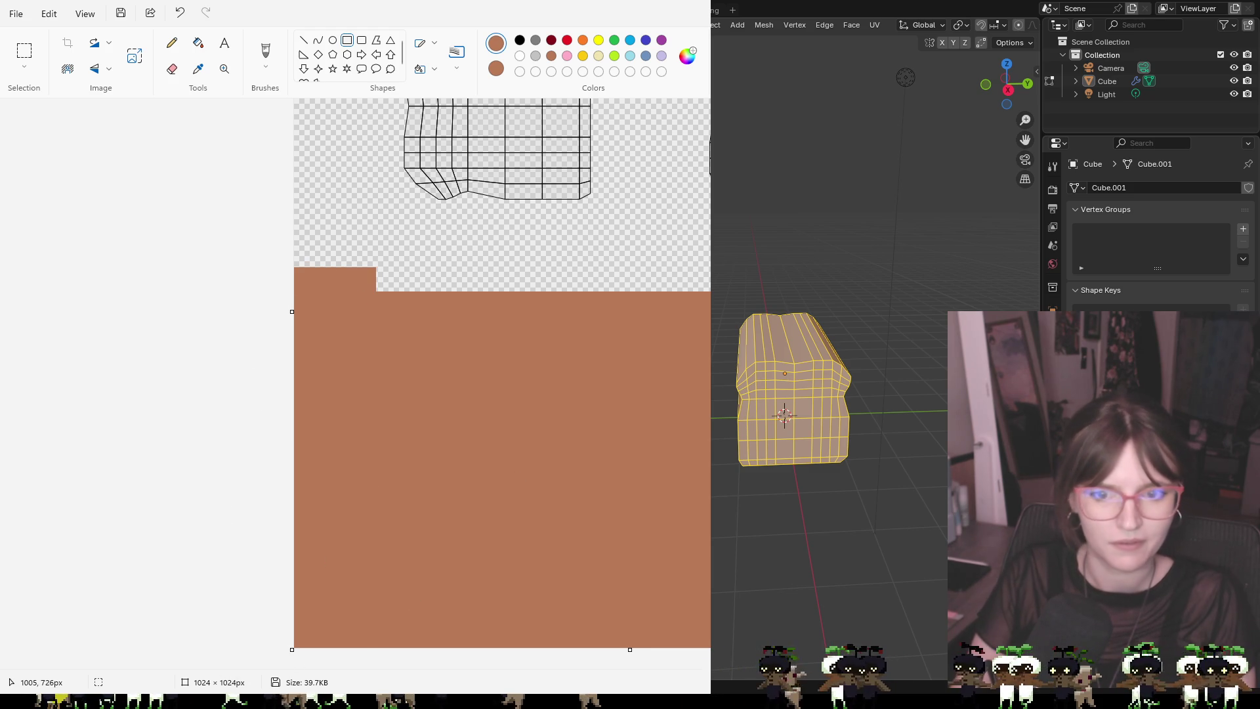
scroll(499, 262, "up", 2)
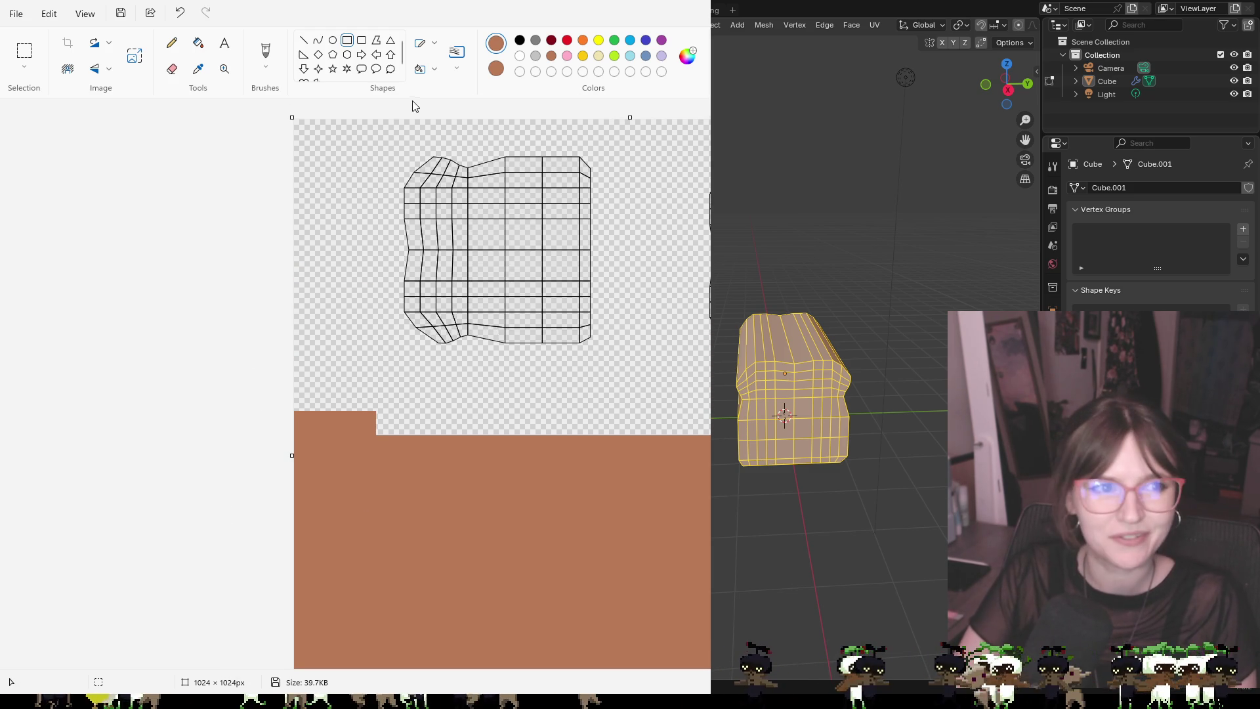
Rotate the image 90° right and set white as both primary and secondary colour
left_click(113, 74)
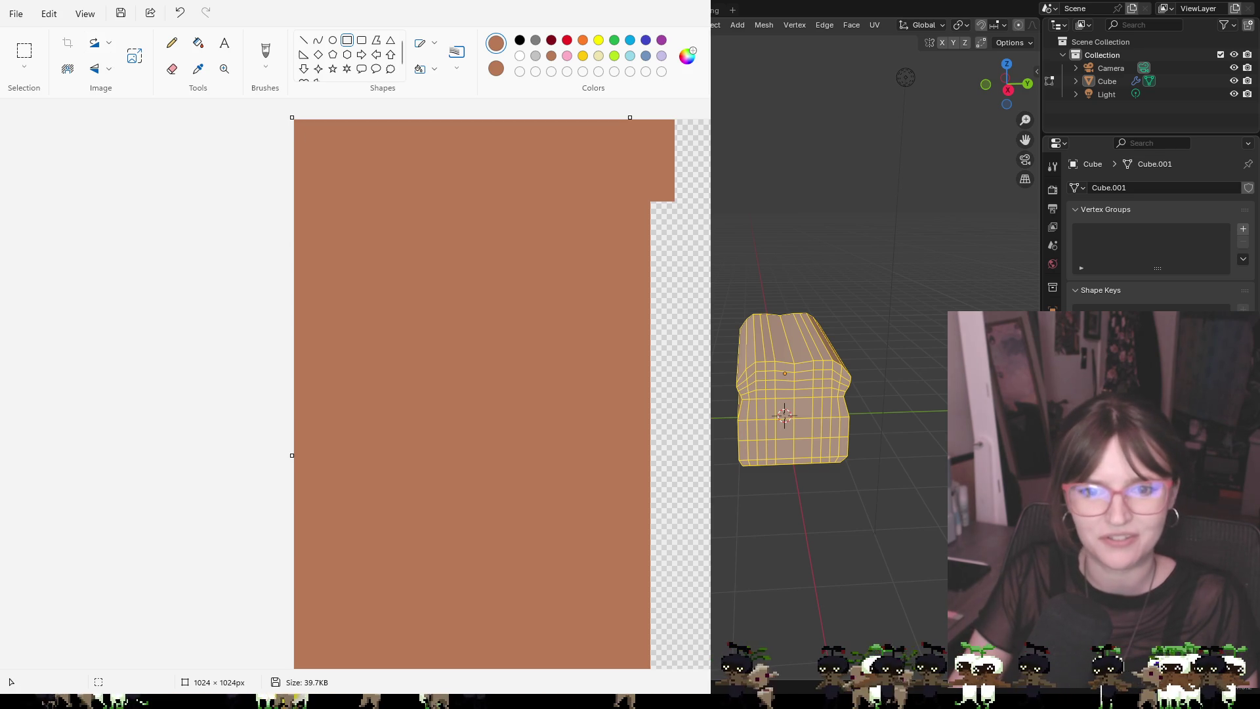
left_click(520, 56)
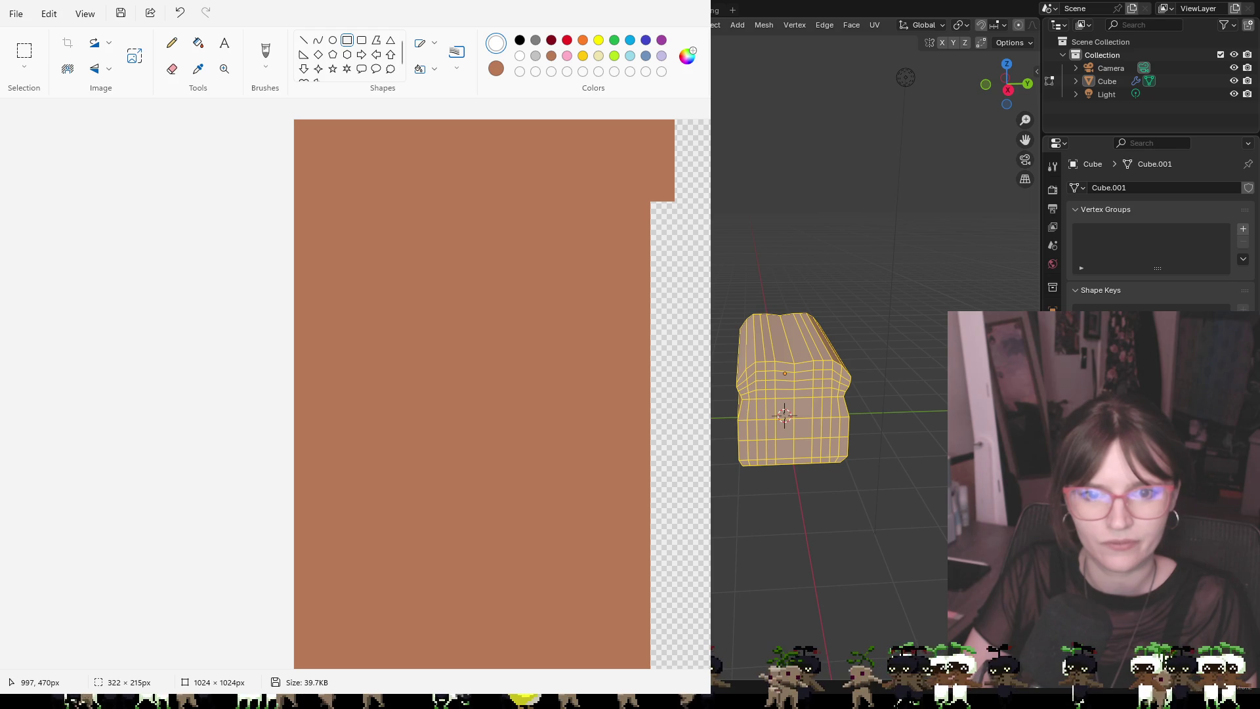
key("ctrl+z")
left_click(518, 59)
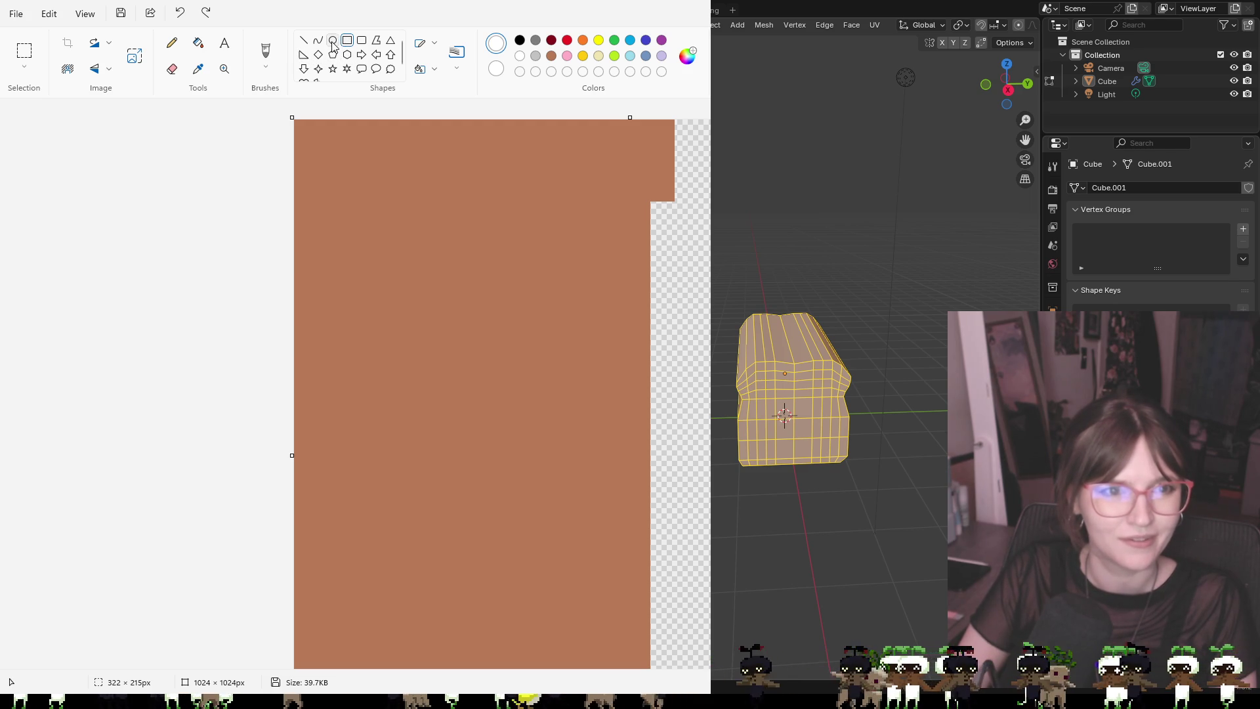
Paint one upper UV island white with the brush
left_click(173, 44)
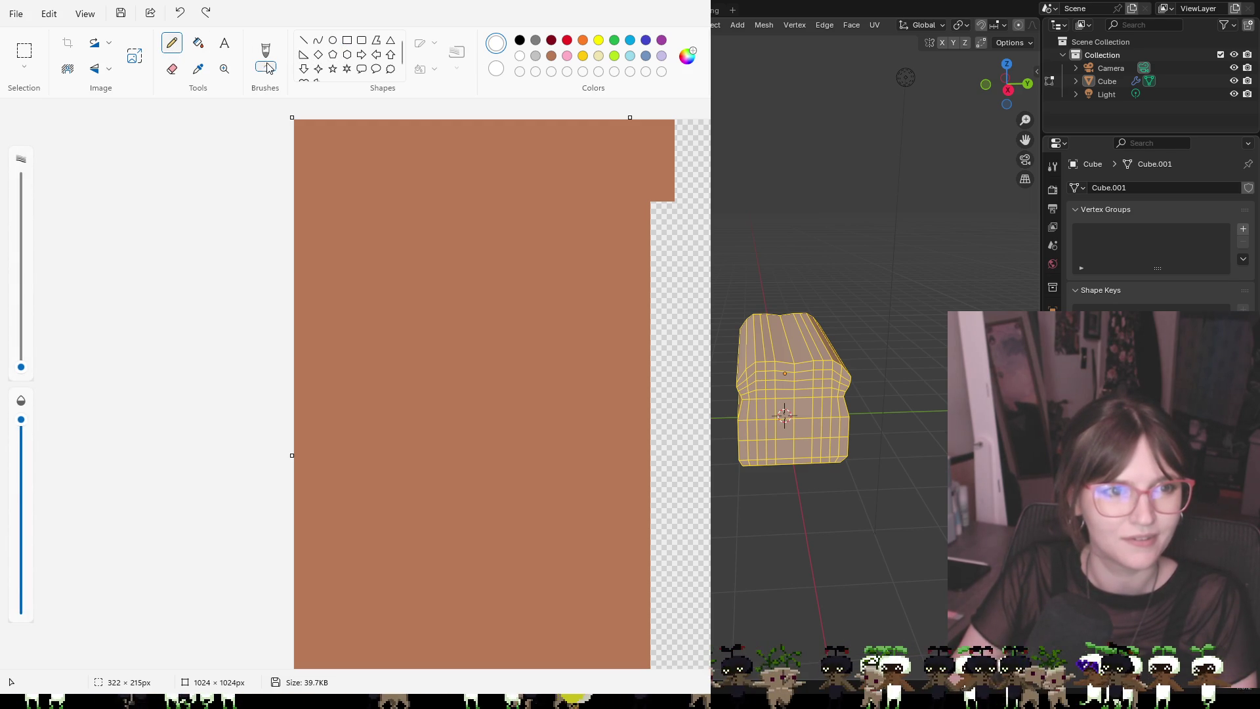
key("b")
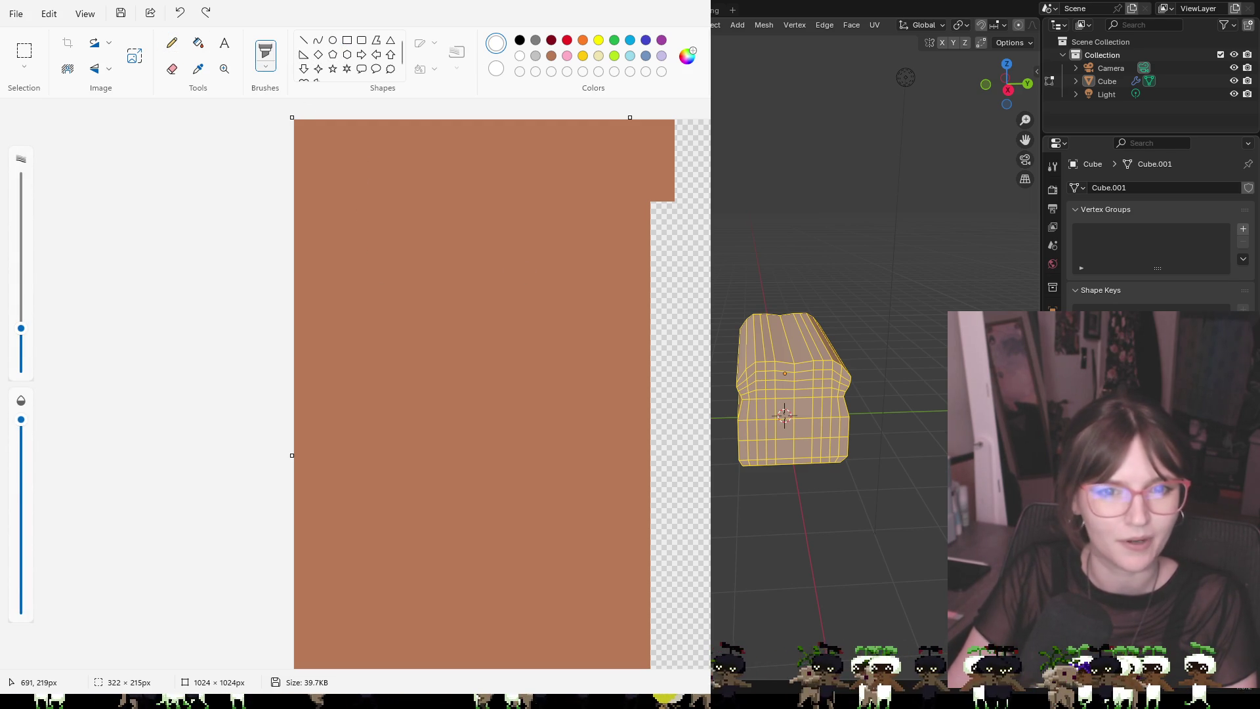
left_click(806, 261)
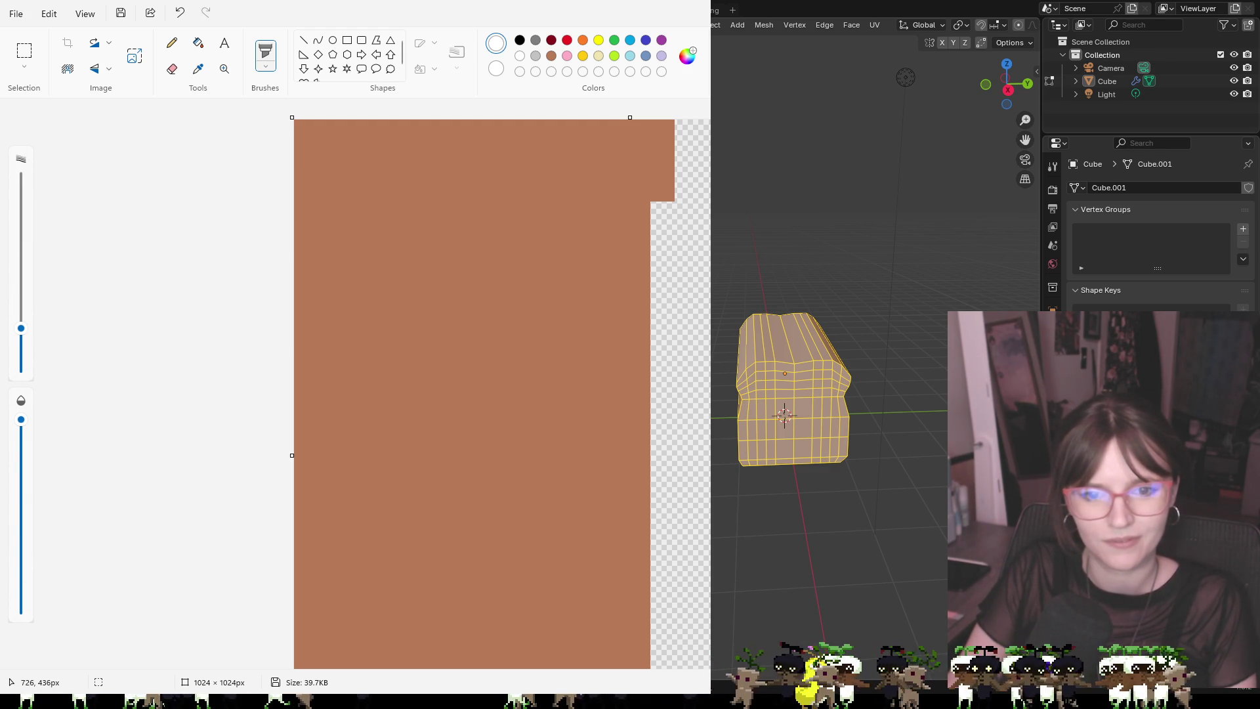
key("ctrl+z")
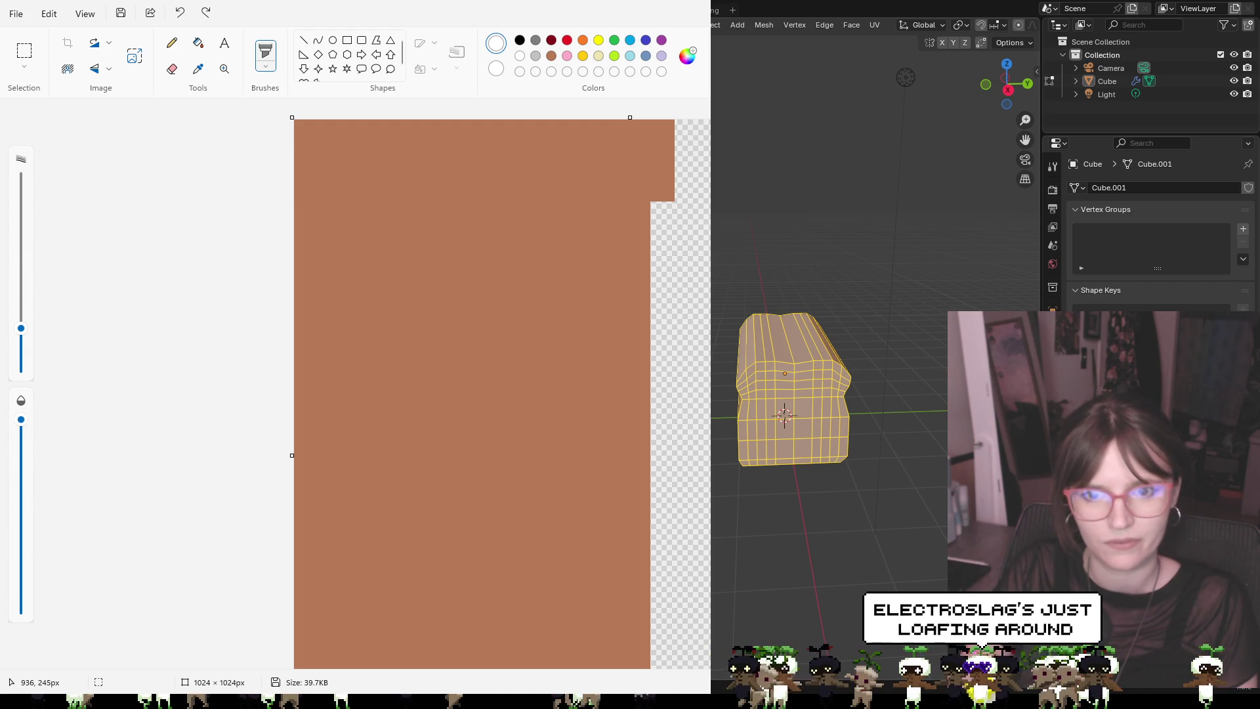
left_click(601, 188)
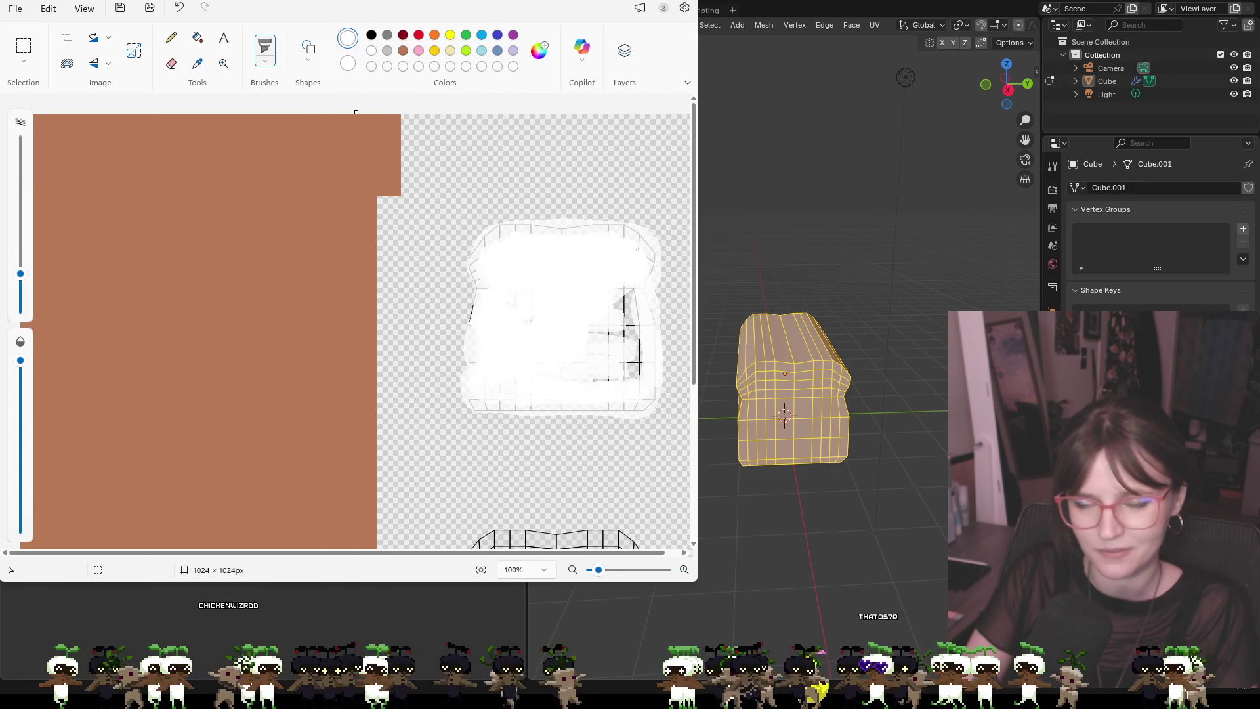
Paint white over the leftover outlines on the slice's right, left, top-left and top-right edges
mouse_move(599, 317)
left_mouse_down()
mouse_move(622, 367)
mouse_move(630, 289)
mouse_move(636, 367)
mouse_move(564, 376)
left_mouse_up()
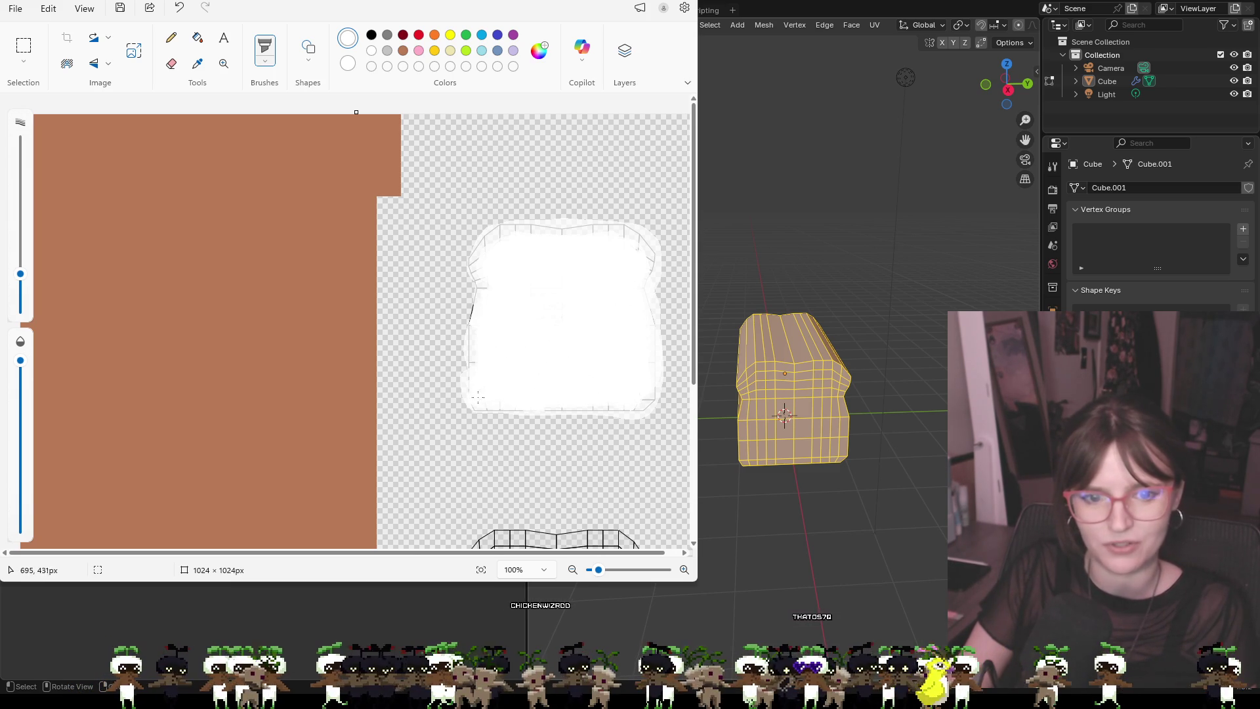
left_click_drag(473, 364, 481, 321)
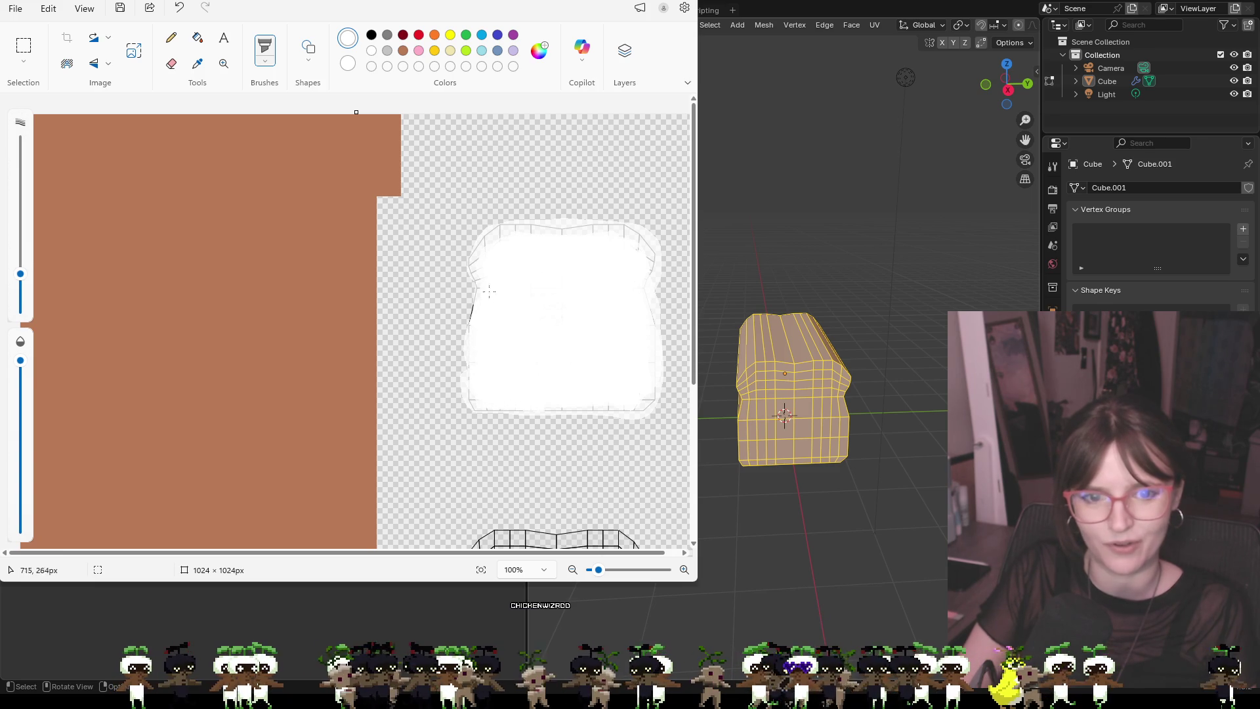
left_click_drag(491, 248, 502, 243)
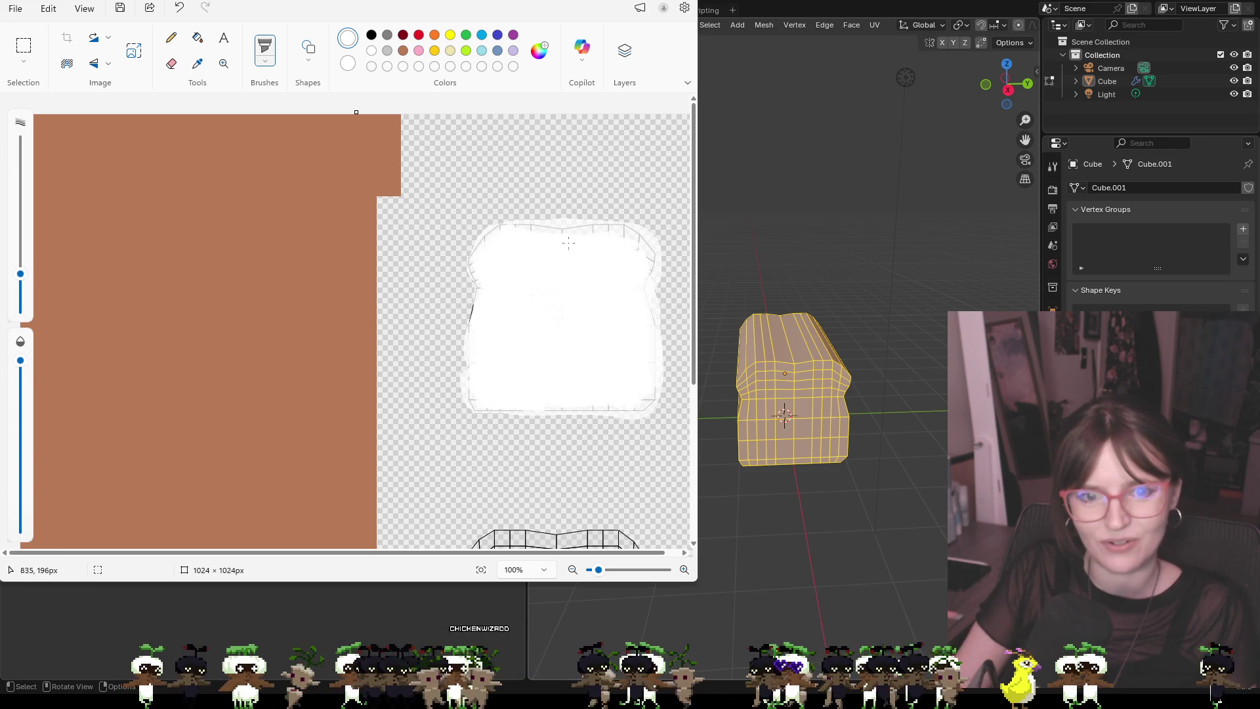
left_click_drag(622, 245, 609, 238)
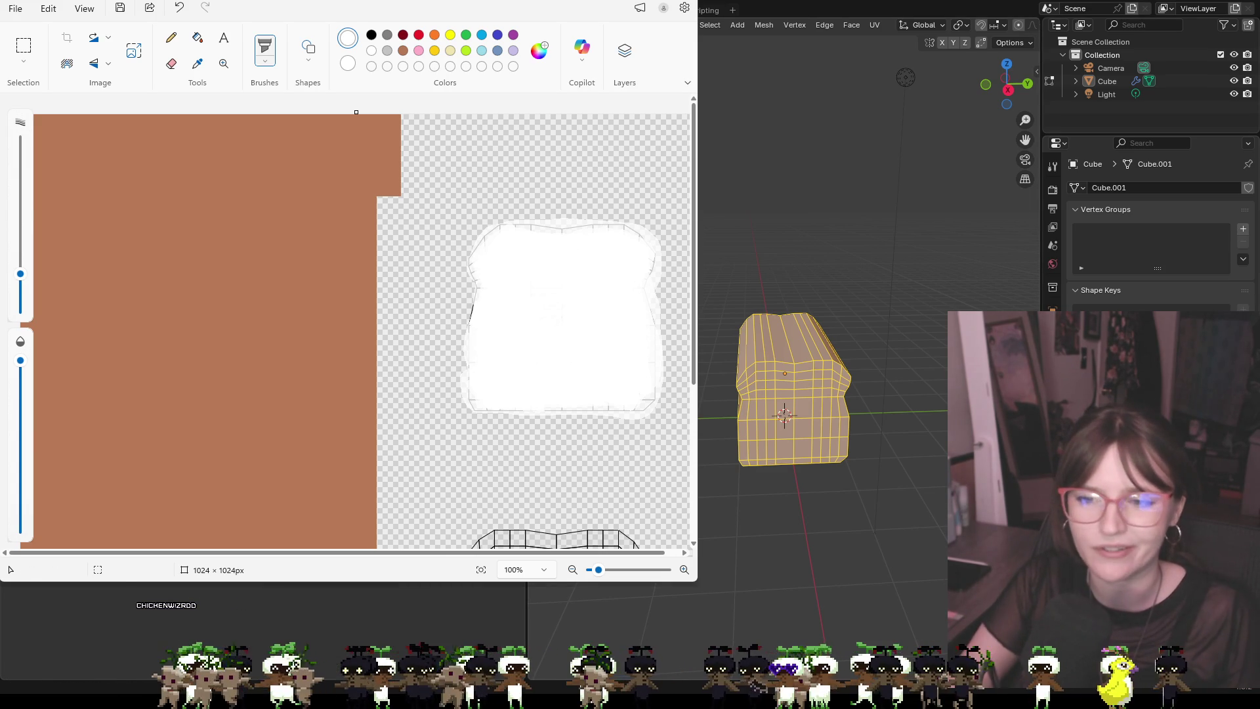
scroll(354, 328, "down", 1)
Pick the brown swatch in the Colors palette as the paint colour
scroll(558, 328, "down", 3)
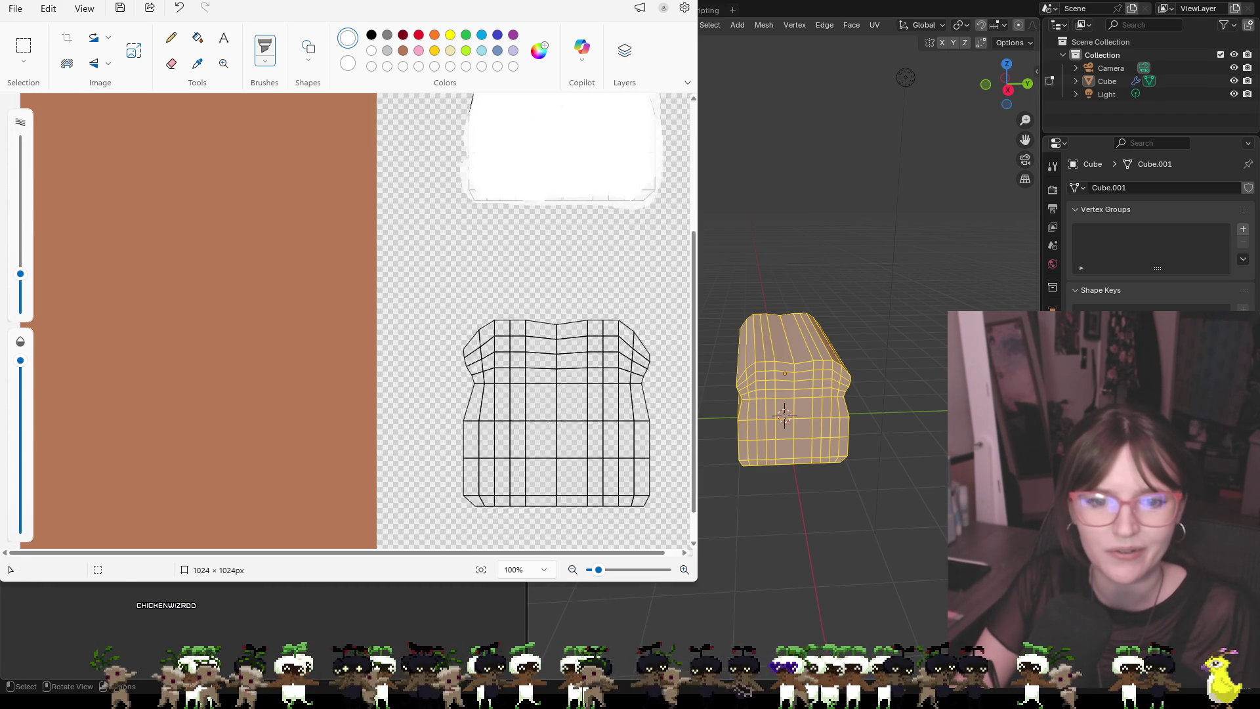
left_click(404, 53)
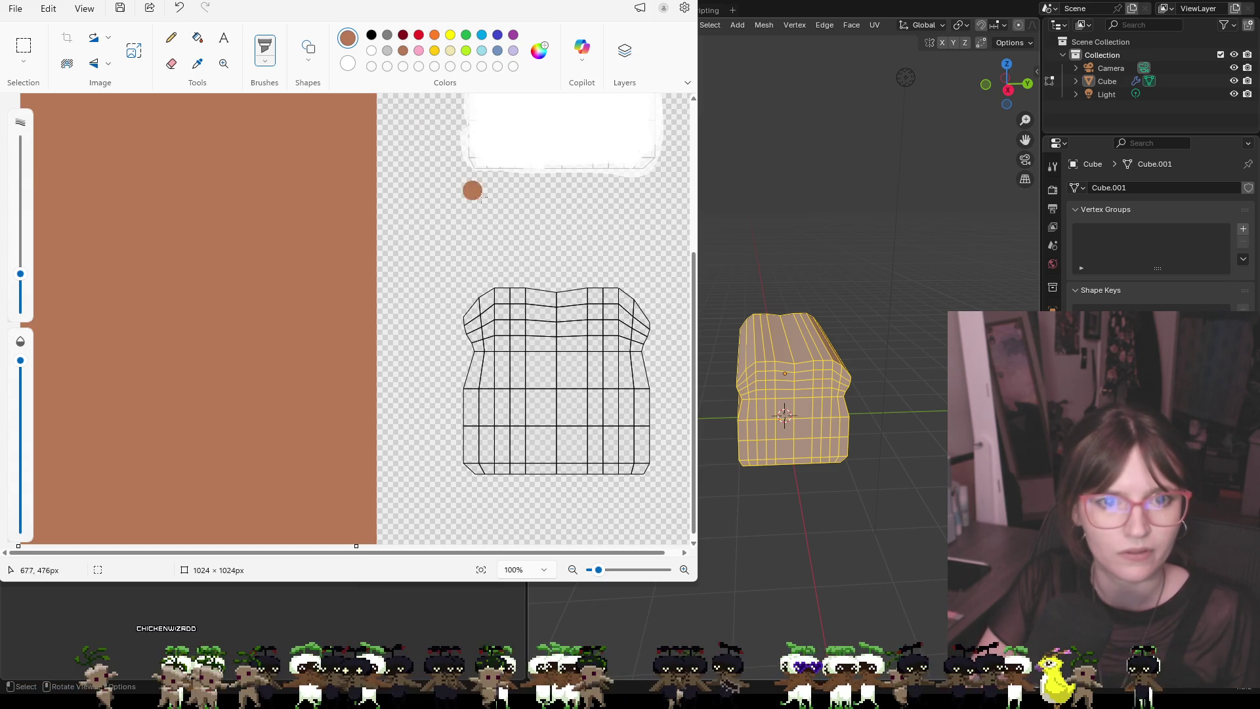
scroll(441, 162, "up", 3)
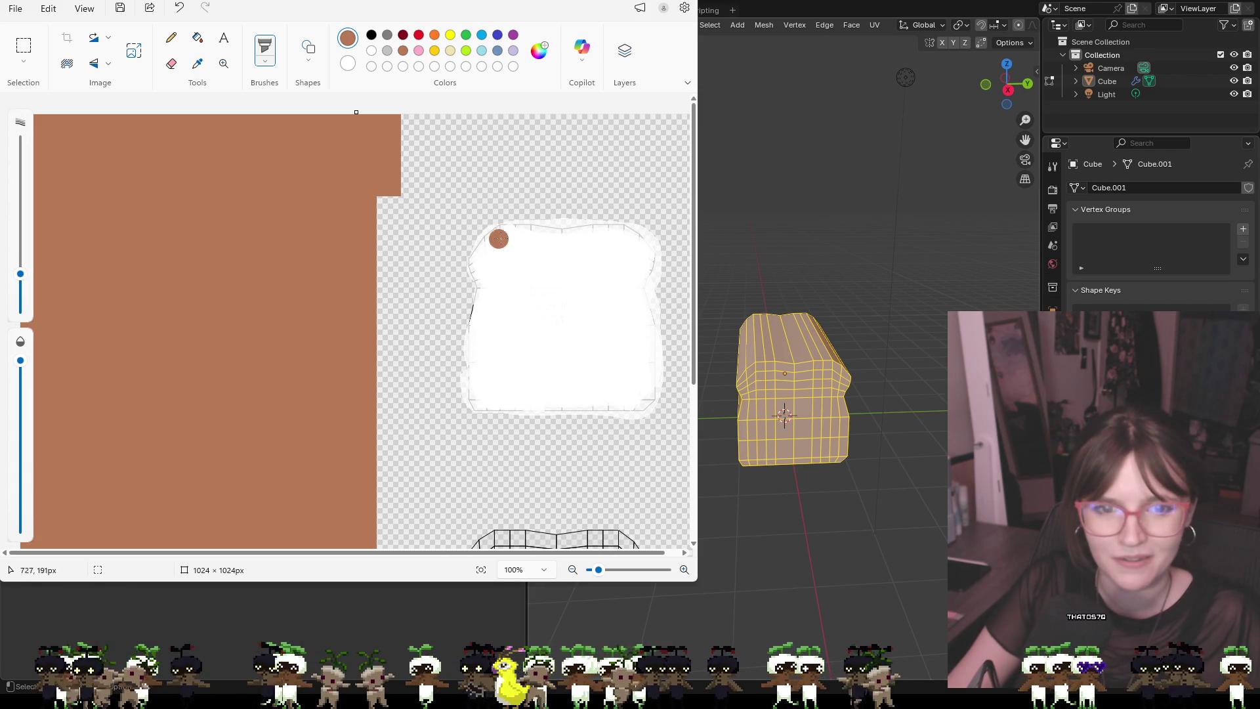
Try brown crust strokes with different brush types, settling on the marker brush
mouse_move(506, 217)
left_mouse_down()
mouse_move(470, 258)
mouse_move(464, 290)
mouse_move(513, 224)
mouse_move(646, 230)
mouse_move(661, 279)
mouse_move(656, 380)
mouse_move(620, 414)
mouse_move(477, 411)
mouse_move(470, 308)
mouse_move(504, 229)
mouse_move(624, 230)
mouse_move(659, 266)
mouse_move(659, 326)
mouse_move(621, 419)
left_mouse_up()
key("ctrl+z")
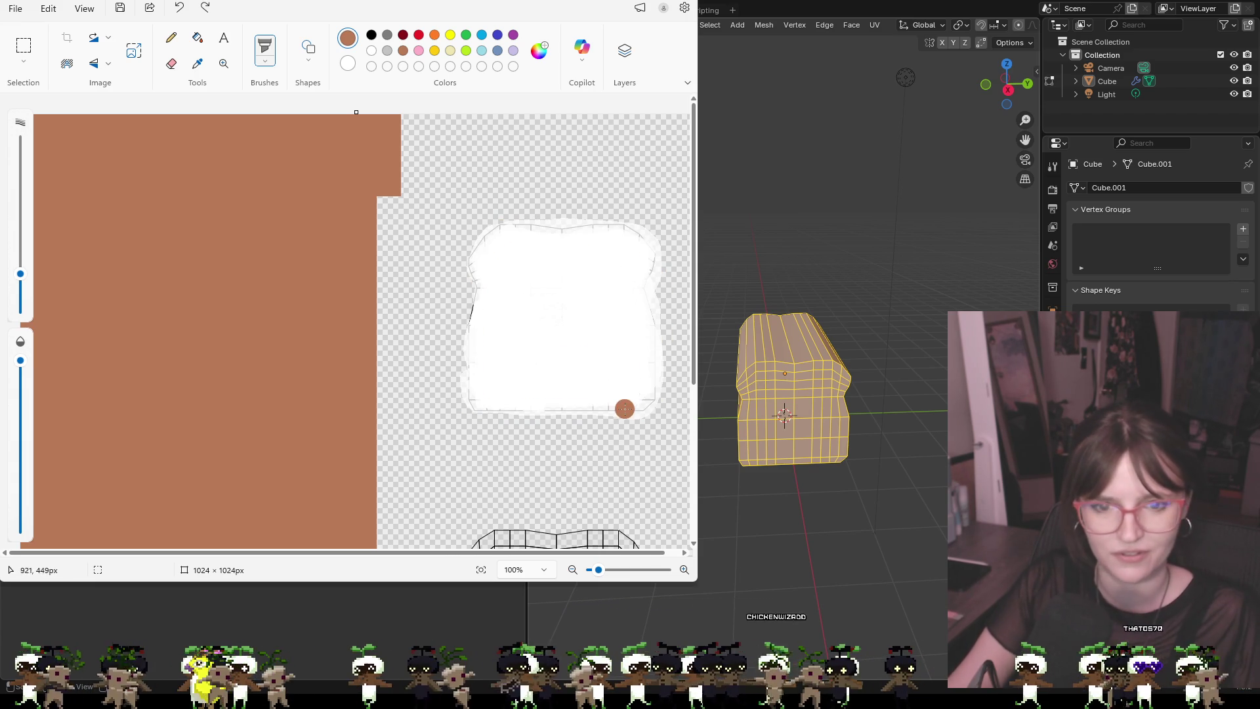
left_click(265, 61)
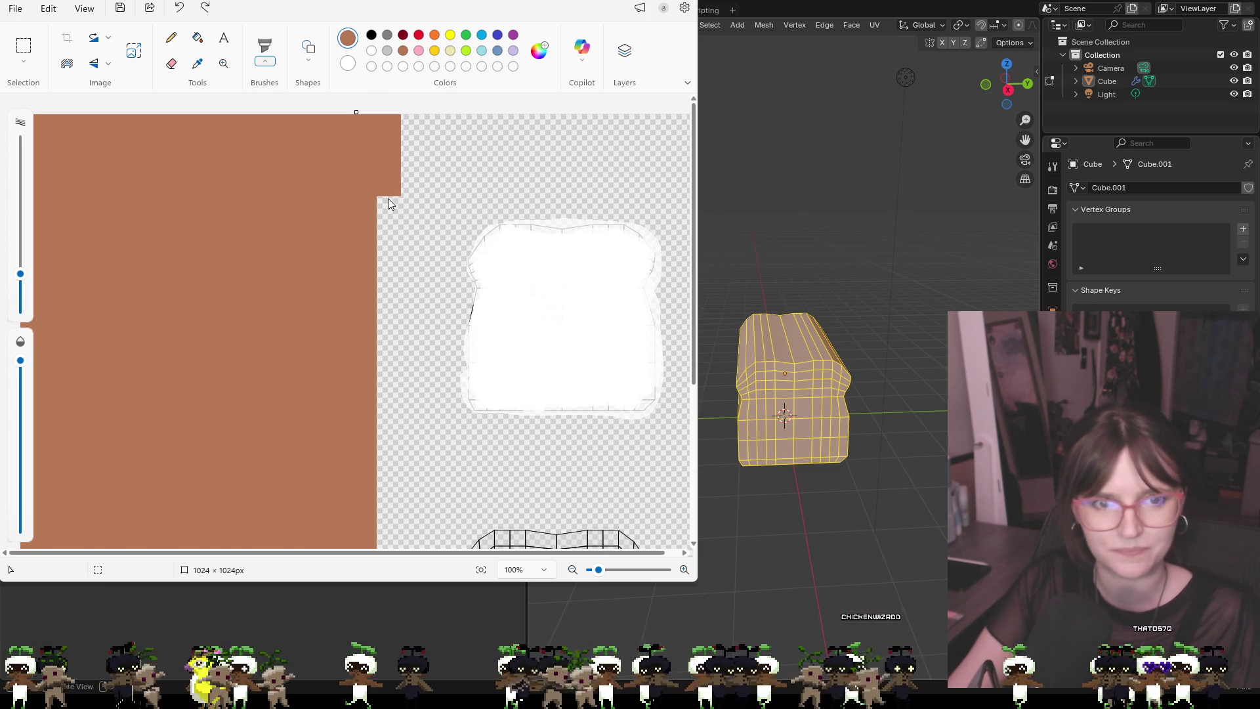
left_click_drag(473, 263, 507, 223)
key("ctrl+z")
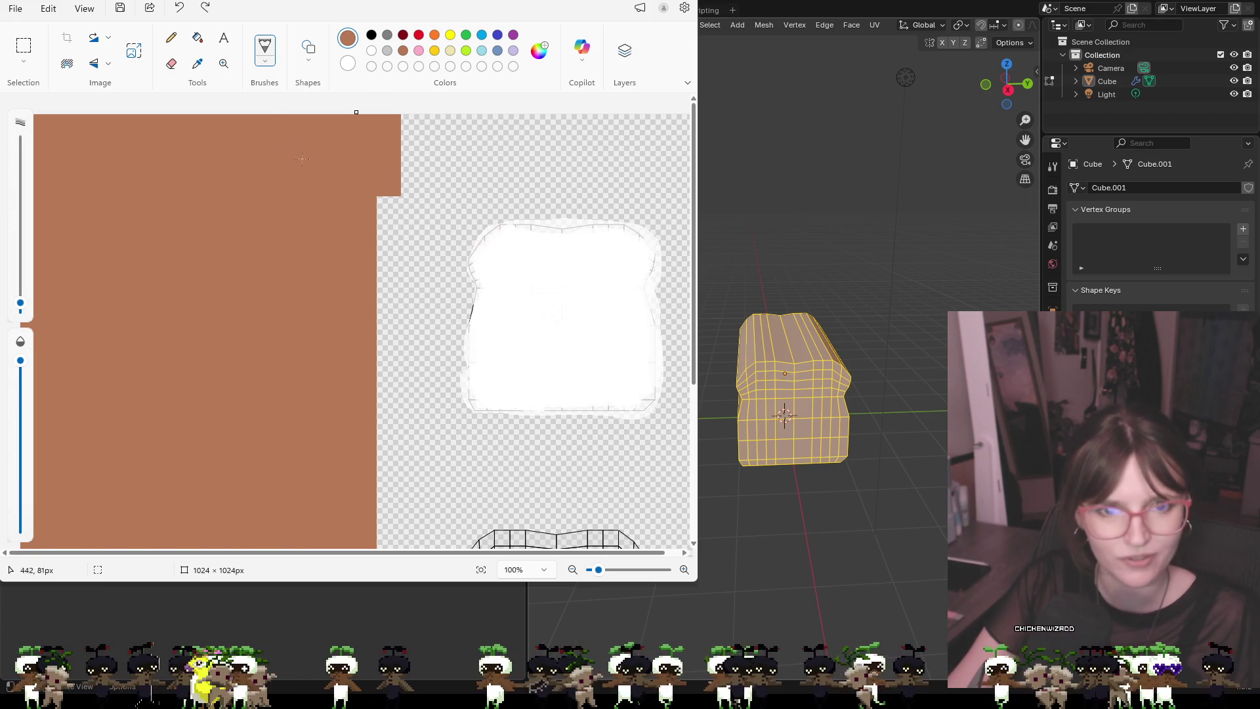
left_click(266, 63)
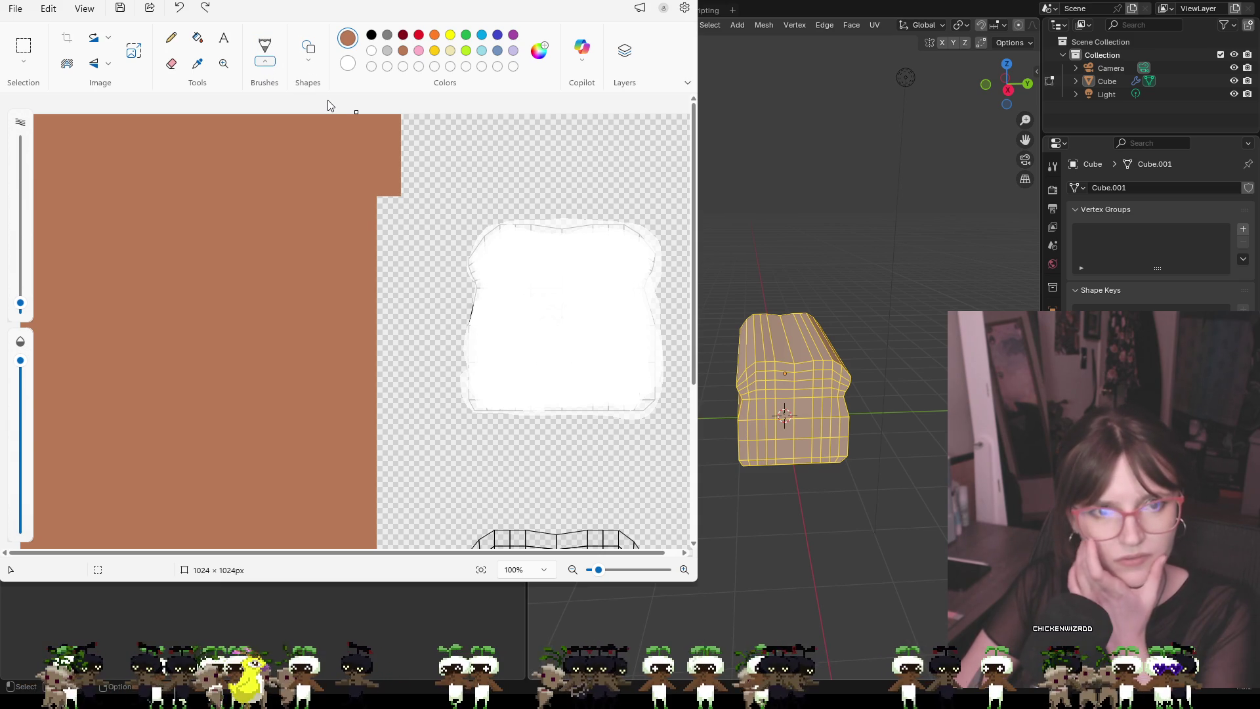
left_click(364, 209)
mouse_move(482, 241)
left_mouse_down()
mouse_move(617, 230)
mouse_move(646, 248)
mouse_move(649, 397)
mouse_move(607, 414)
mouse_move(493, 412)
mouse_move(470, 384)
mouse_move(471, 275)
mouse_move(498, 232)
mouse_move(470, 260)
mouse_move(506, 230)
mouse_move(548, 226)
mouse_move(479, 269)
mouse_move(463, 358)
left_mouse_up()
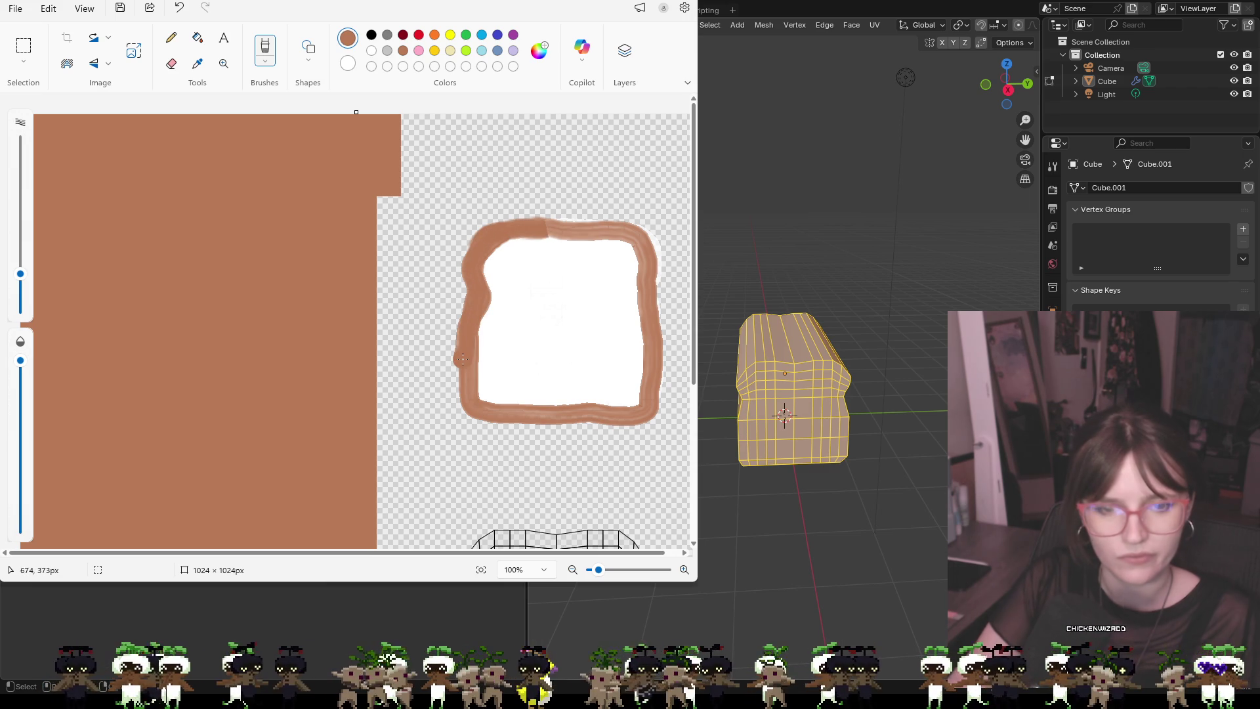
key("ctrl+z")
key("ctrl+z")
key("ctrl+z")
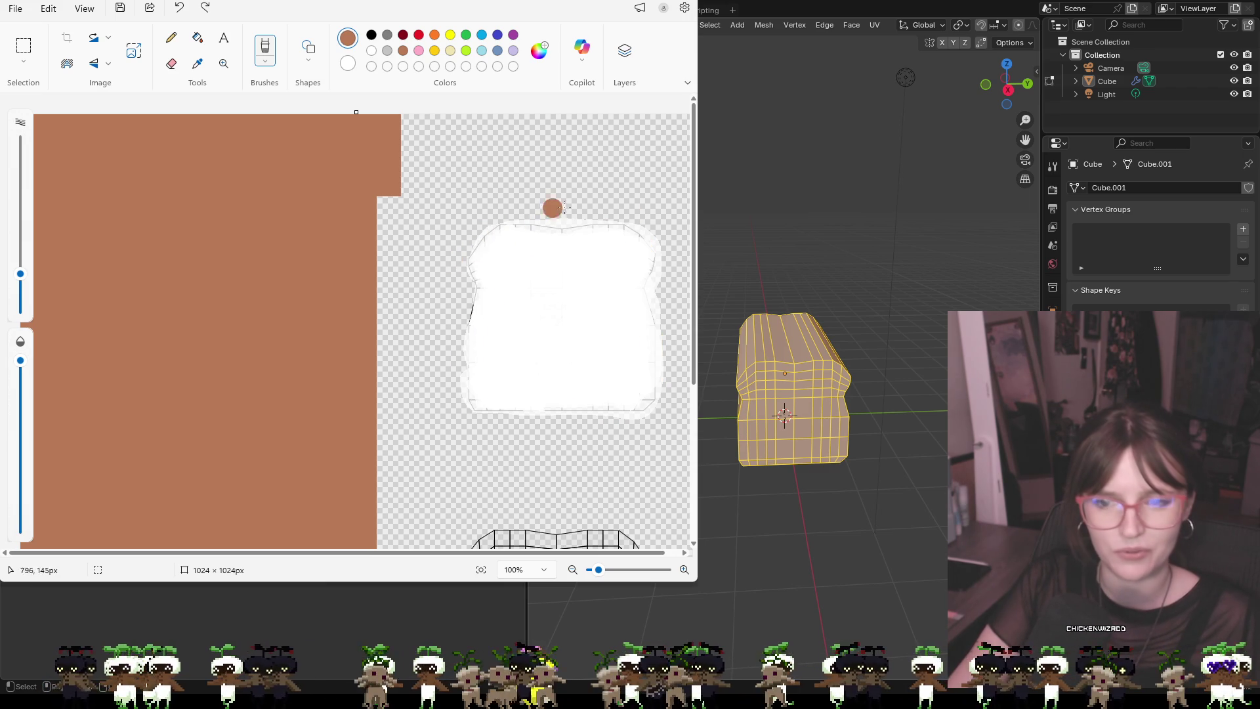
Paint a thick brown marker crust along the slice's top, right, bottom and left edges
mouse_move(469, 257)
left_mouse_down()
mouse_move(513, 222)
mouse_move(599, 229)
left_mouse_up()
mouse_move(647, 235)
left_mouse_down()
mouse_move(648, 400)
mouse_move(555, 414)
mouse_move(470, 396)
mouse_move(474, 269)
mouse_move(498, 228)
mouse_move(658, 247)
left_mouse_up()
left_click_drag(505, 227, 656, 245)
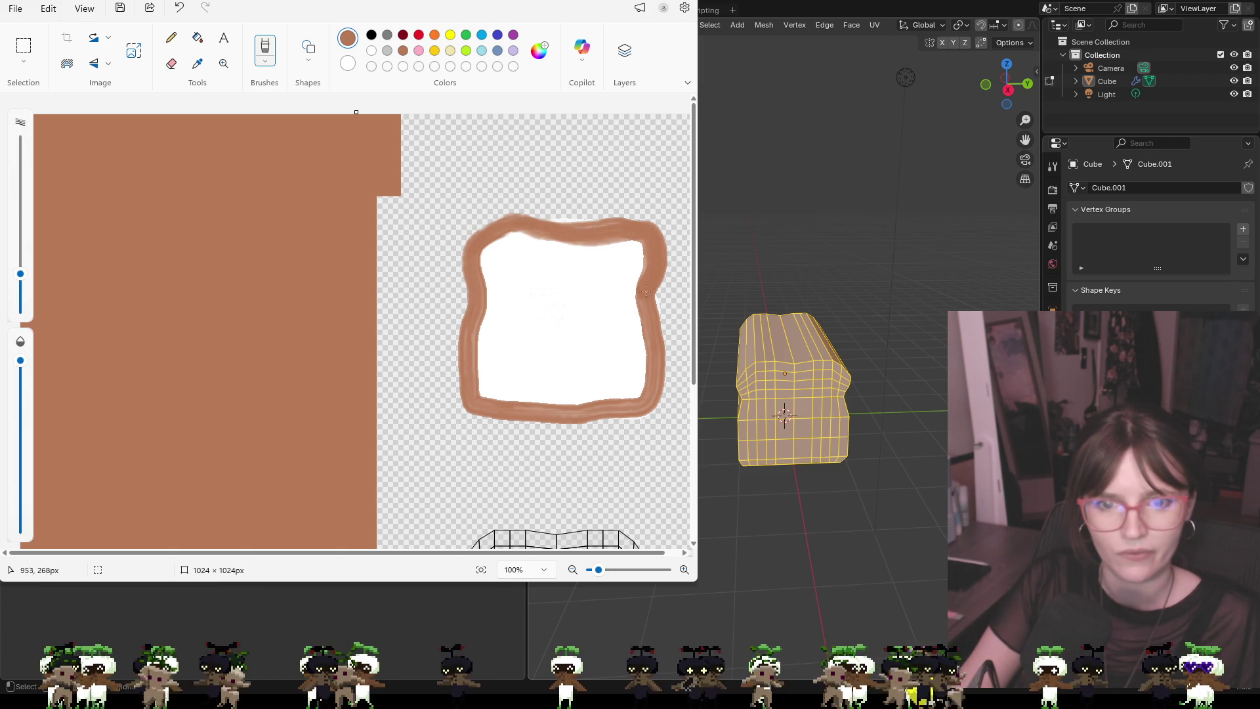
mouse_move(654, 341)
left_mouse_down()
mouse_move(648, 399)
mouse_move(538, 413)
left_mouse_up()
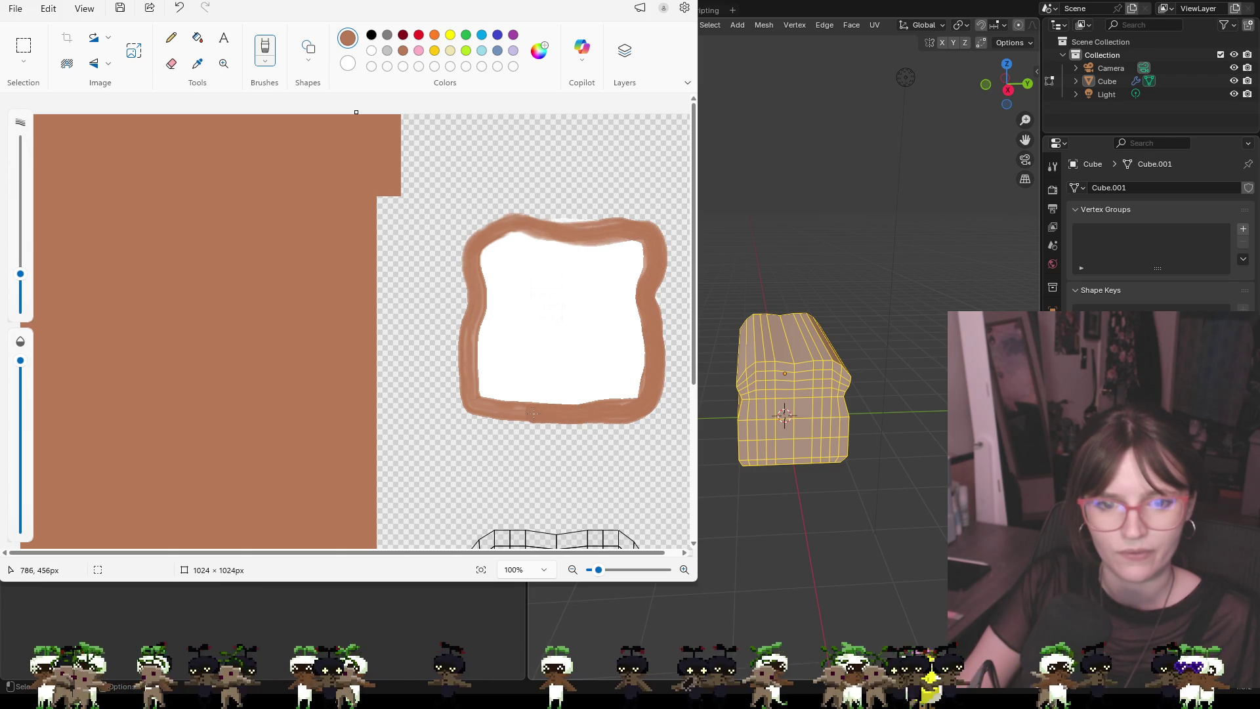
mouse_move(470, 376)
left_mouse_down()
mouse_move(479, 266)
mouse_move(522, 219)
mouse_move(606, 232)
left_mouse_up()
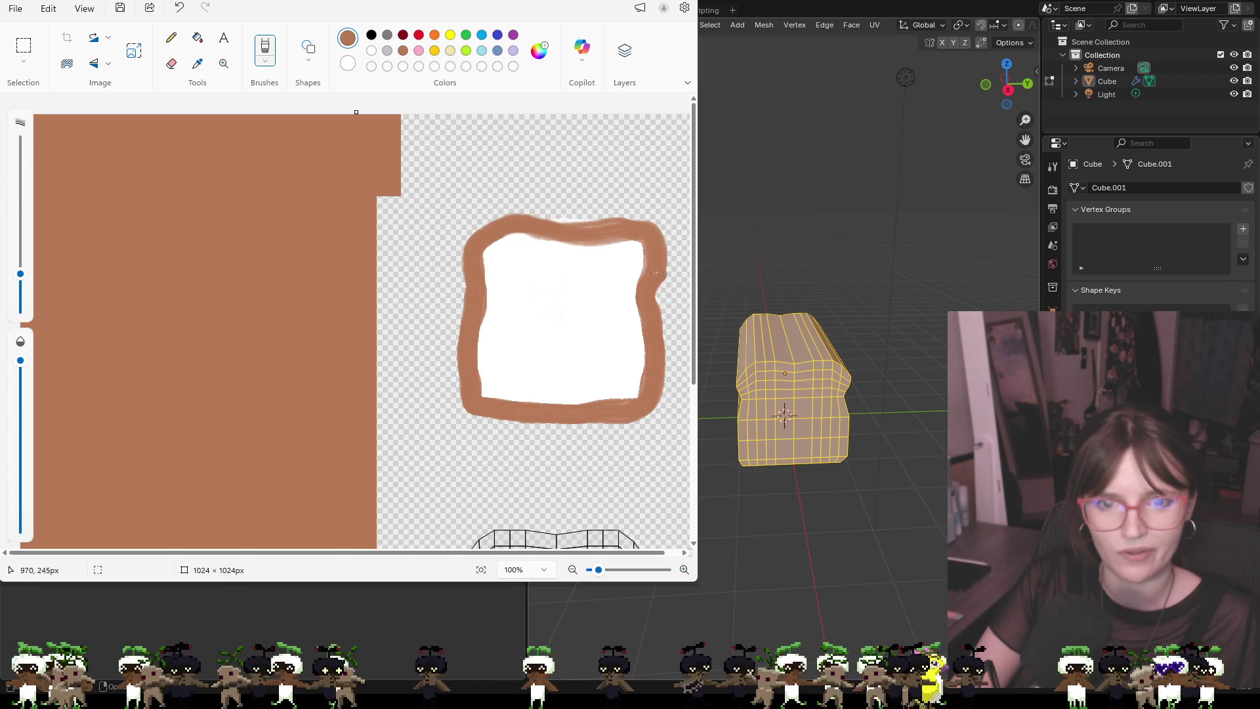
mouse_move(603, 245)
left_mouse_down()
mouse_move(642, 259)
mouse_move(590, 214)
mouse_move(491, 248)
mouse_move(465, 283)
mouse_move(557, 227)
left_mouse_up()
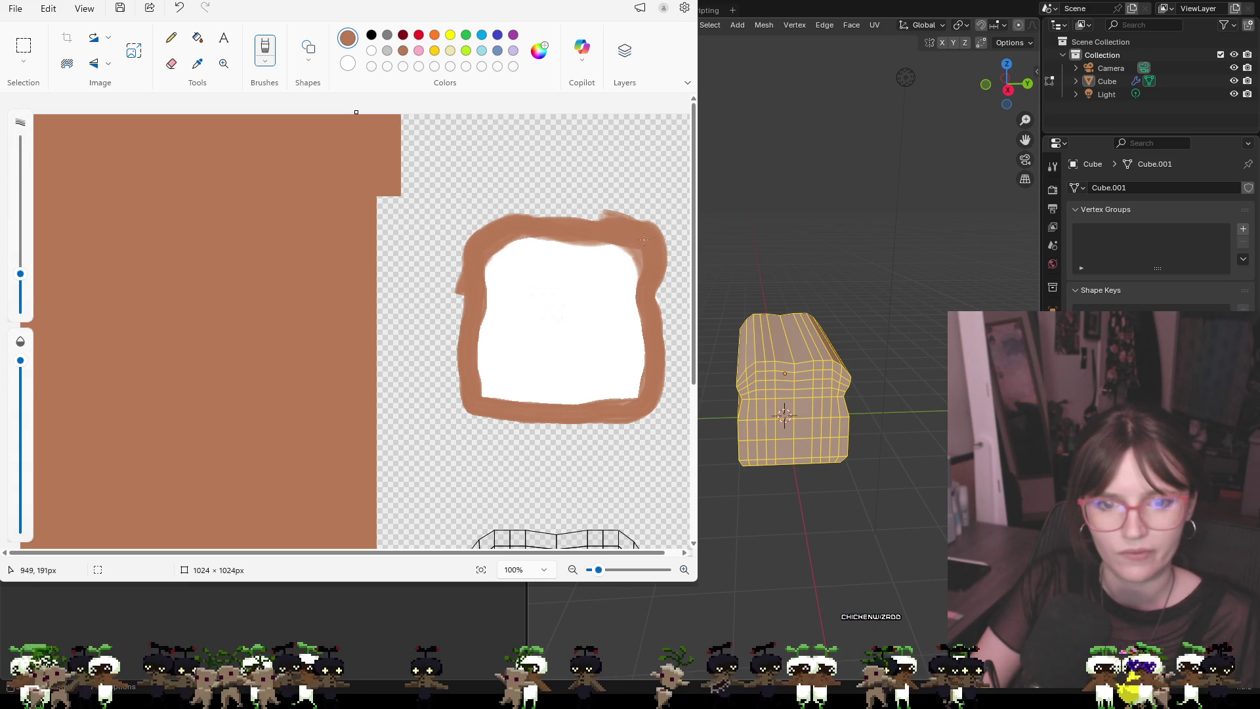
left_click(373, 36)
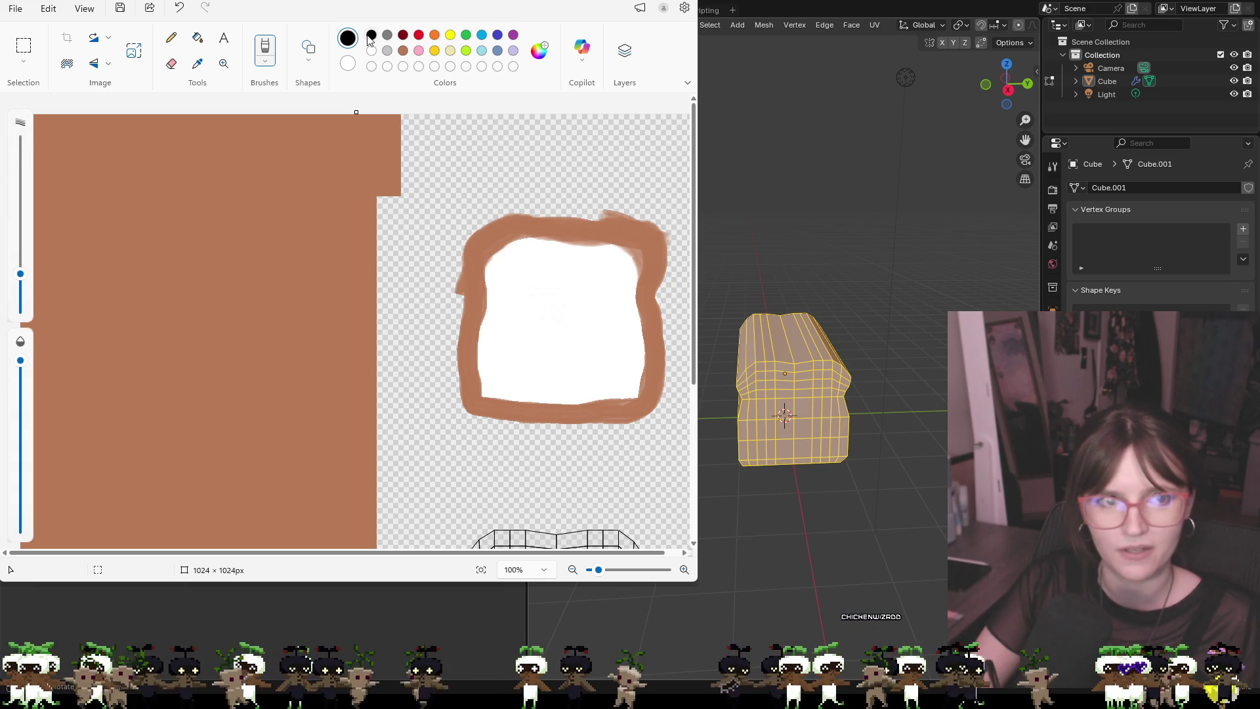
Draw two black eyes and a small smile on the slice, redoing stray strokes
left_click(171, 37)
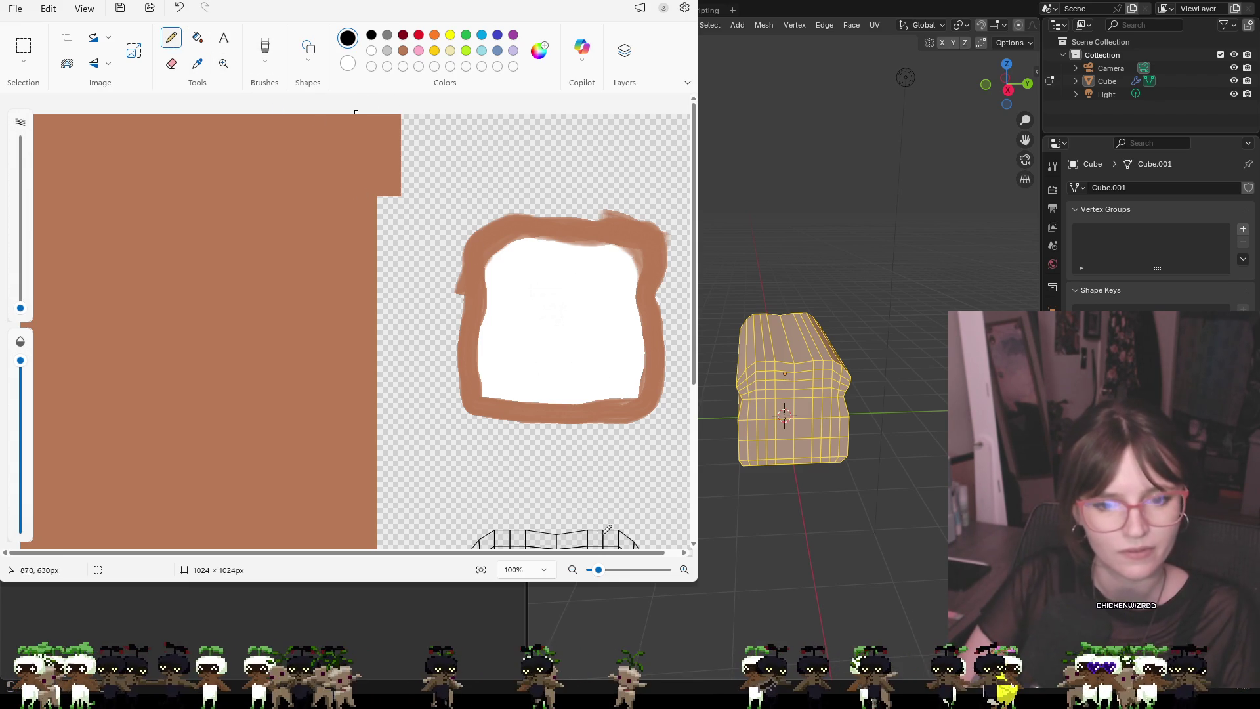
mouse_move(598, 569)
left_mouse_down()
mouse_move(575, 557)
mouse_move(662, 556)
left_mouse_up()
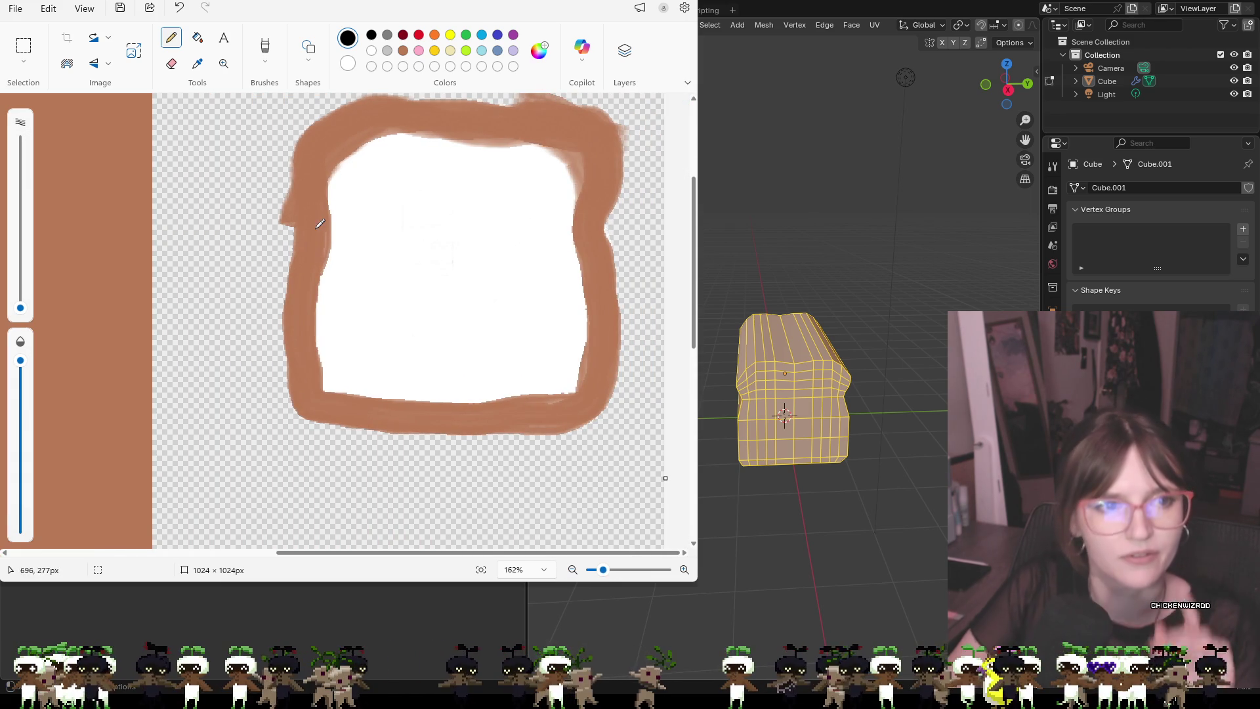
left_click(264, 49)
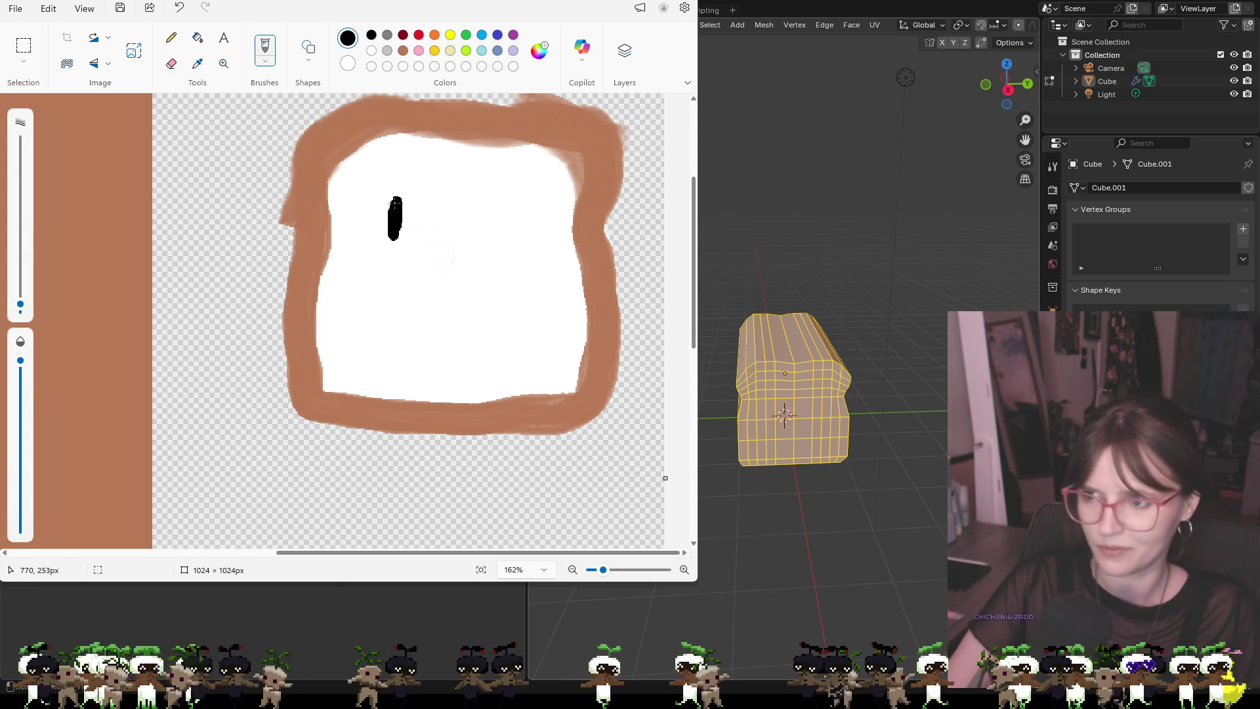
key("ctrl+z")
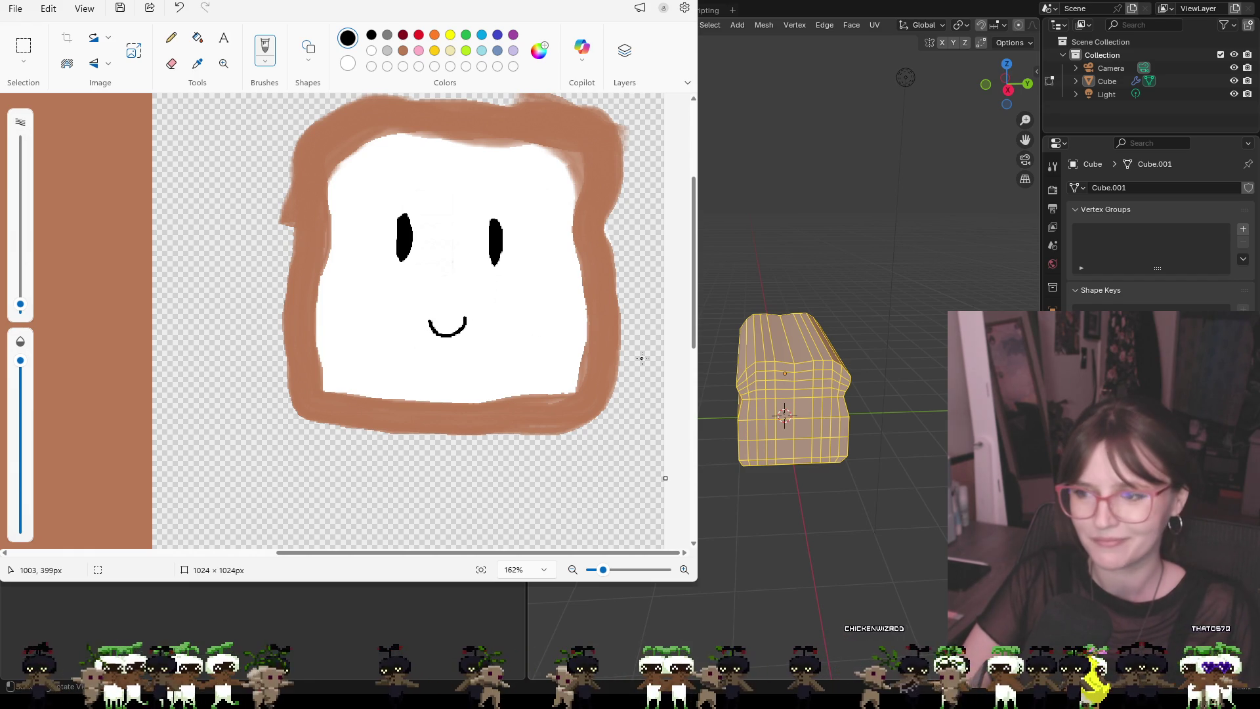
key("ctrl+z")
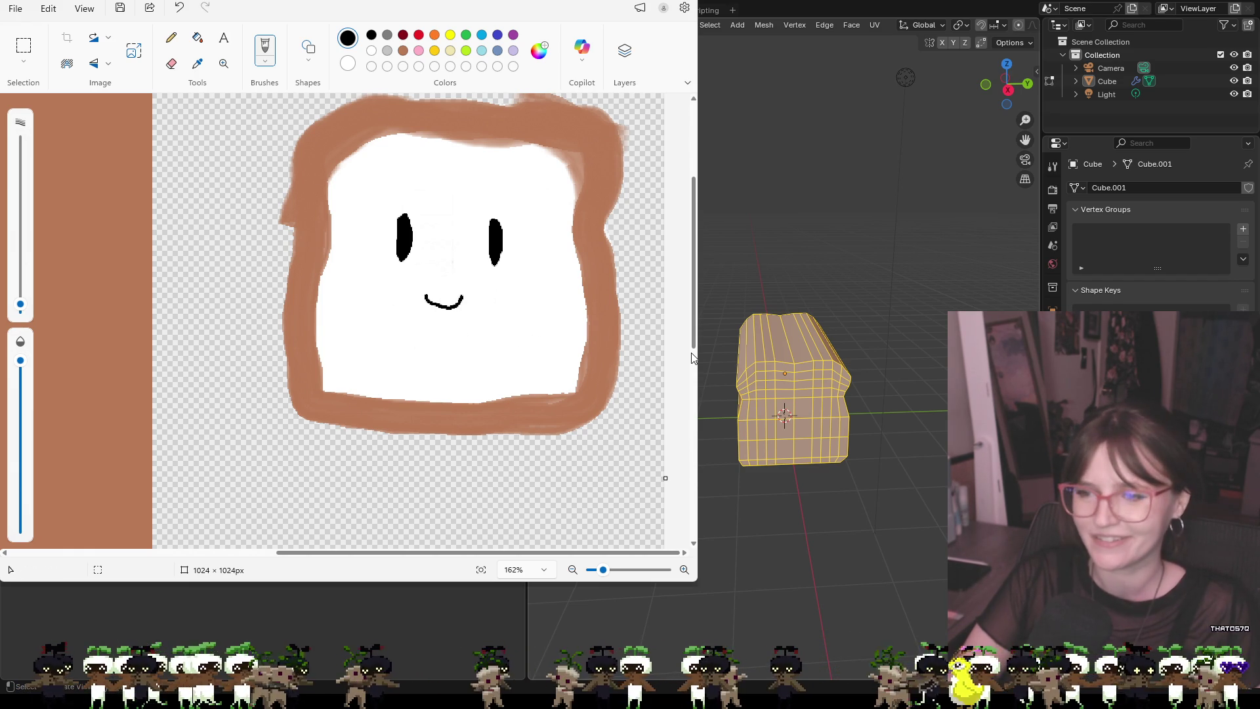
Zoom out with the Magnifier until the whole wireframe layout is visible
scroll(626, 337, "down", 5)
scroll(221, 219, "up", 6)
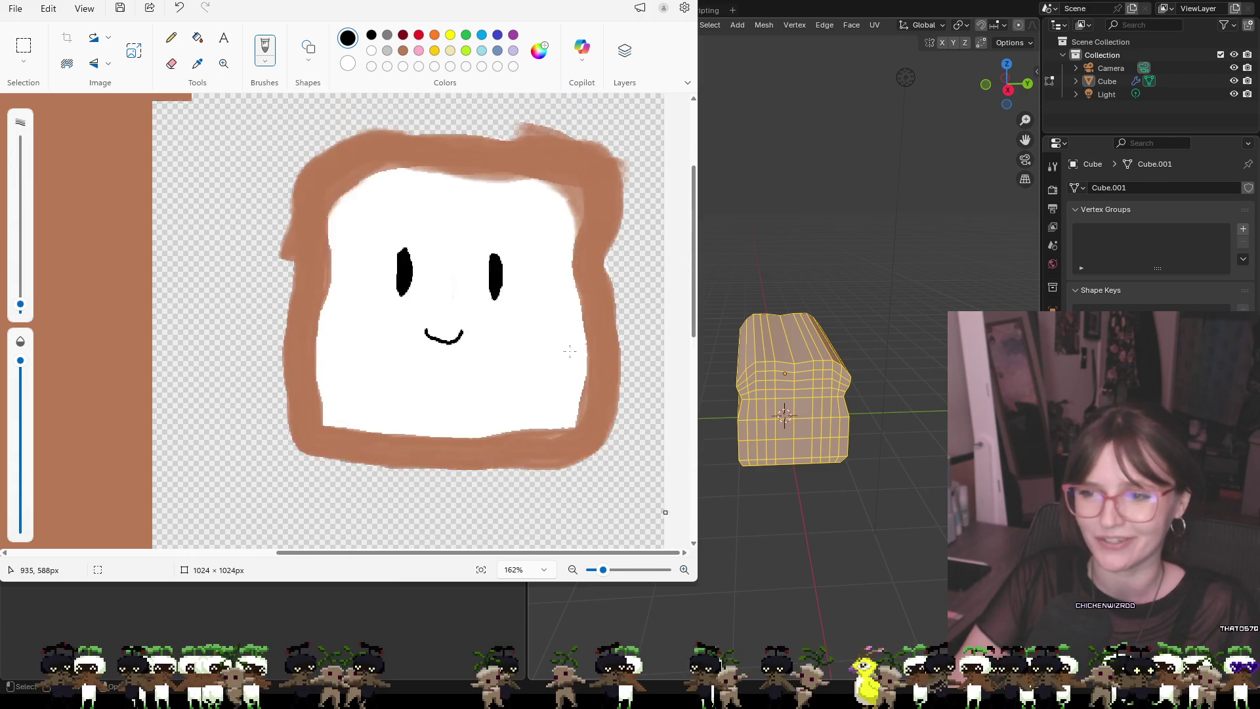
left_click(224, 63)
right_click(309, 219)
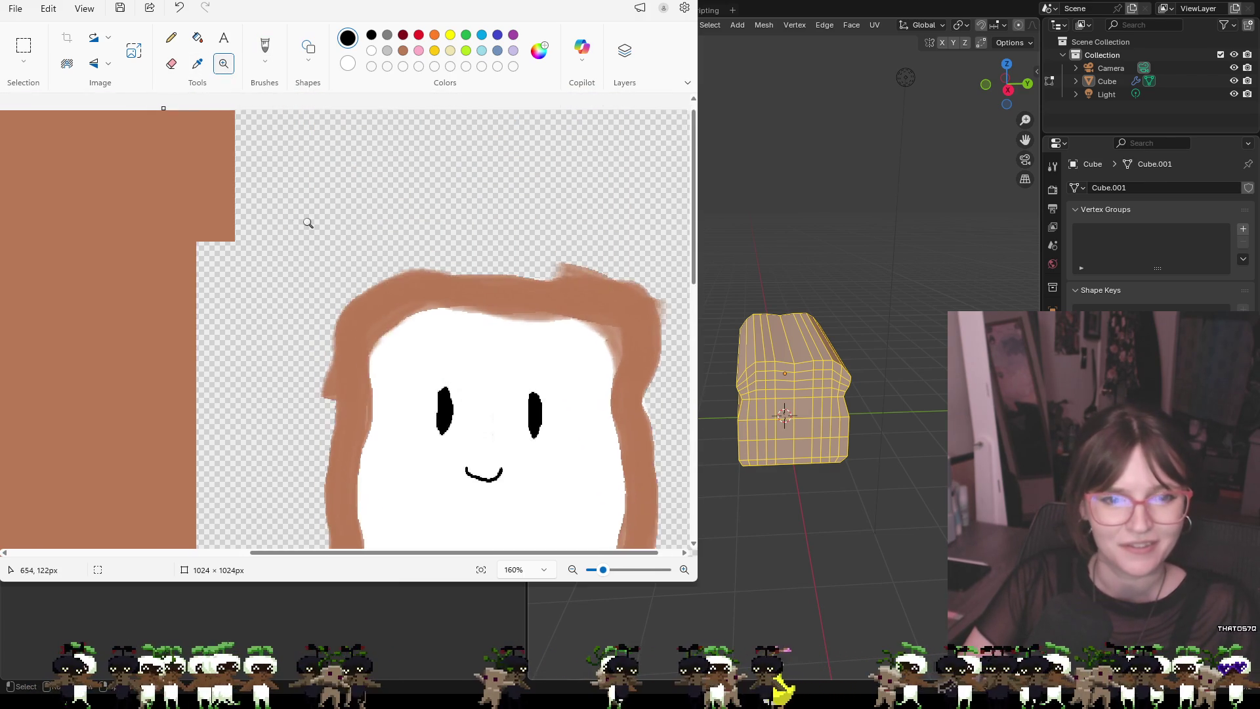
right_click(332, 358)
right_click(467, 394)
right_click(515, 363)
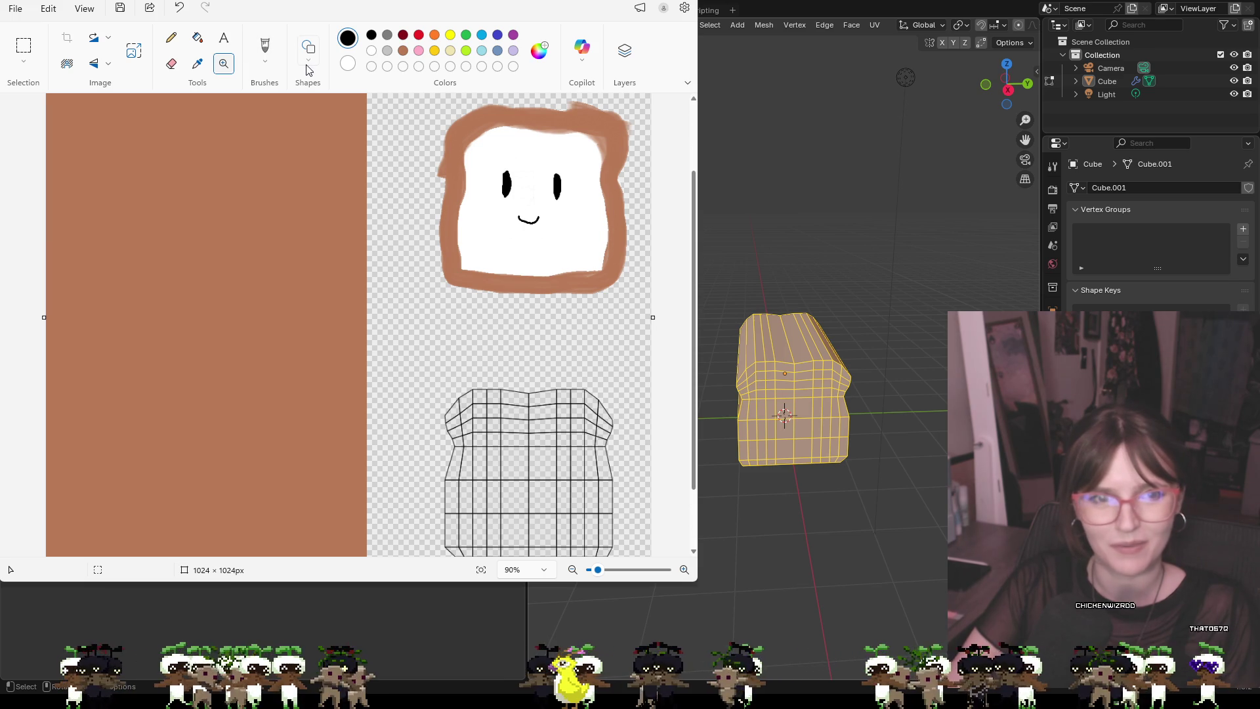
left_click(267, 80)
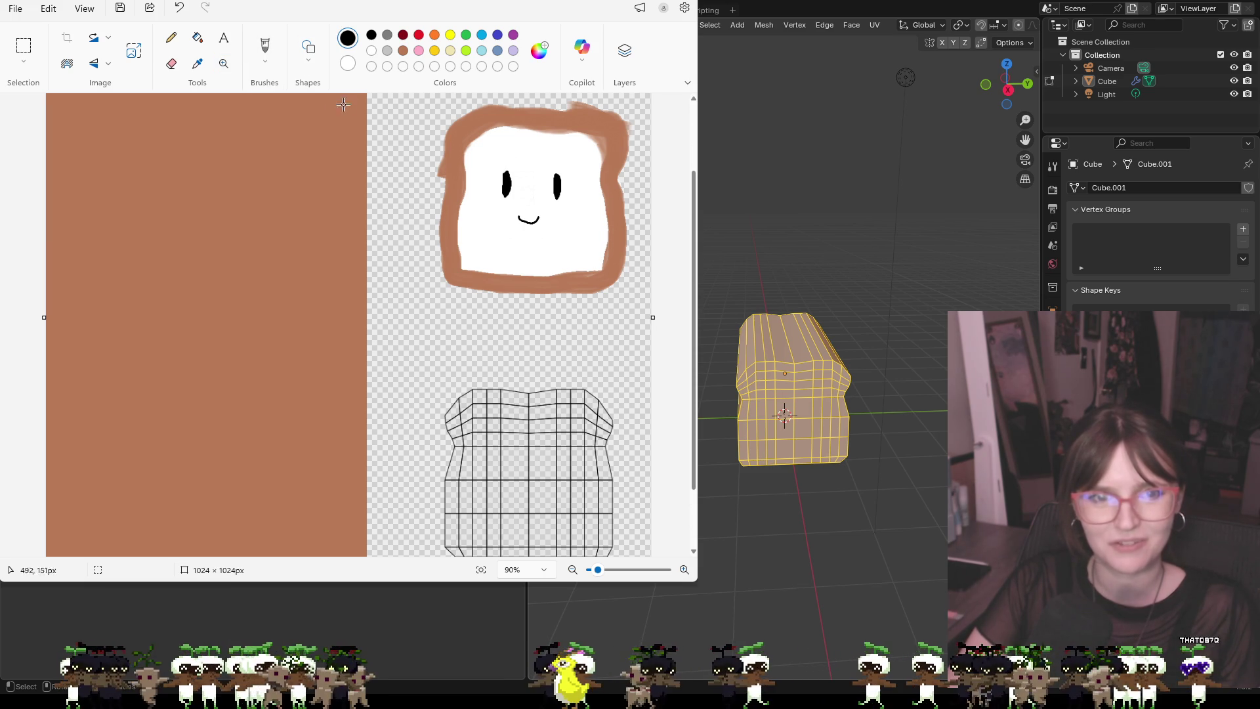
Draw a brown-filled rectangle over the lower wireframe island, save the texture, and return to Blender
left_click(404, 51)
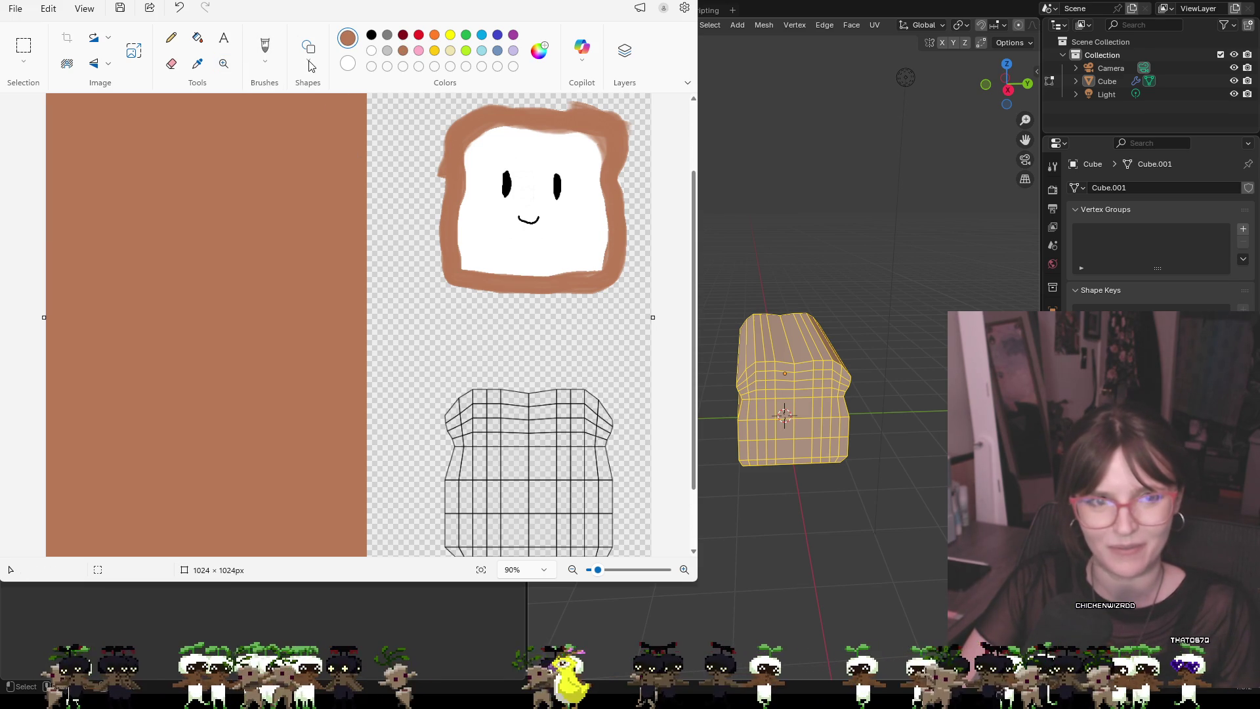
scroll(452, 388, "down", 1)
left_click_drag(422, 322, 653, 526)
key("ctrl+z")
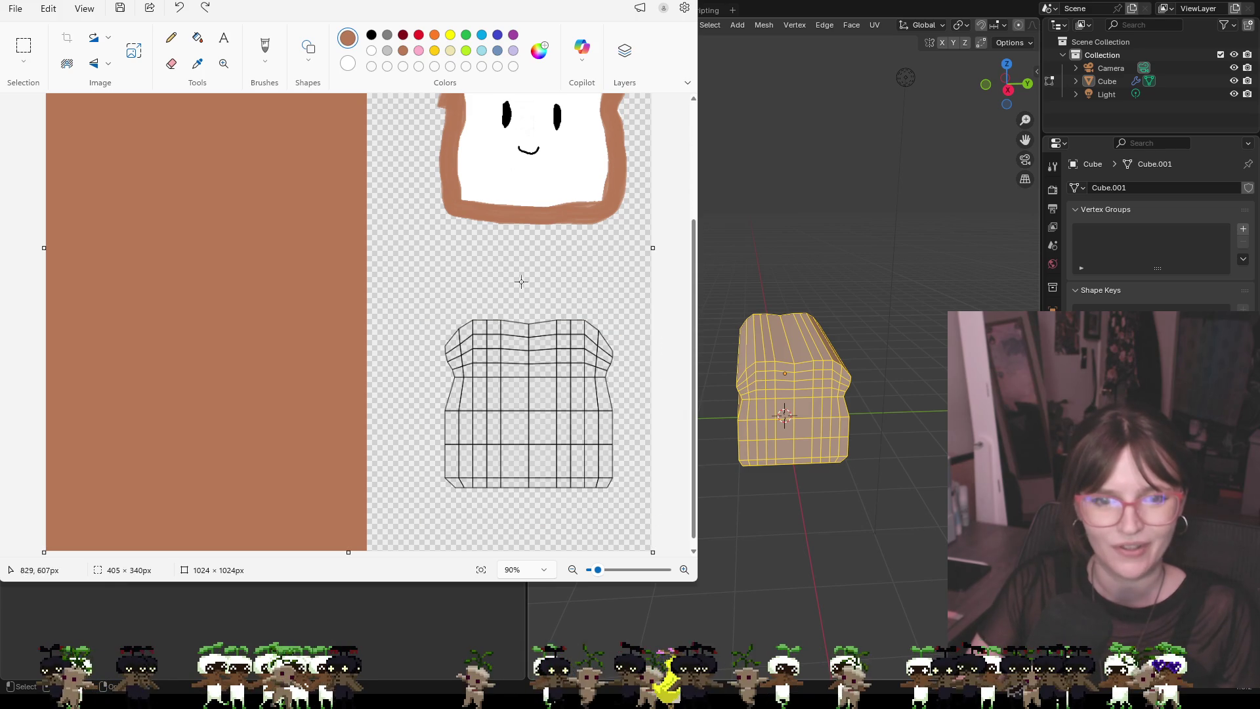
right_click(403, 53)
mouse_move(414, 295)
left_mouse_down()
mouse_move(615, 502)
mouse_move(653, 523)
left_mouse_up()
left_click(649, 247)
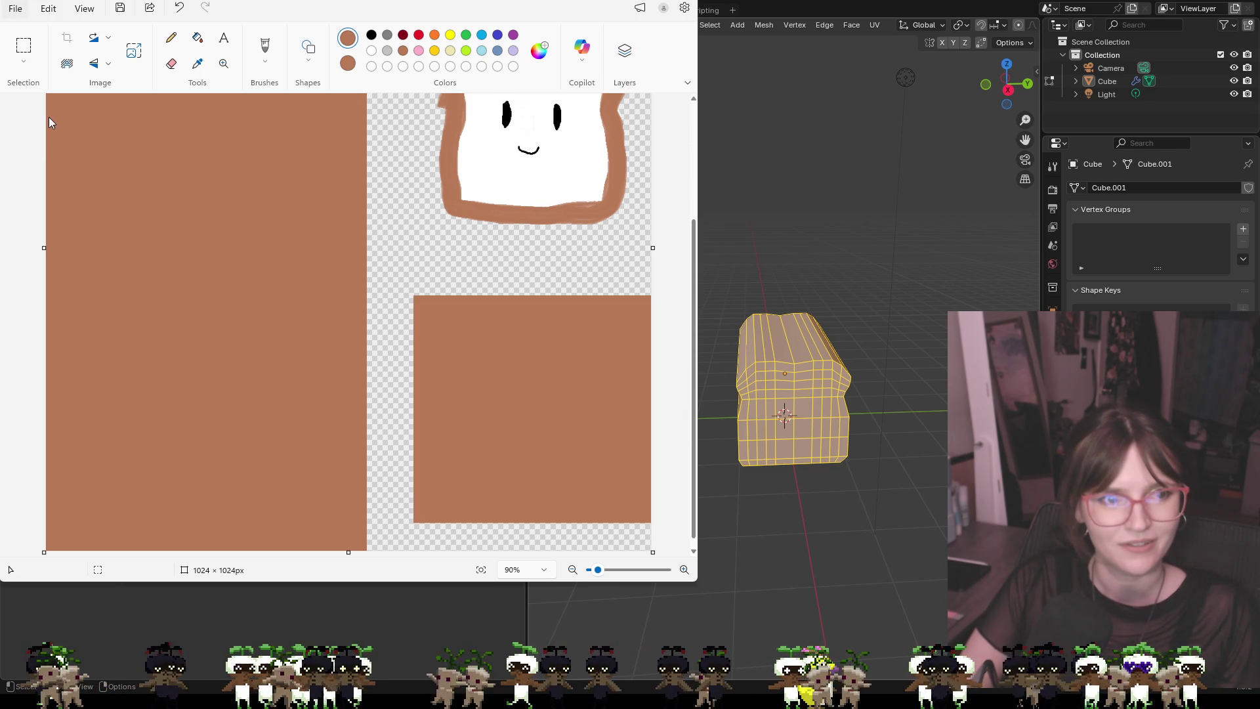
key("ctrl+s")
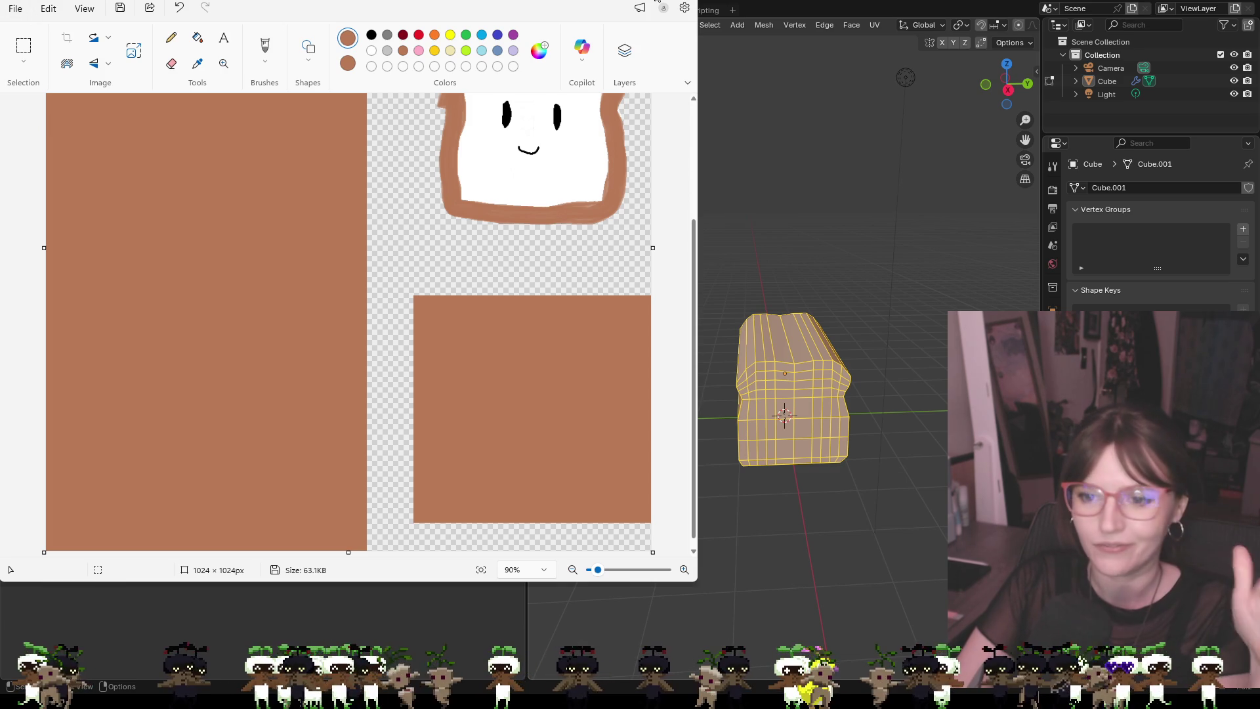
key("alt+Tab")
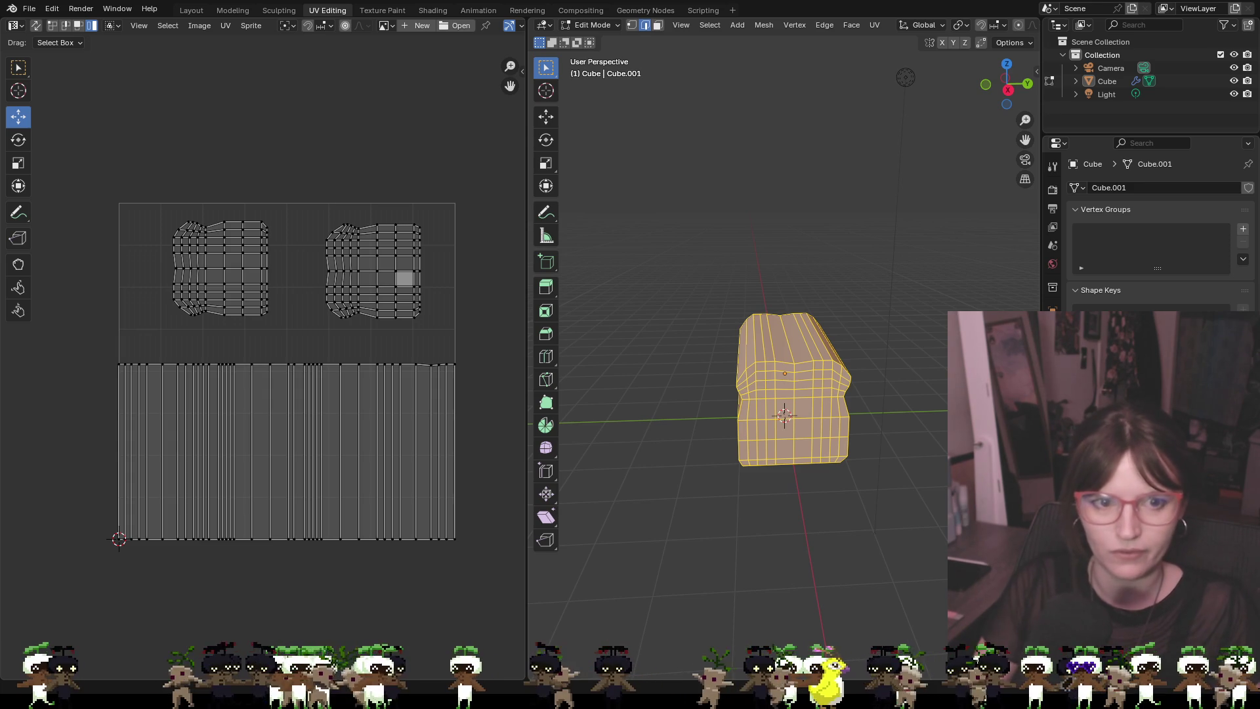
Compare Blender's UV layout, then bring the Paint texture back in front
key("alt+Tab")
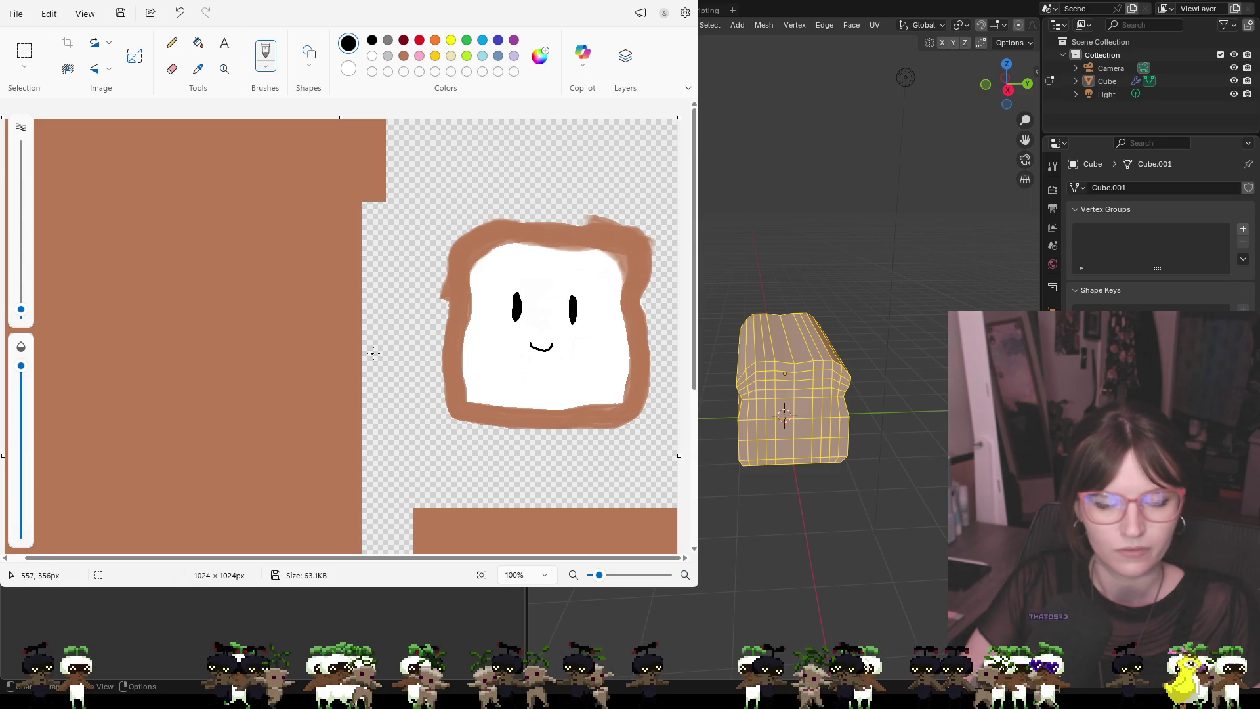
Rotate the texture 90° left, save it, and minimize Paint to reveal Blender's UV editor
left_click(107, 45)
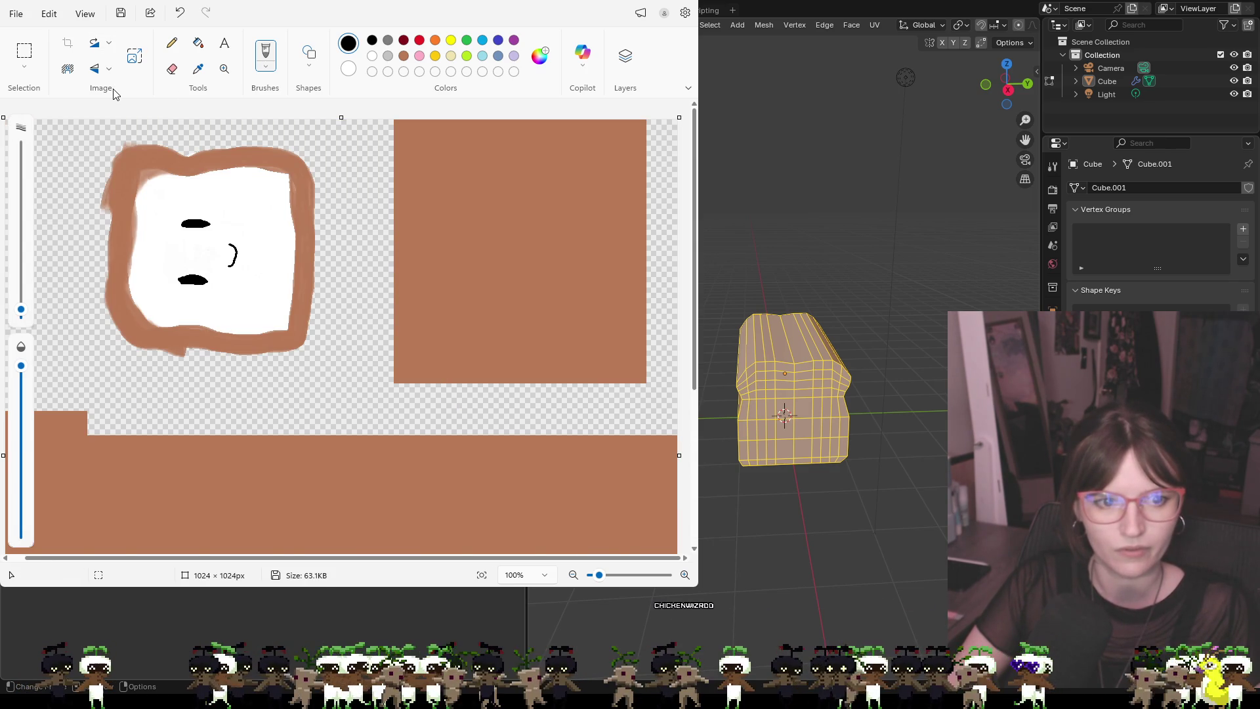
scroll(197, 197, "down", 3)
scroll(197, 197, "up", 3)
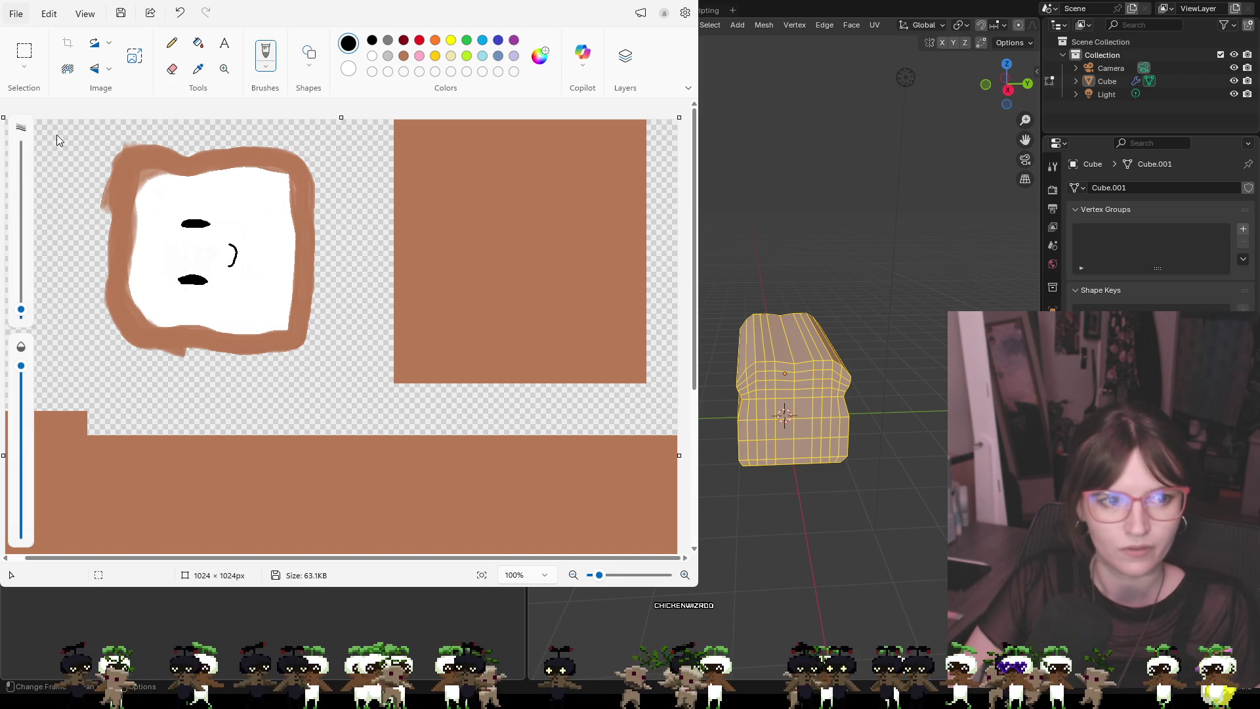
key("ctrl+s")
left_click(685, 2)
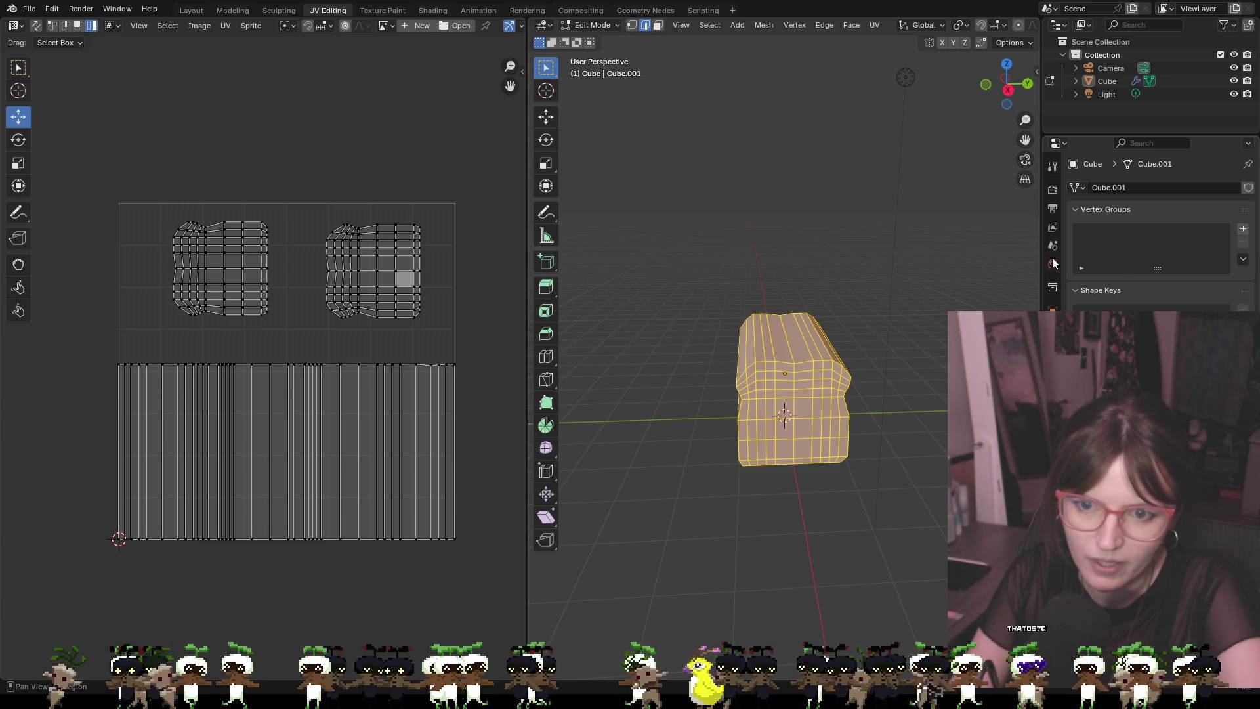
Reselect the whole mesh, check the UV menu, and display the Cube's transform (Location Z 1.0285 m)
key("alt+a")
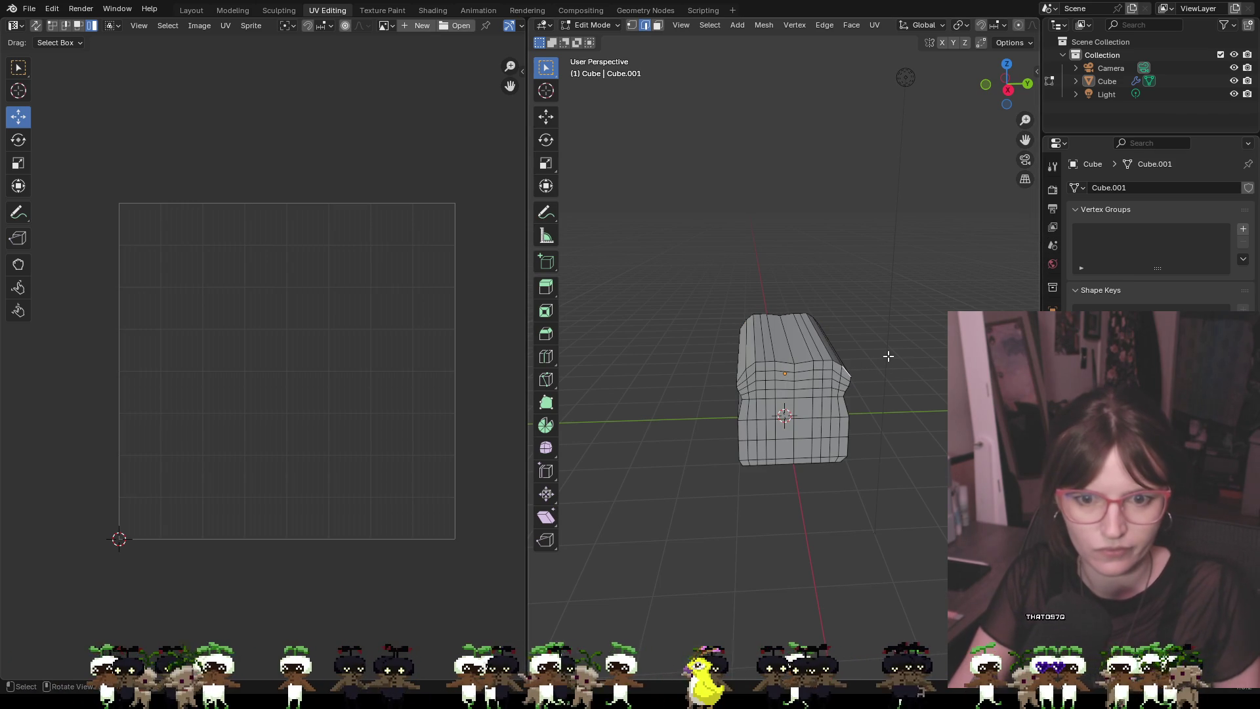
key("a")
key("alt+a")
key("a")
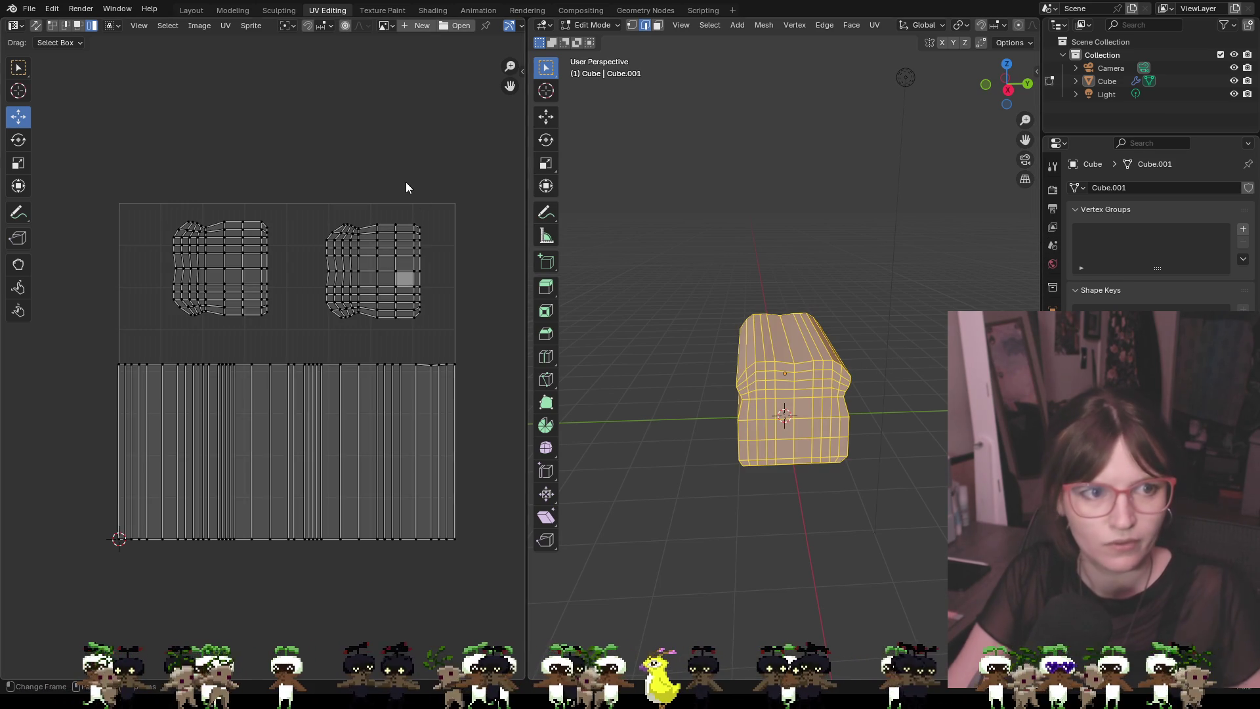
left_click(226, 26)
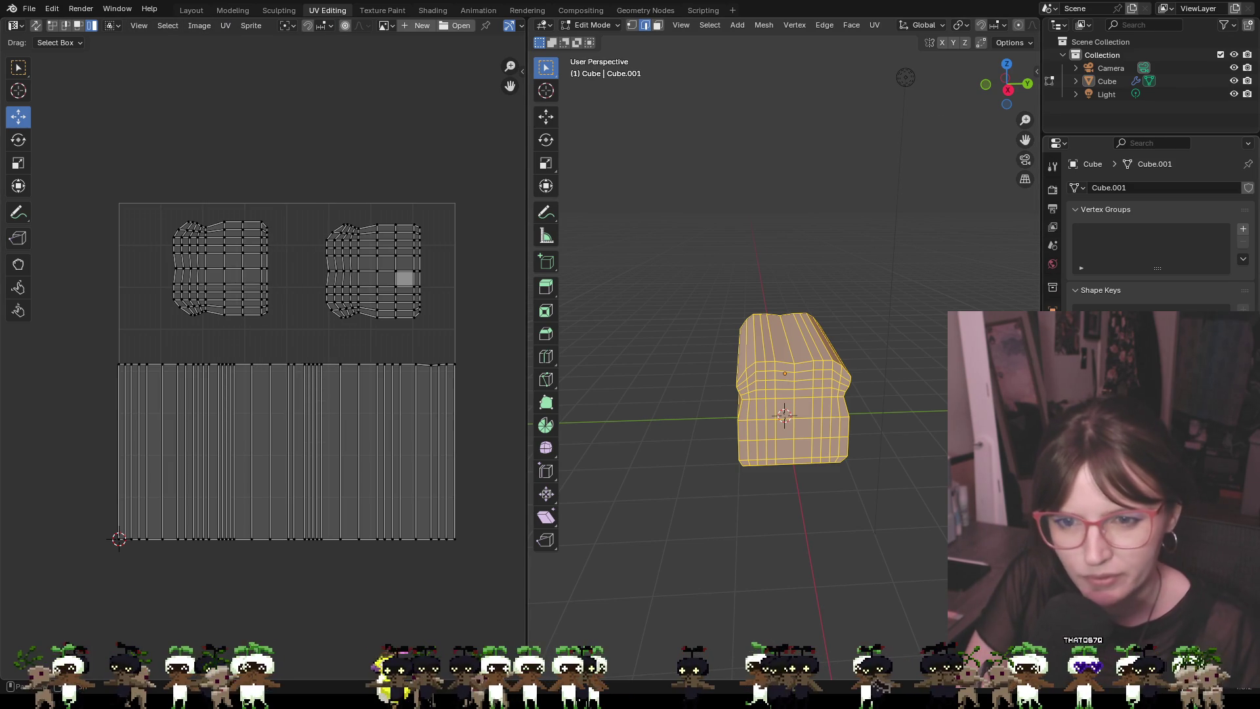
left_click(1052, 310)
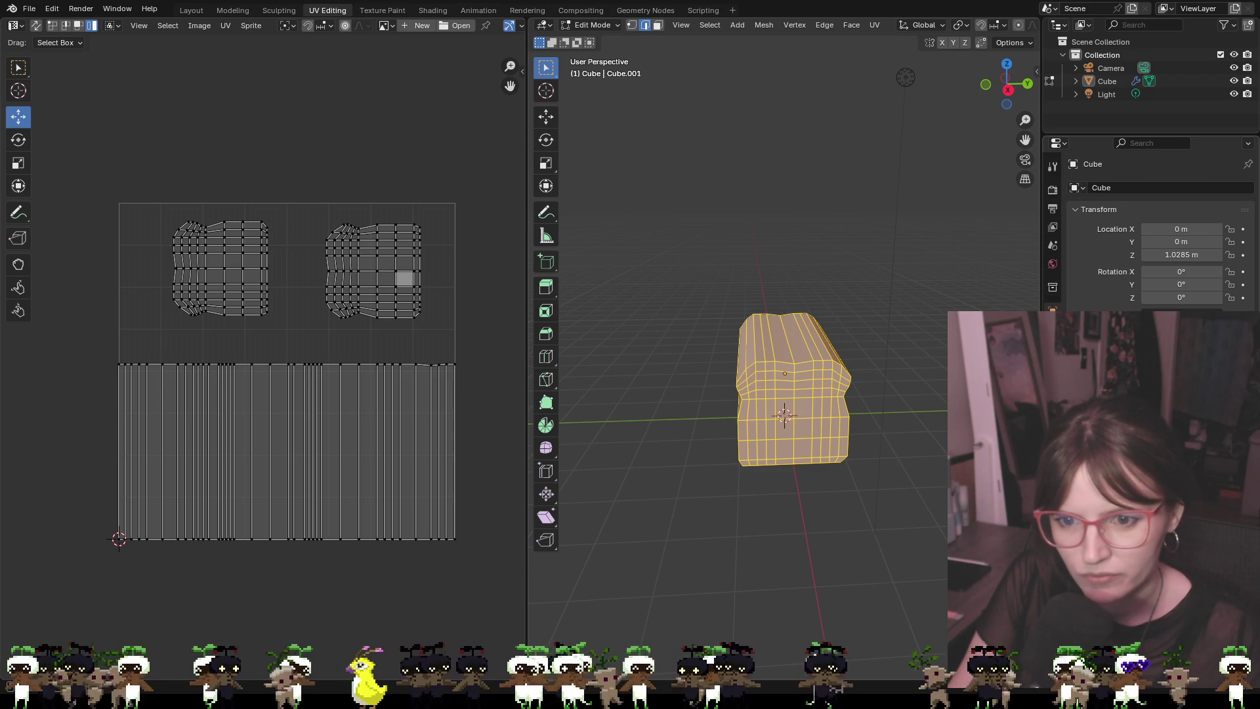
Create a new Cube material named breaddraft and duplicate it as breaddraft.001
left_click(1052, 440)
left_click(1158, 243)
double_click(1147, 243)
type("bread")
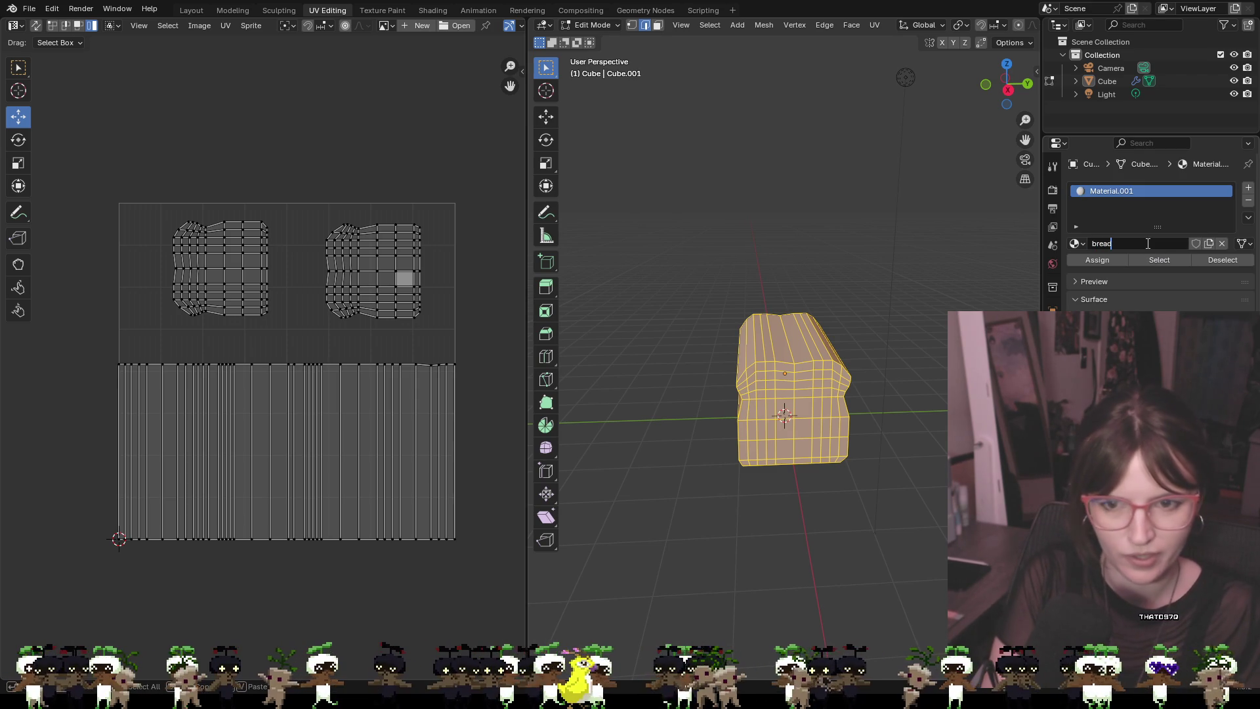
type("draft")
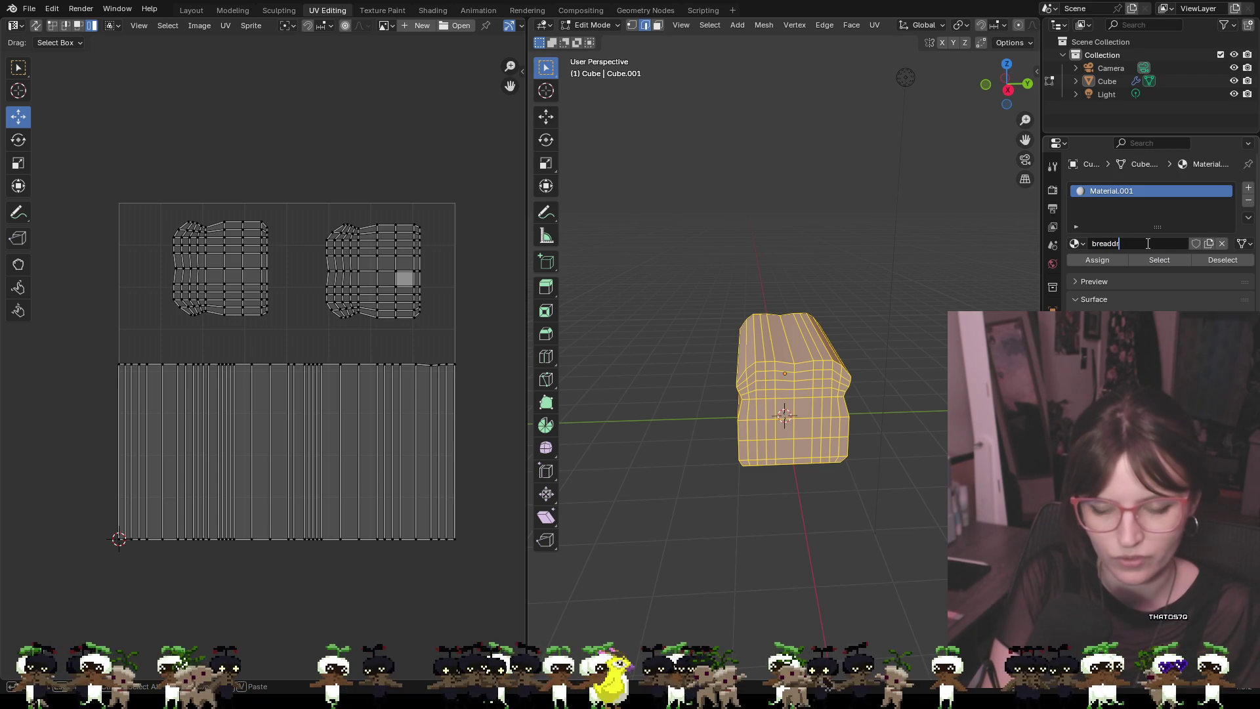
key("Return")
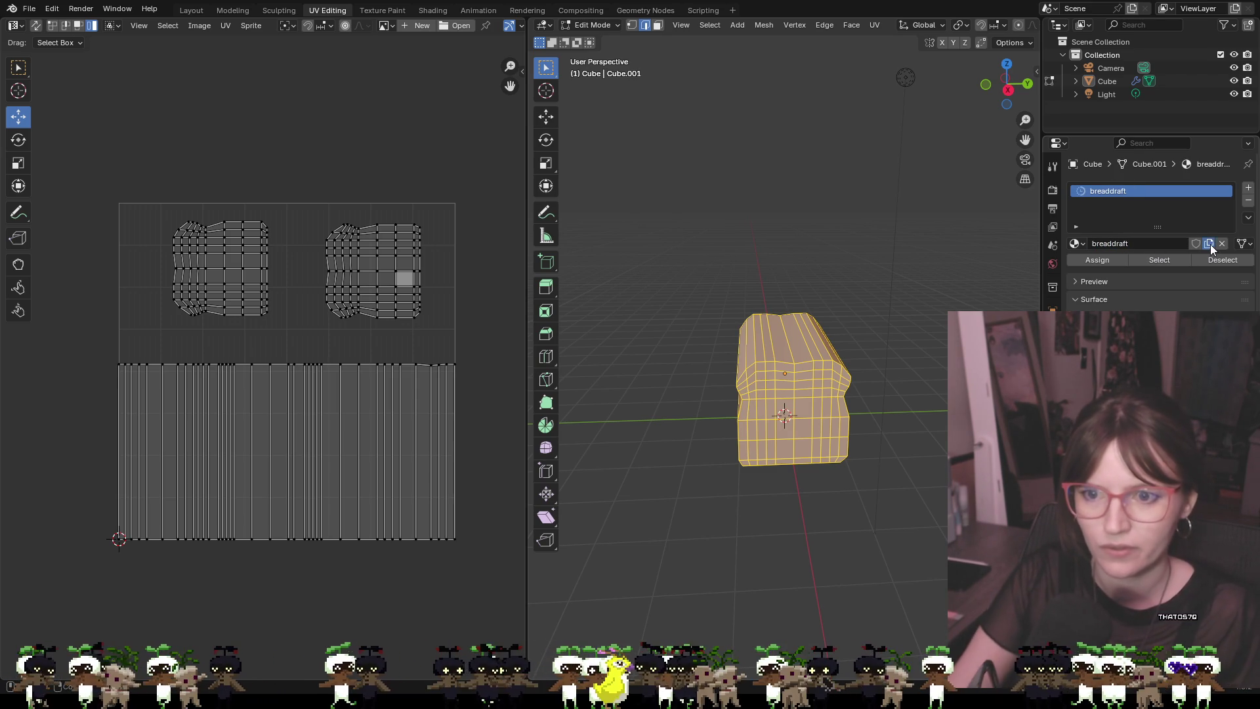
left_click(1209, 243)
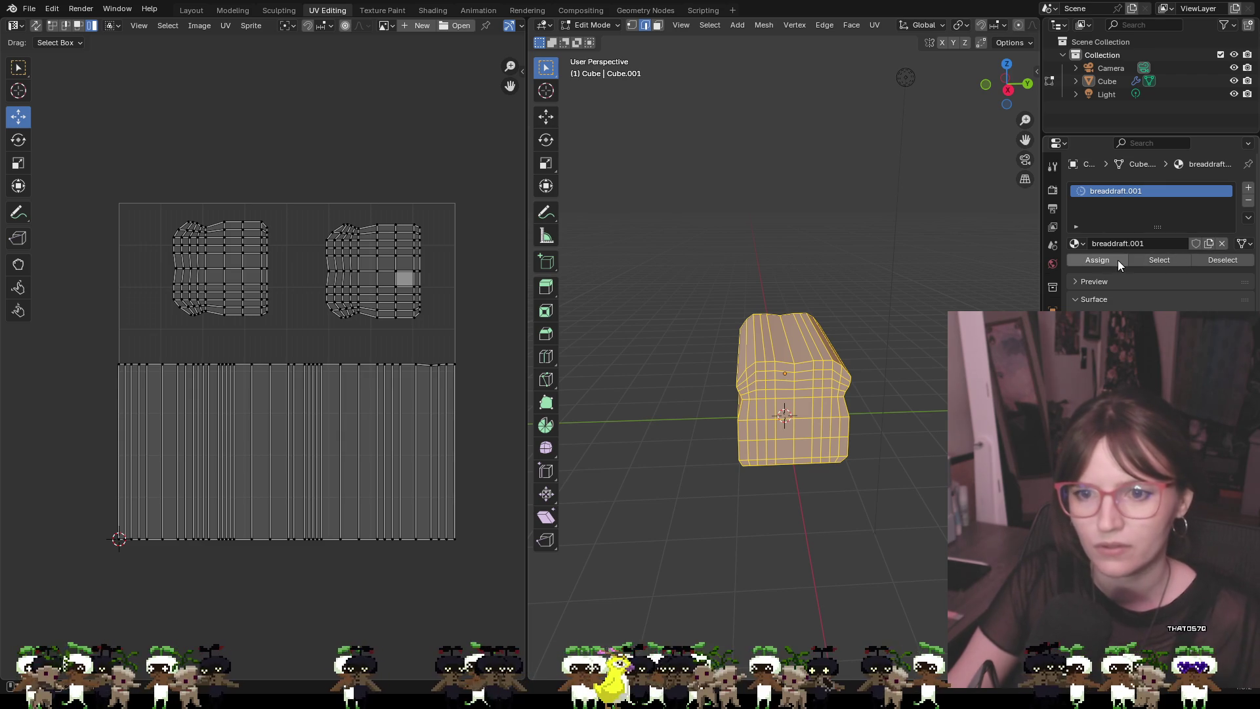
Expand the material Preview and set the Base Color input to an Image Texture
left_click(1087, 281)
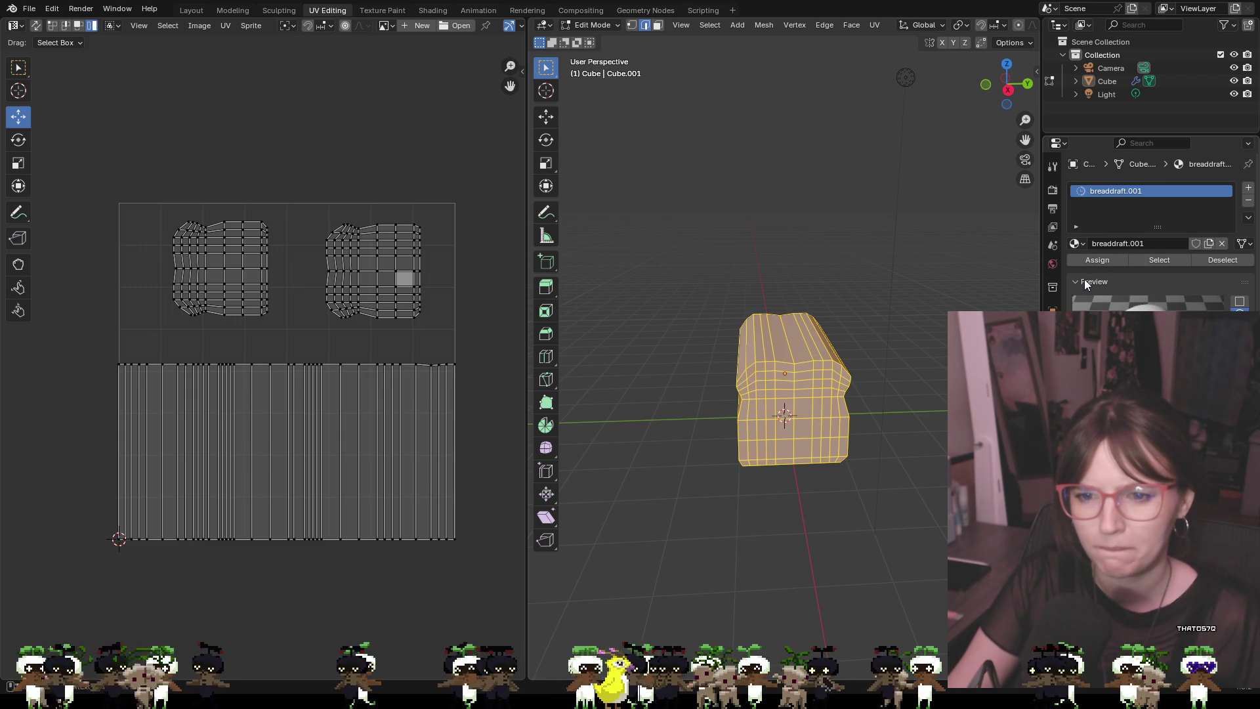
left_click(1169, 328)
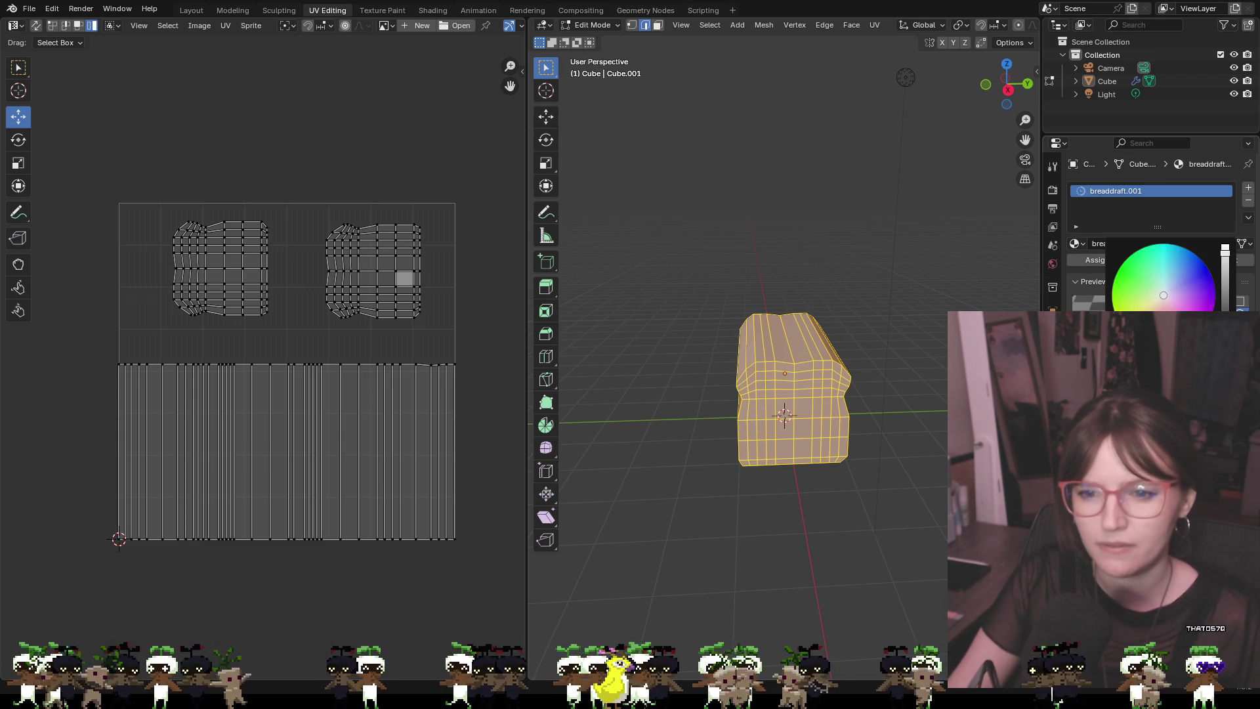
left_click(1080, 469)
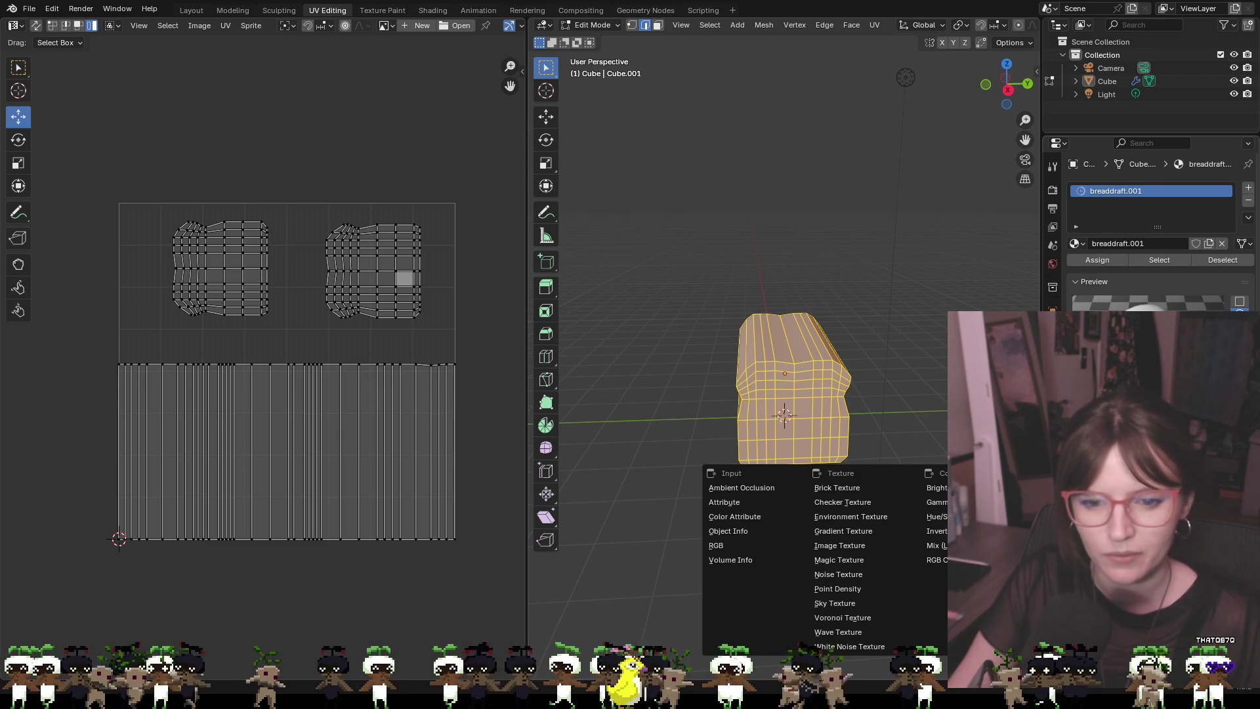
left_click(848, 547)
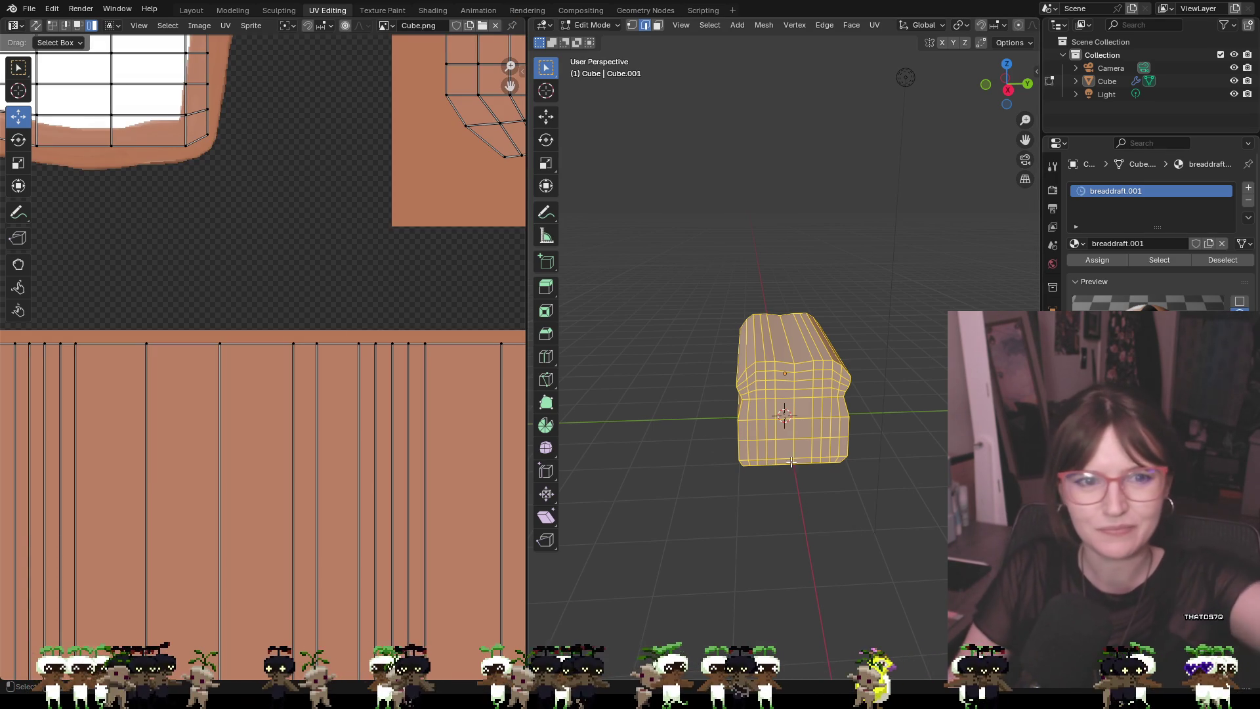
Fit Cube.png in the UV editor, deselect the bread mesh, and glance at the File and Edit menus
scroll(310, 289, "down", 6)
scroll(311, 289, "up", 1)
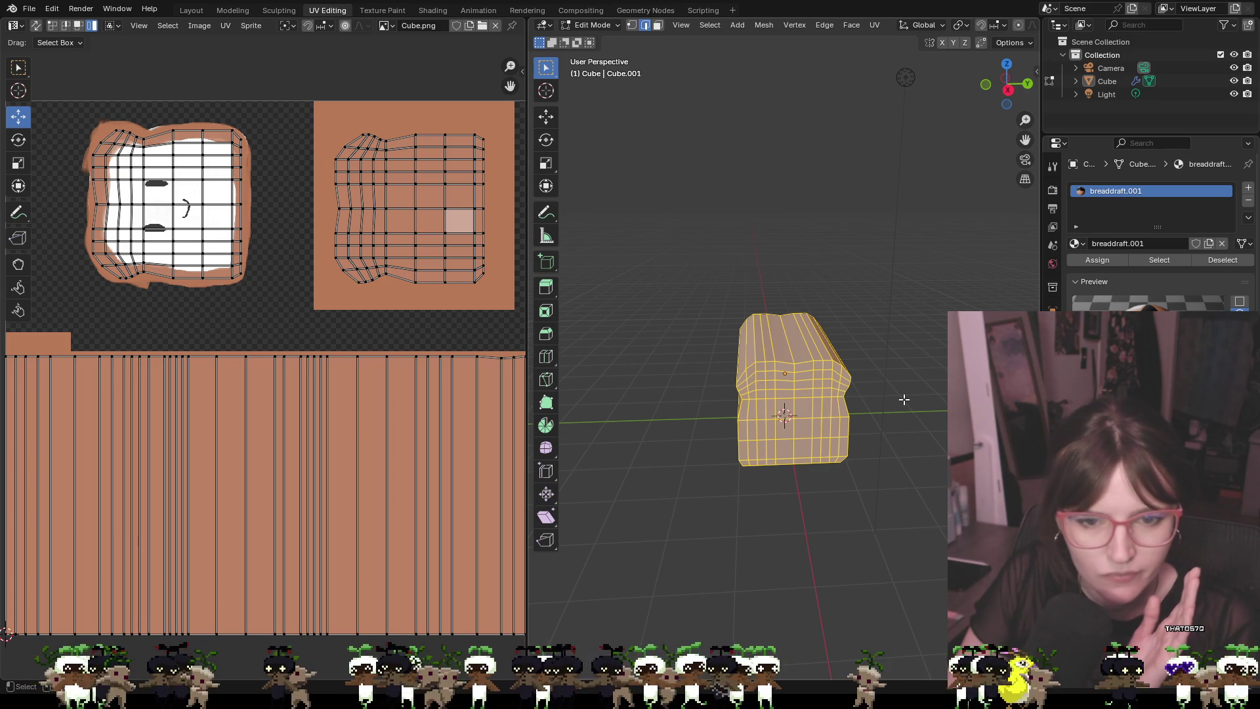
left_click_drag(904, 399, 940, 411)
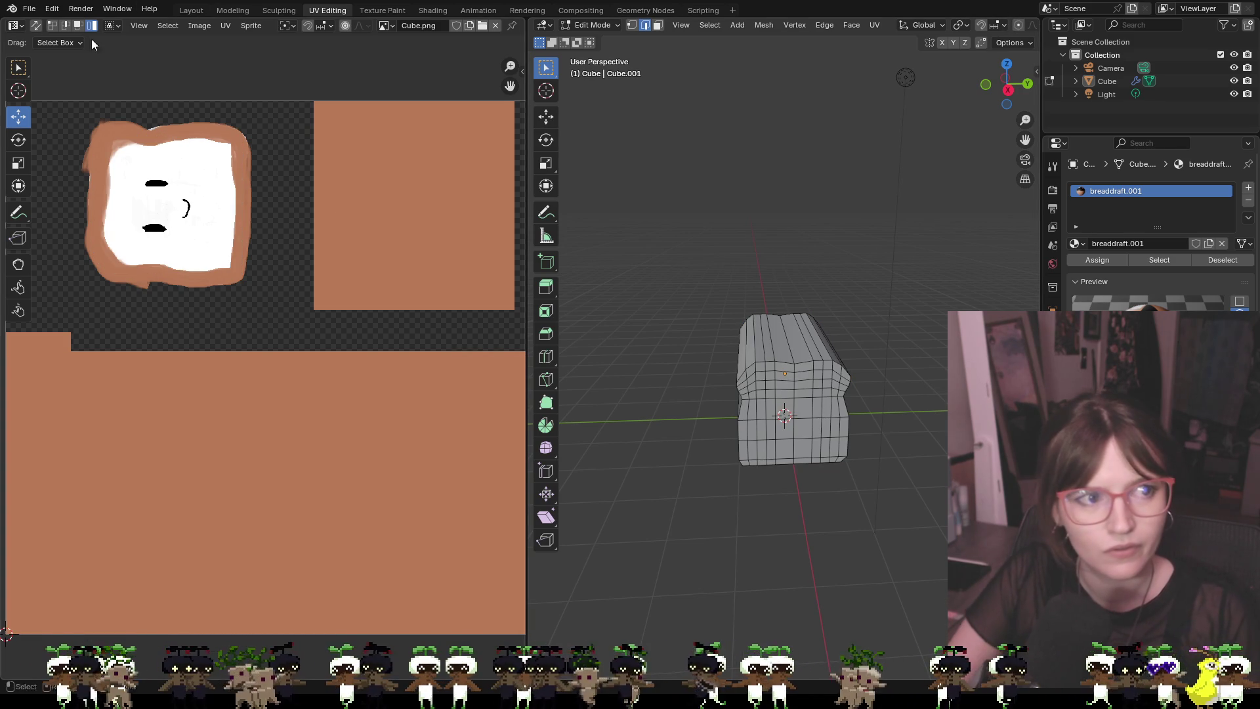
left_click(29, 8)
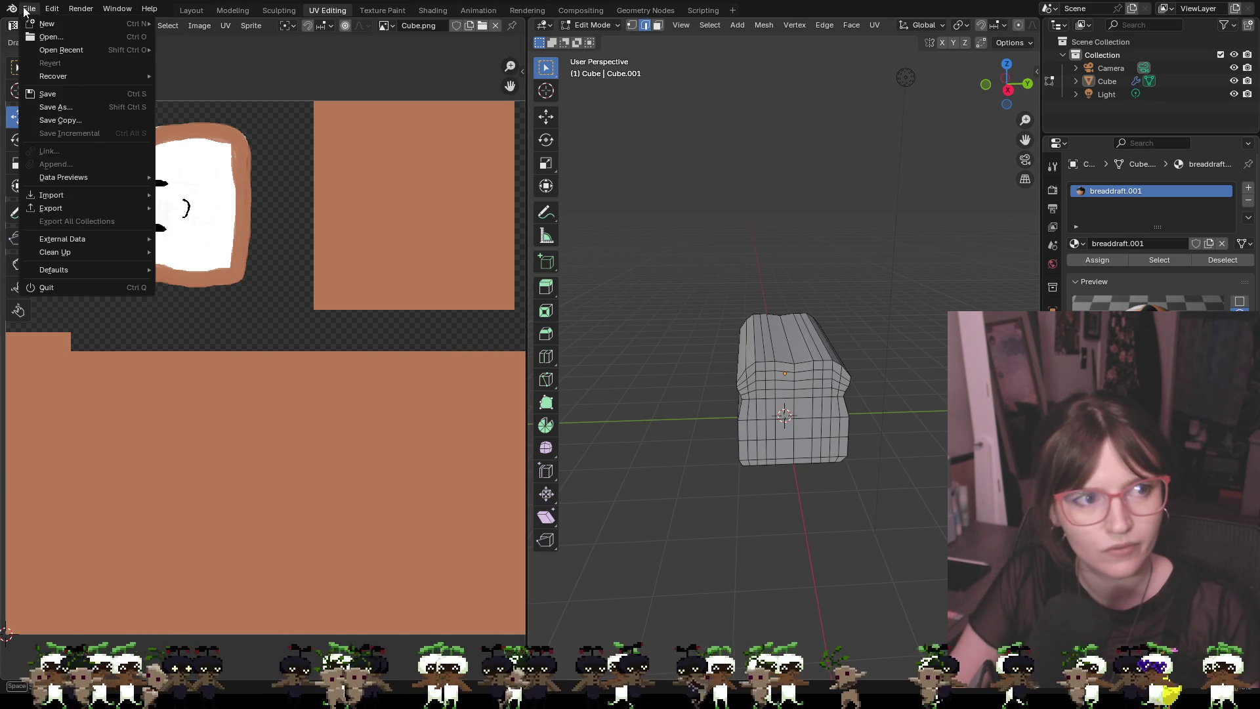
mouse_move(59, 10)
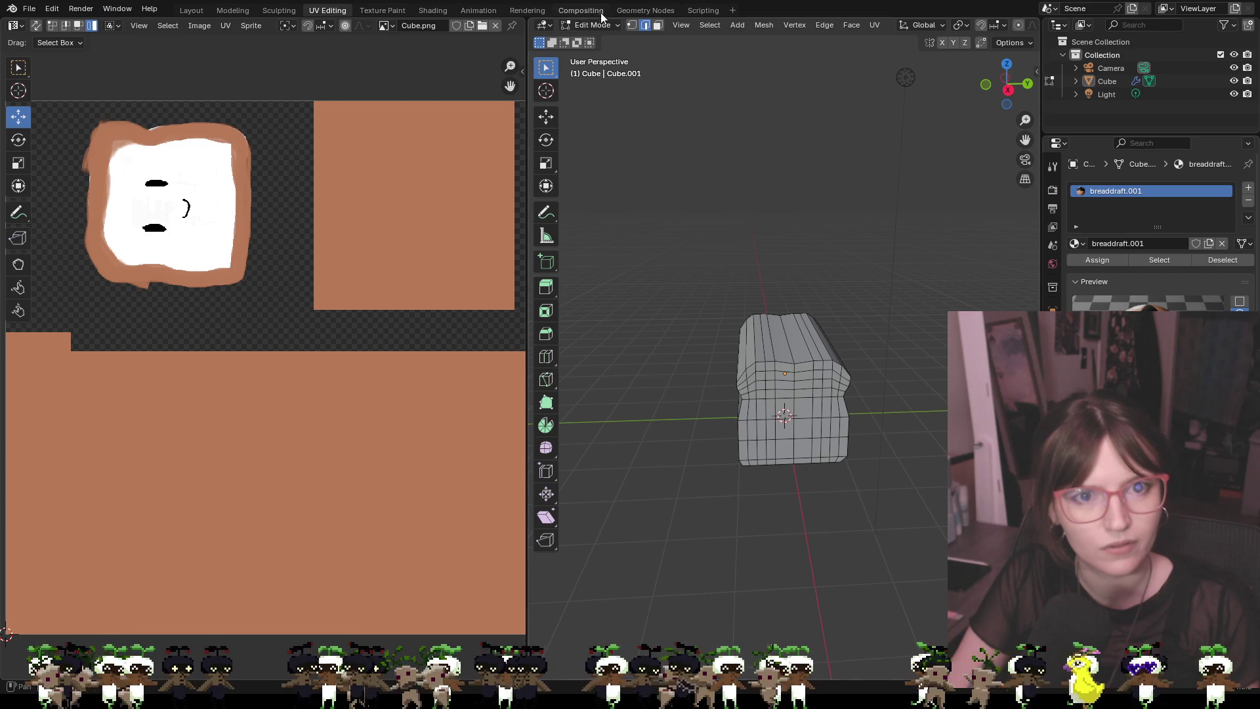
Switch to the Layout workspace with Rendered shading and orbit to inspect the smiling toast texture
left_click(191, 9)
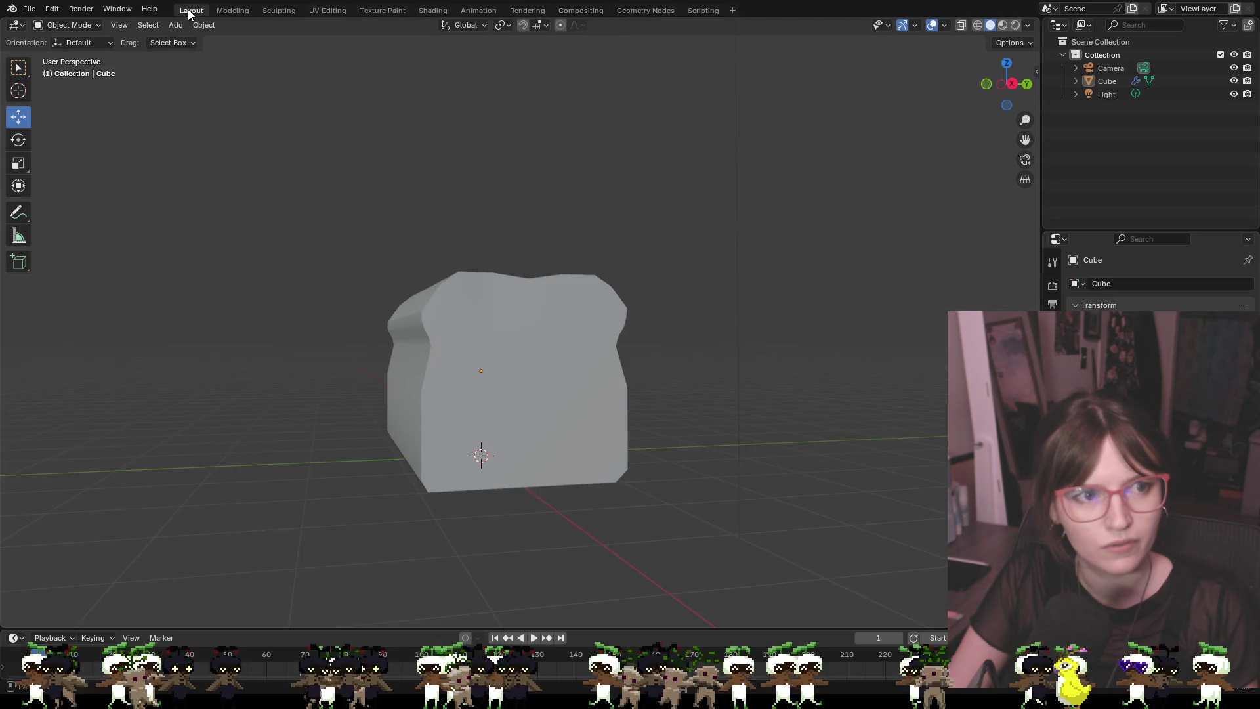
left_click(1016, 24)
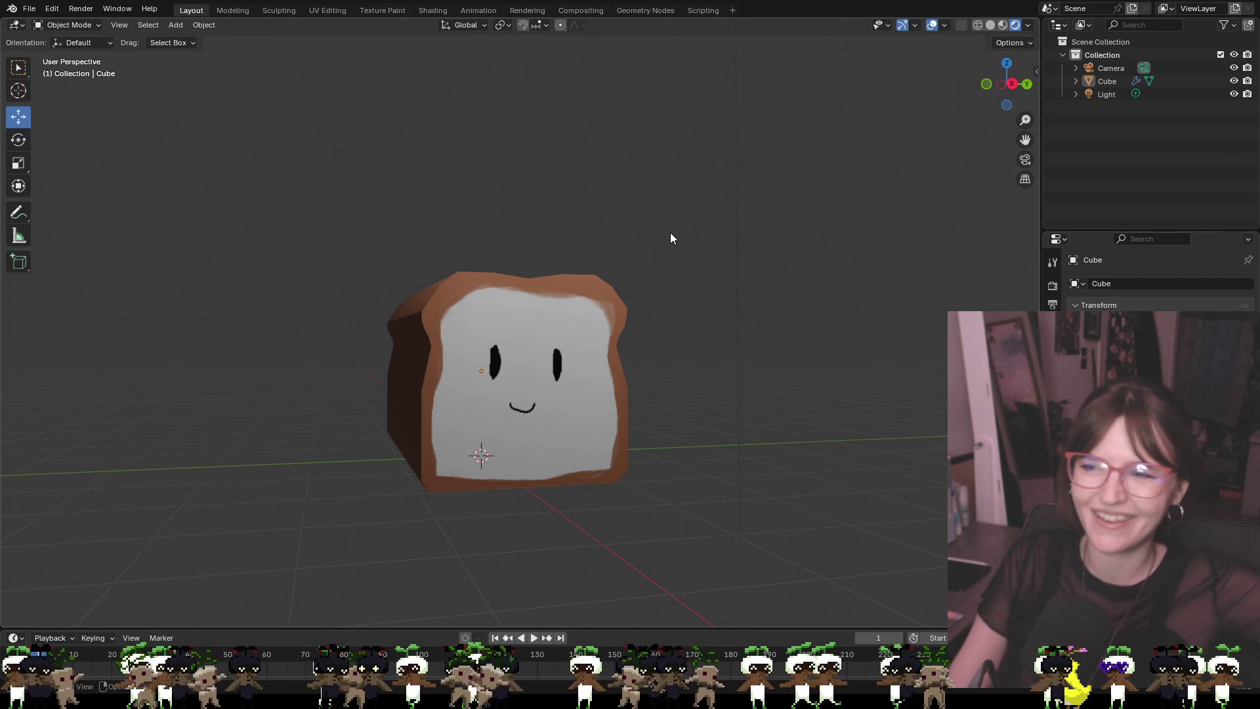
mouse_move(644, 281)
left_mouse_down()
mouse_move(920, 262)
mouse_move(613, 298)
mouse_move(638, 271)
mouse_move(684, 284)
mouse_move(453, 256)
mouse_move(388, 309)
mouse_move(668, 279)
left_mouse_up()
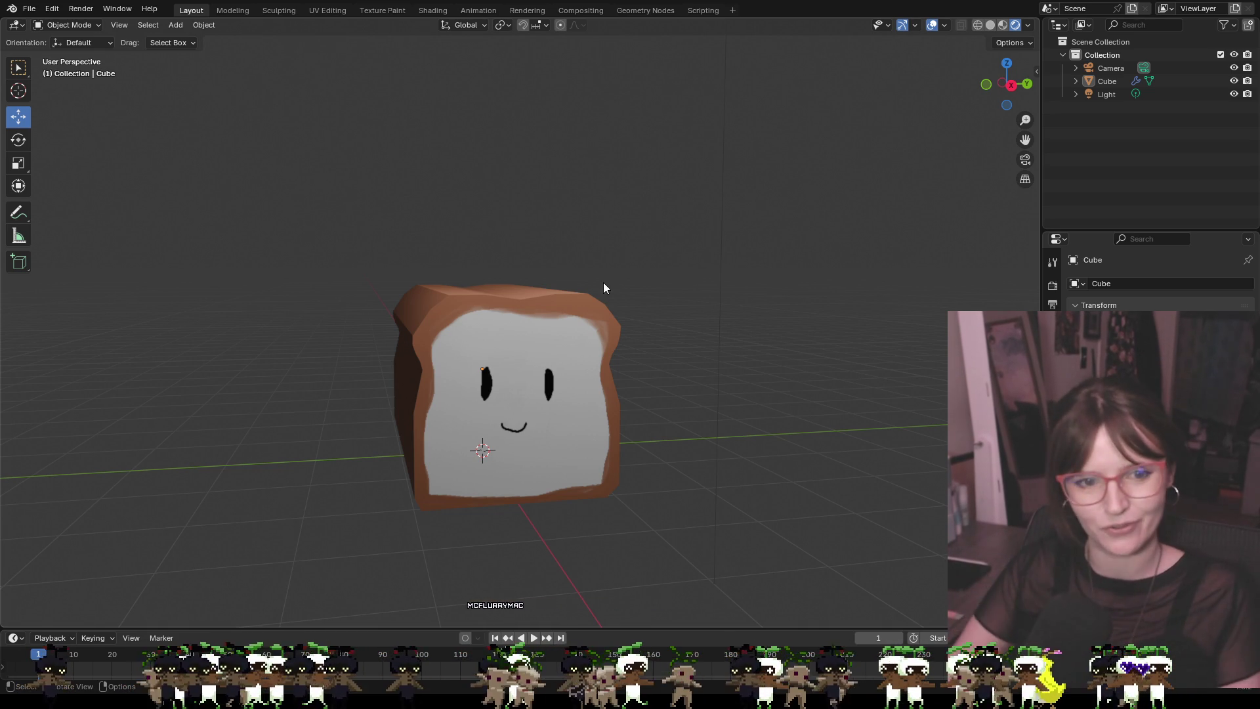
left_click(29, 8)
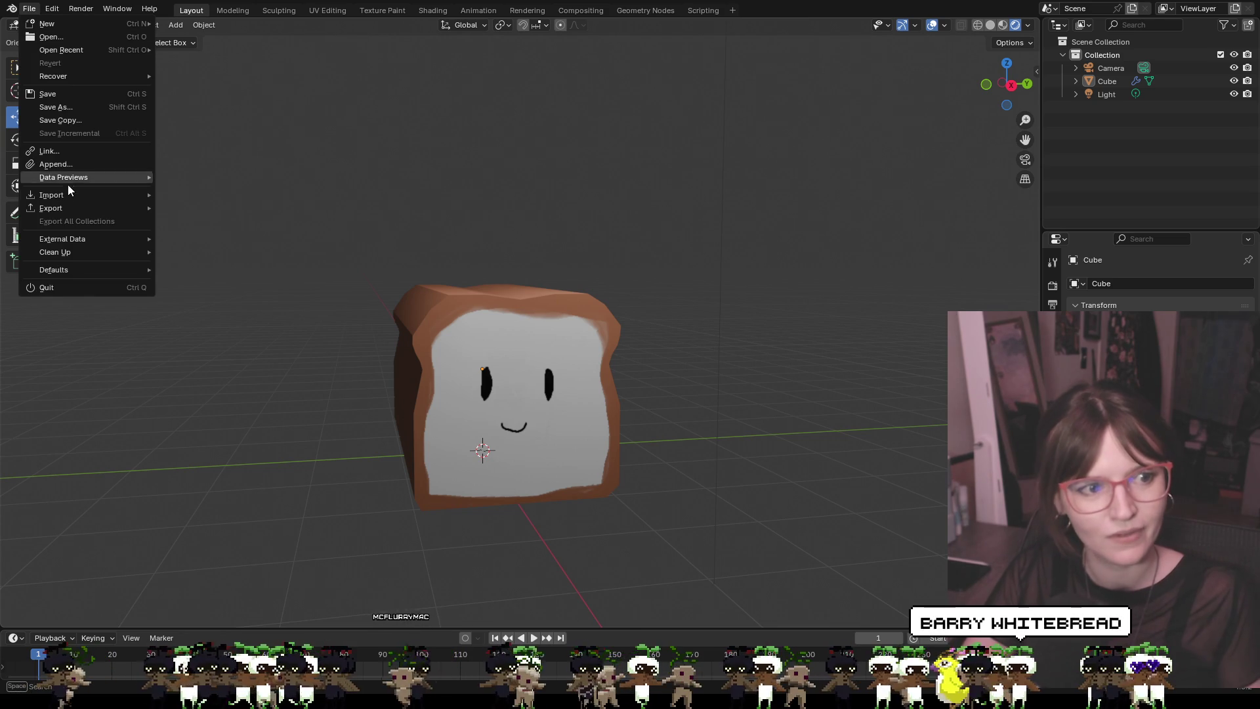
mouse_move(65, 195)
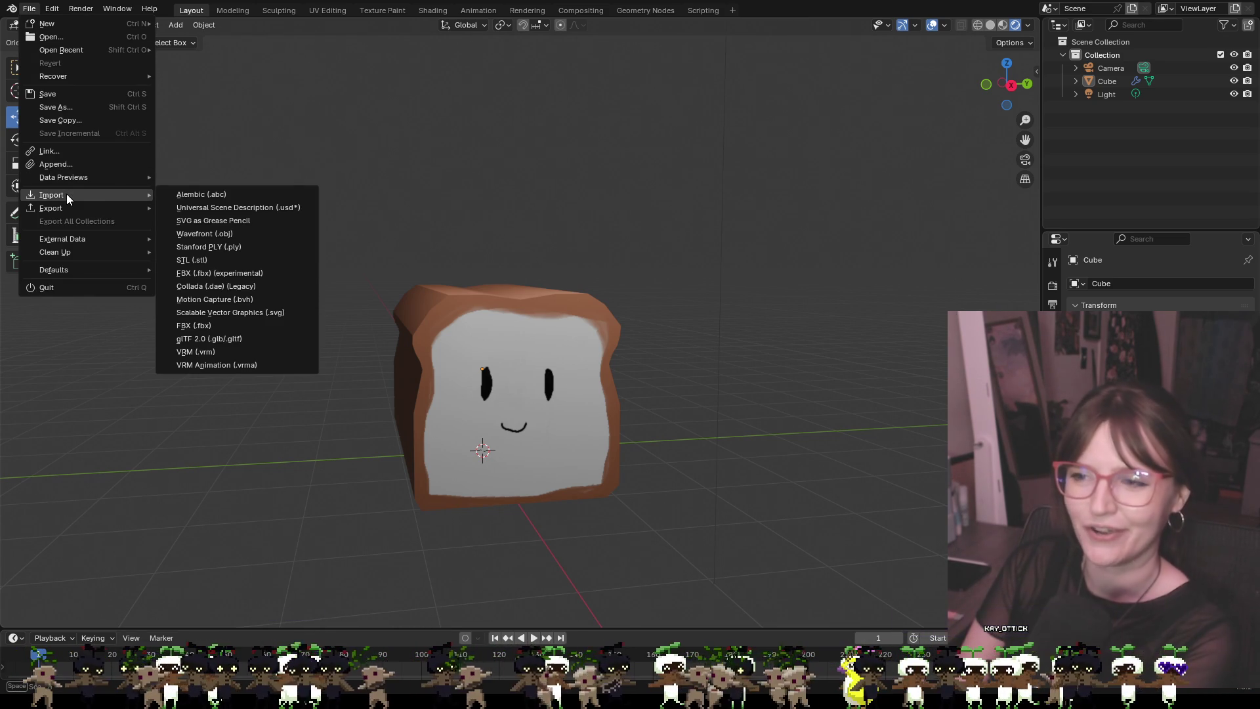
left_click(50, 96)
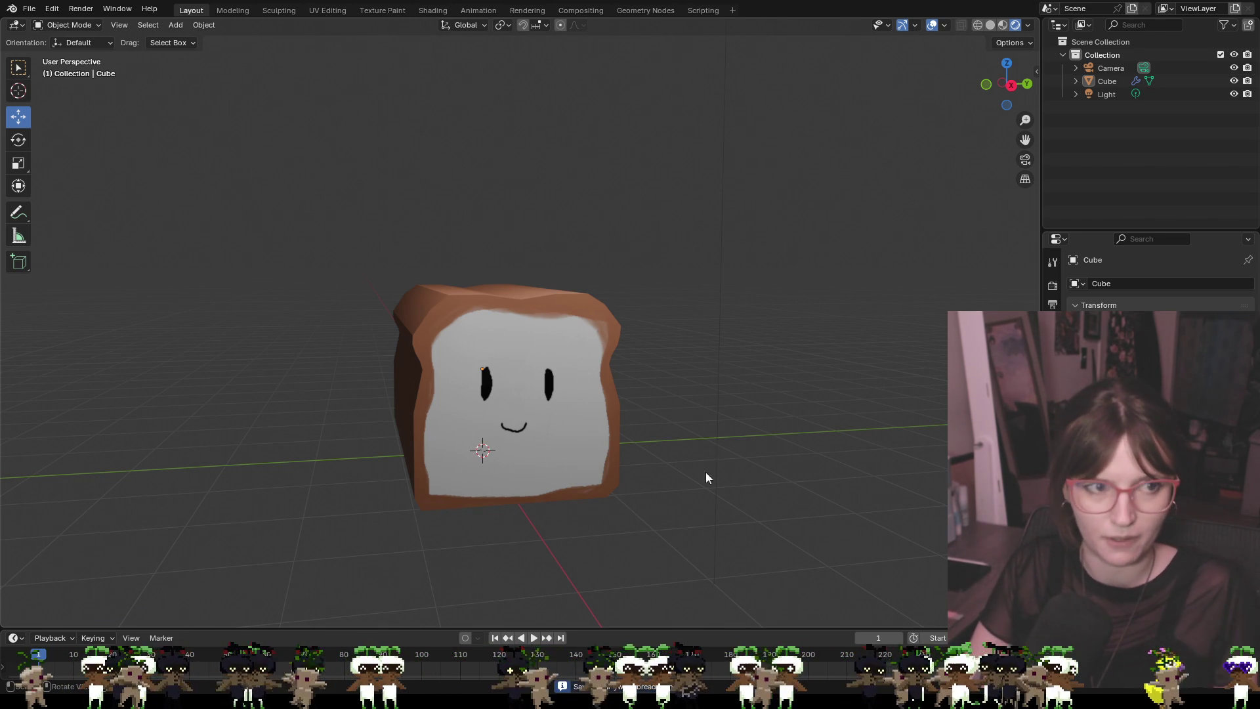
left_click(32, 13)
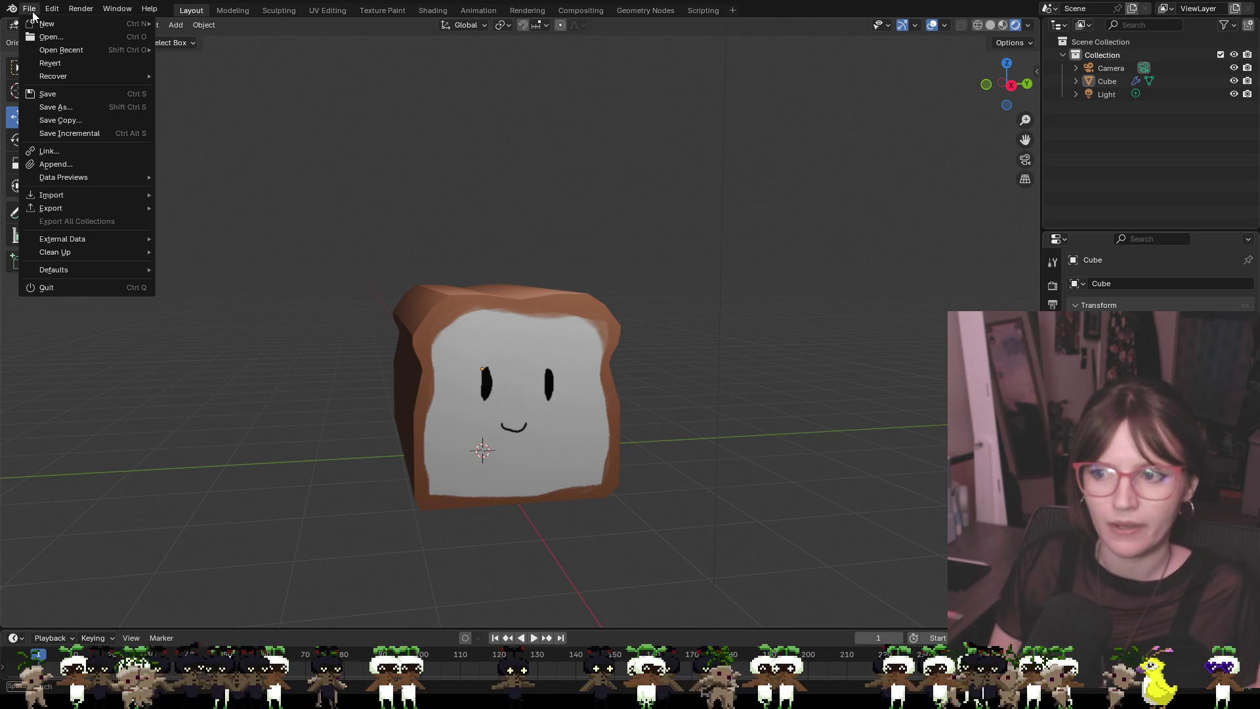
mouse_move(117, 9)
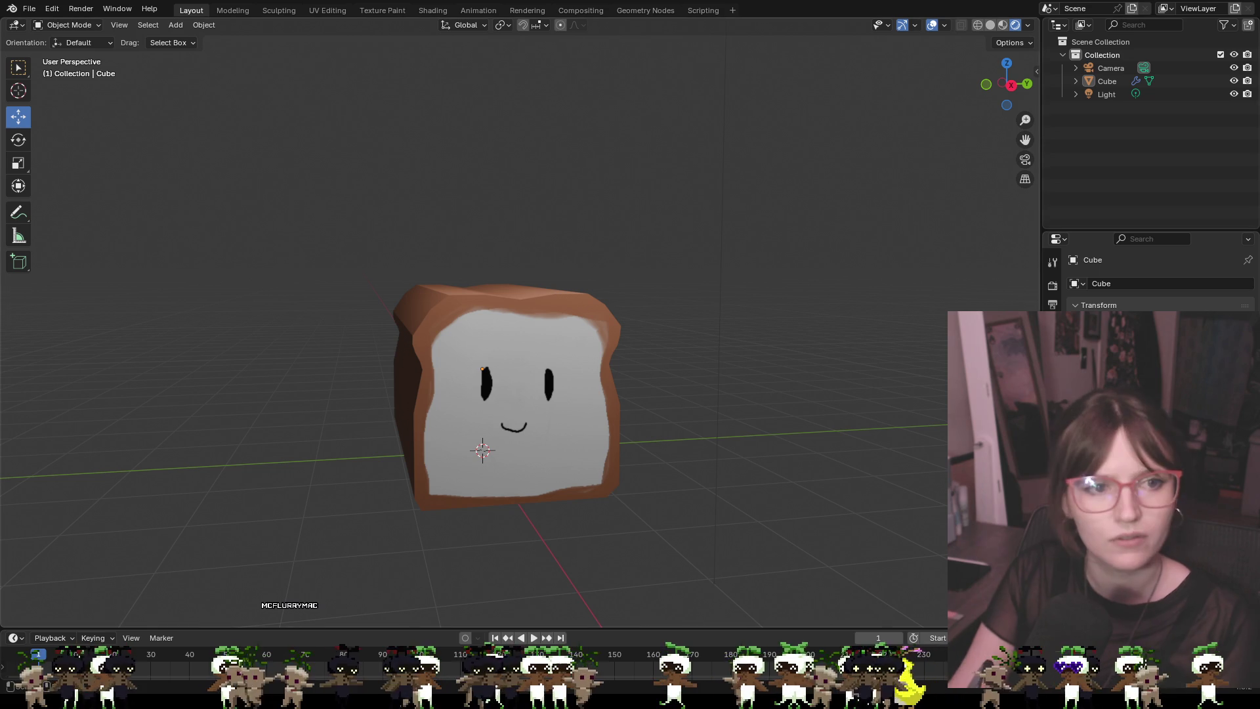
left_click(29, 8)
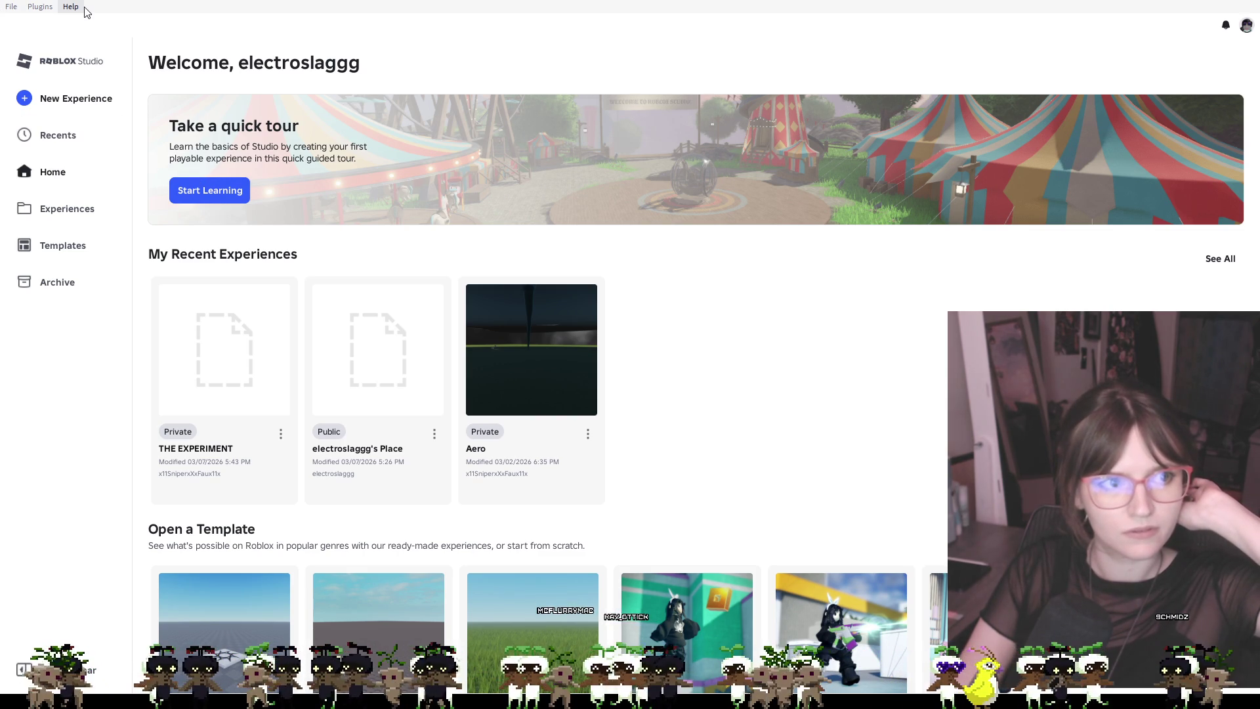
List Experiences and check the Group Experiences and Shared with me tabs for THE EXPERIMENT
scroll(754, 370, "down", 5)
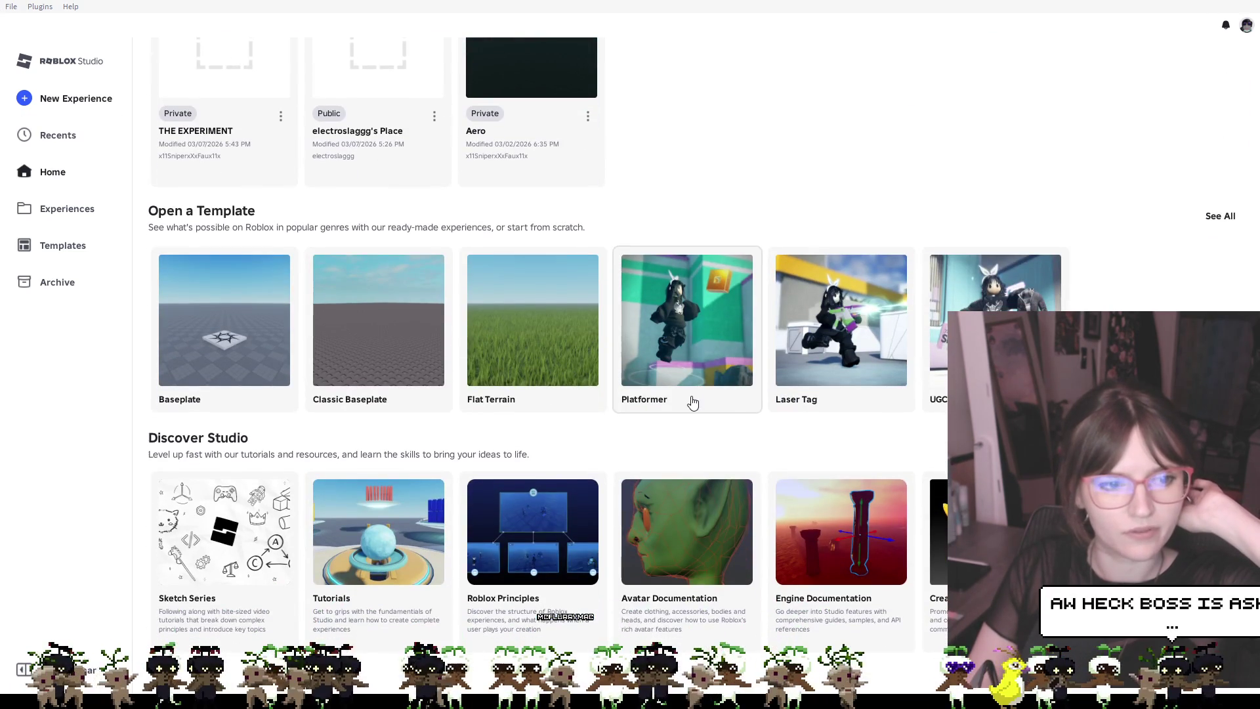
left_click(64, 210)
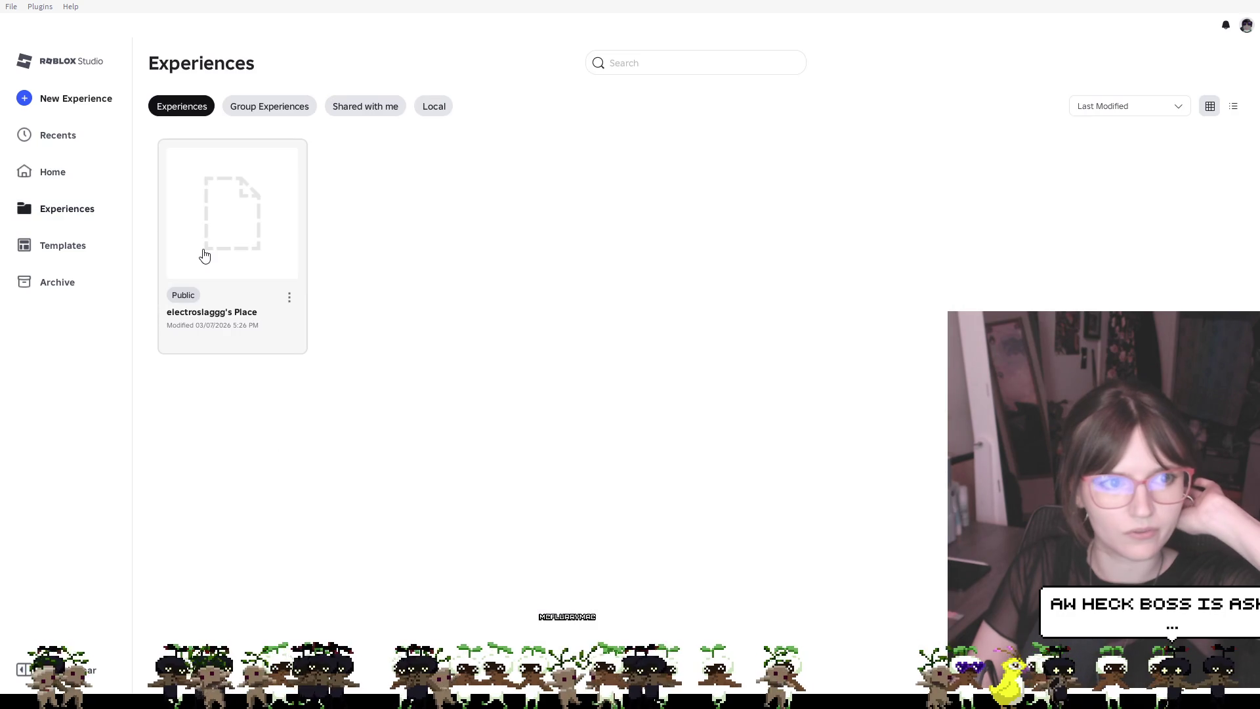
left_click(284, 107)
left_click(359, 107)
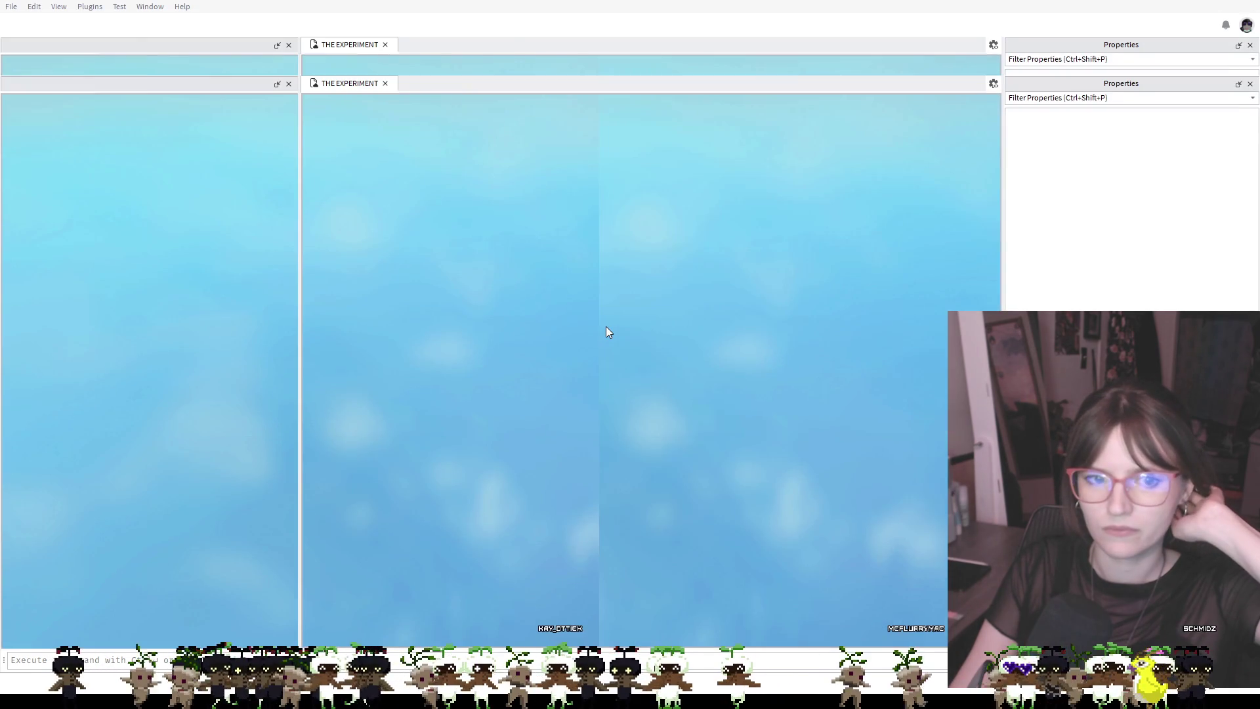
Zoom and move the camera back from the deli counter toward the bakery rack
scroll(590, 368, "up", 5)
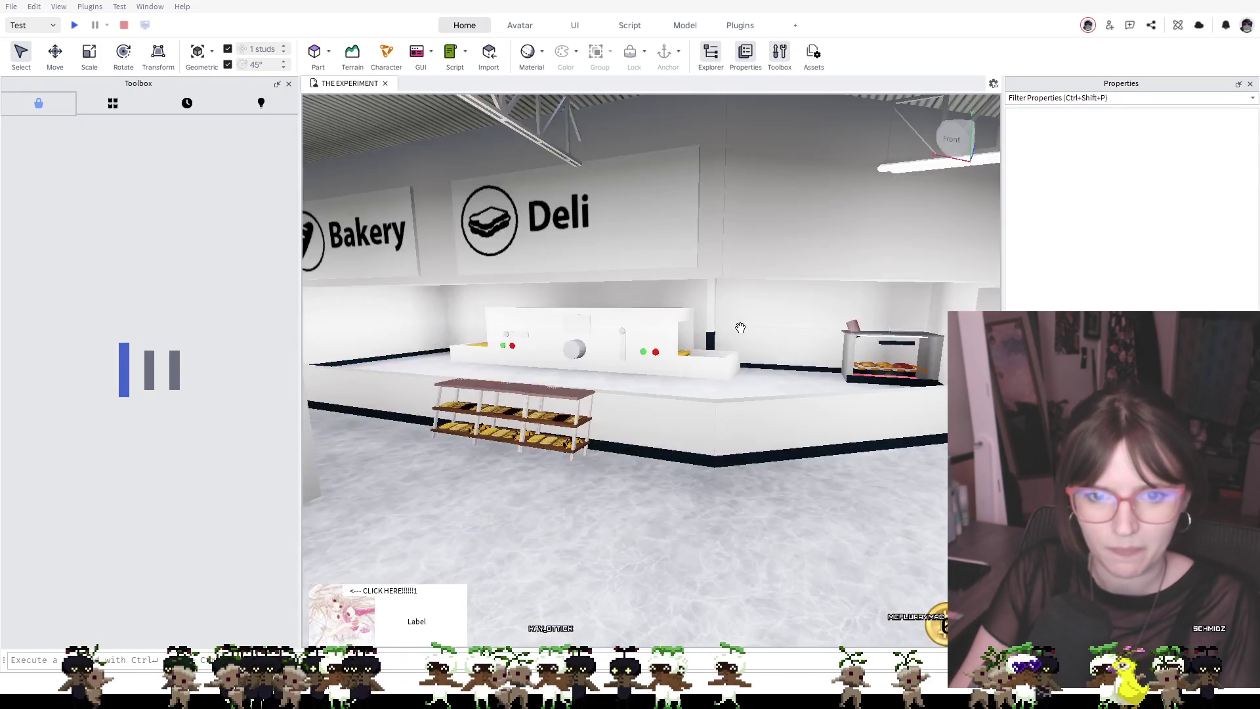
scroll(686, 390, "up", 5)
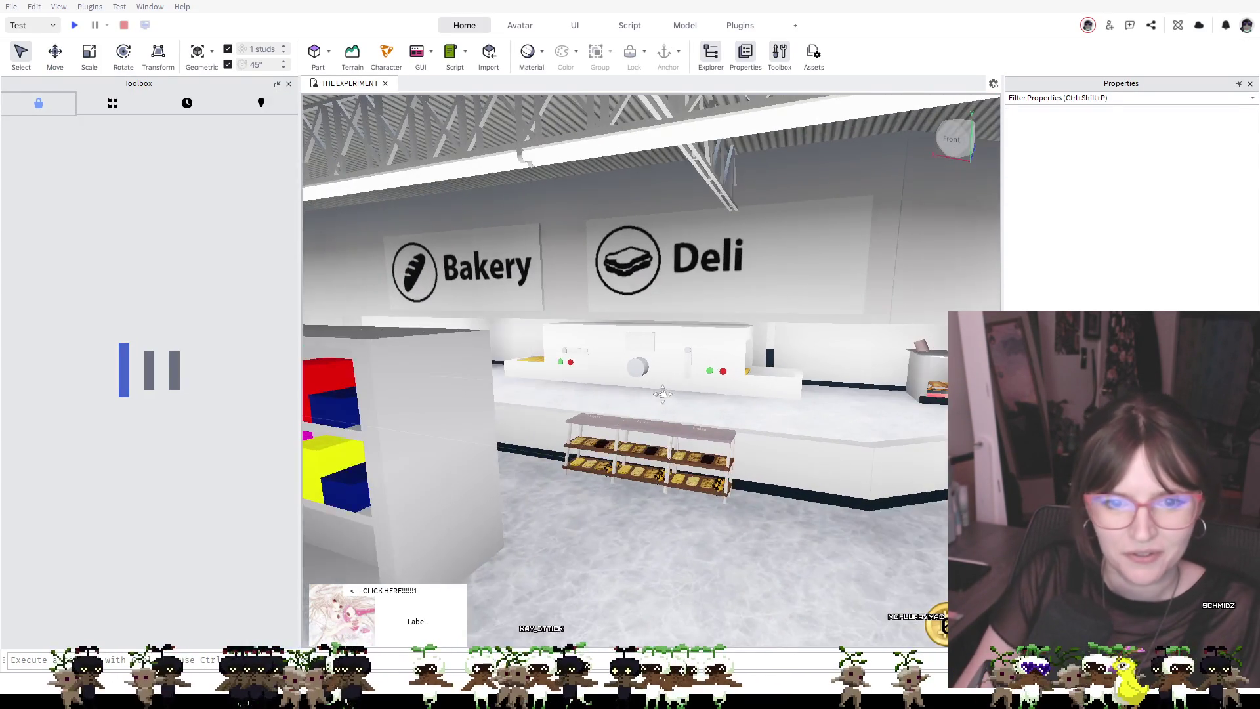
key("d")
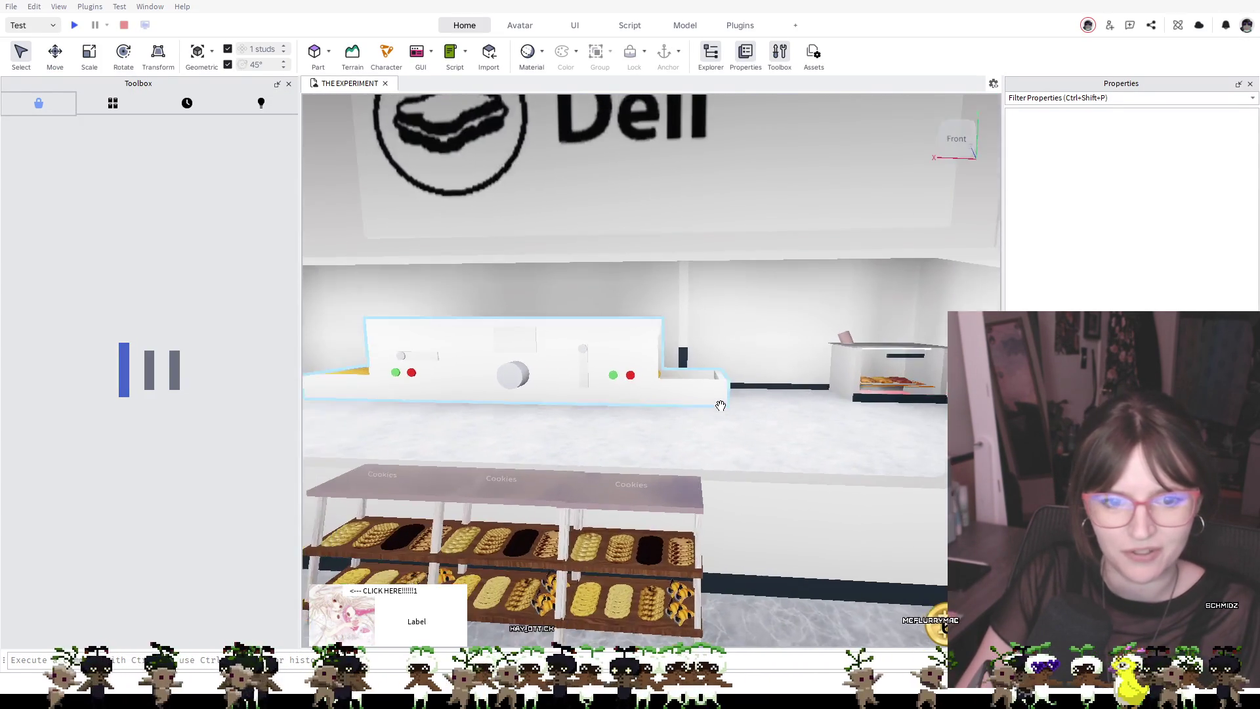
scroll(693, 428, "down", 5)
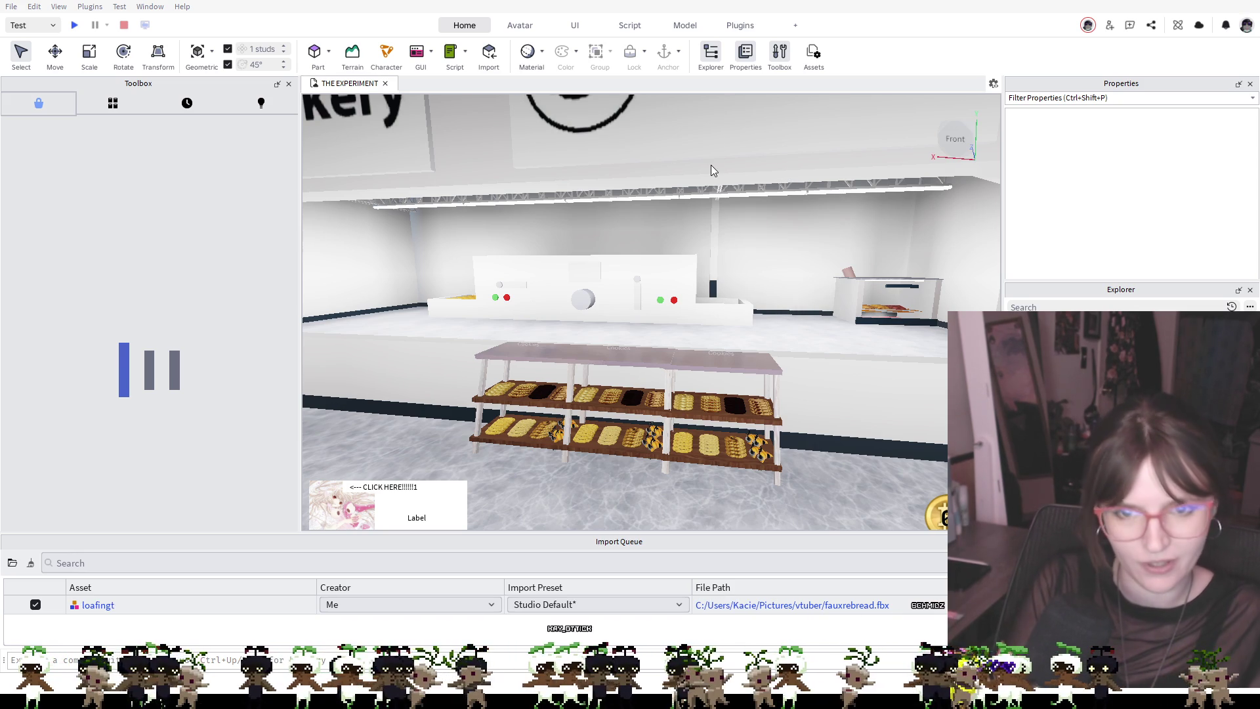
Finish the Import Queue asset name so it reads loafington
type("o")
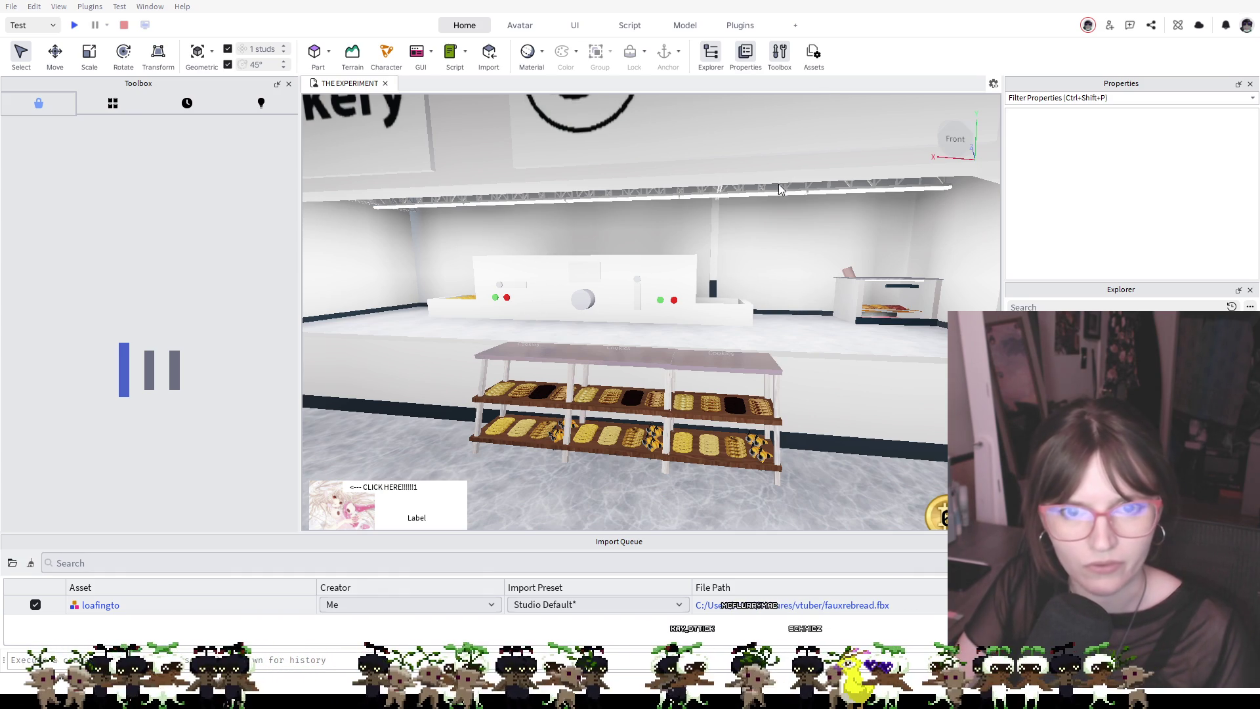
type("n")
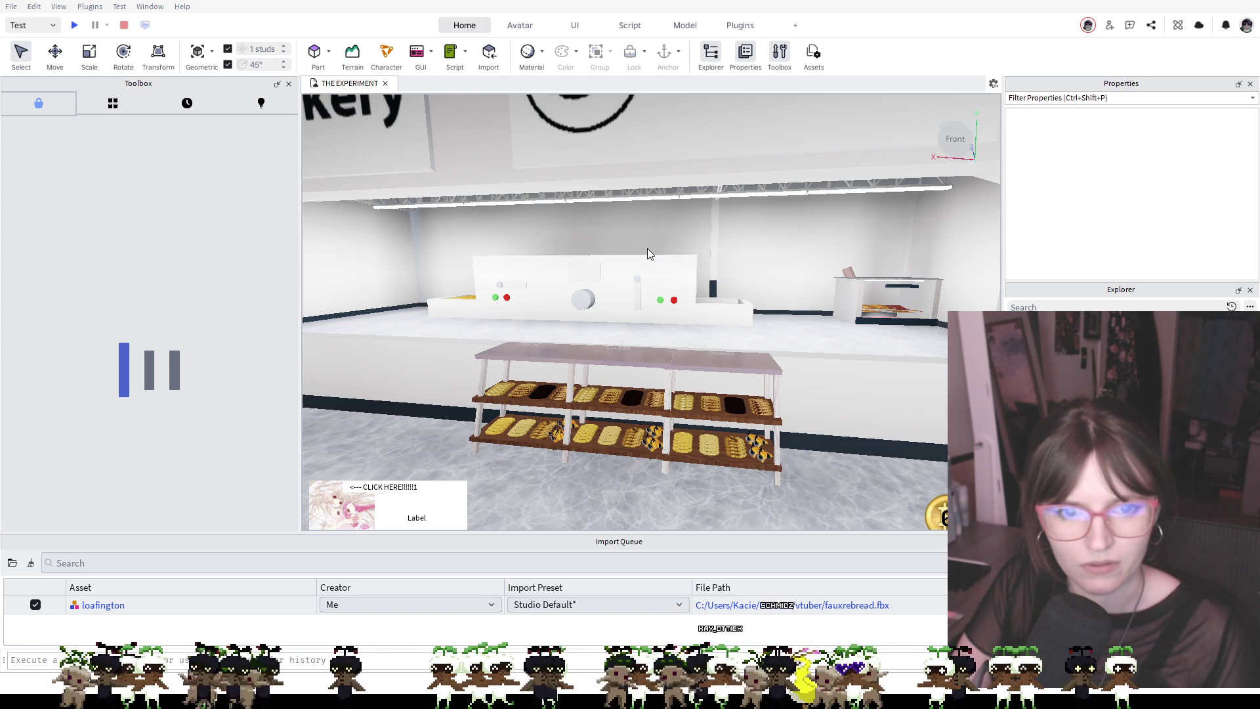
Import loafington, find it under Toolbox Creations > Models, and drag it onto the bakery shelf top
left_click(852, 556)
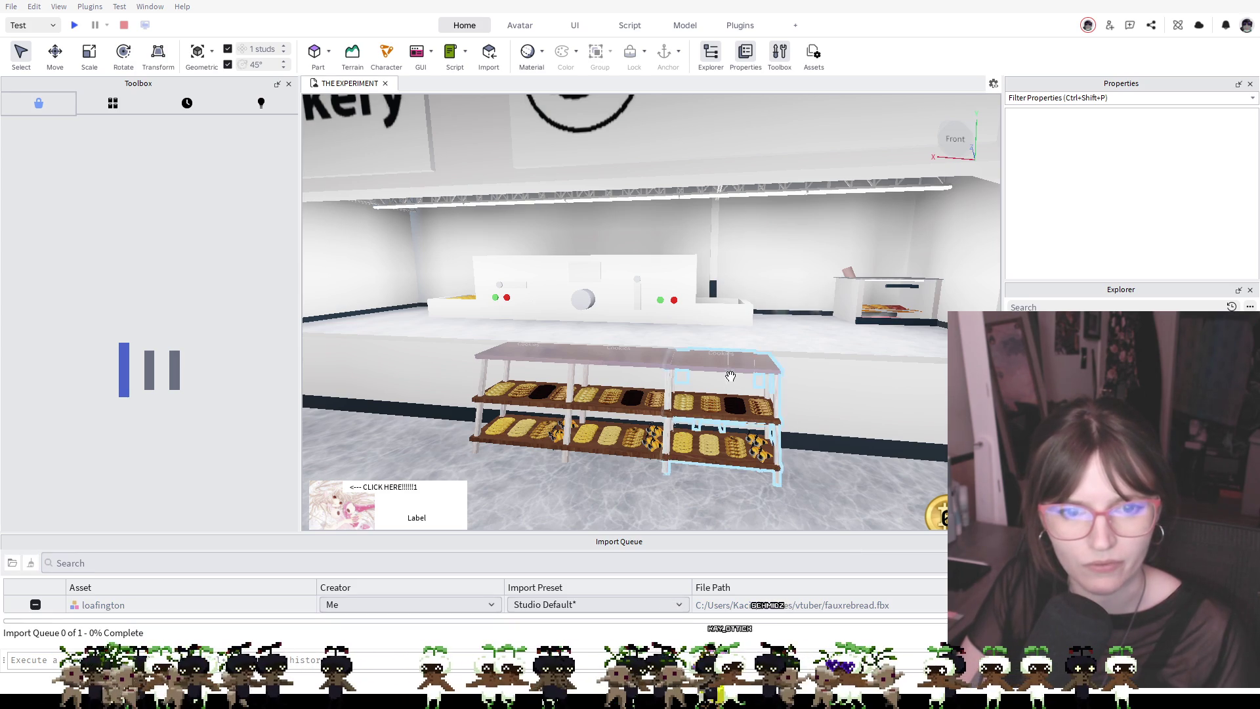
left_click(113, 103)
left_click(187, 103)
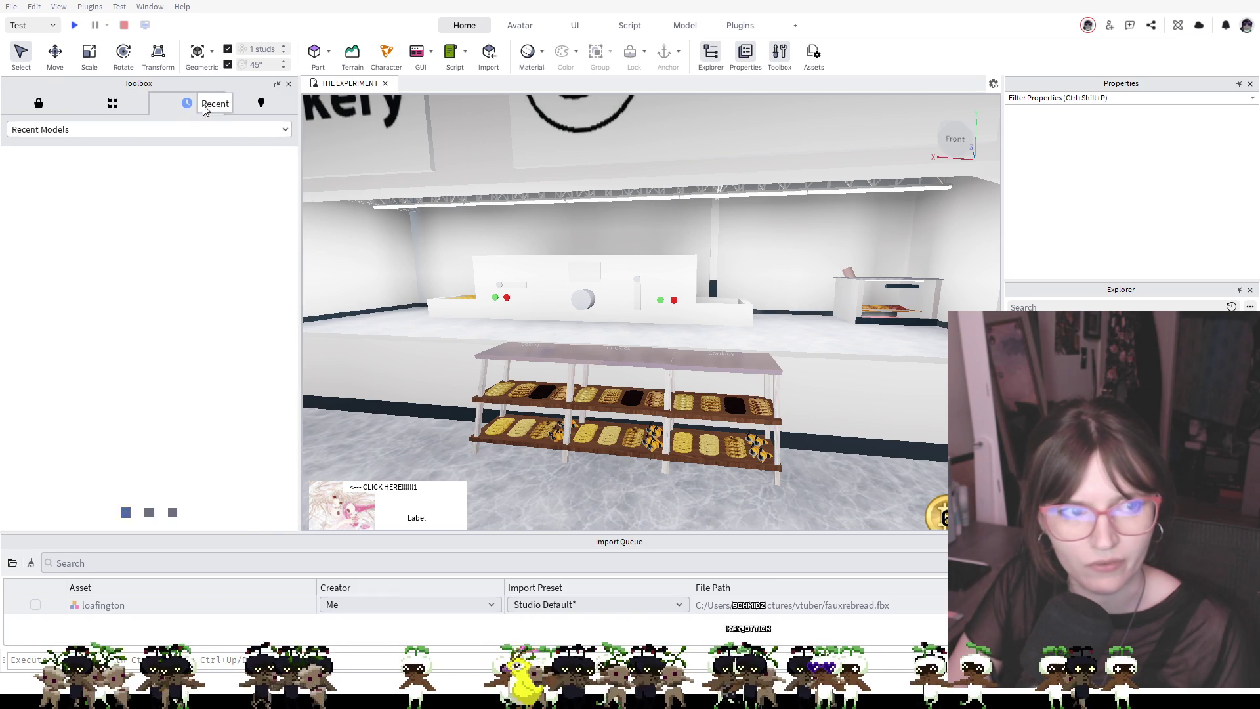
left_click(262, 103)
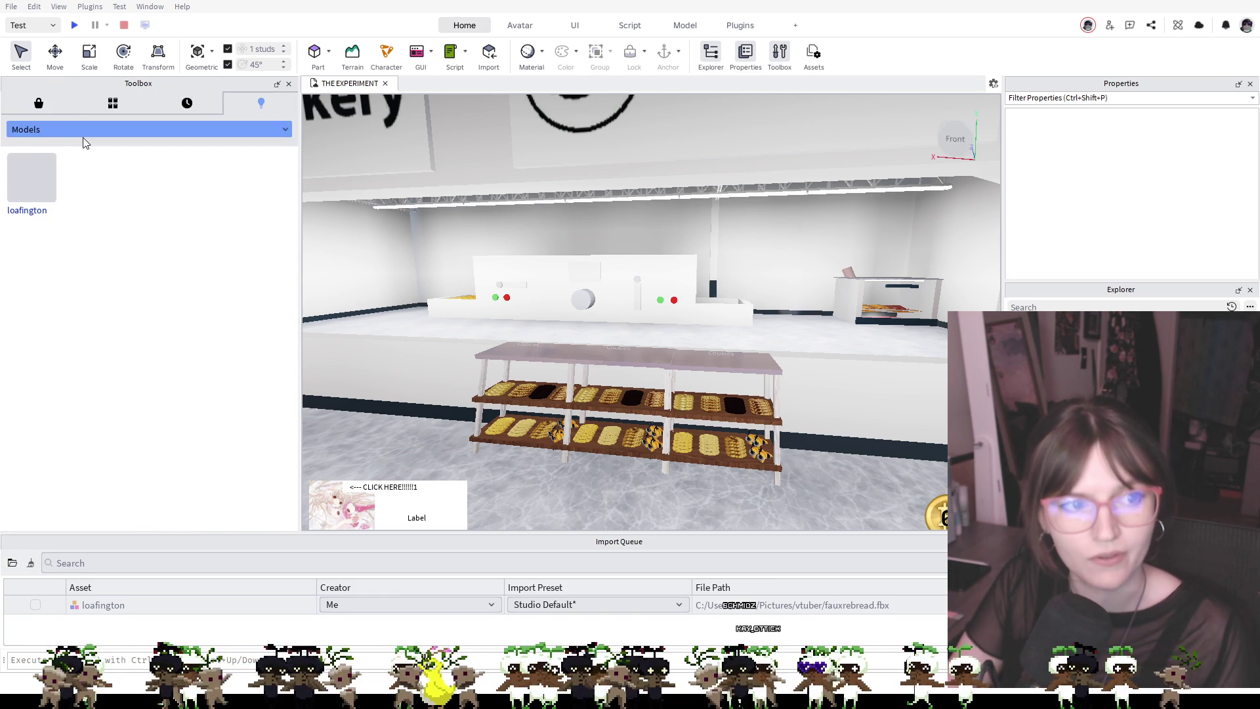
mouse_move(32, 177)
left_mouse_down()
mouse_move(276, 234)
mouse_move(542, 332)
mouse_move(556, 368)
mouse_move(577, 369)
mouse_move(584, 343)
mouse_move(584, 225)
mouse_move(579, 247)
mouse_move(591, 197)
left_mouse_up()
Orbit around the loaf, delete the upright bread slice, and select the loafington model
key("f")
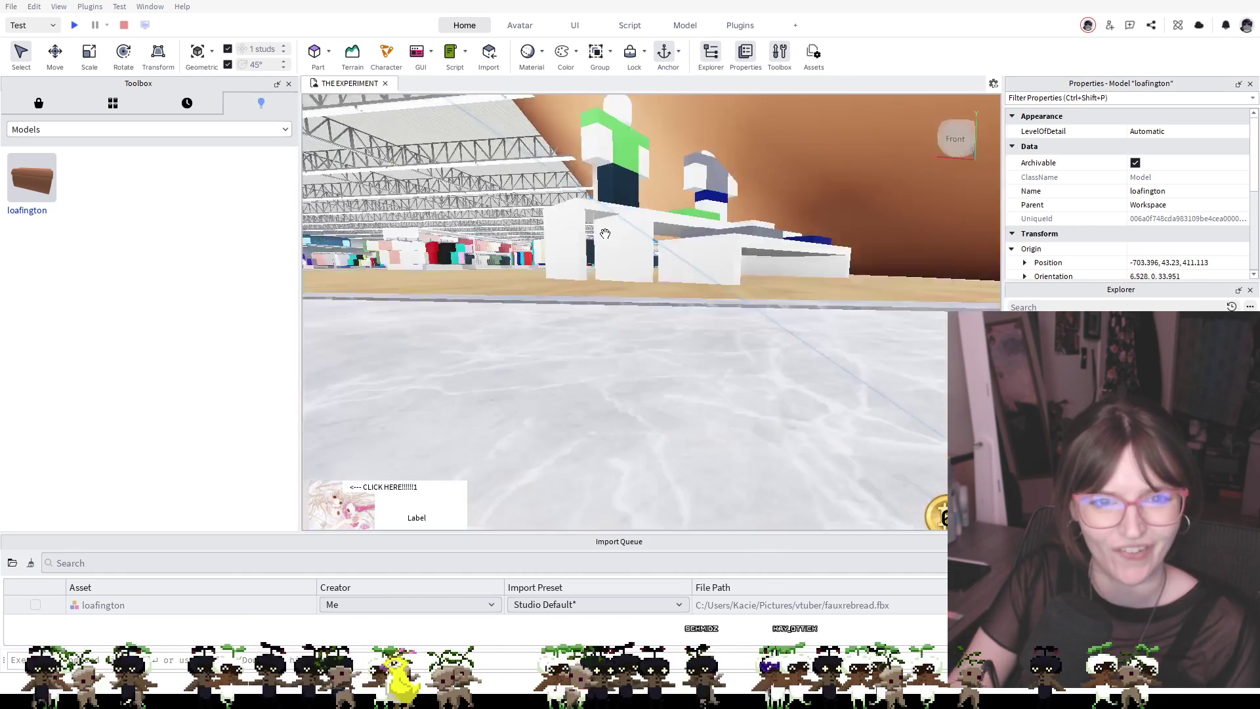
key("s")
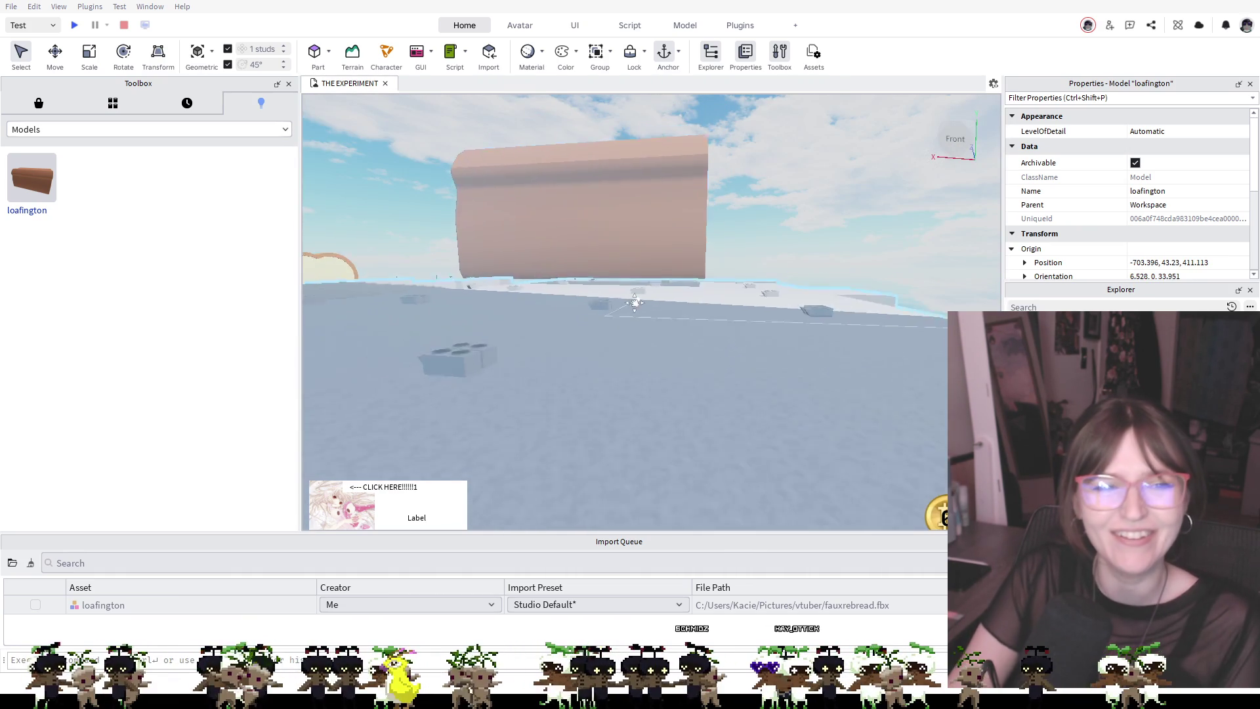
key("f")
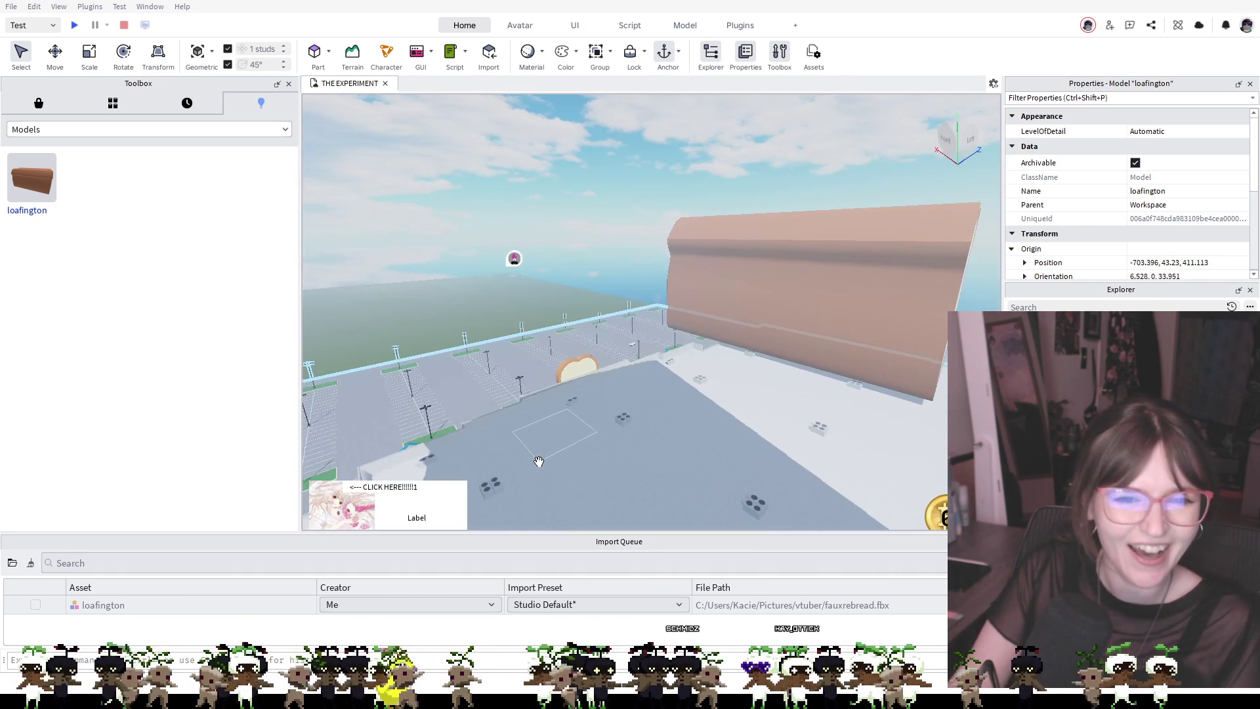
scroll(532, 431, "up", 5)
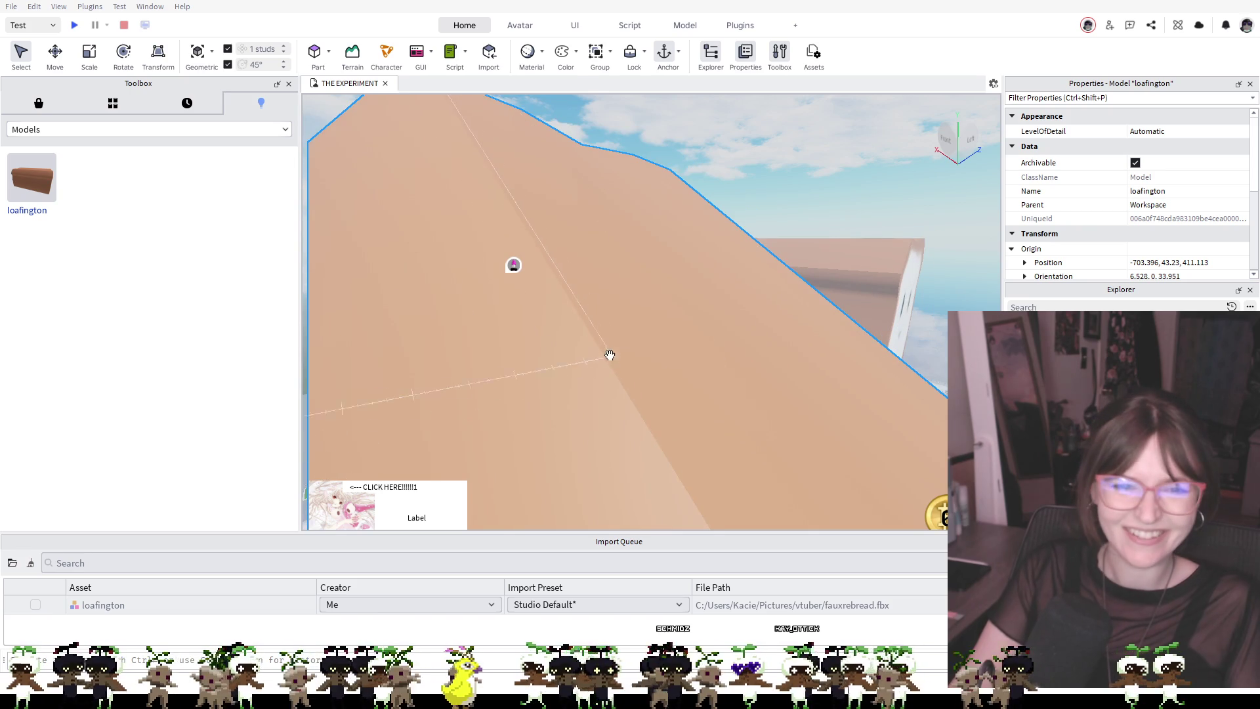
scroll(681, 343, "down", 3)
mouse_move(681, 343)
left_mouse_down()
mouse_move(397, 223)
mouse_move(766, 312)
mouse_move(628, 365)
mouse_move(639, 366)
mouse_move(624, 385)
mouse_move(554, 436)
left_mouse_up()
left_click(530, 403)
scroll(549, 380, "up", 5)
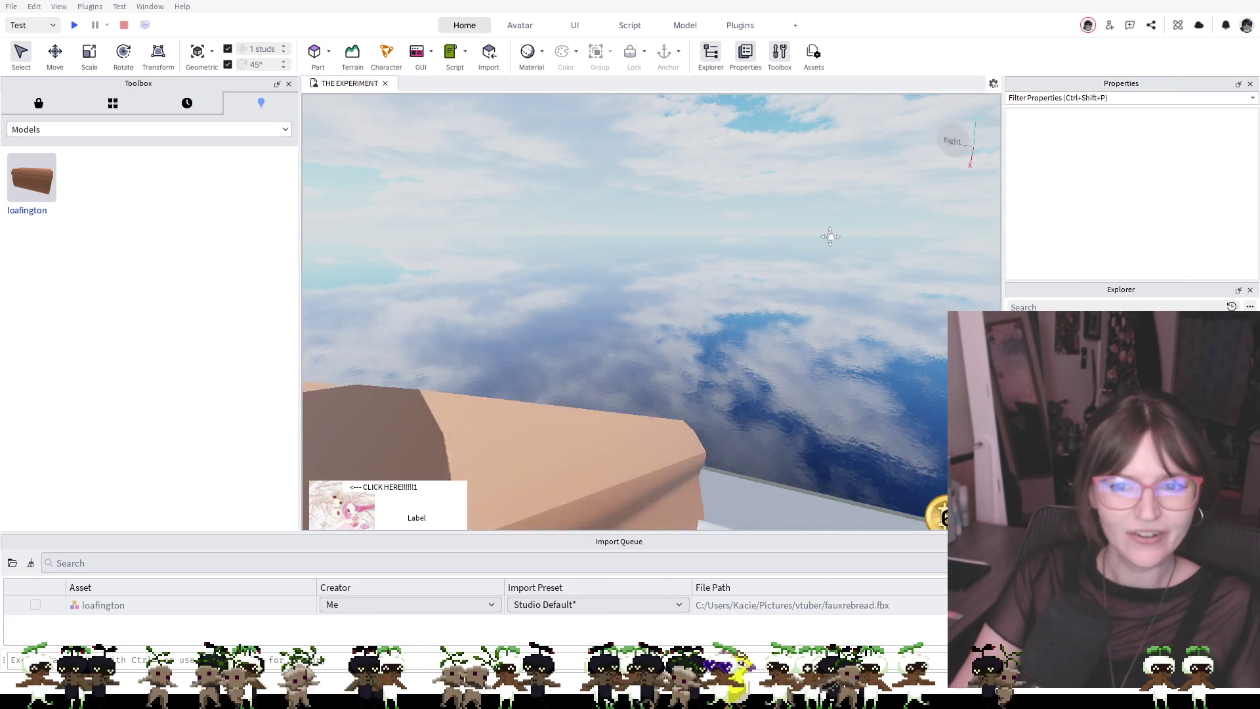
scroll(779, 397, "down", 10)
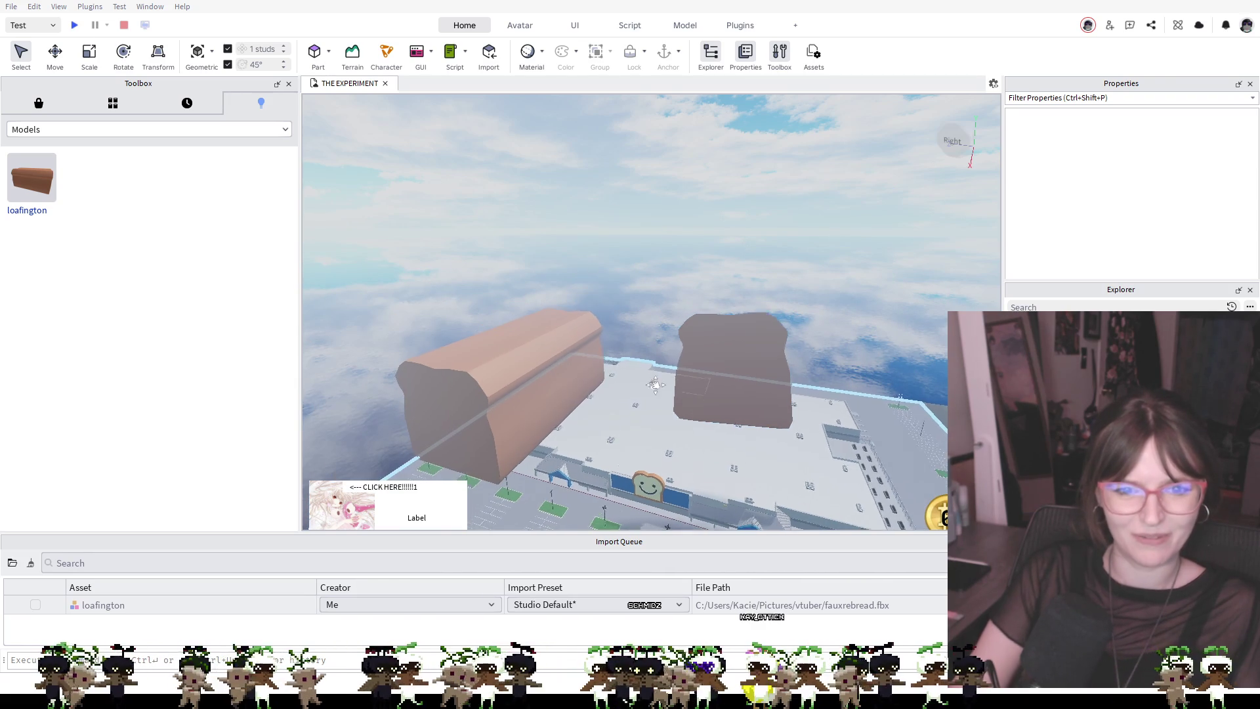
left_click(774, 344)
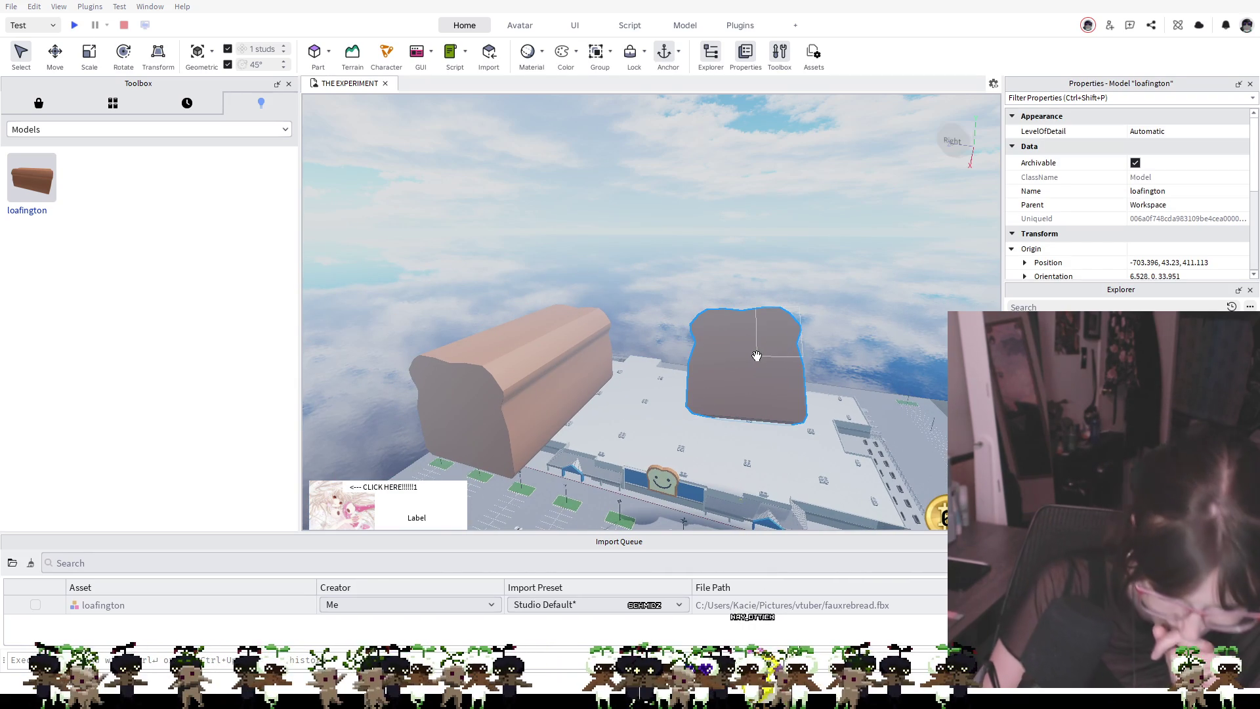
key("Delete")
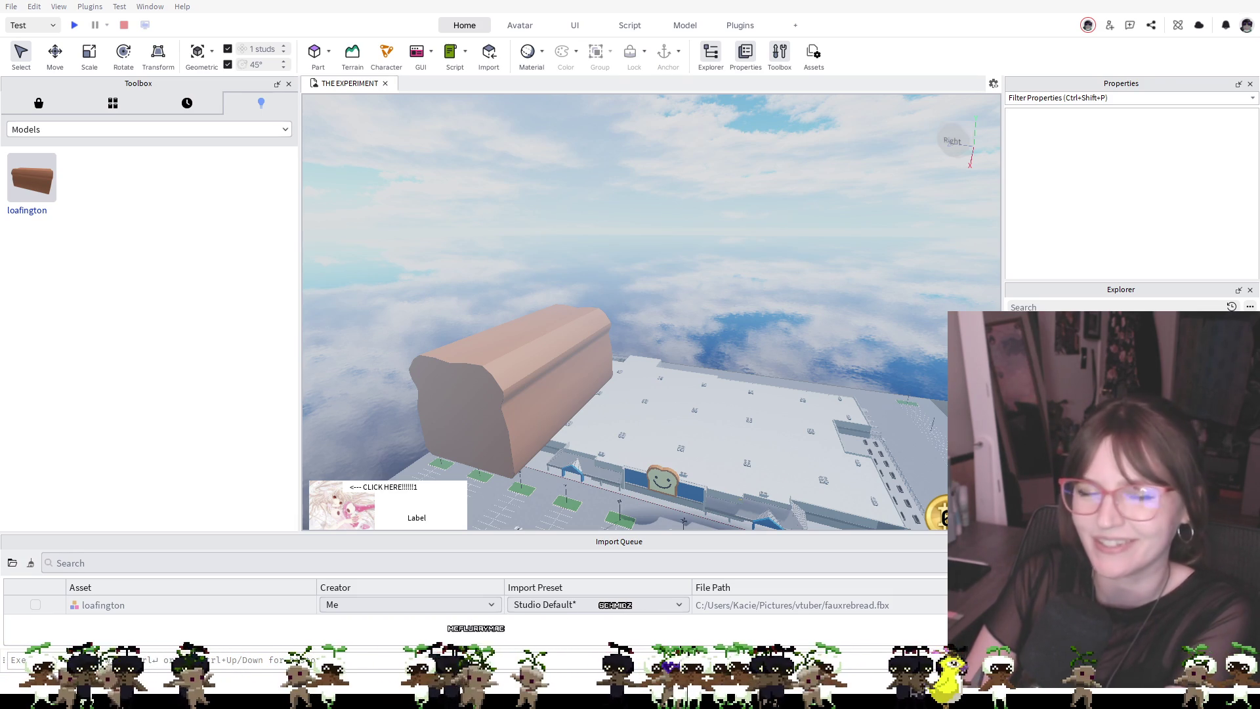
left_click(458, 330)
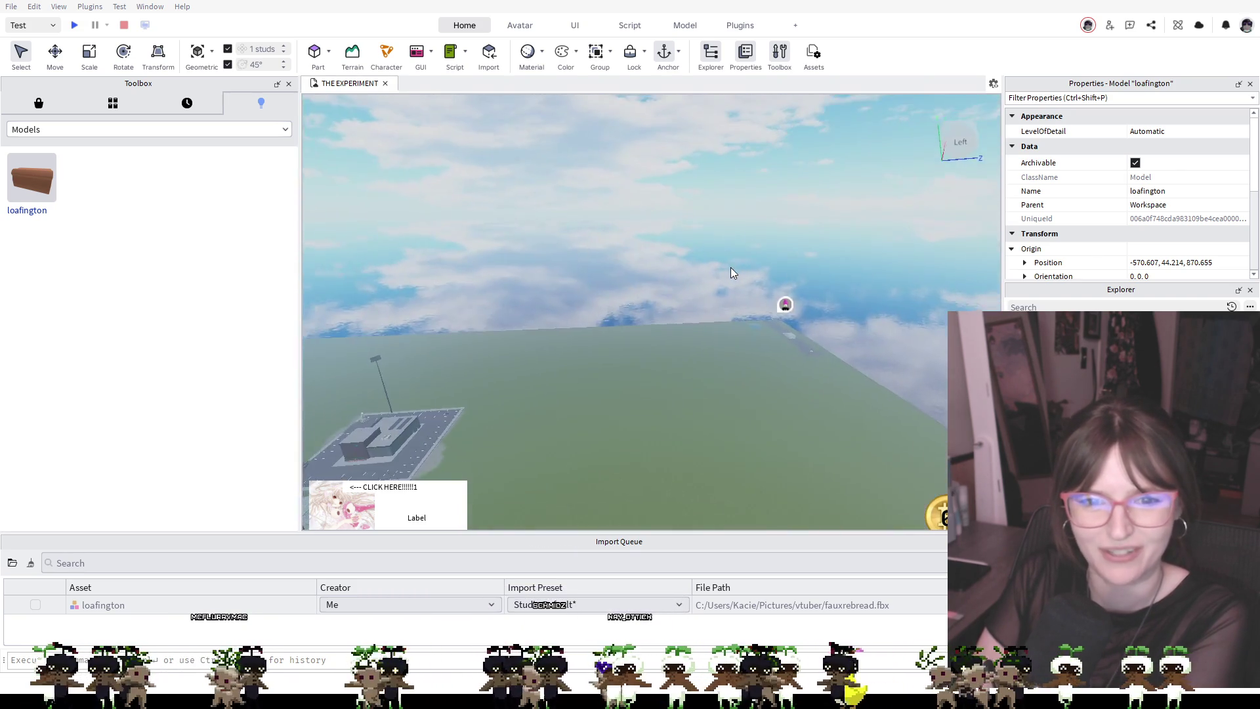
Drag loafington across the baseplate to 677.084, 7.147, -265 beside the city, then playtest
mouse_move(630, 224)
left_mouse_down()
mouse_move(644, 247)
mouse_move(552, 266)
mouse_move(479, 420)
mouse_move(499, 393)
left_mouse_up()
key("s")
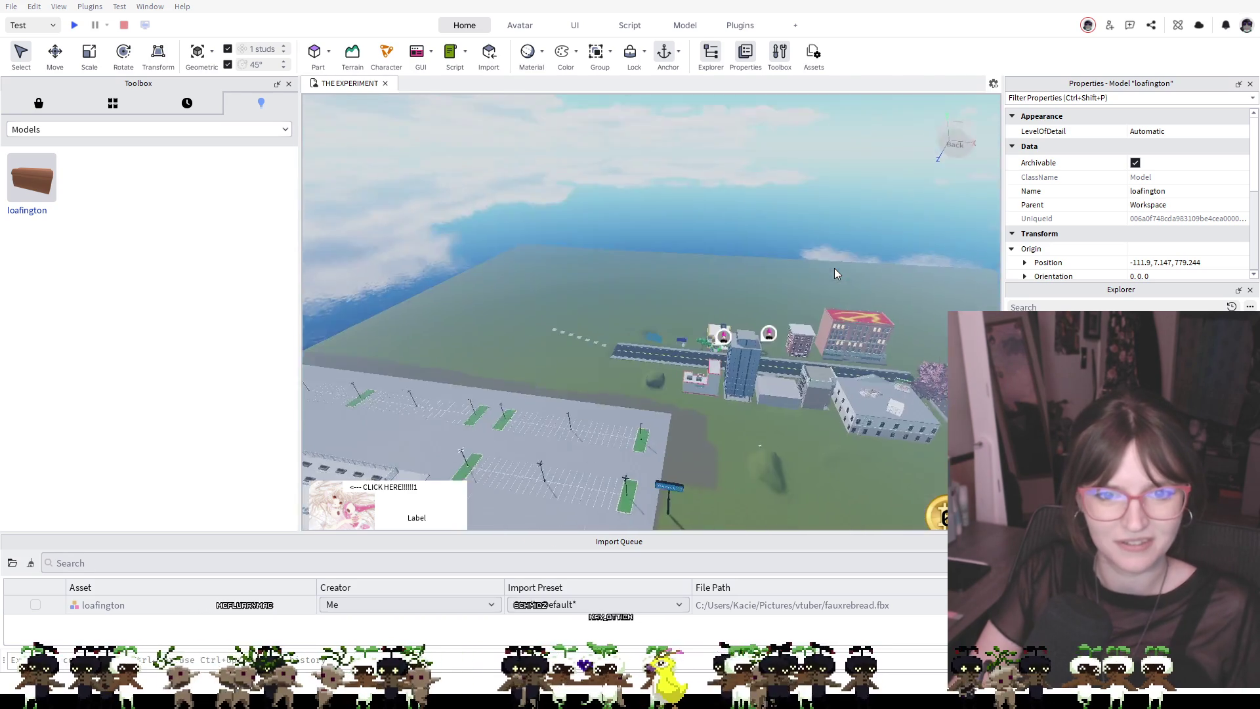
key("w")
mouse_move(830, 267)
left_mouse_down()
mouse_move(613, 263)
mouse_move(422, 282)
mouse_move(612, 328)
left_mouse_up()
key("s")
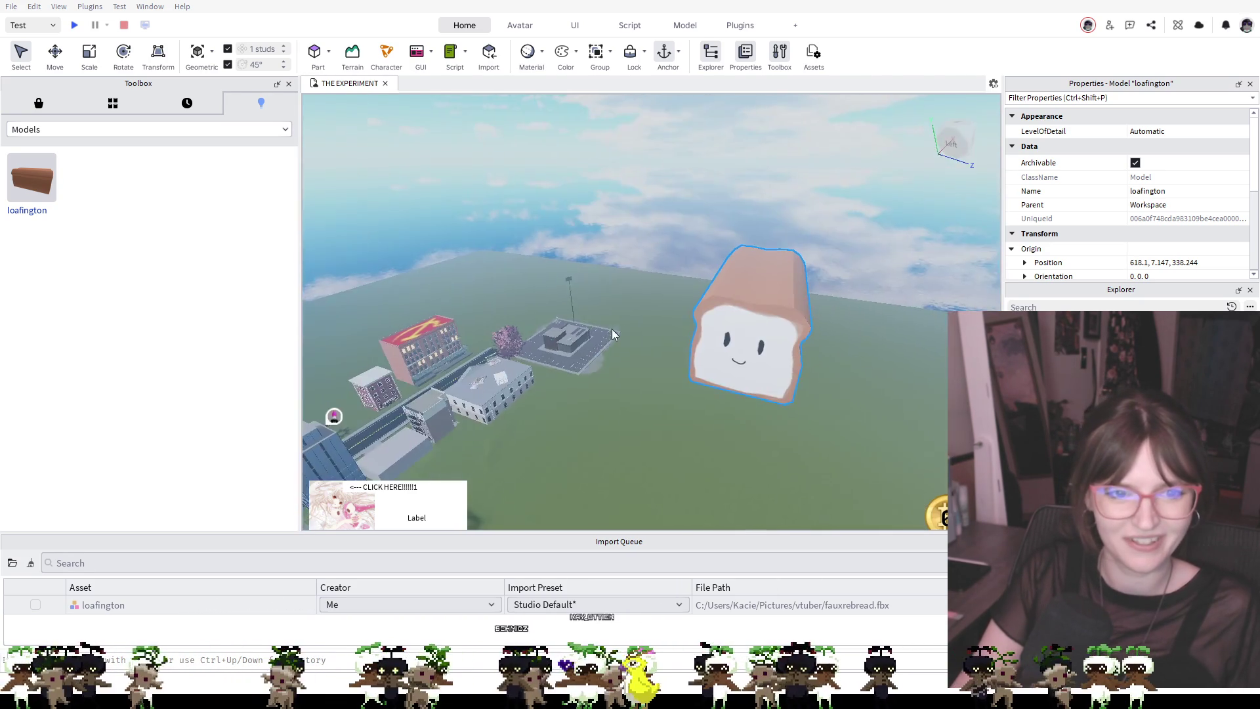
mouse_move(755, 303)
left_mouse_down()
mouse_move(660, 277)
mouse_move(538, 309)
mouse_move(571, 289)
mouse_move(594, 306)
mouse_move(576, 297)
left_mouse_up()
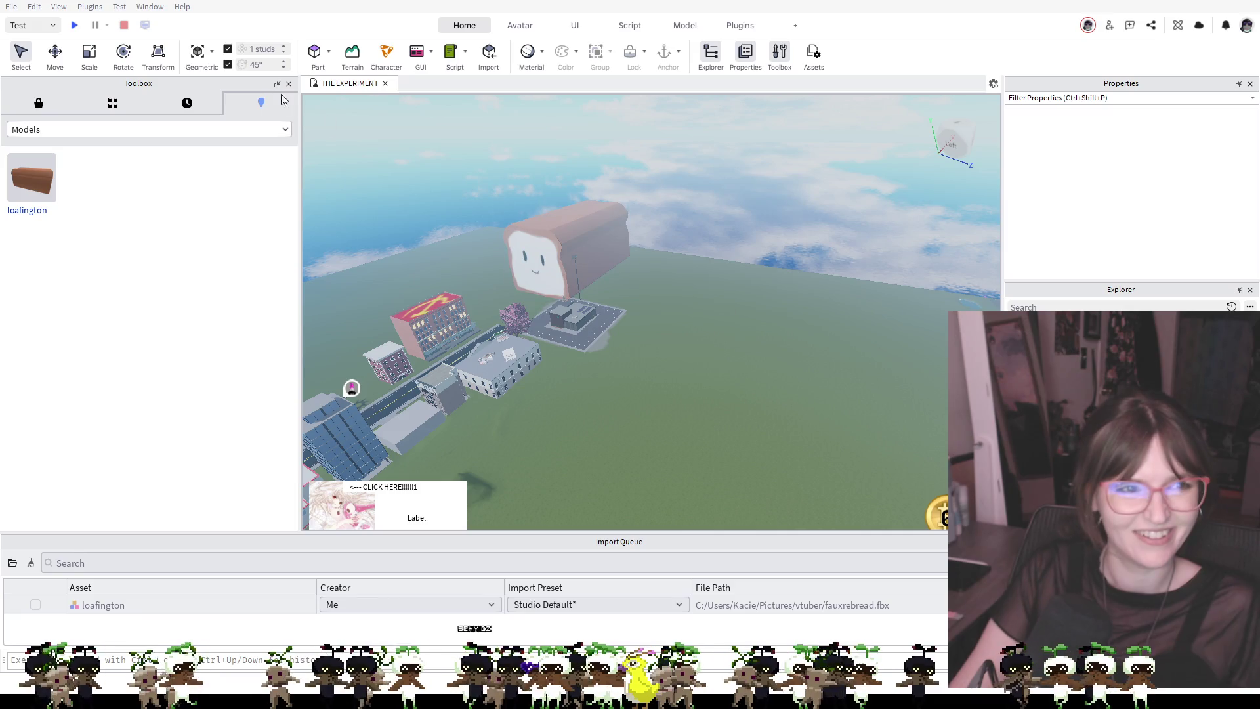
left_click(74, 25)
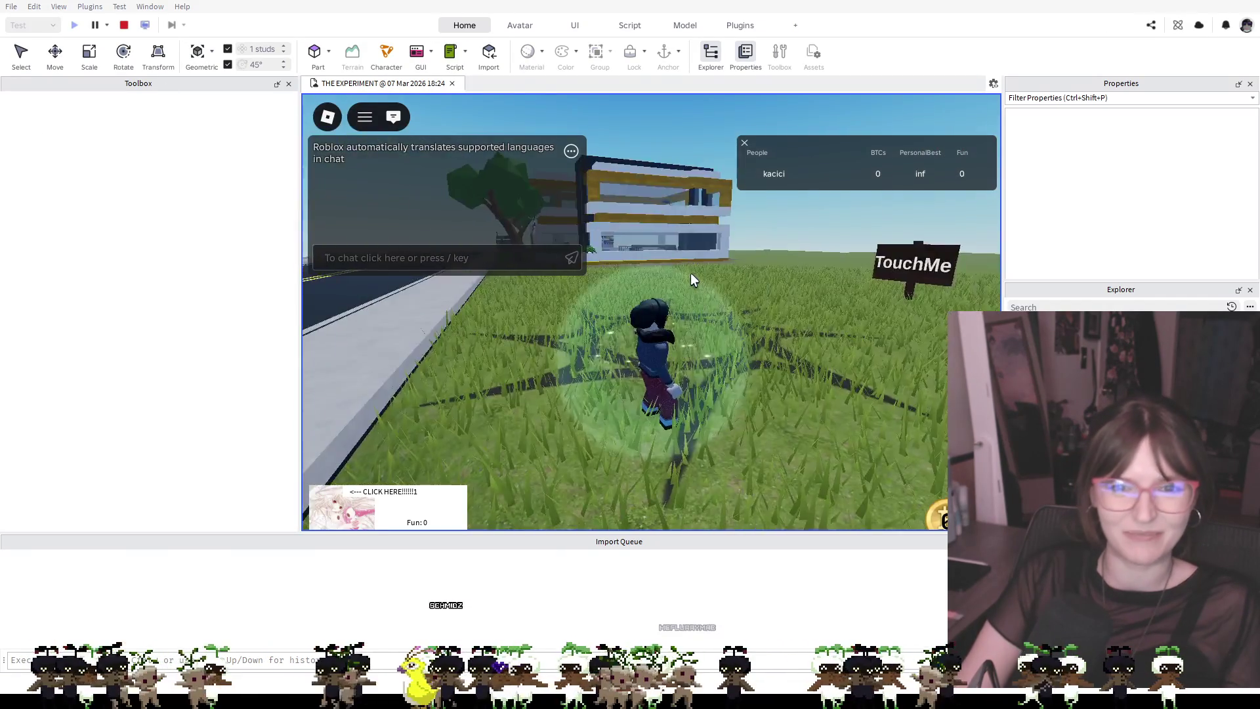
Run the avatar onto the sidewalk and up the road, stopping right before the giant smiling toast
key("a")
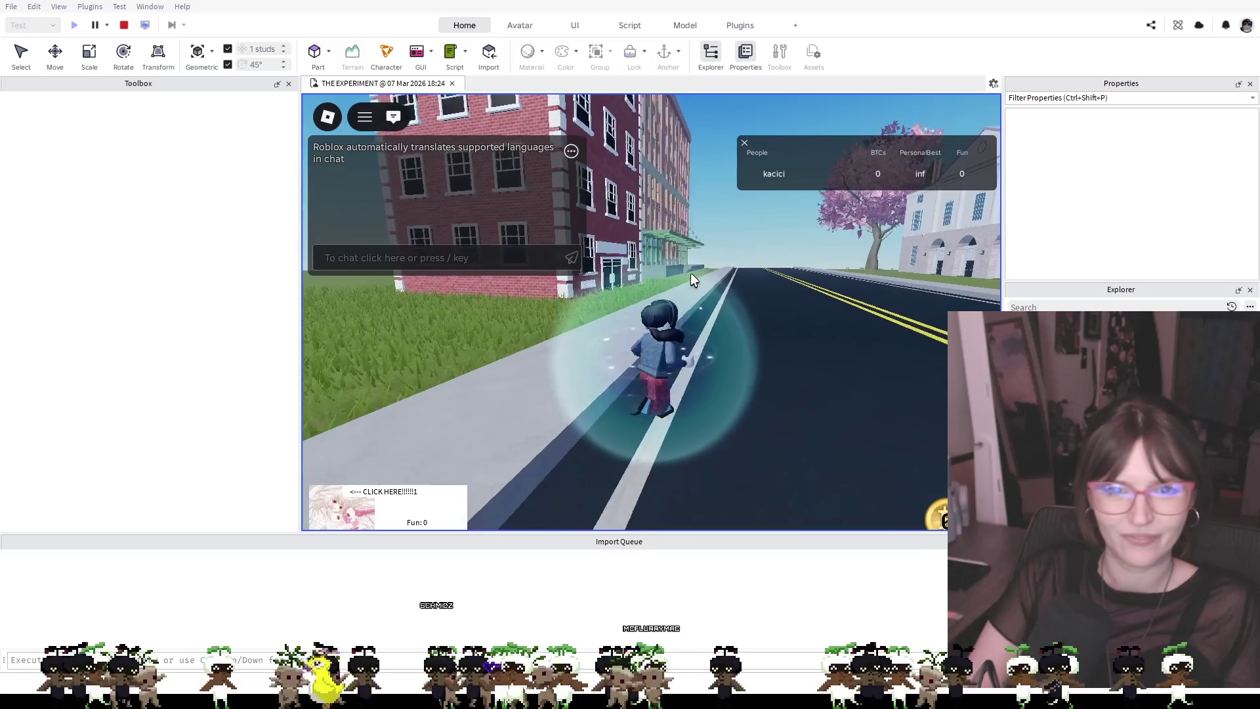
key("w")
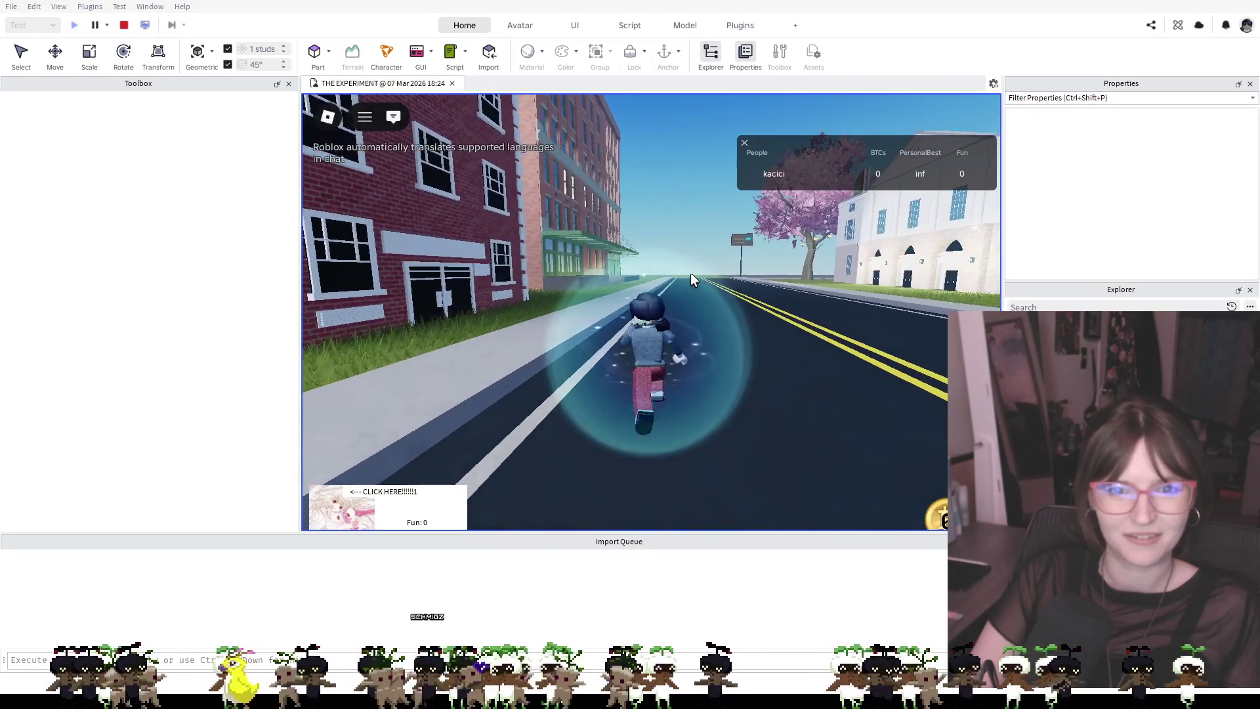
key("w")
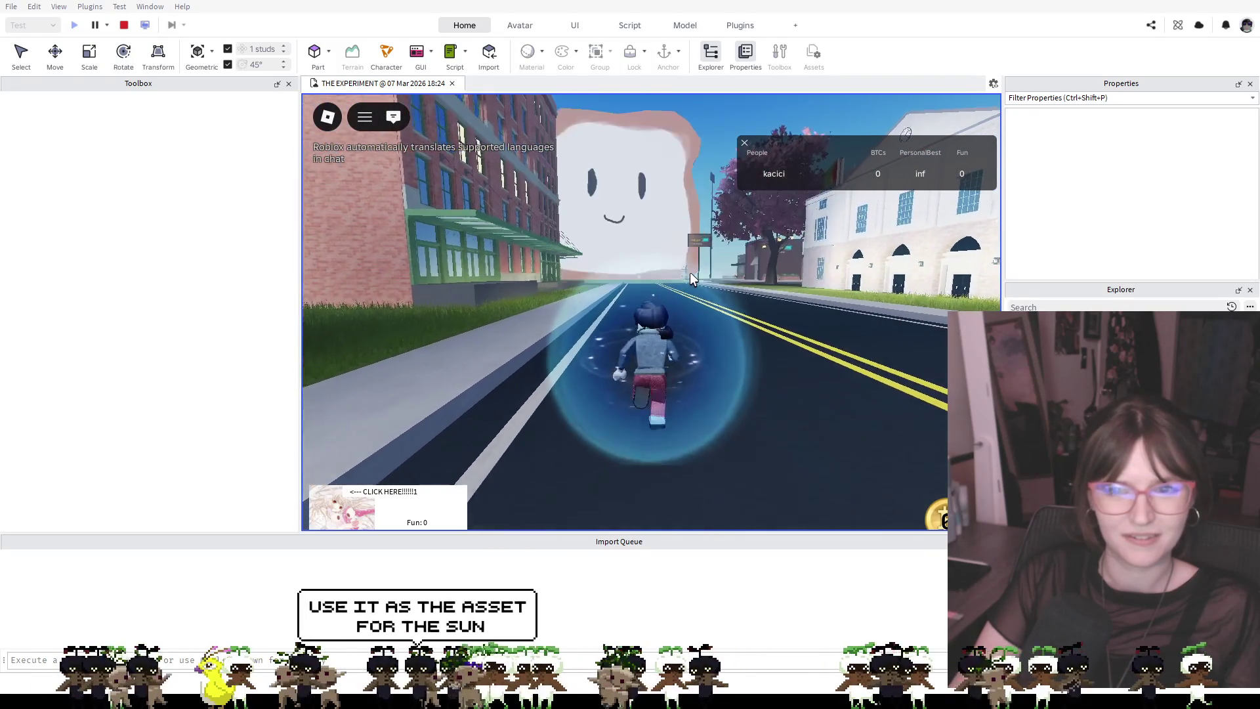
key("a")
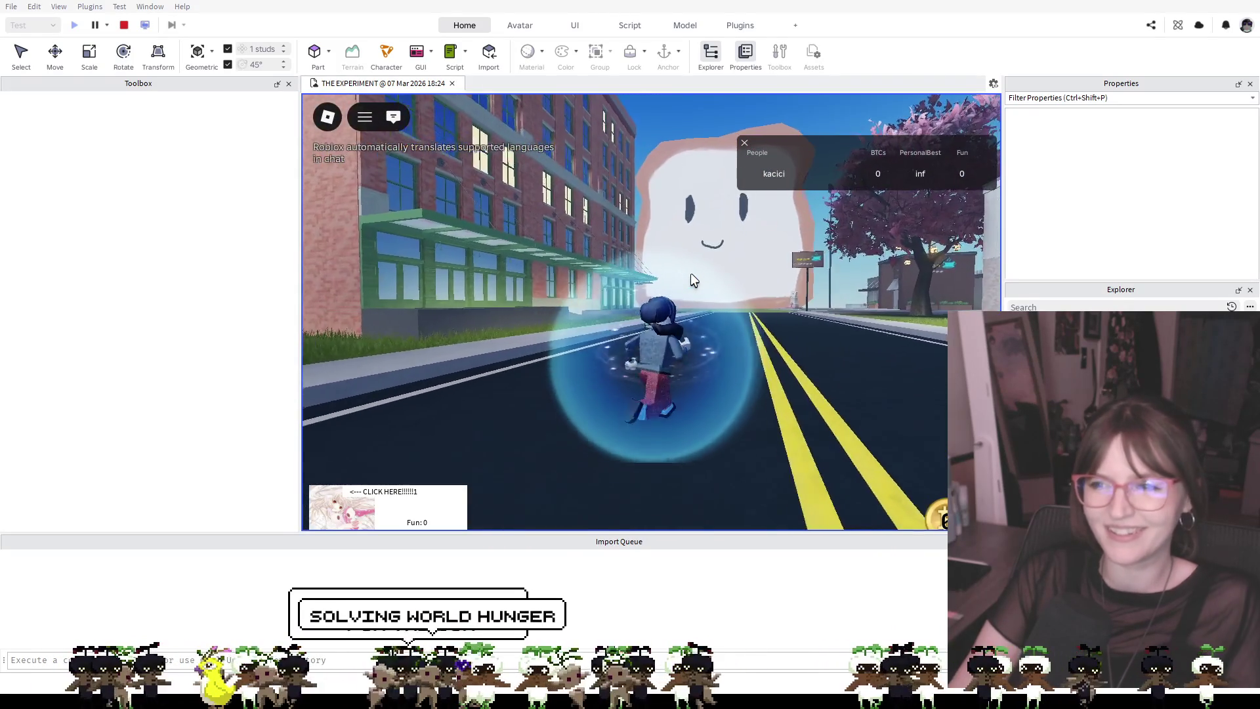
key("w")
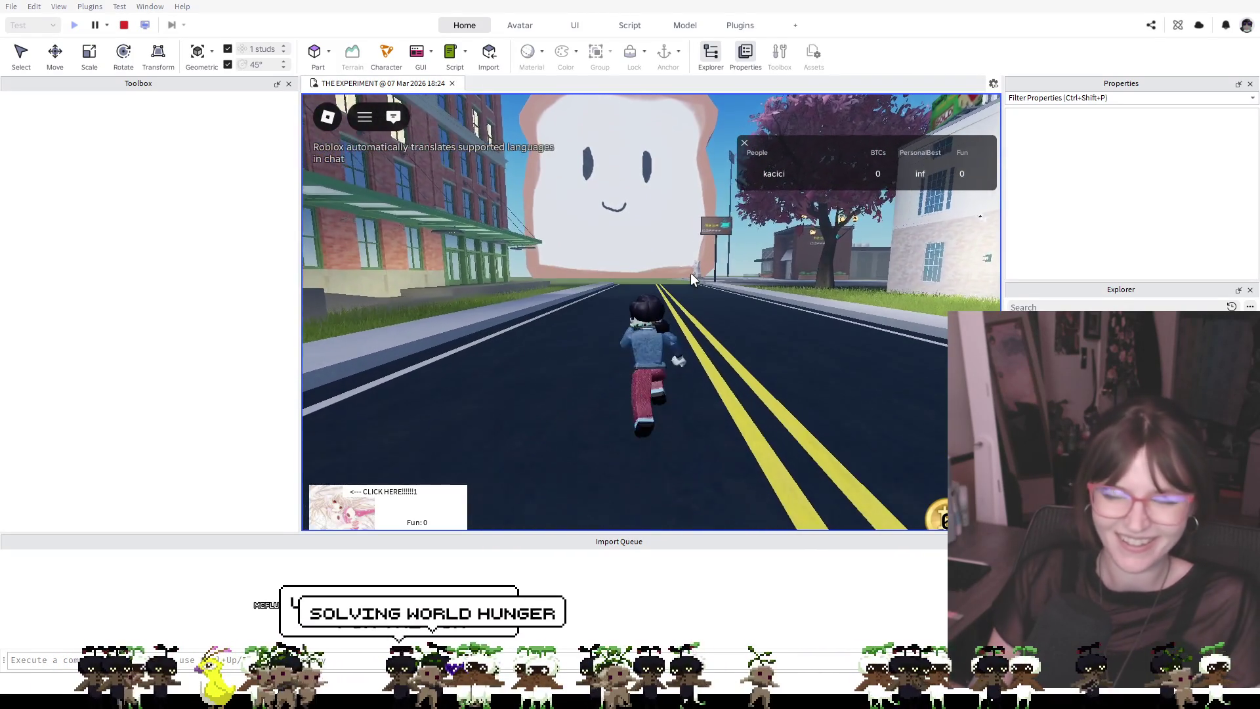
key("w")
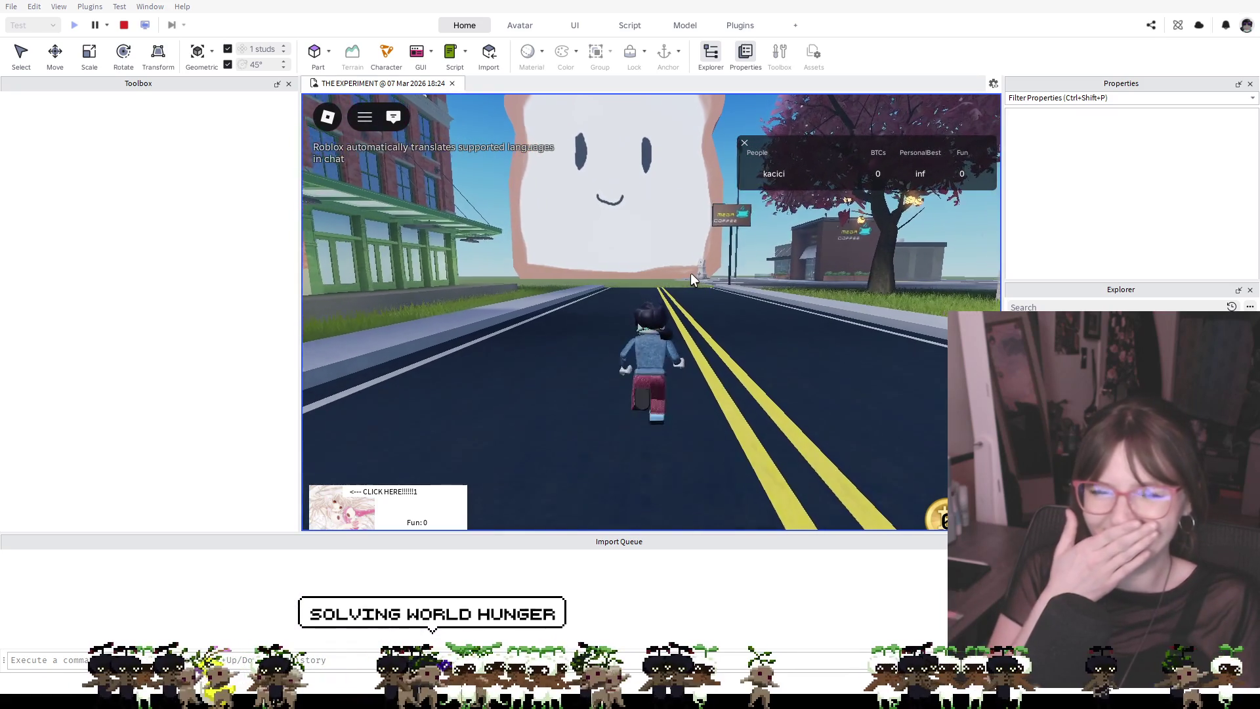
key("w")
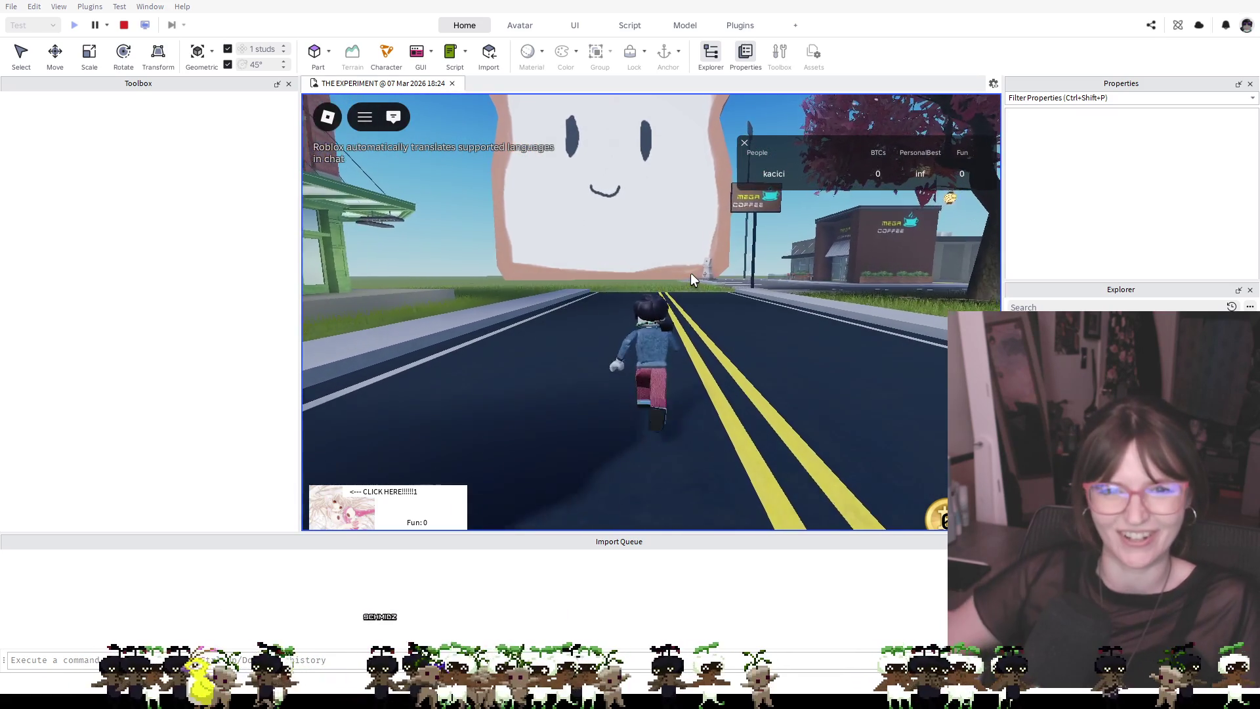
key("w")
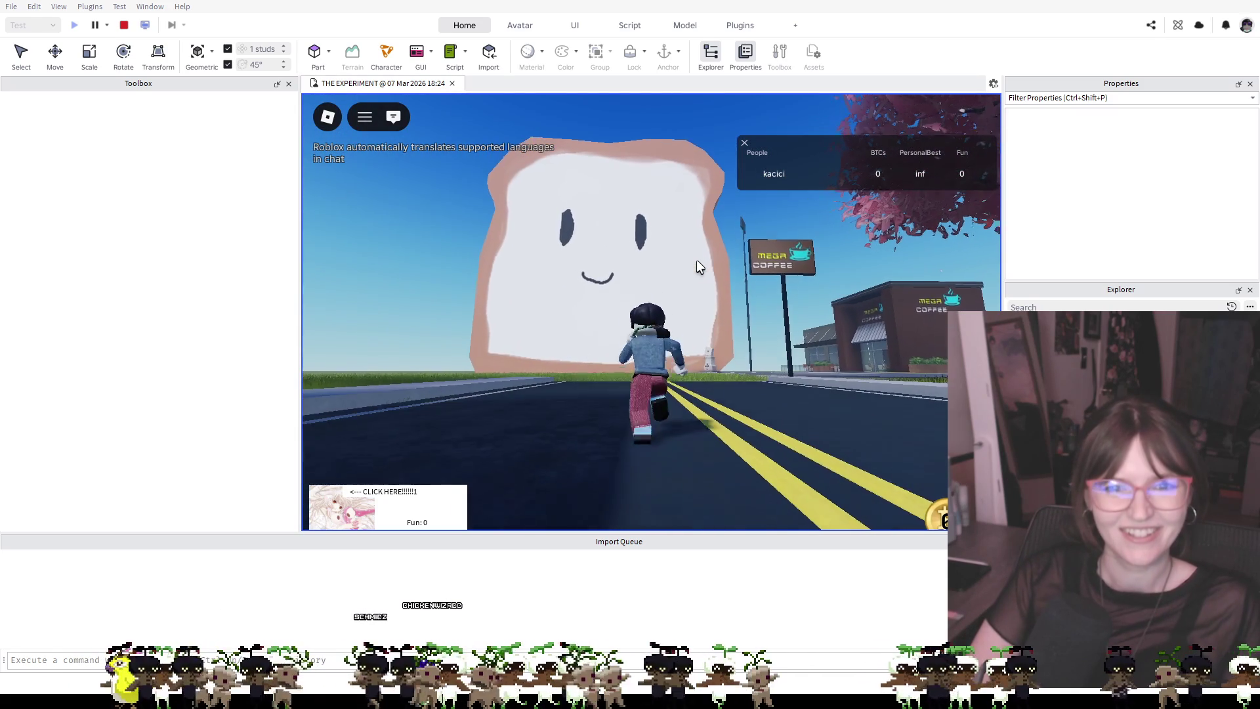
key("w")
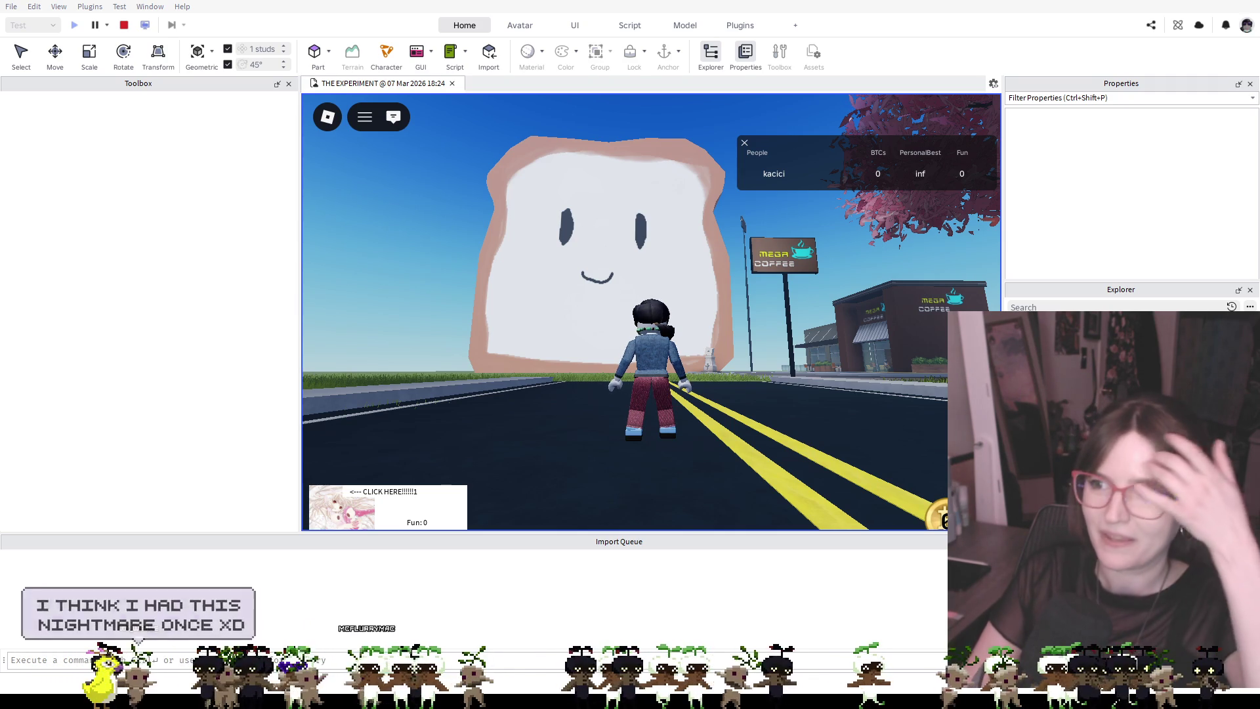
Run the character off the road across the grass past the giant bread onto the pavement
key("w")
key("a")
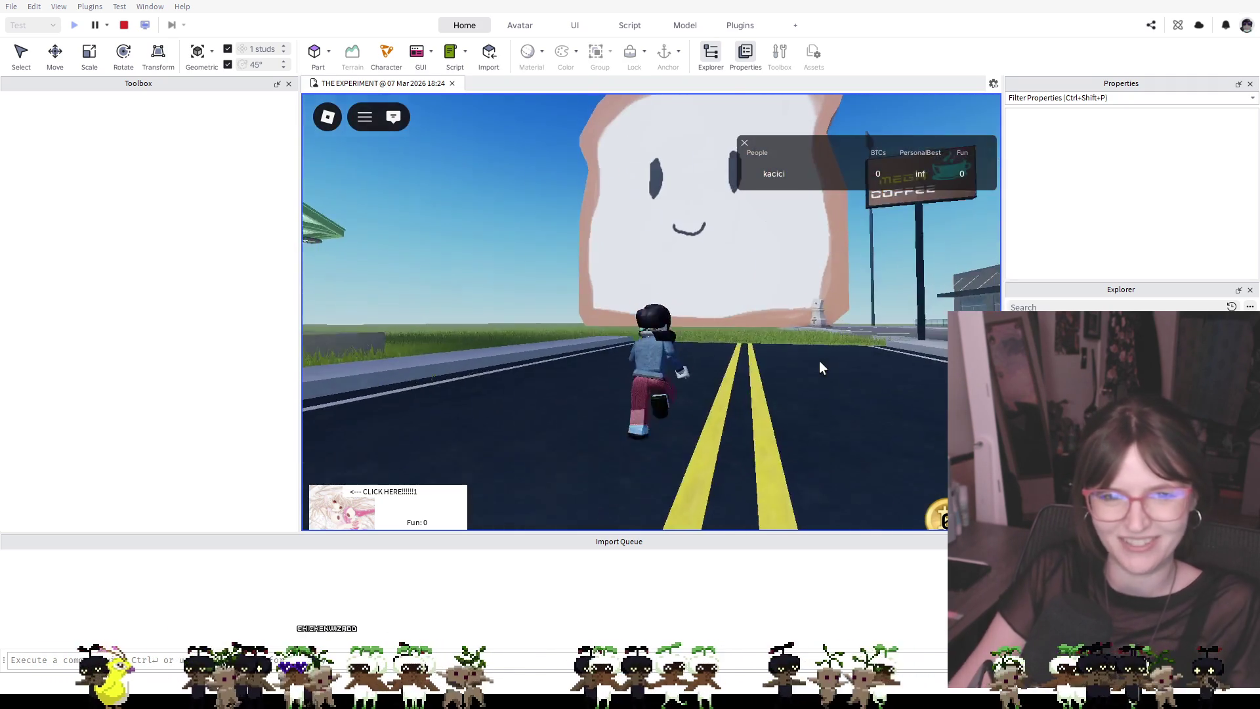
key("a")
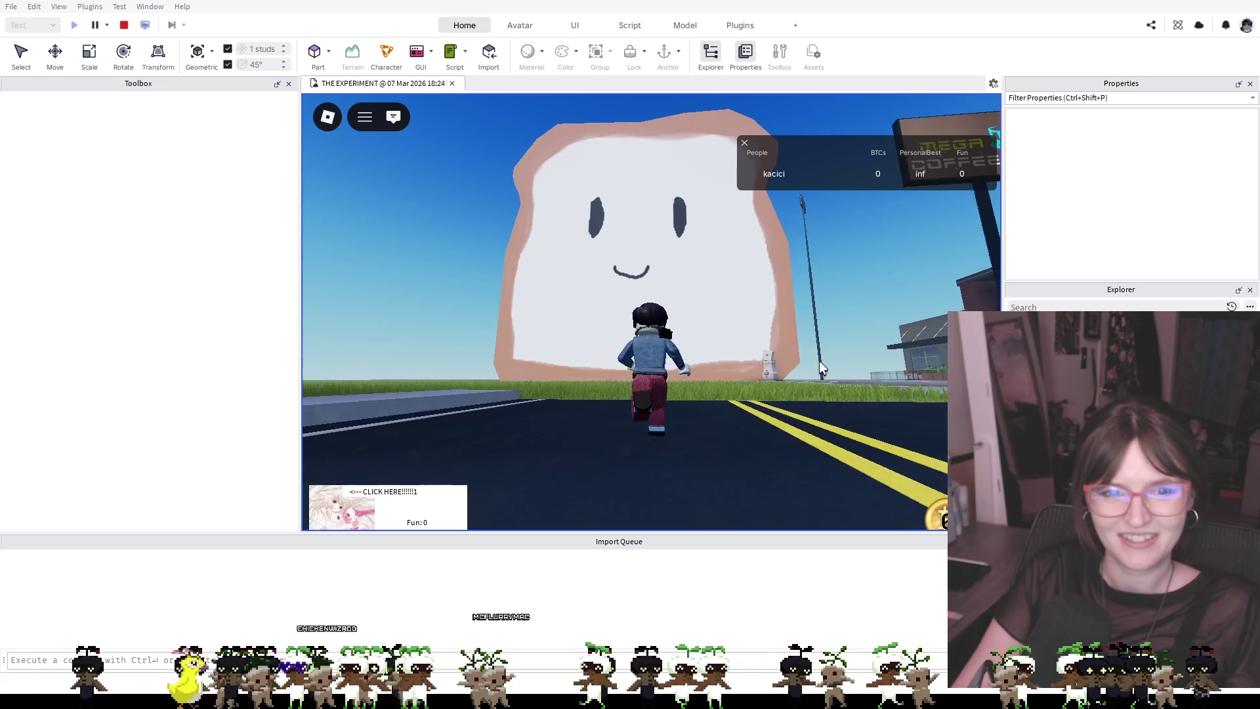
key("w")
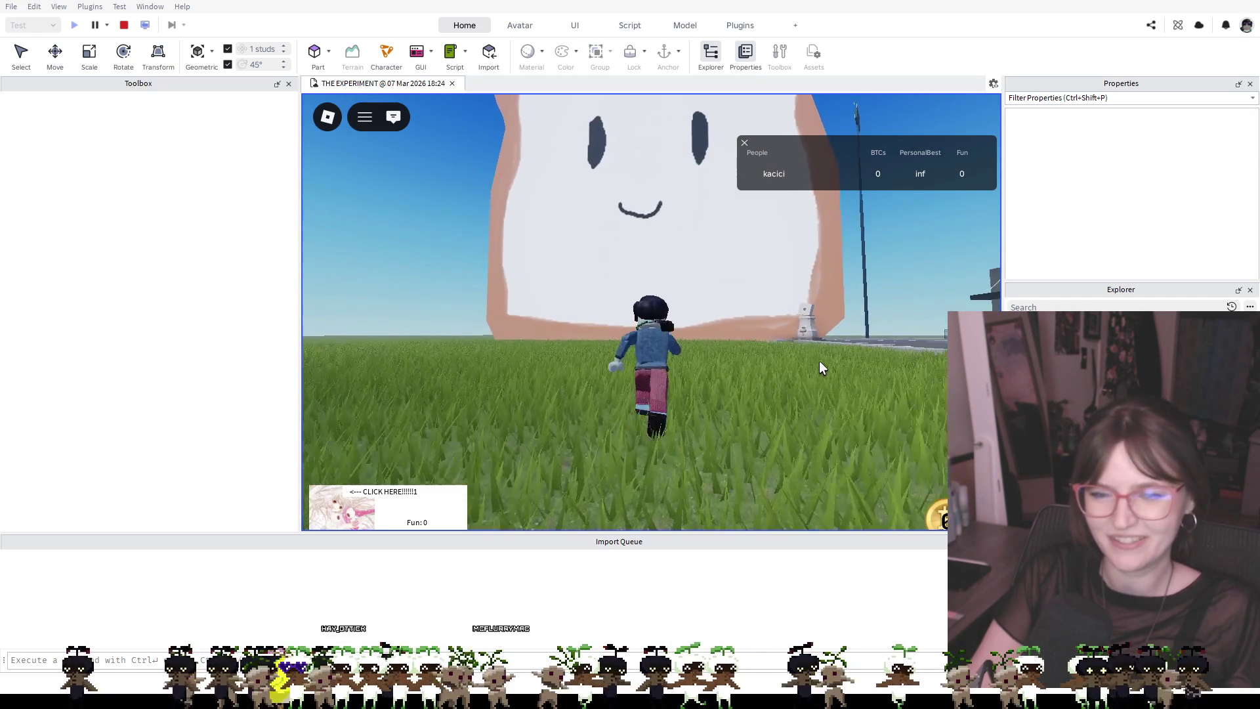
key("w")
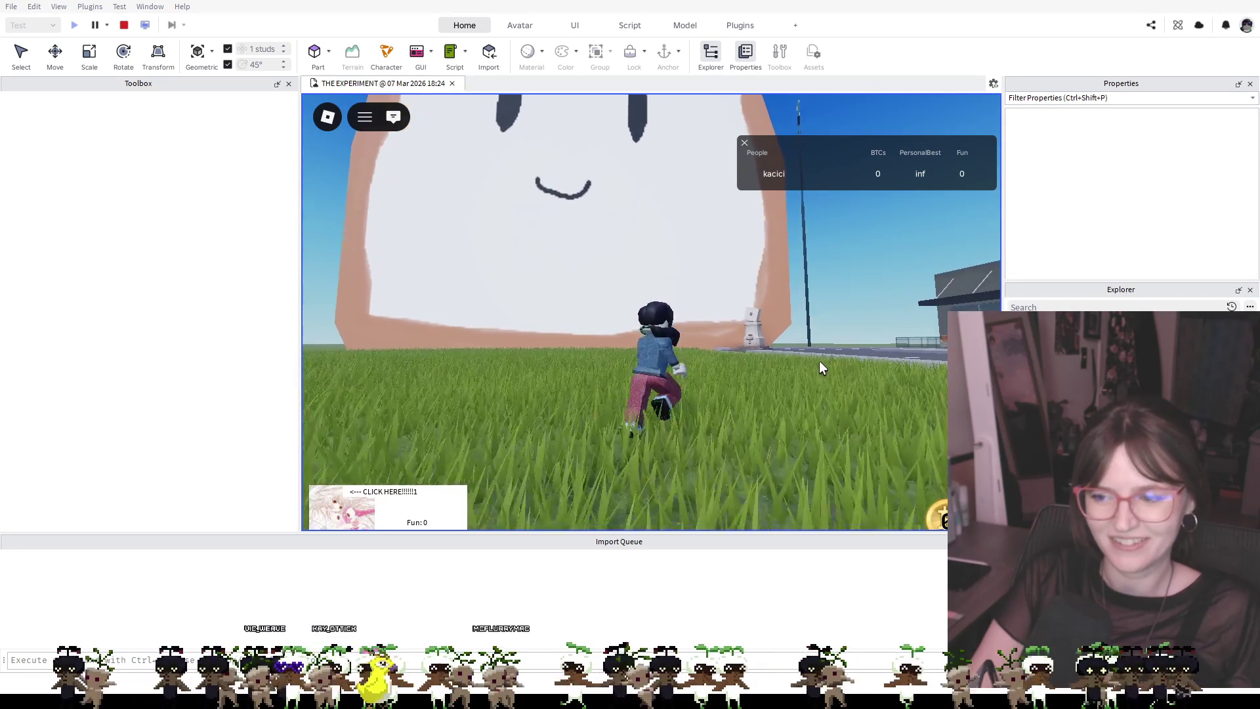
key("a")
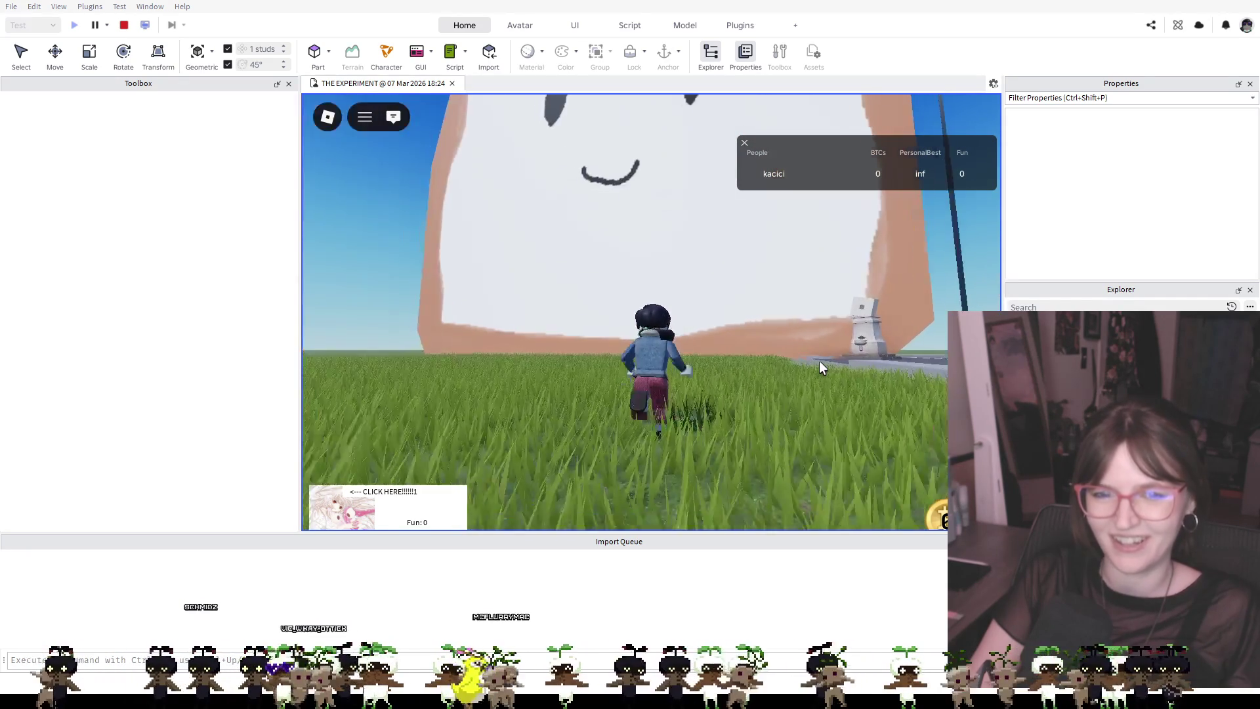
key("d")
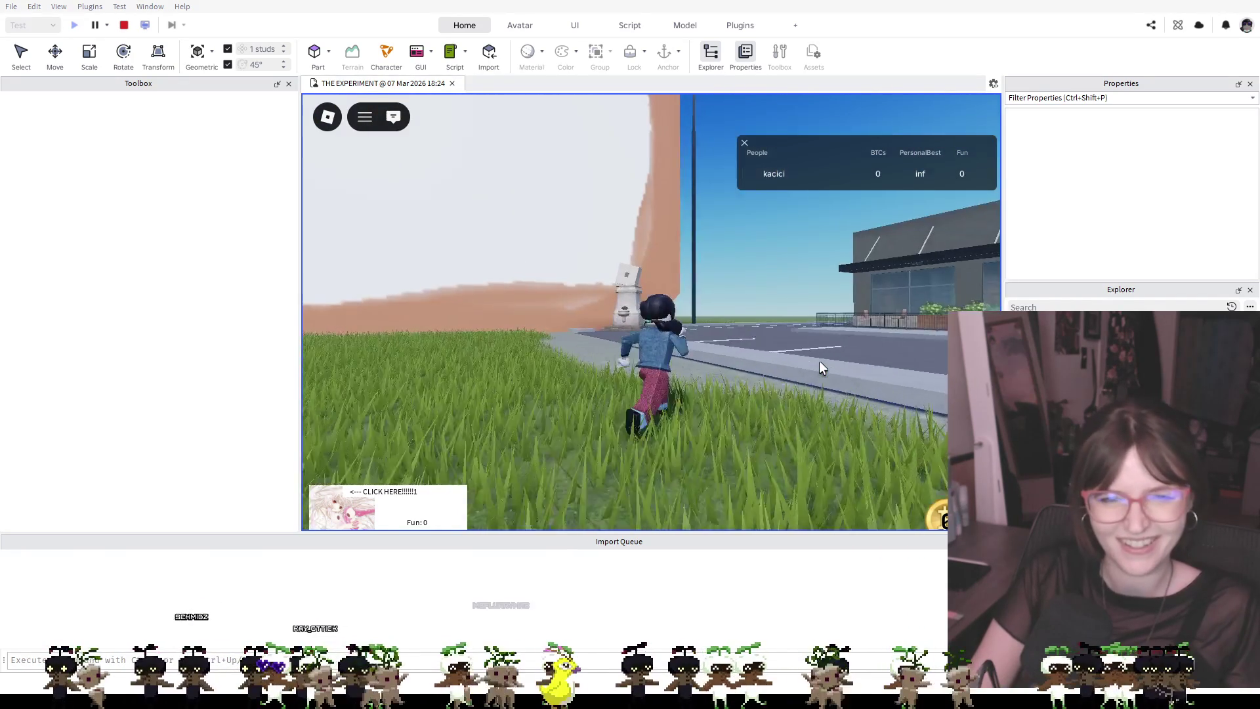
key("a")
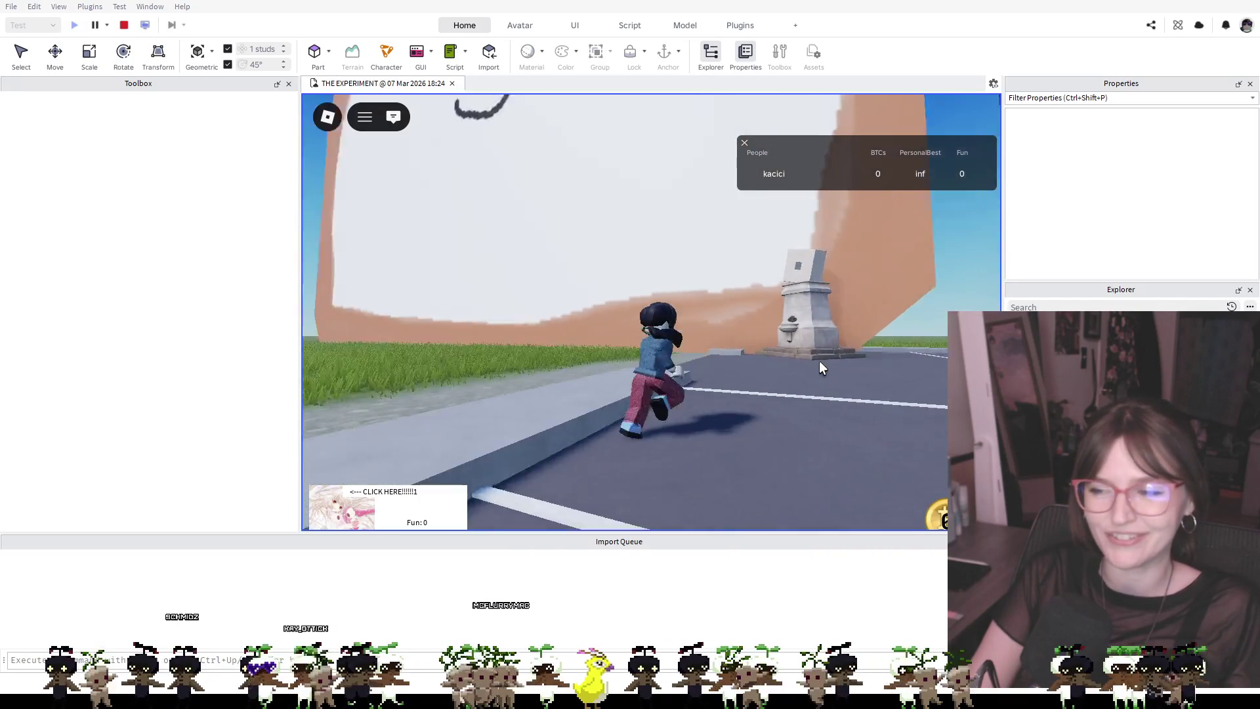
key("w")
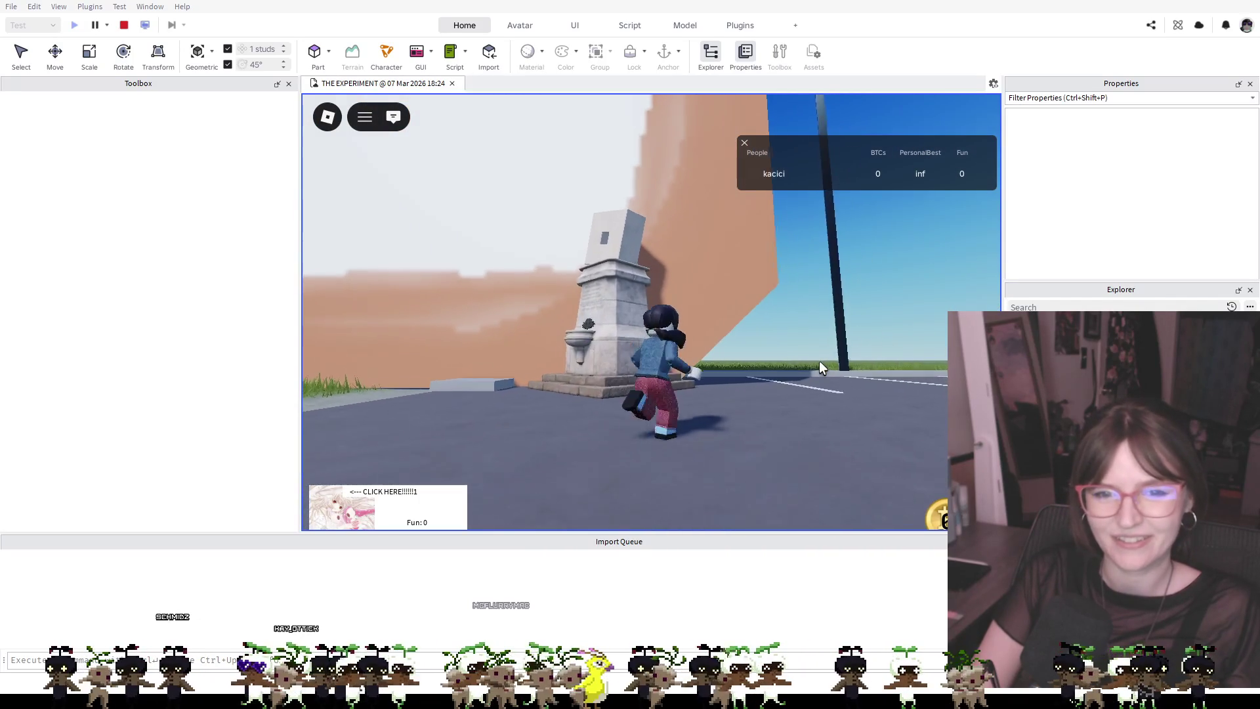
Jump onto the stone pillar and tilted white block, then leap back down onto the grass
key("a")
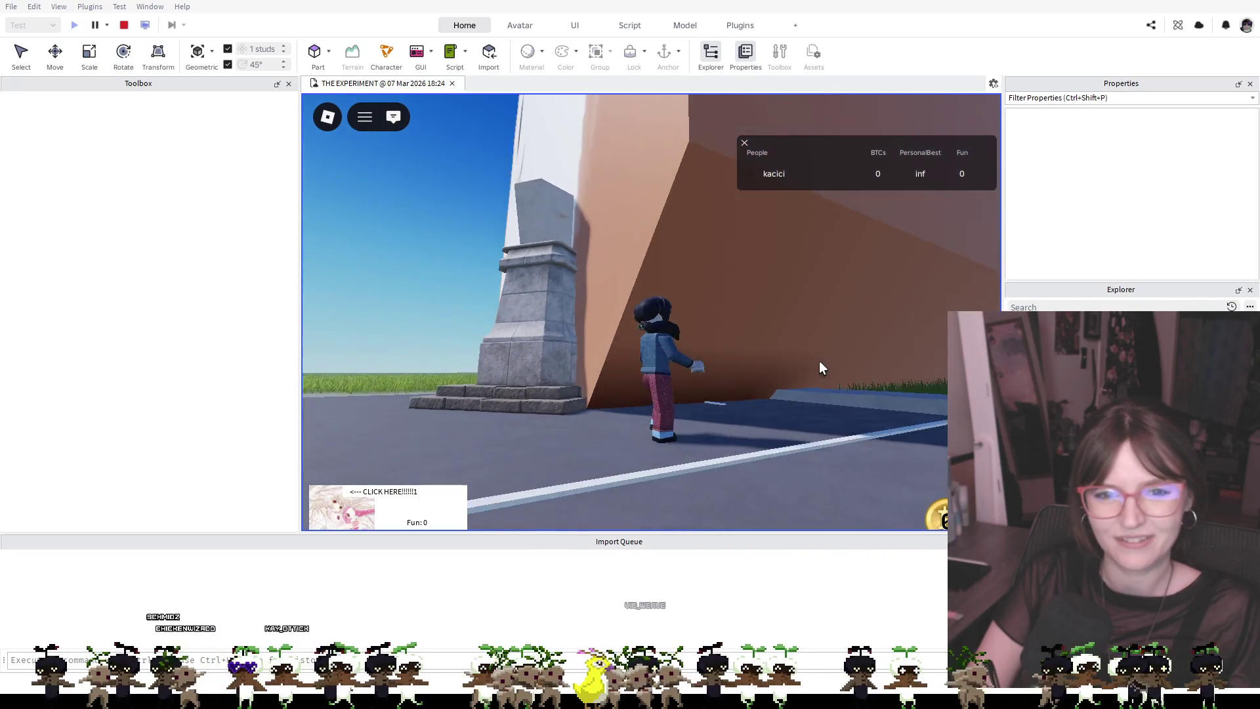
key("space")
key("w")
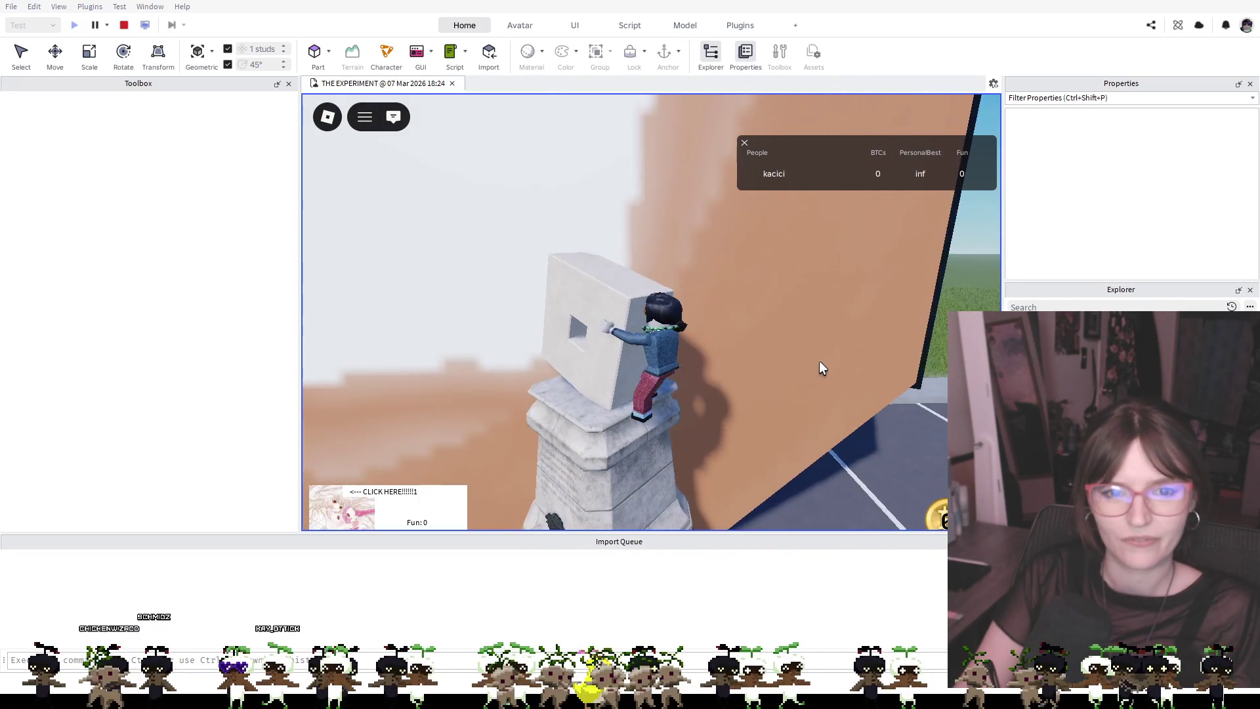
key("w")
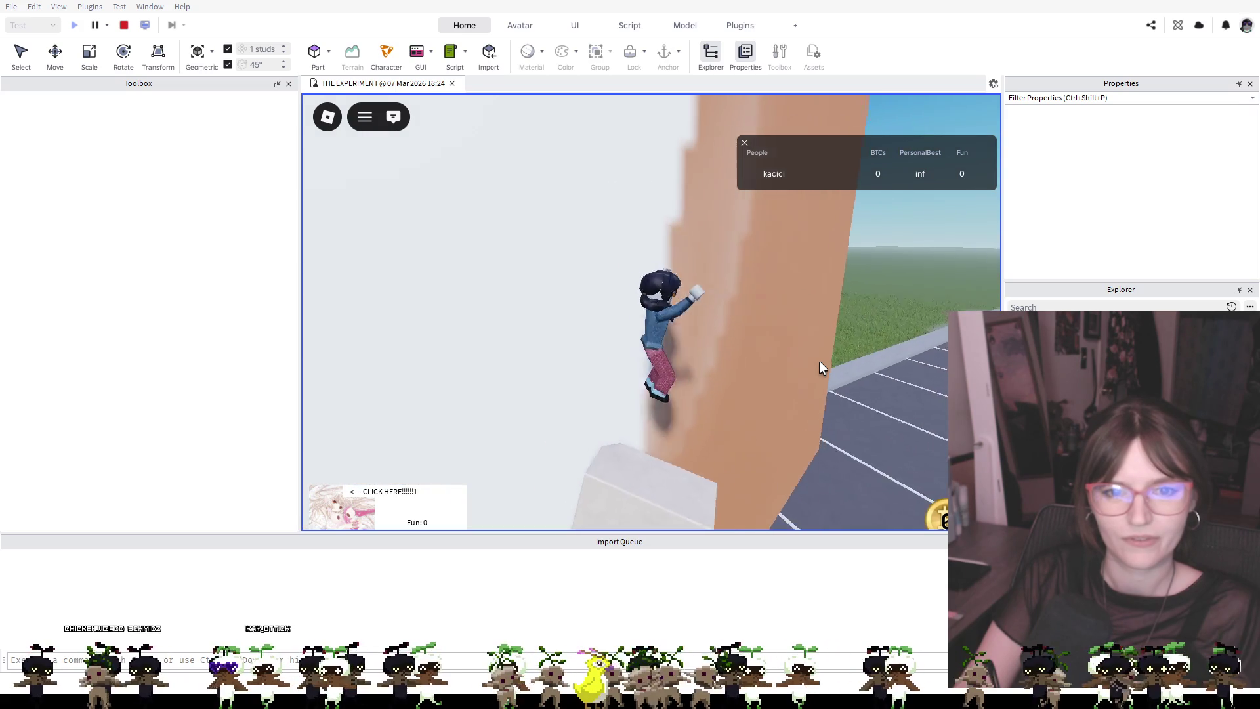
key("w")
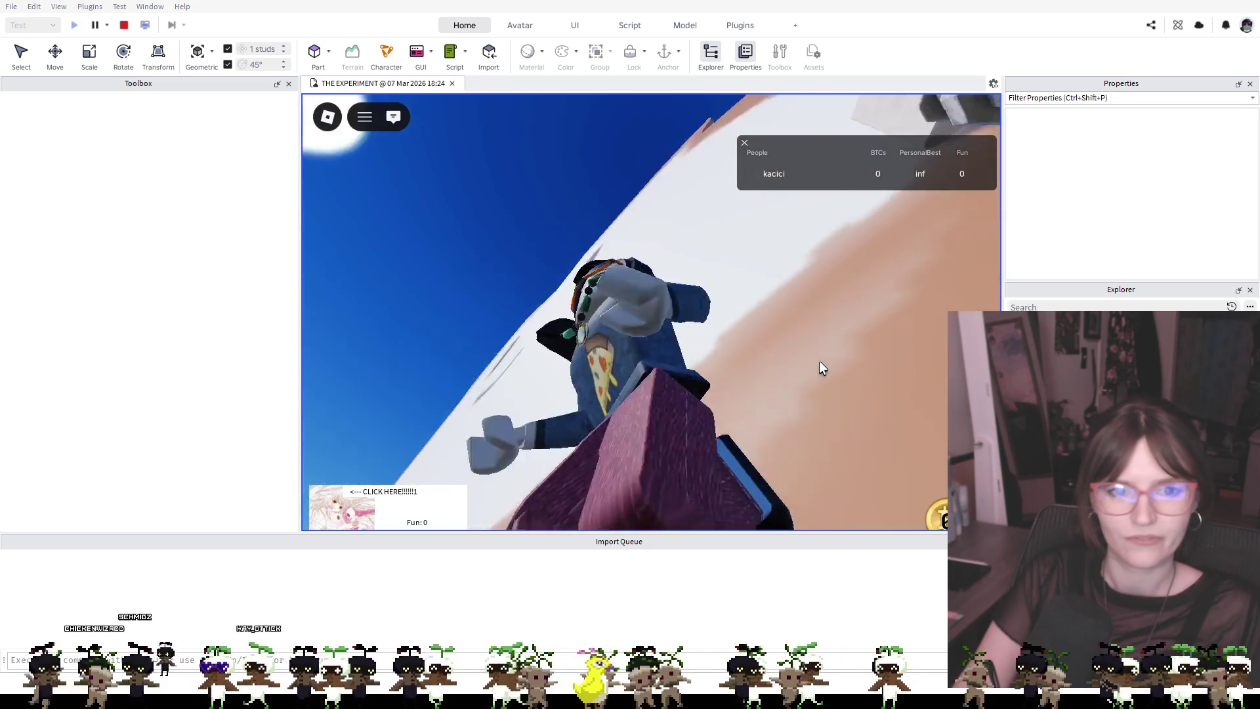
key("space")
key("w")
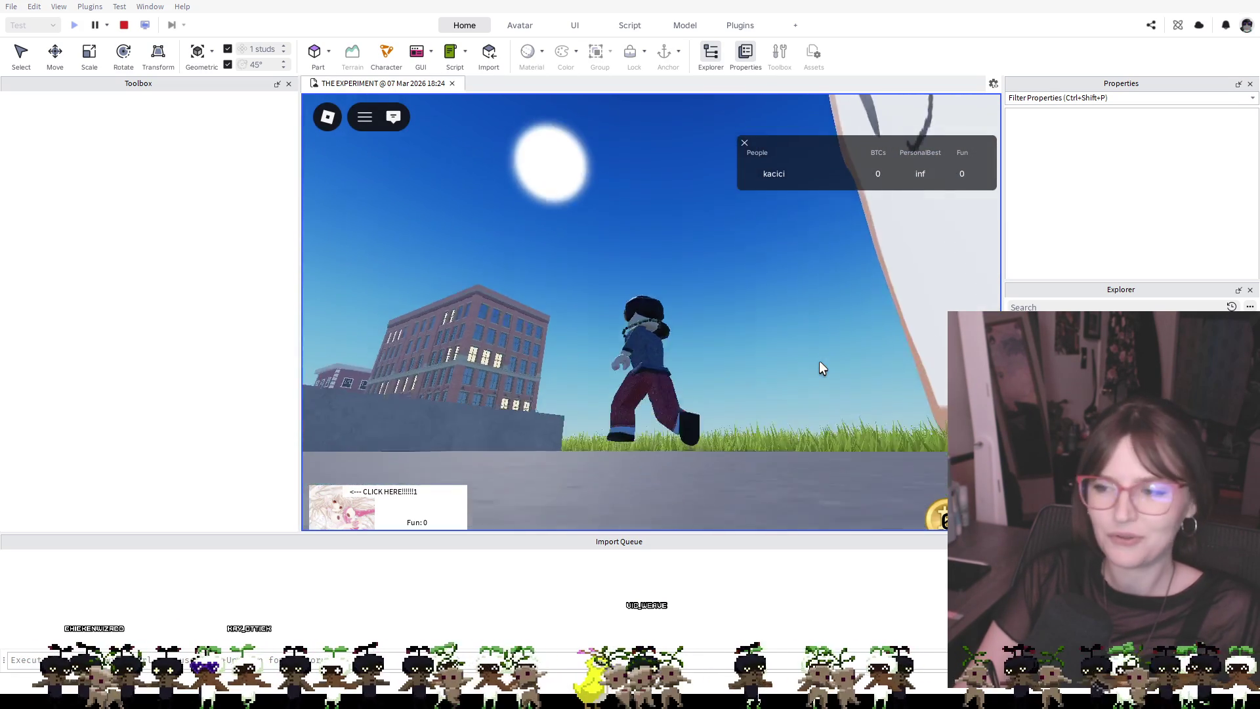
Walk the character back toward the camera, look around toward the coffee shop, and stop the playtest
key("s")
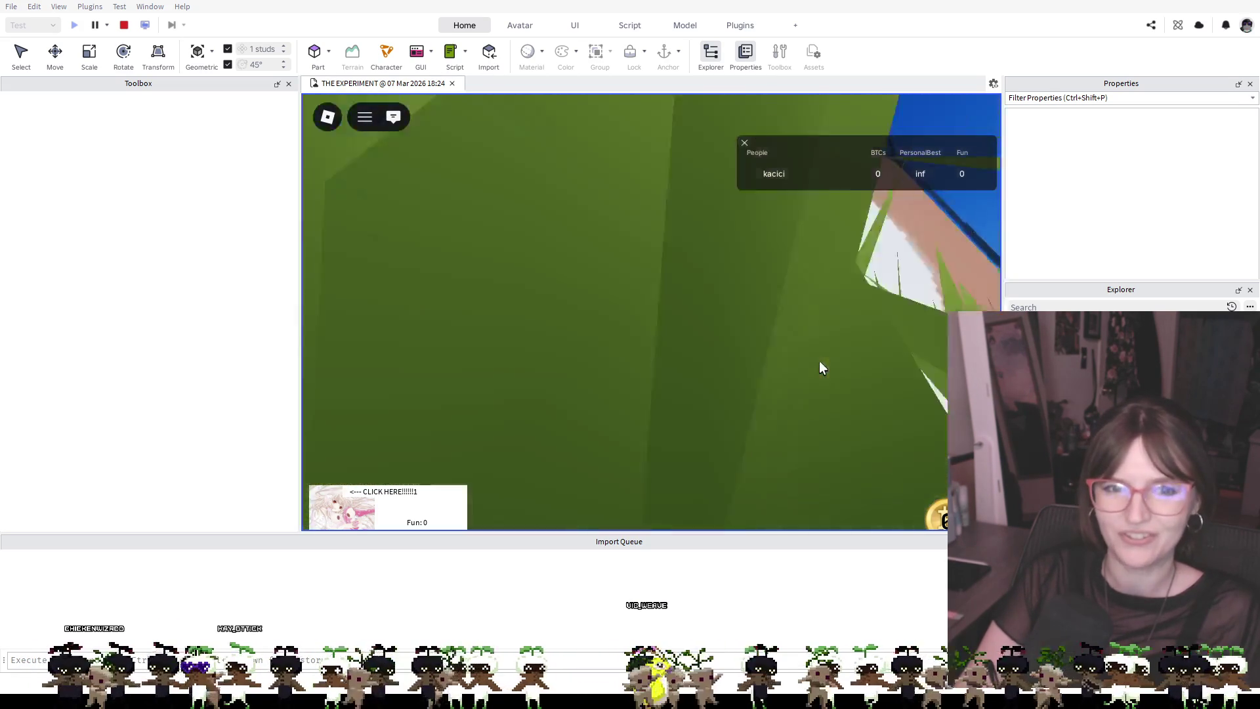
key("s")
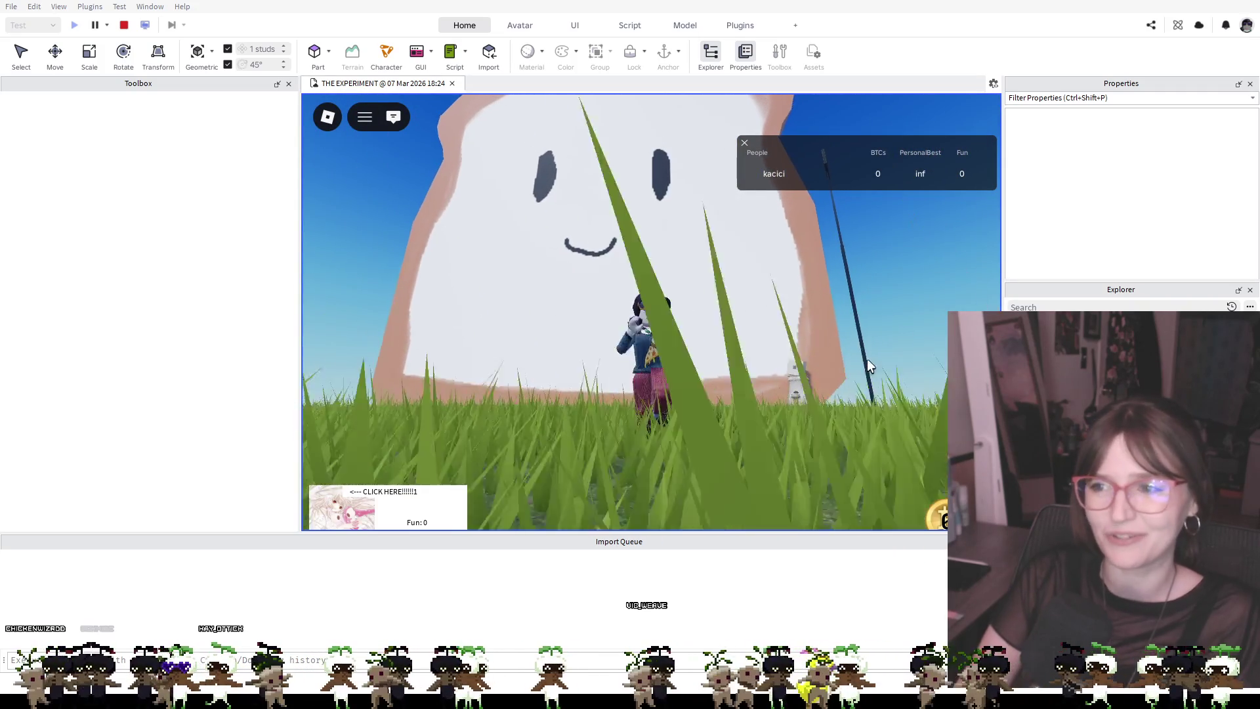
key("a")
key("w")
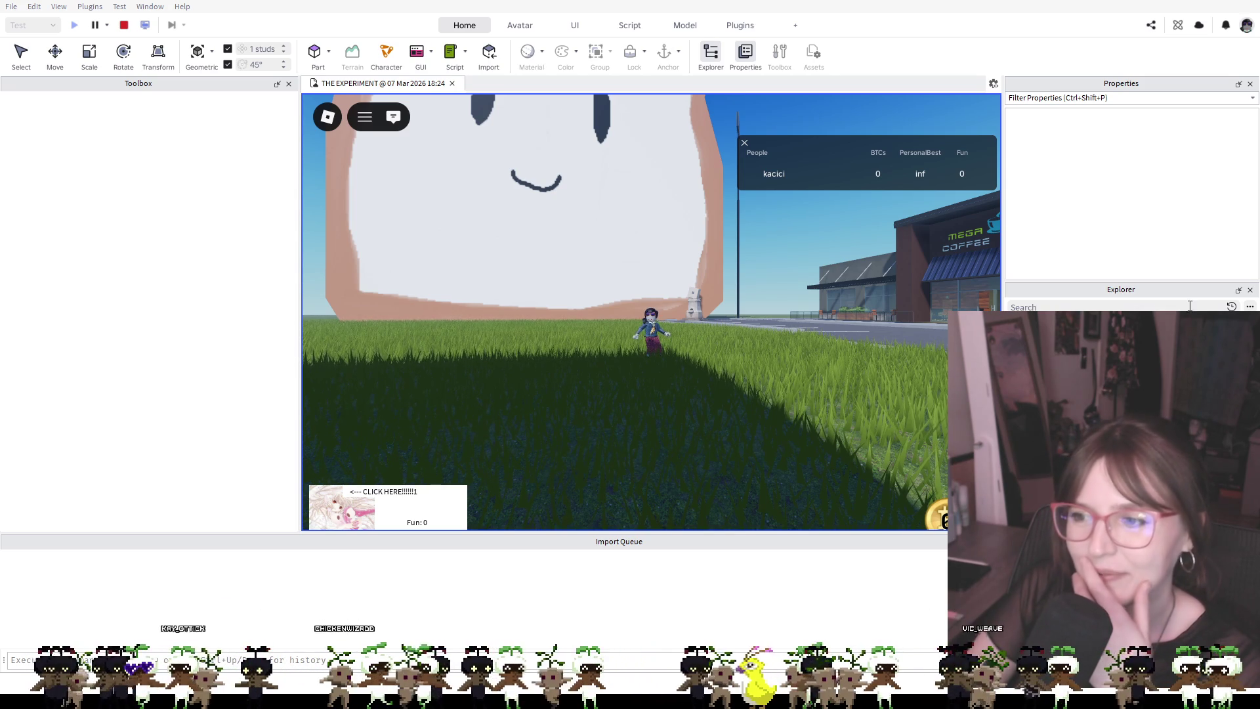
key("w")
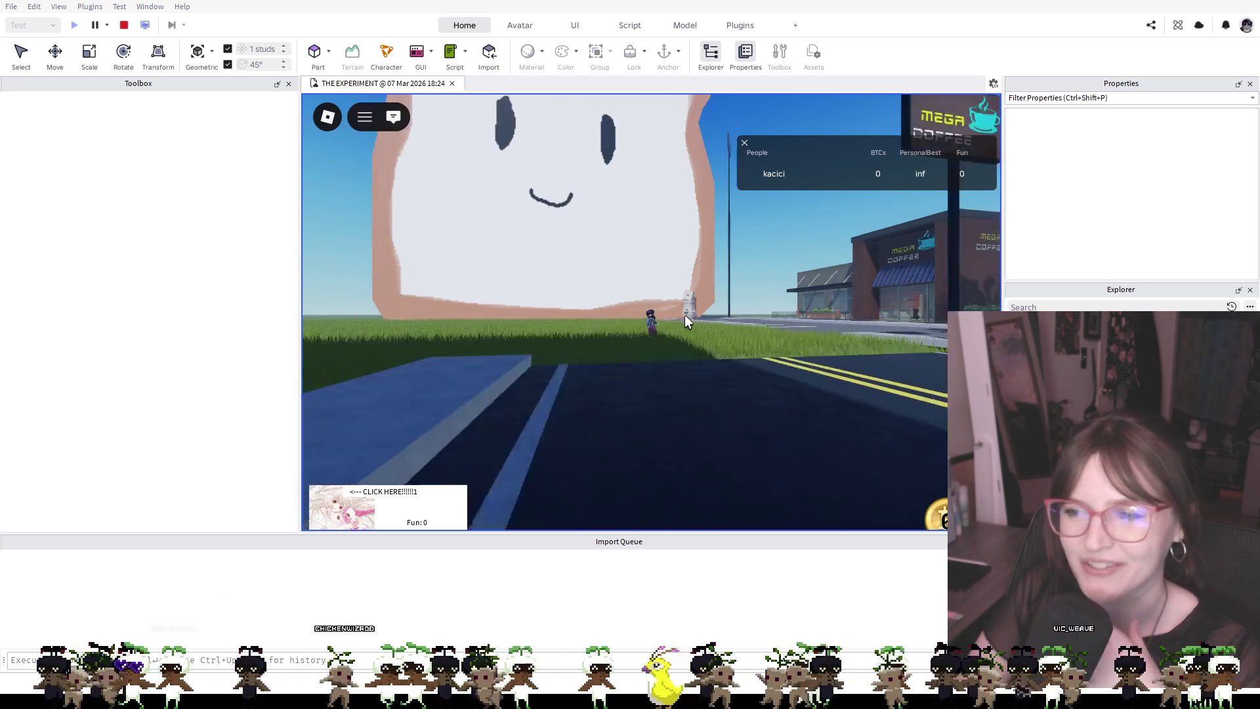
key("w")
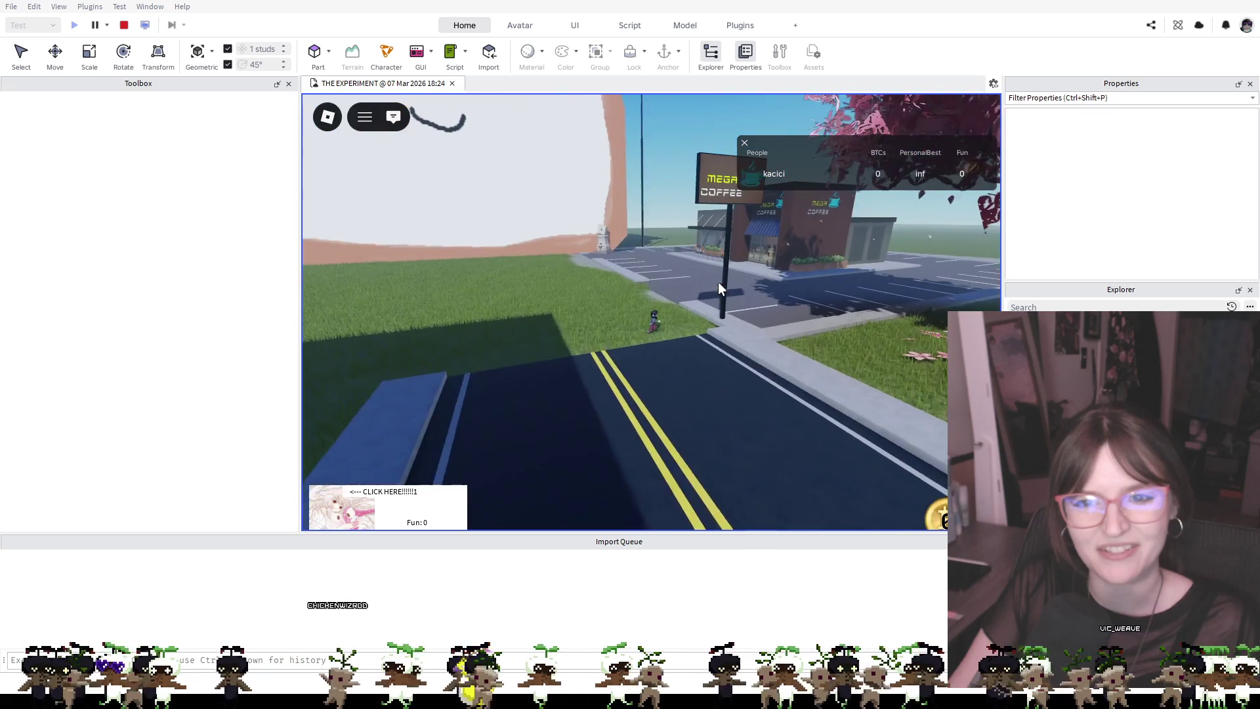
key("Left")
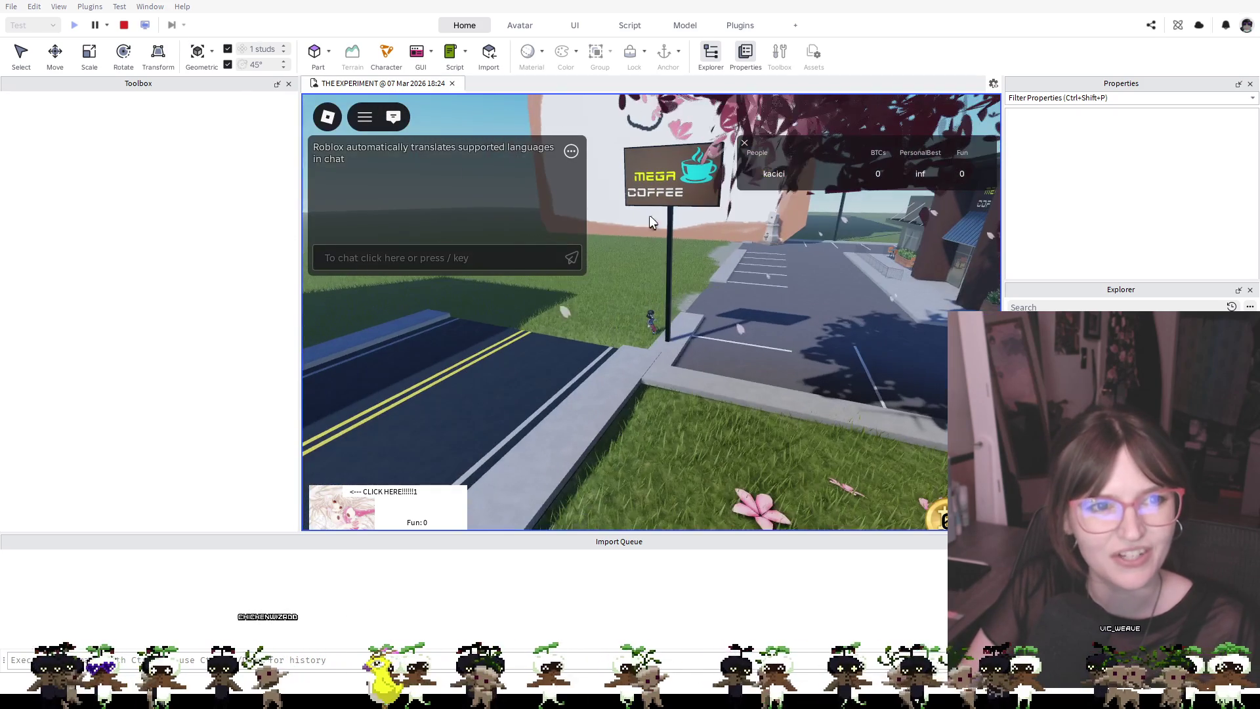
left_click(124, 26)
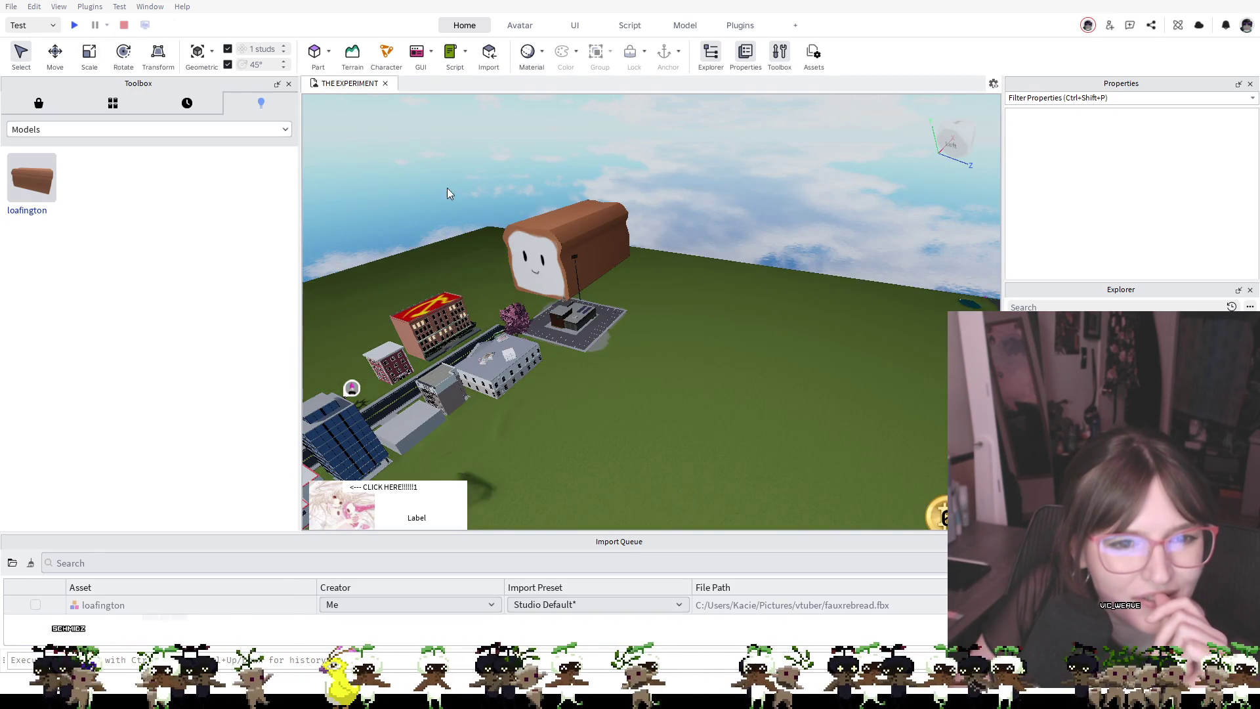
Orbit the editor camera around the store building and along its front
scroll(640, 310, "up", 5)
key("Left")
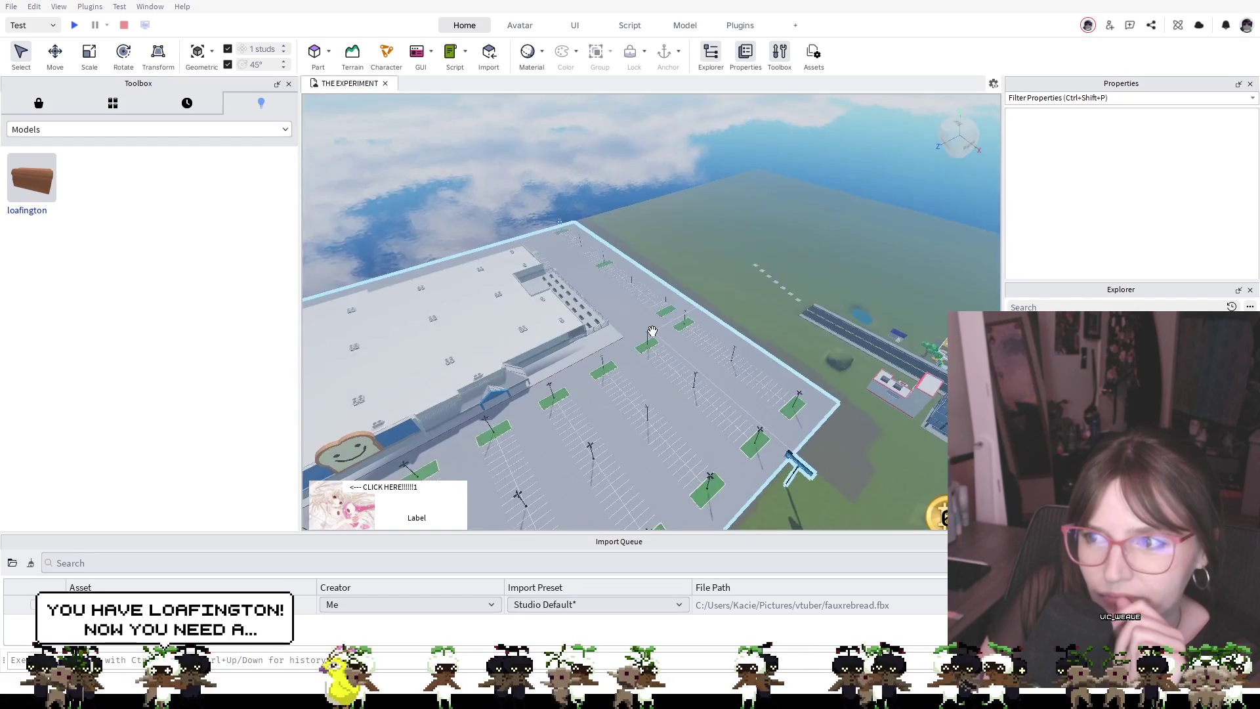
key("Left")
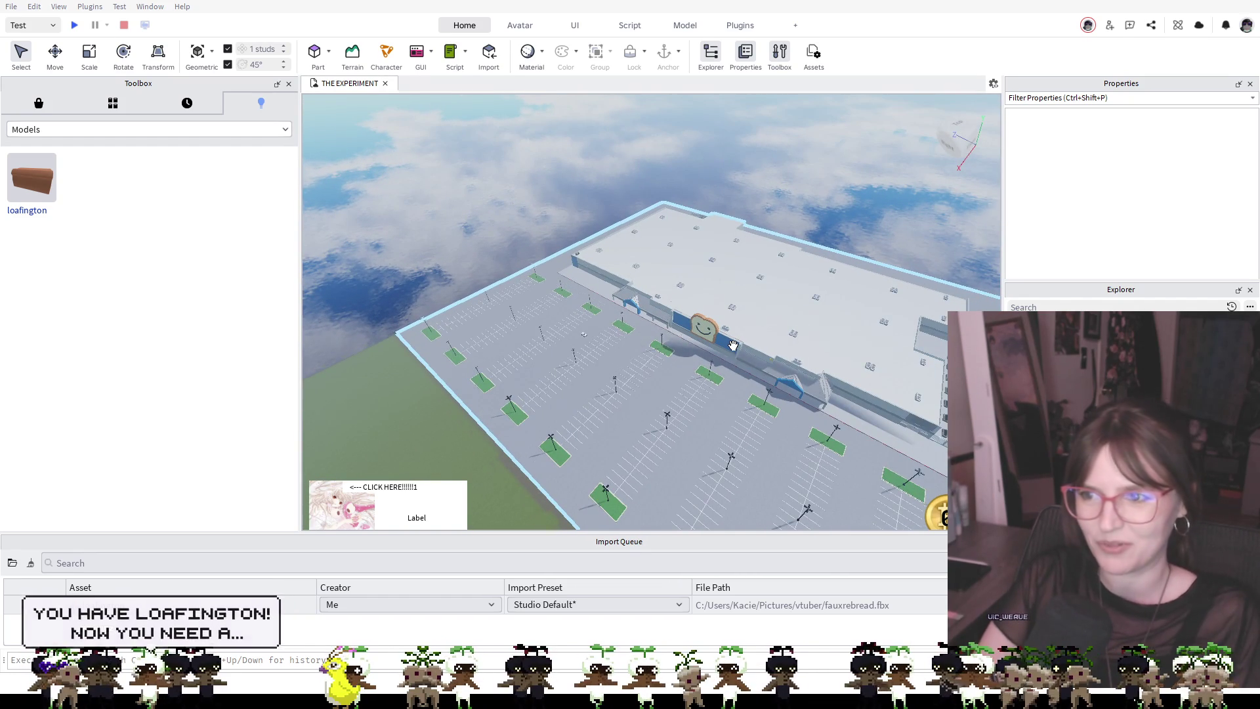
scroll(733, 344, "up", 10)
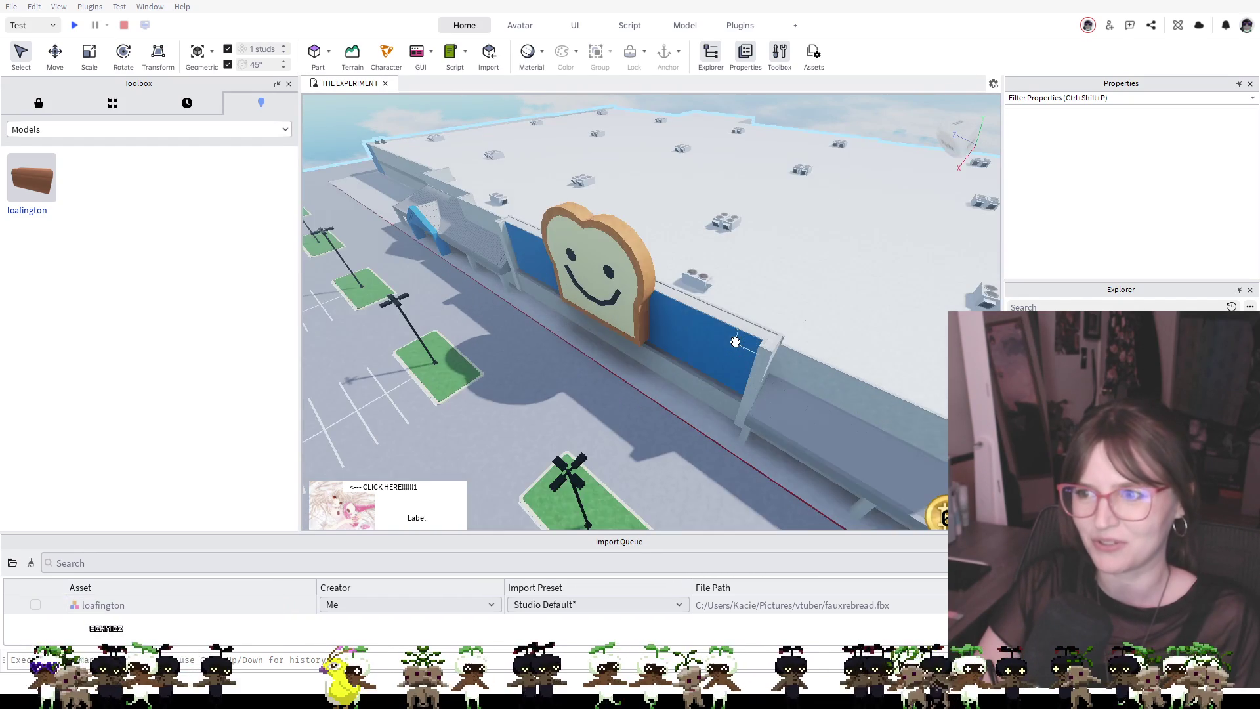
key("Left")
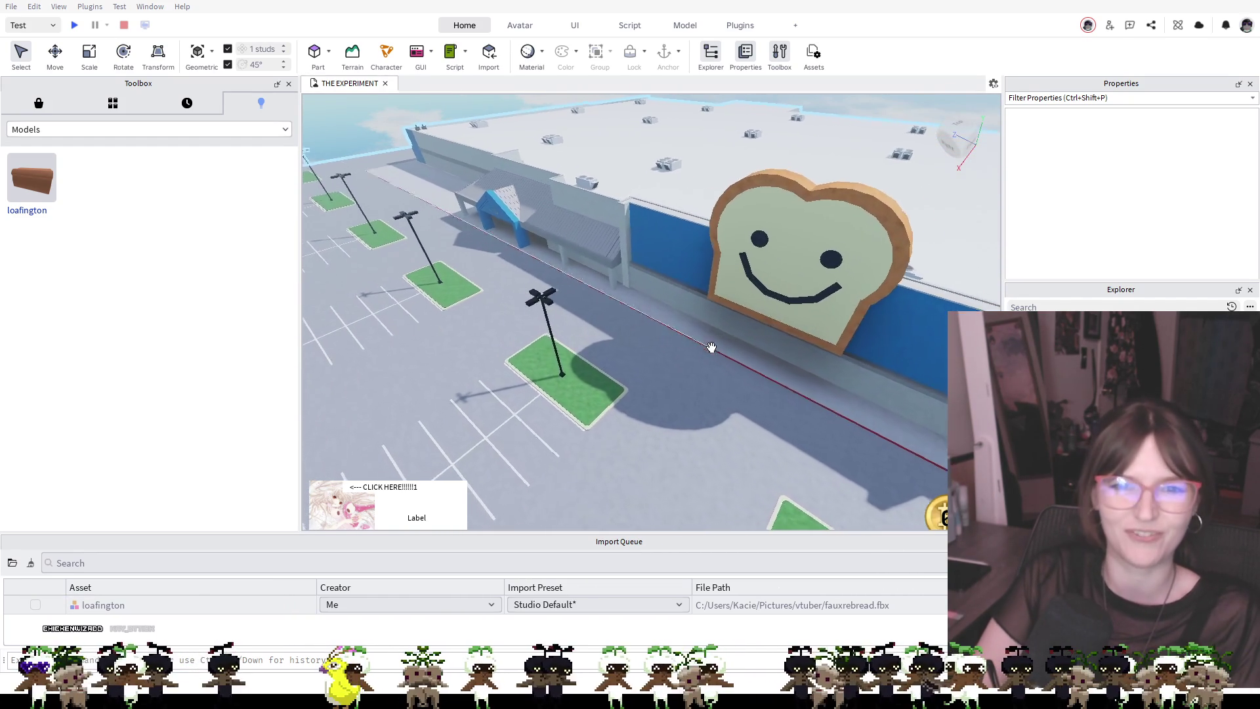
scroll(712, 347, "up", 10)
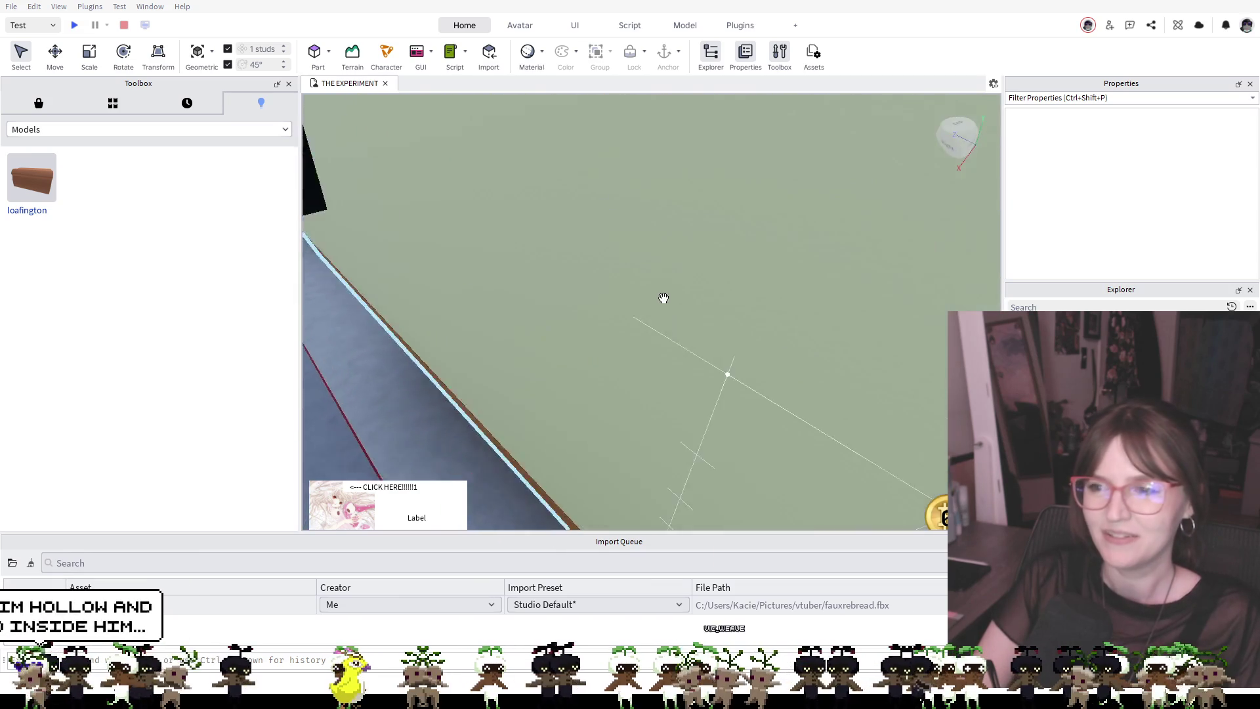
scroll(664, 299, "up", 8)
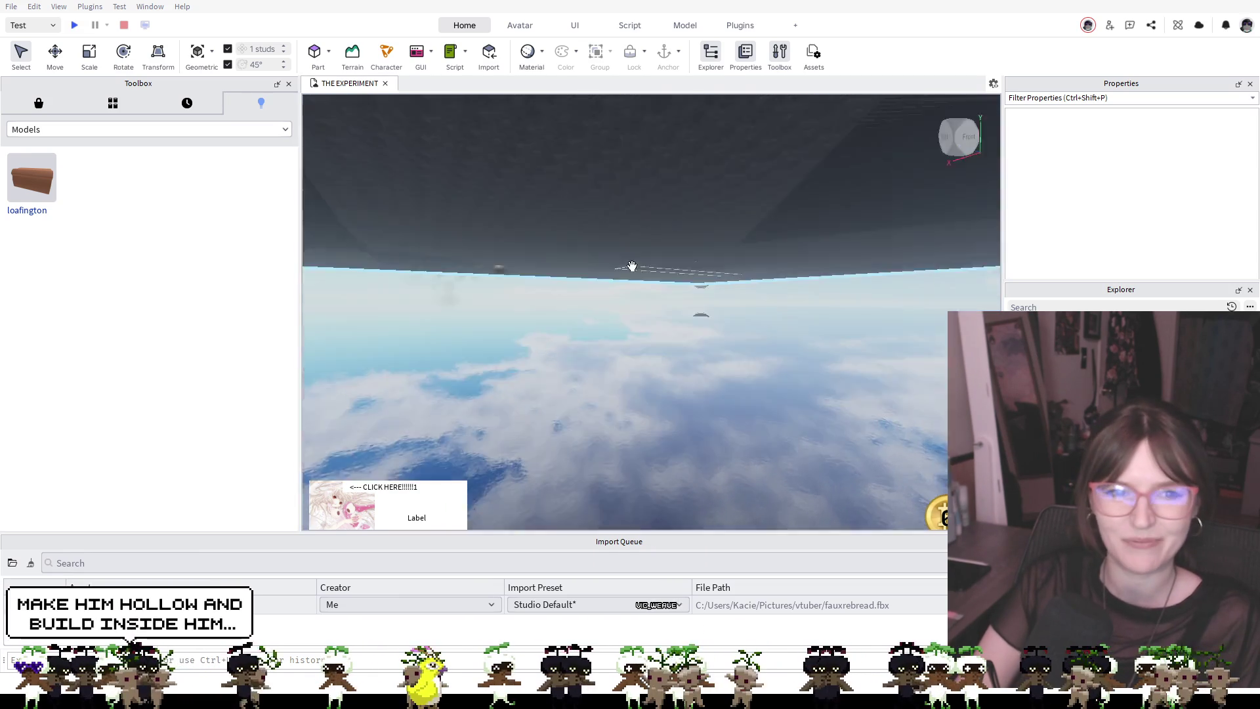
Zoom in on the bread-stocked bakery shelf in front of the Deli counter
scroll(633, 266, "down", 8)
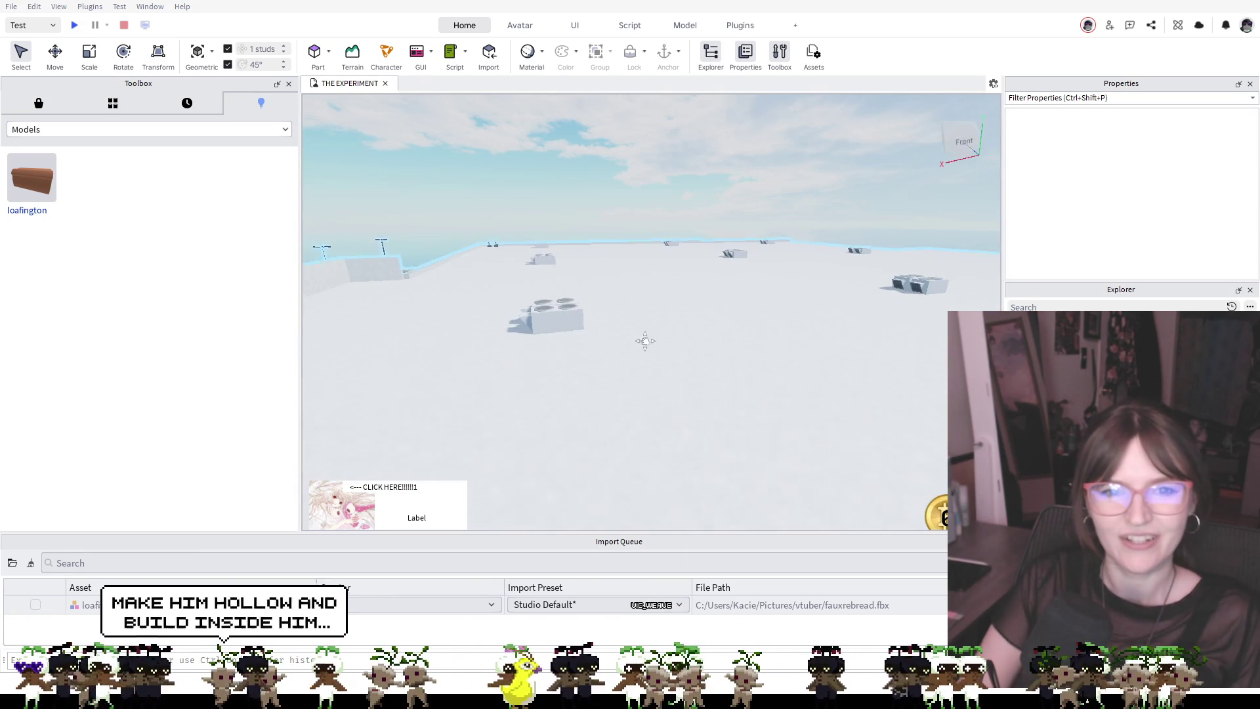
scroll(645, 341, "up", 10)
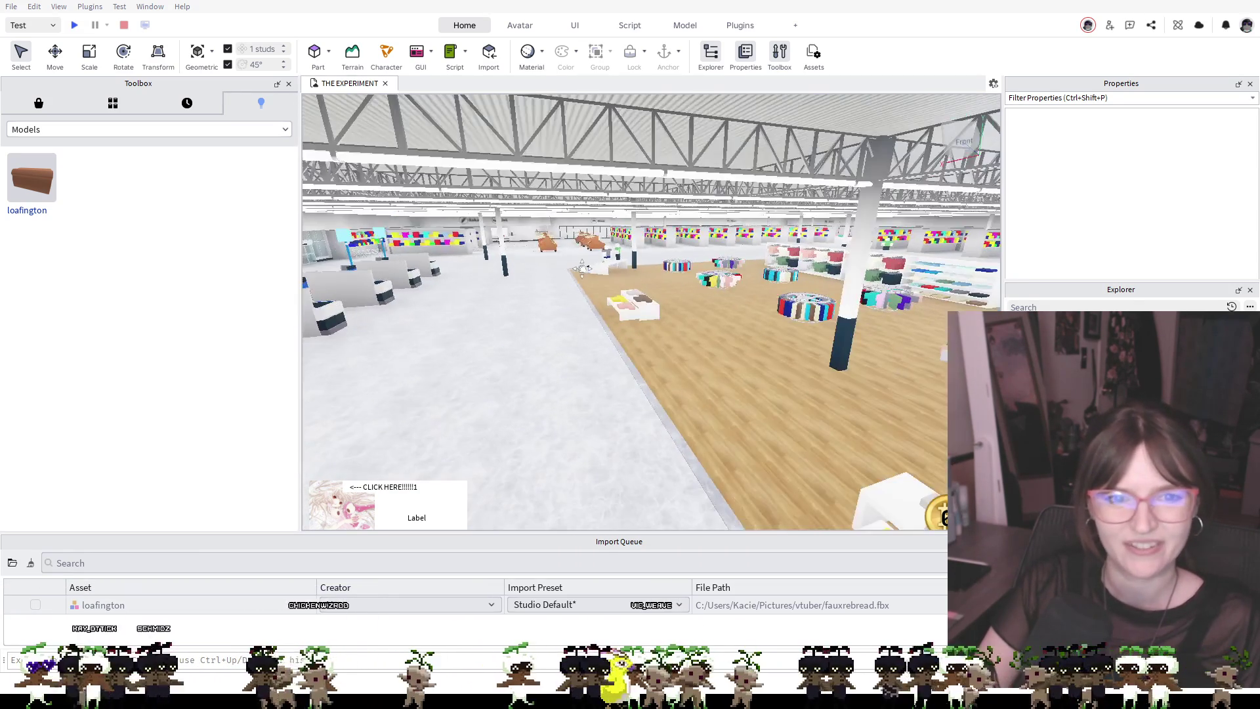
scroll(582, 270, "up", 10)
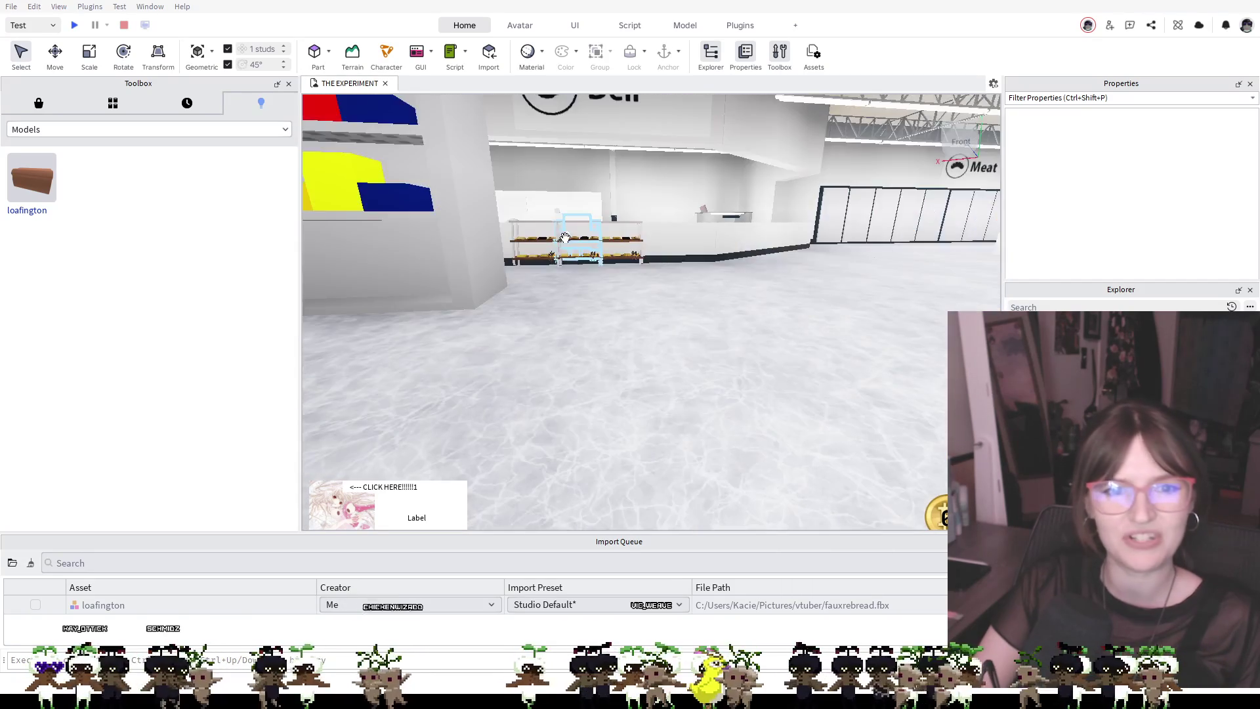
scroll(565, 238, "up", 5)
scroll(628, 210, "down", 3)
scroll(676, 197, "down", 8)
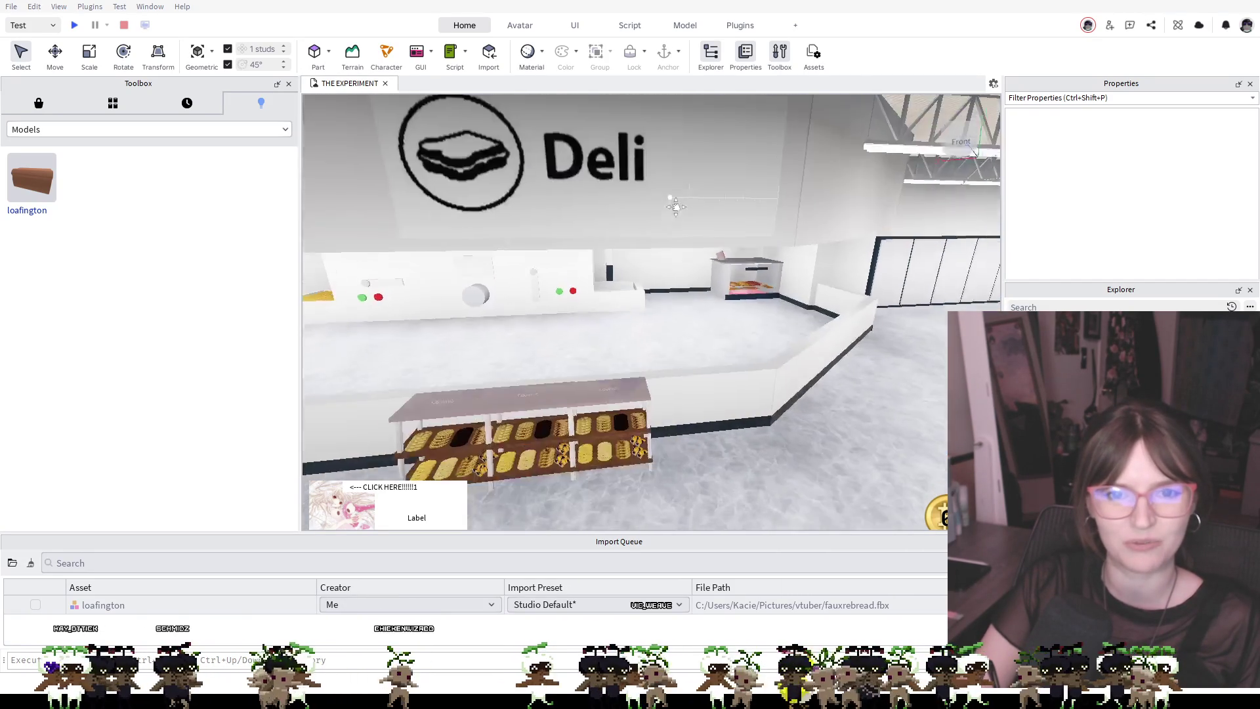
scroll(676, 263, "up", 3)
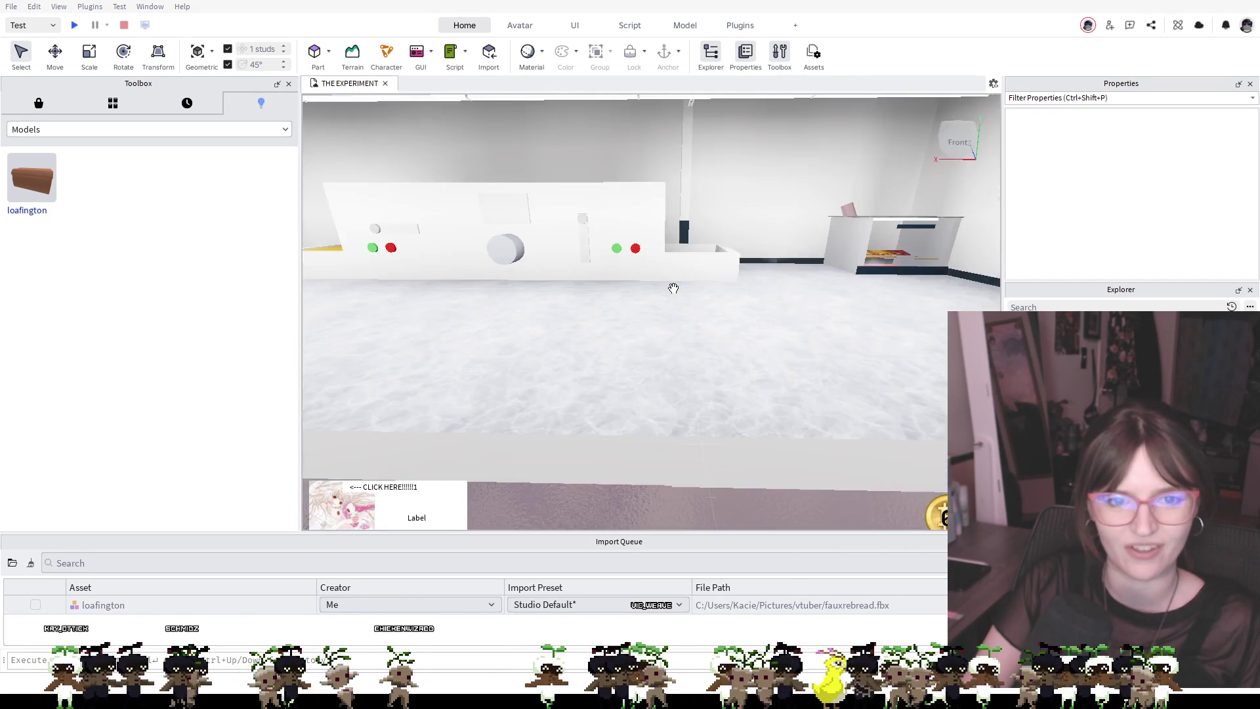
scroll(683, 315, "down", 5)
scroll(686, 331, "up", 3)
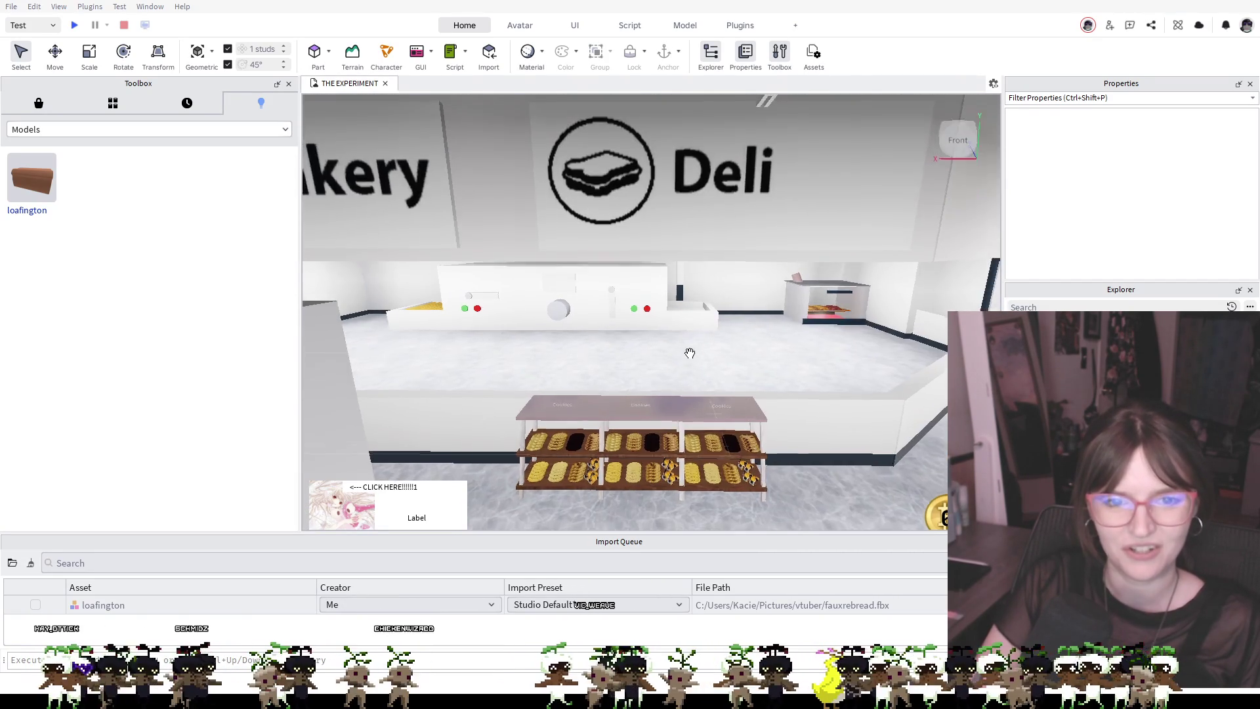
scroll(689, 351, "up", 3)
scroll(690, 354, "down", 5)
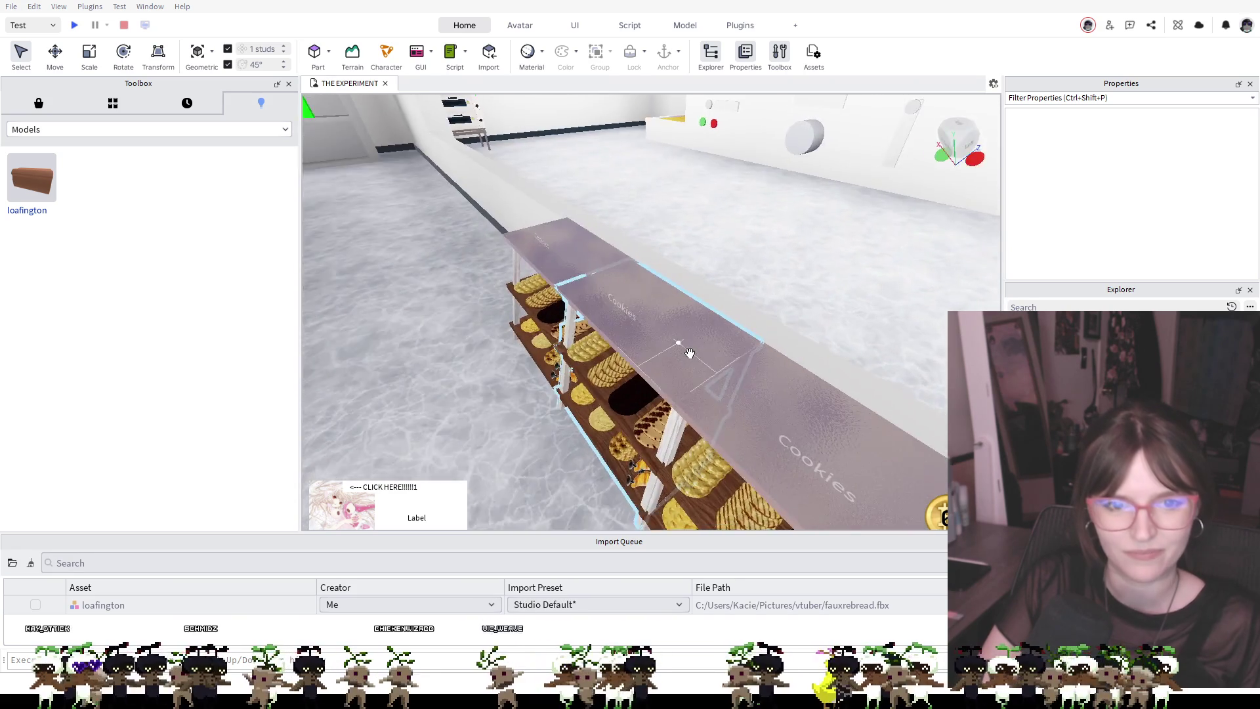
scroll(690, 354, "down", 5)
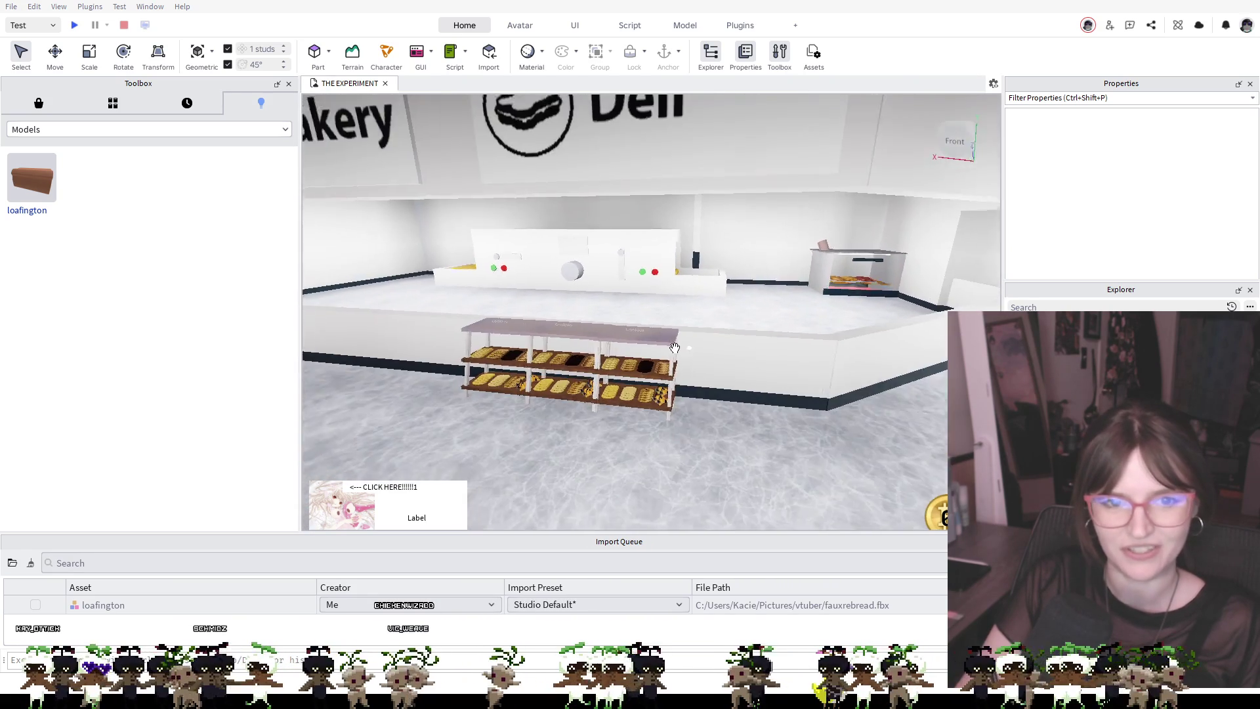
scroll(693, 355, "up", 4)
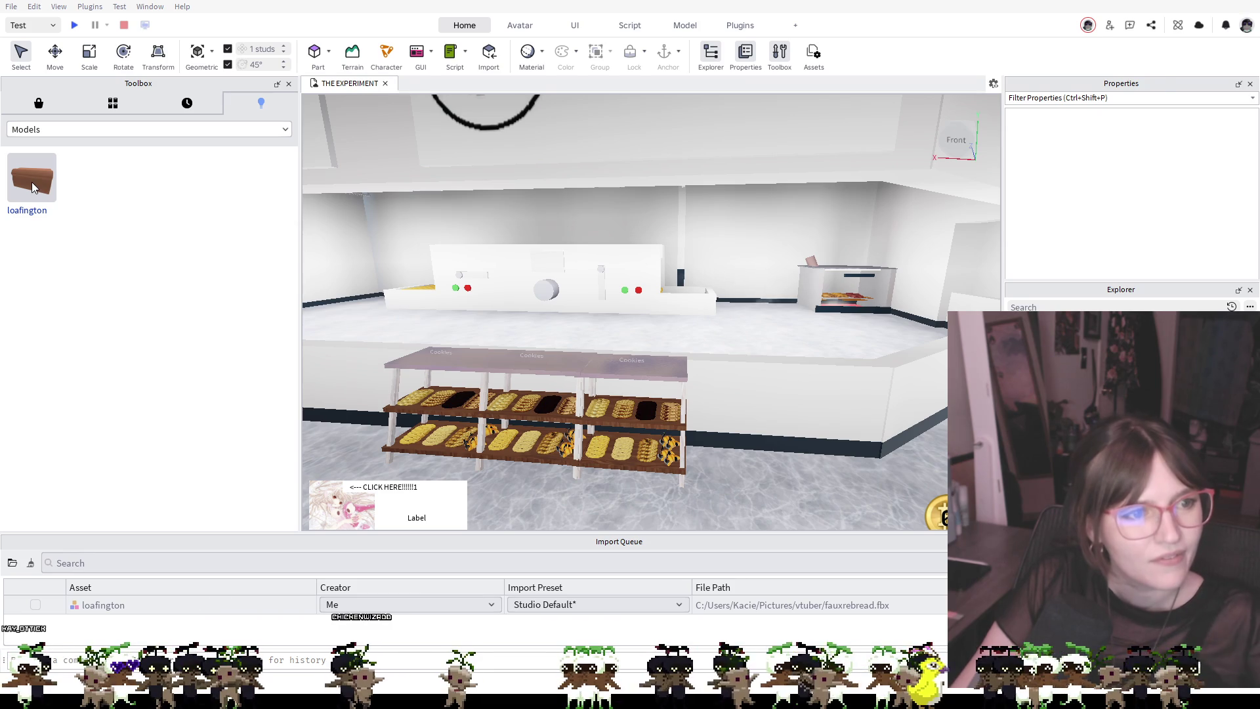
Insert the loafington toast model from the Toolbox and tilt the view to face it
left_click(32, 183)
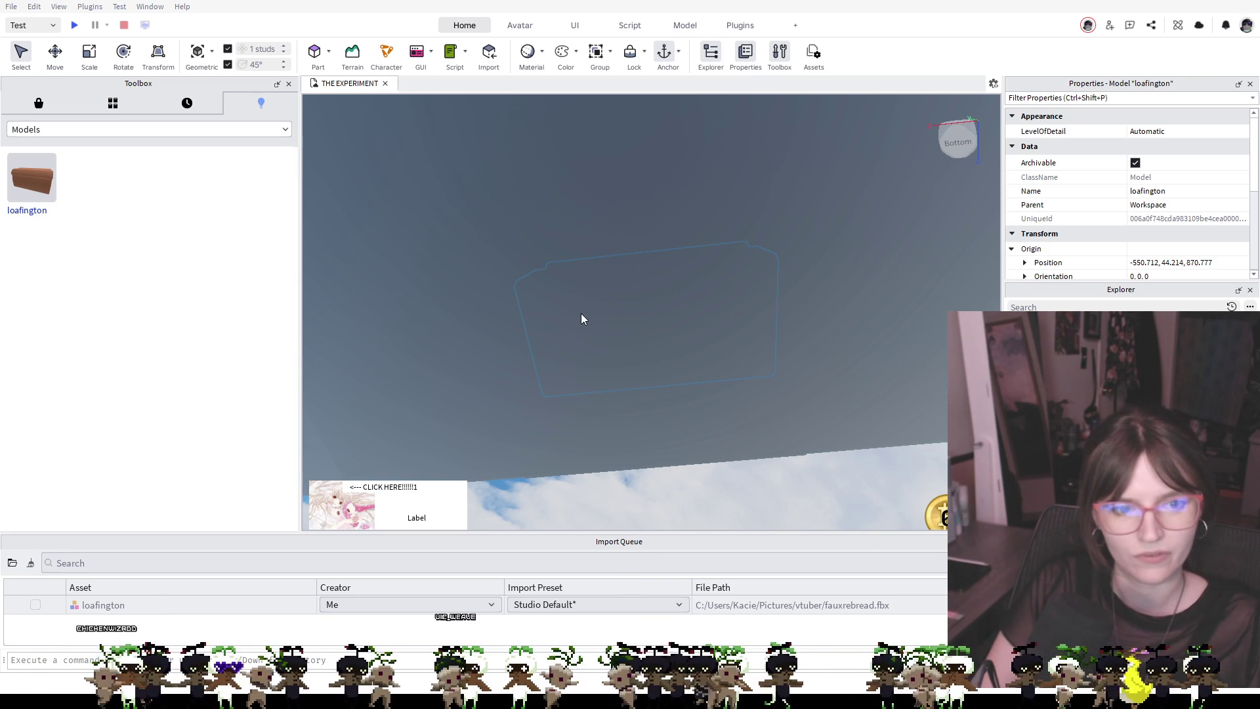
left_click_drag(592, 308, 625, 302)
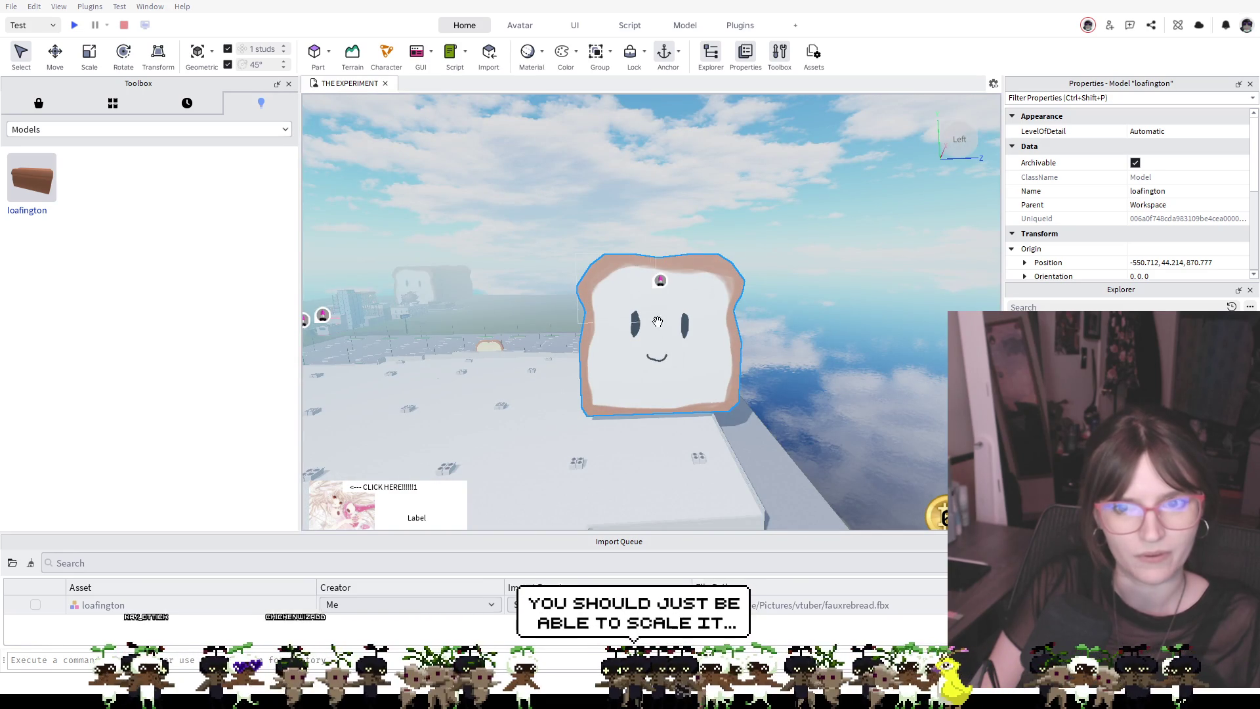
scroll(640, 287, "up", 8)
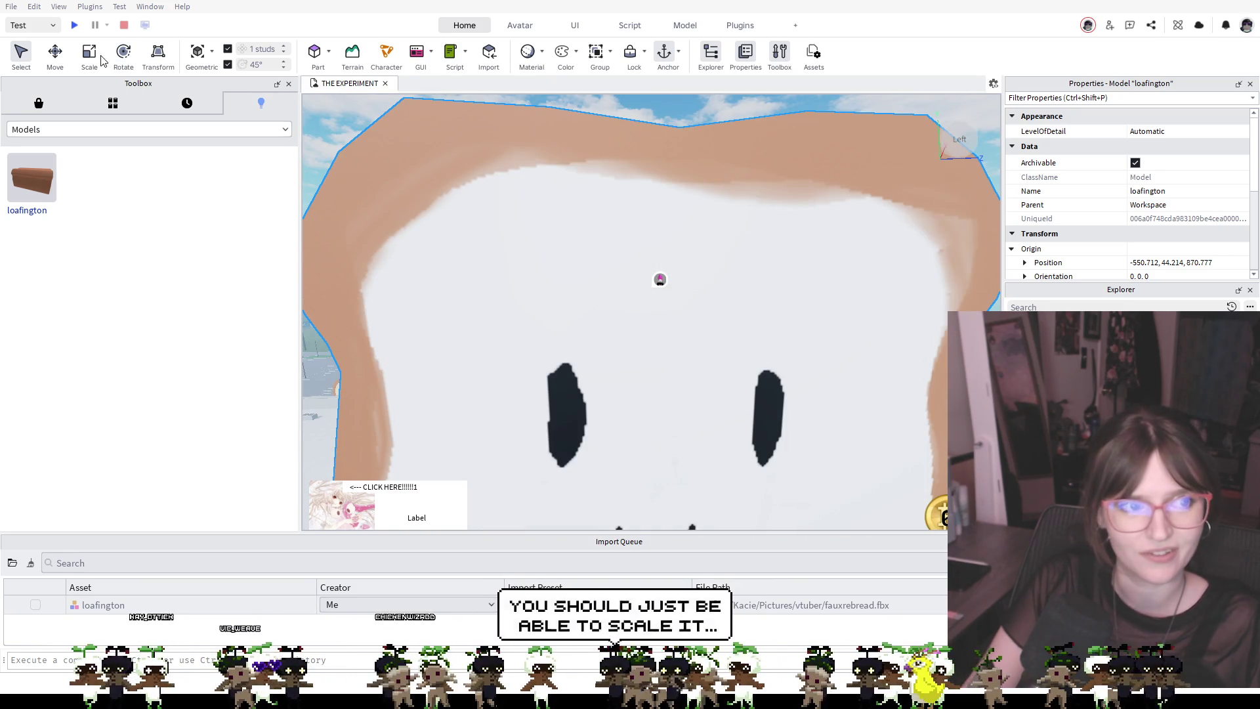
Scale loafington down to a much smaller size with the Scale tool (Ctrl+3)
key("ctrl+3")
scroll(642, 279, "down", 5)
scroll(657, 277, "down", 2)
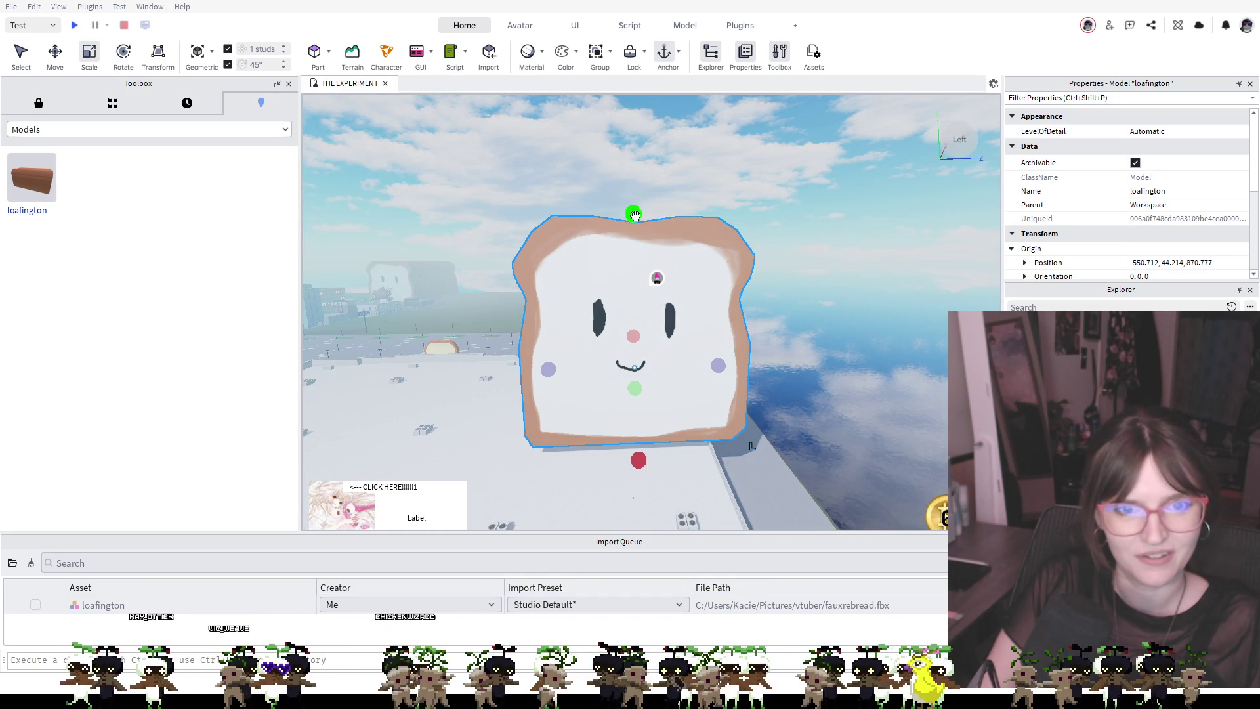
left_click_drag(634, 216, 640, 367)
scroll(657, 370, "up", 8)
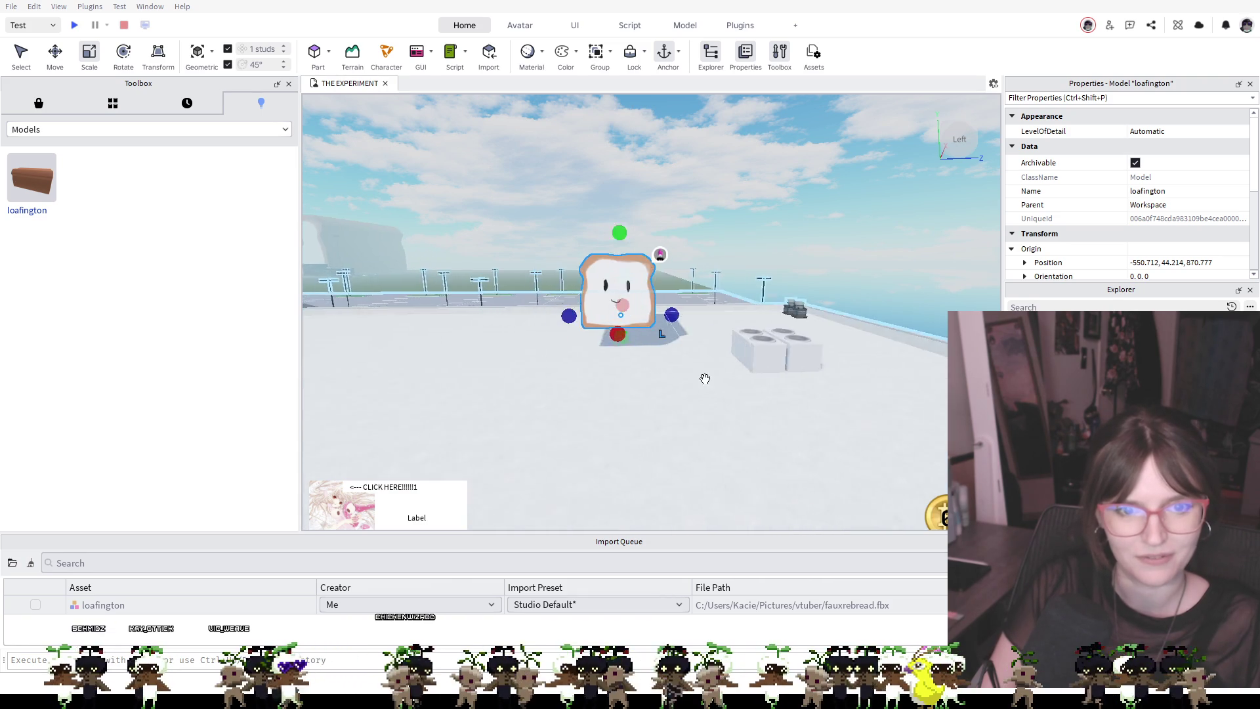
scroll(705, 378, "up", 10)
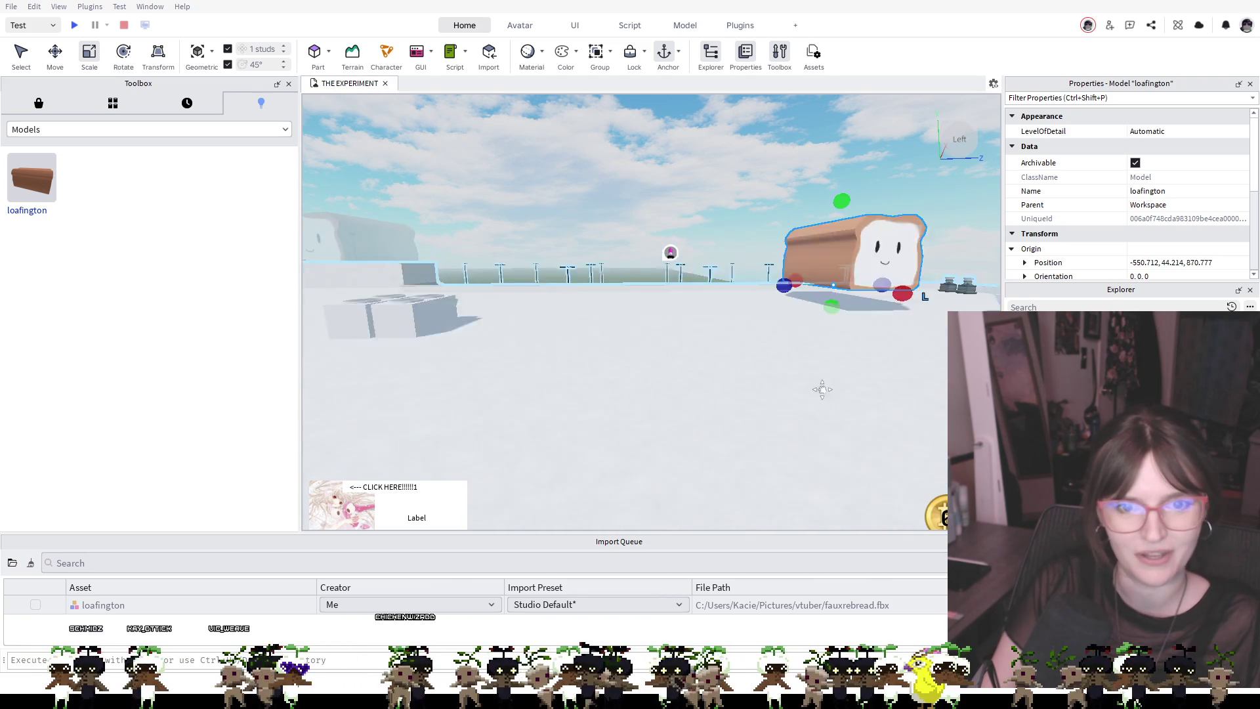
scroll(797, 362, "down", 5)
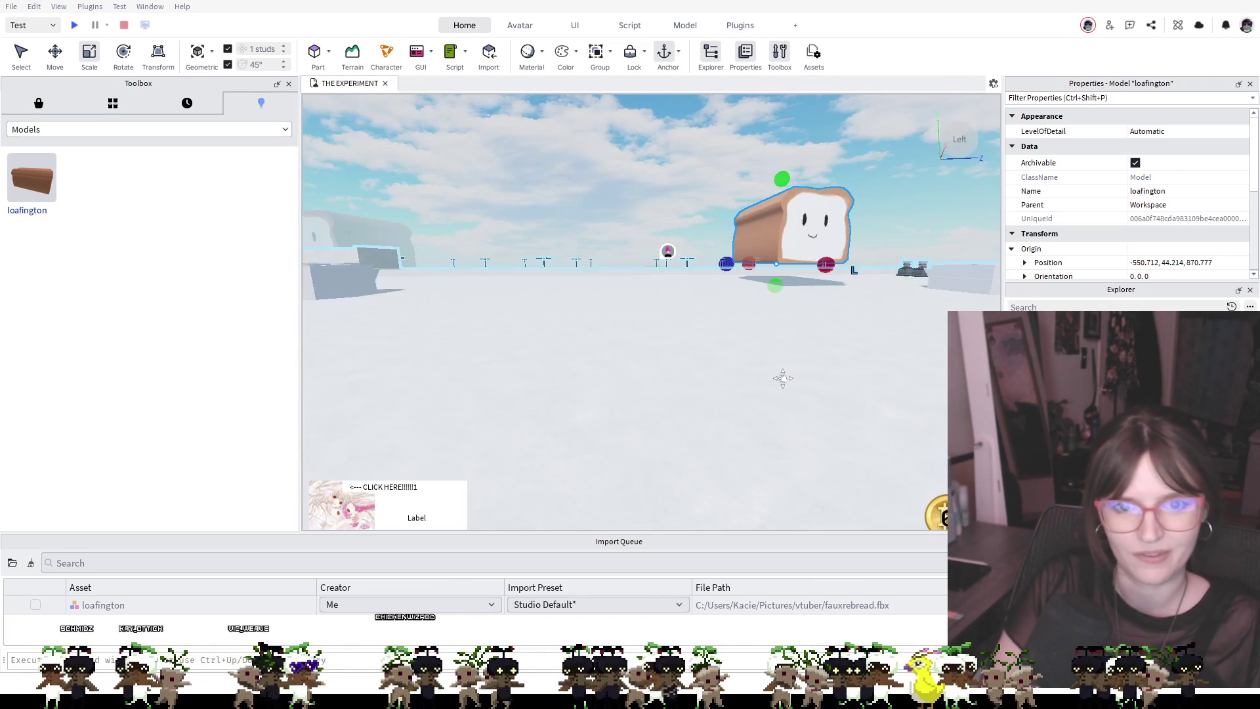
Move the small loaf behind the bakery's bread shelf and rotate it -45° about its vertical axis
mouse_move(753, 256)
left_mouse_down()
mouse_move(726, 436)
mouse_move(823, 418)
mouse_move(774, 445)
mouse_move(801, 423)
mouse_move(785, 436)
left_mouse_up()
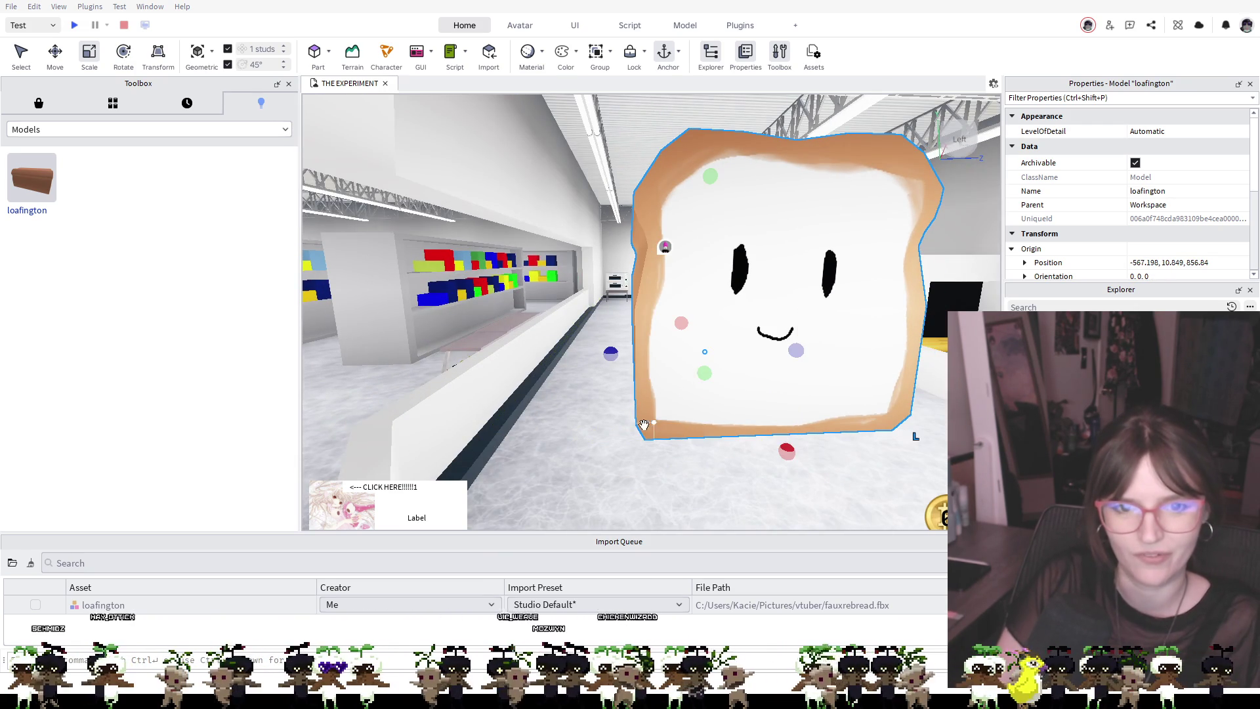
key("w")
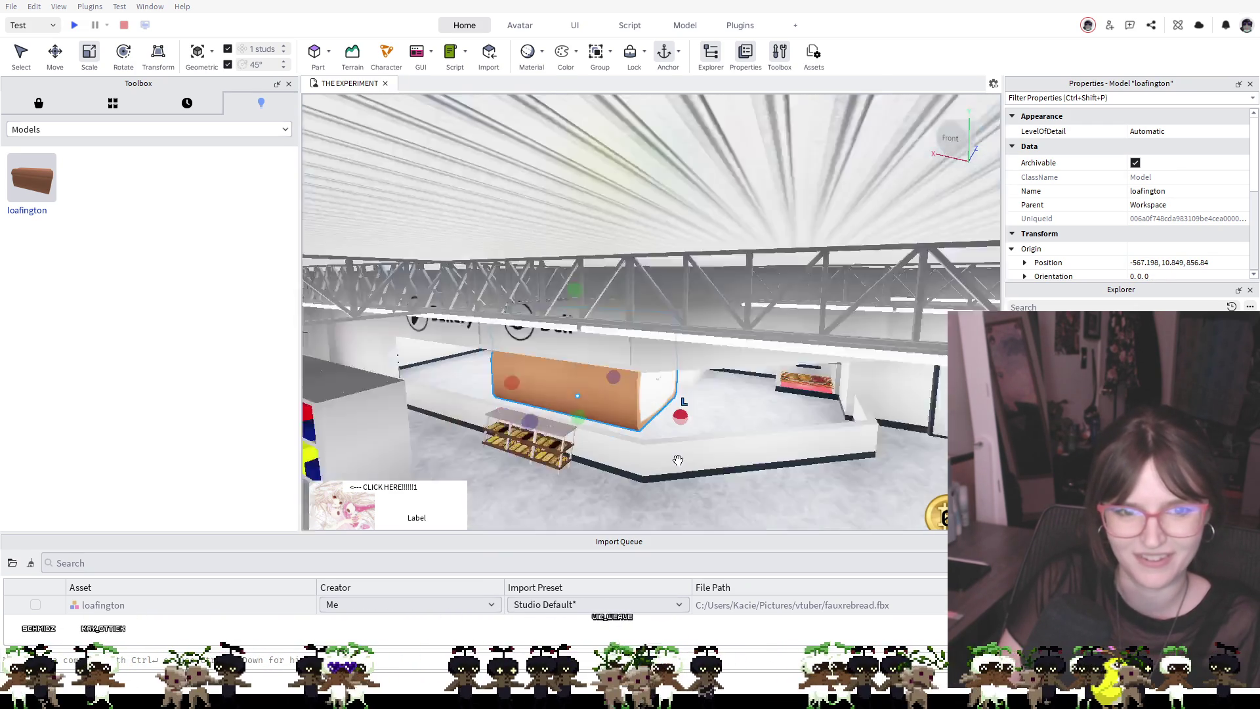
key("s")
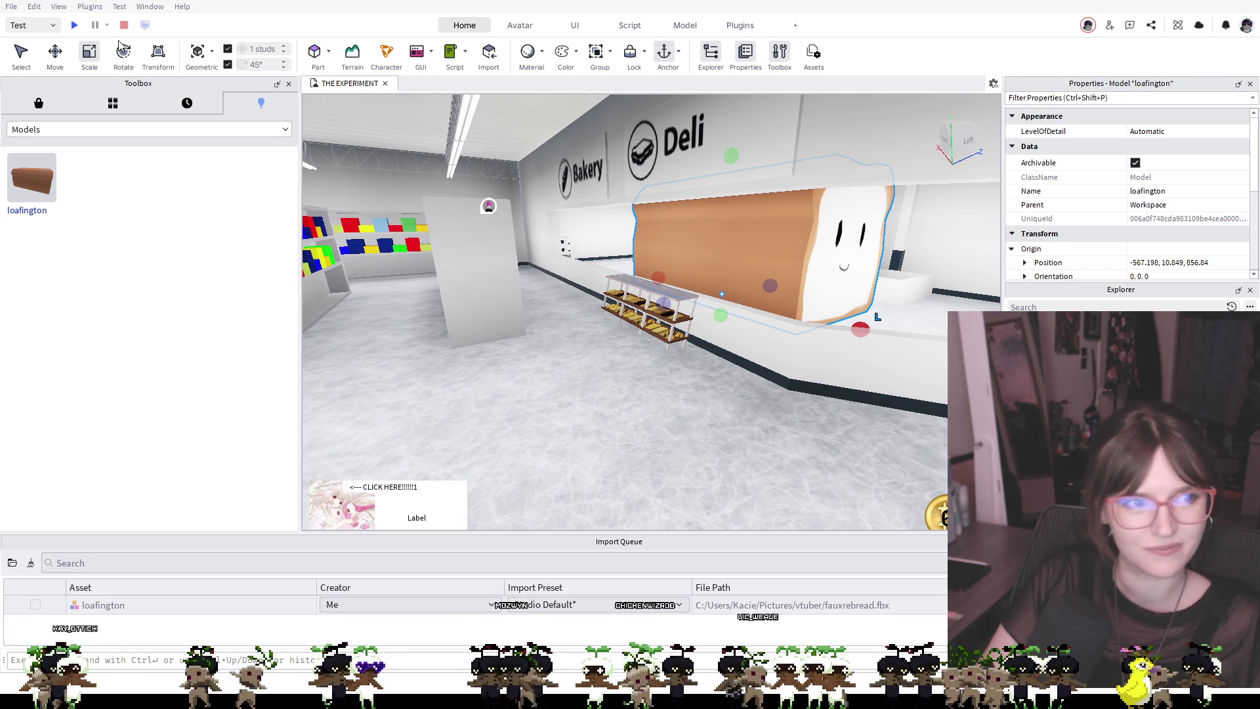
mouse_move(749, 318)
left_mouse_down()
mouse_move(821, 308)
mouse_move(872, 323)
left_mouse_up()
Rotate loafington a further 45° to -90°, then scale it down to a tiny loaf
key("w")
key("w")
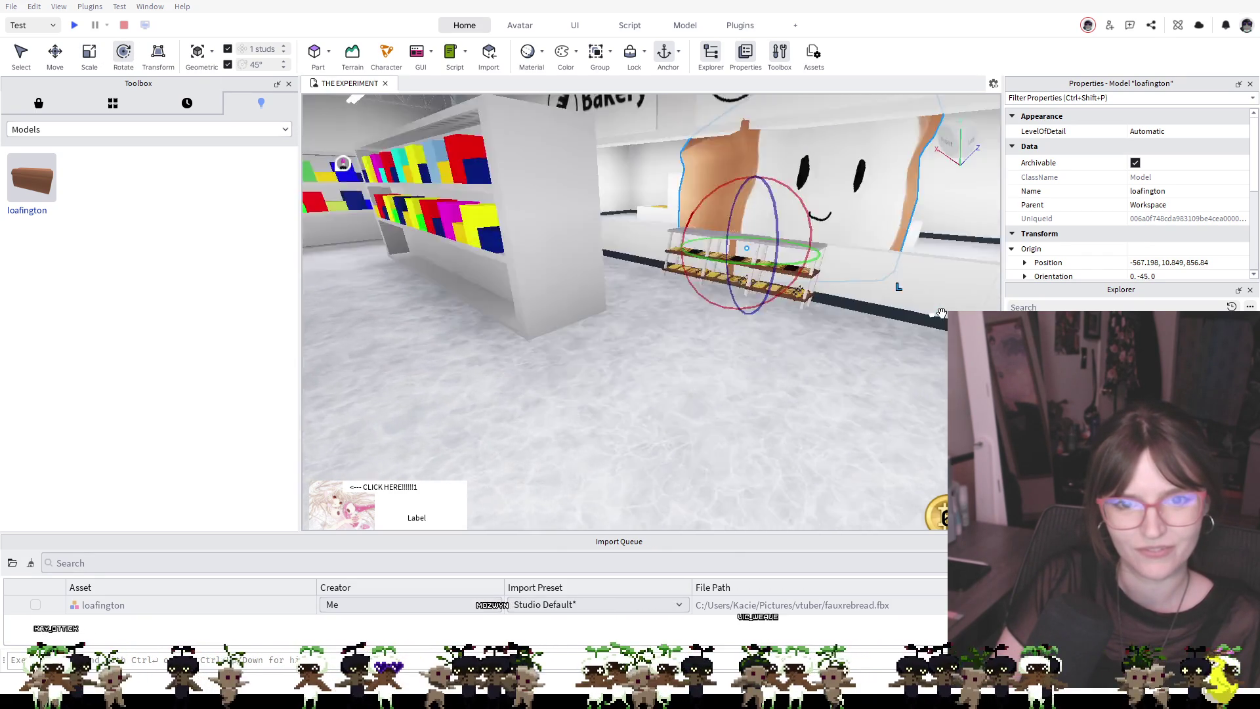
key("s")
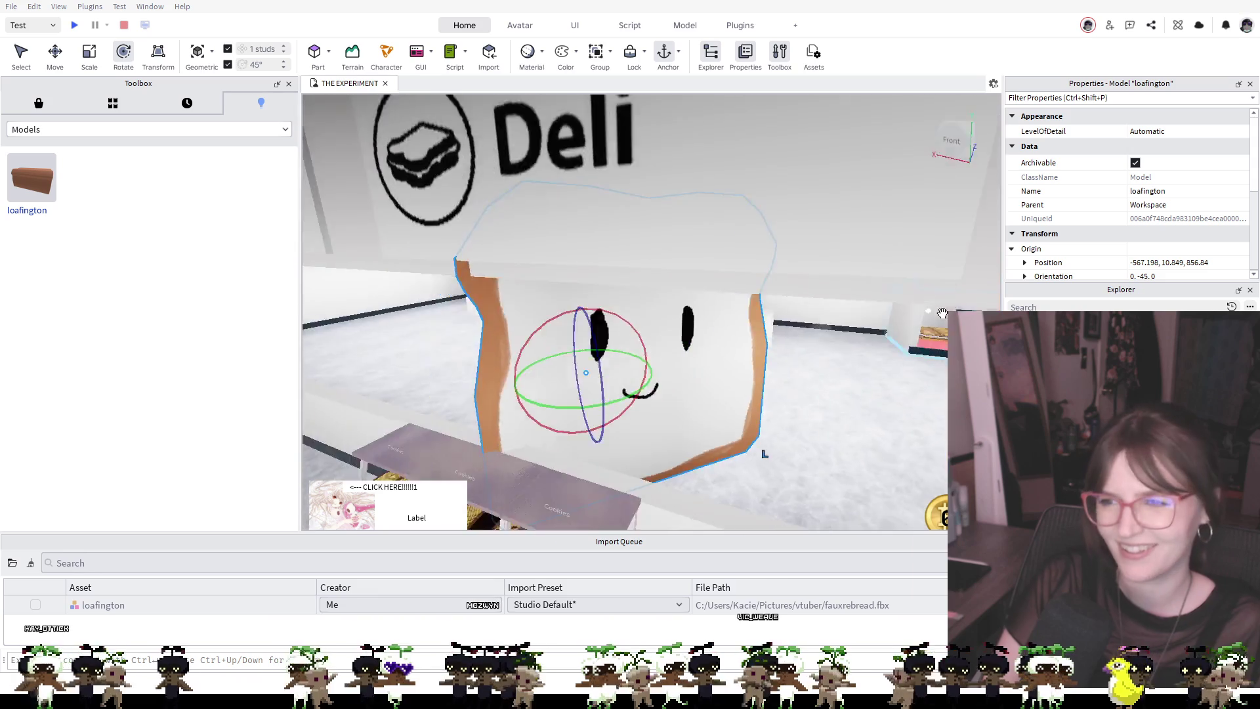
key("s")
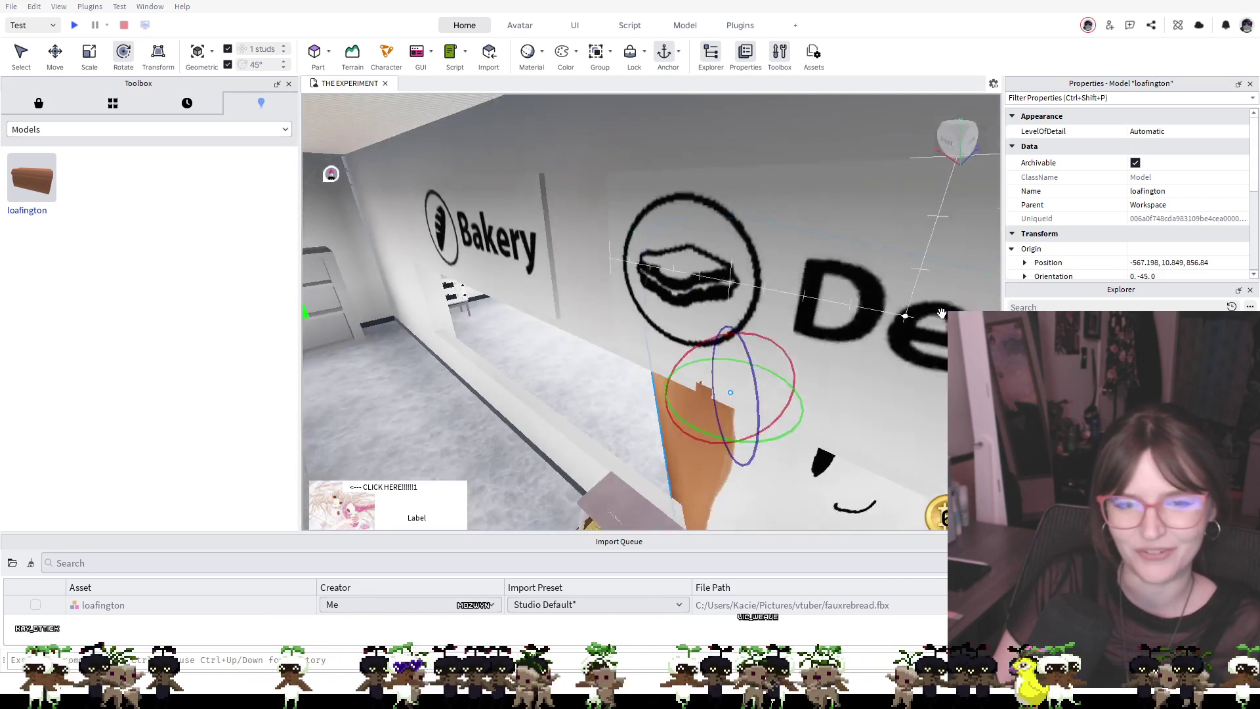
key("f")
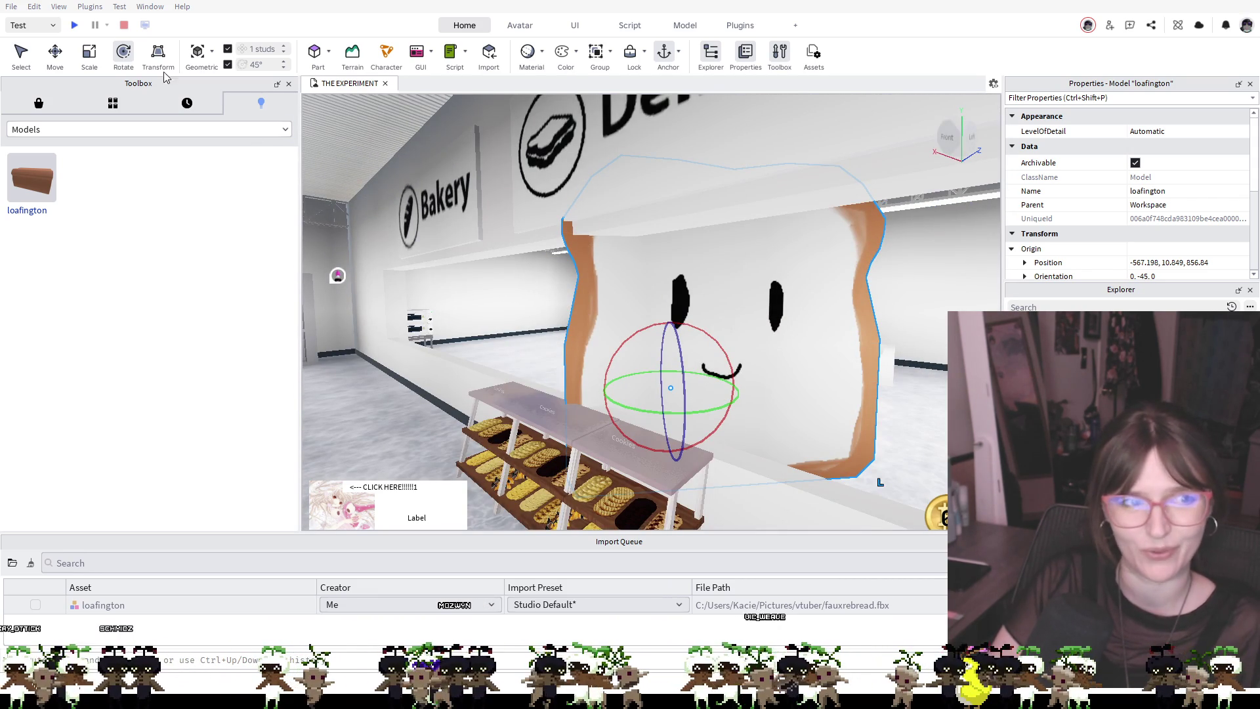
left_click_drag(713, 407, 654, 408)
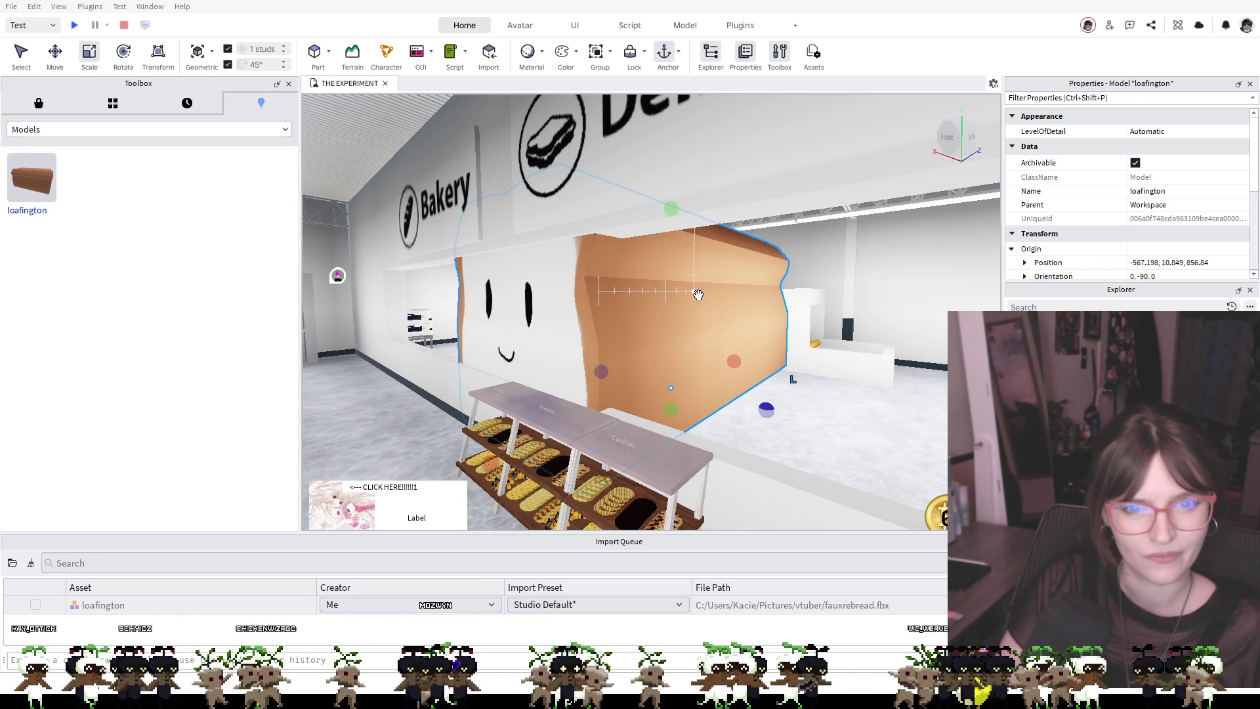
mouse_move(672, 210)
left_mouse_down()
mouse_move(657, 380)
mouse_move(676, 383)
mouse_move(640, 394)
left_mouse_up()
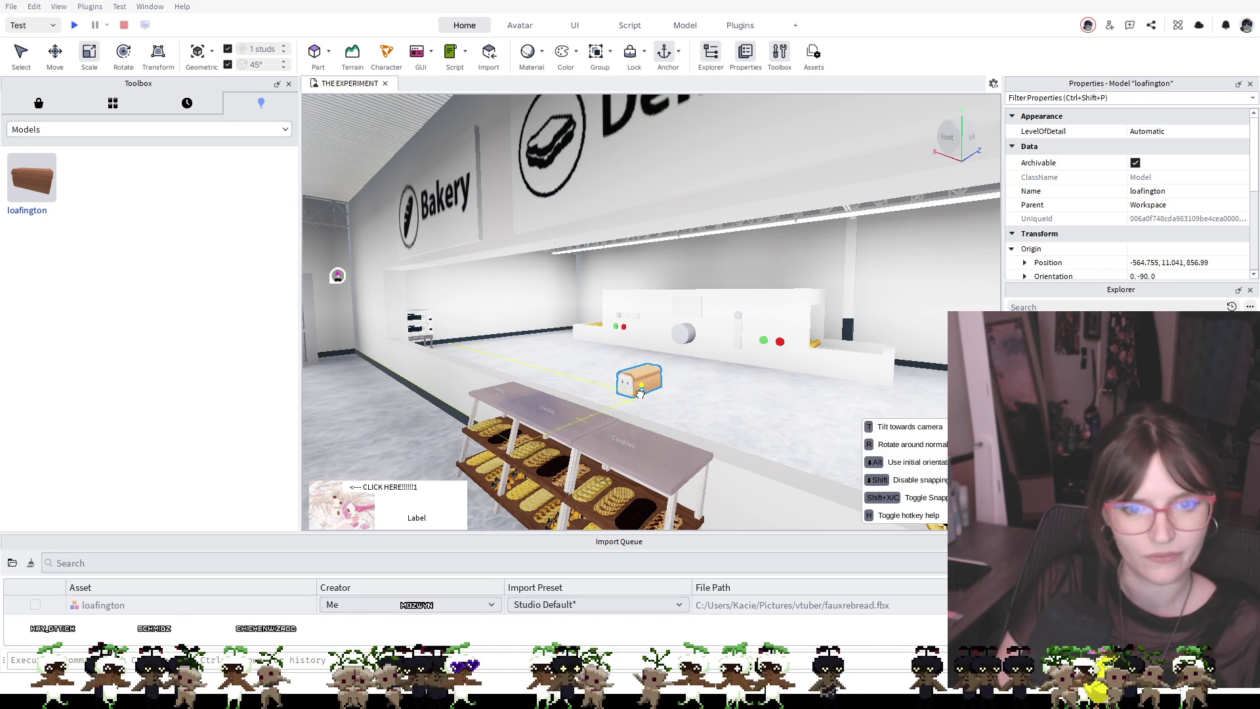
Resize the loaf to about 2.2 studs and set it on the cookie shelf top
left_click_drag(522, 397, 521, 397)
left_click_drag(528, 332, 516, 393)
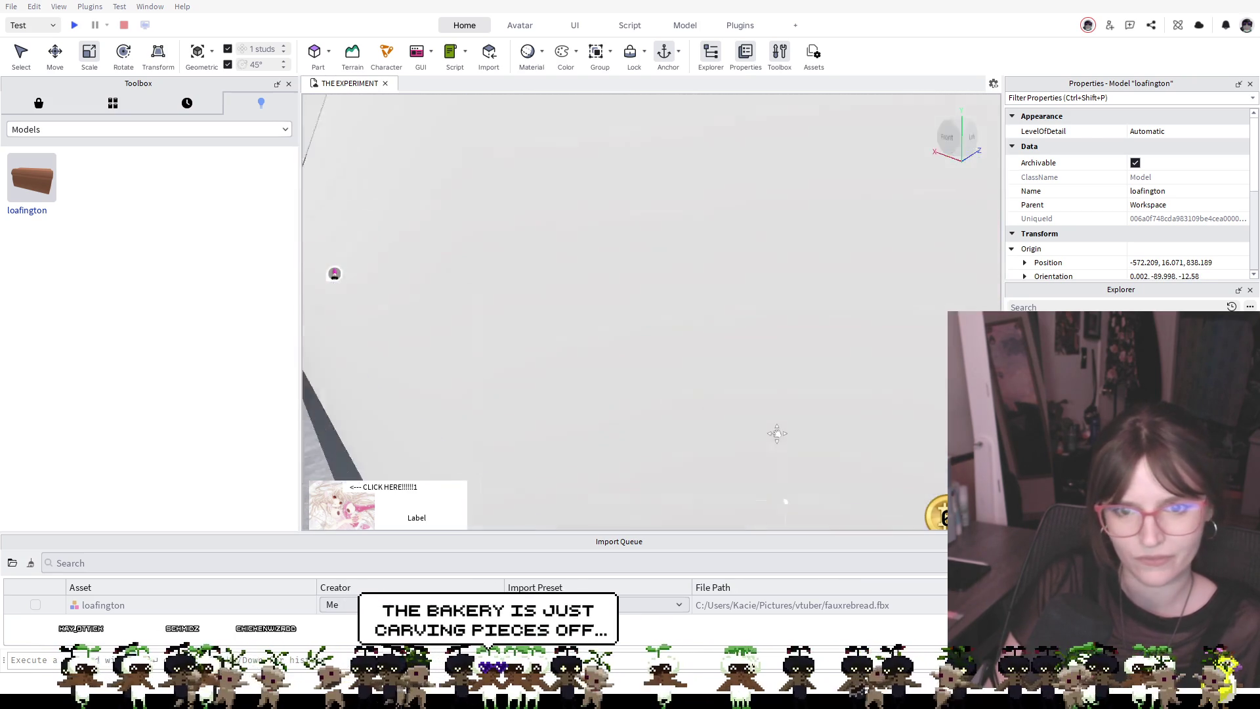
scroll(762, 412, "up", 5)
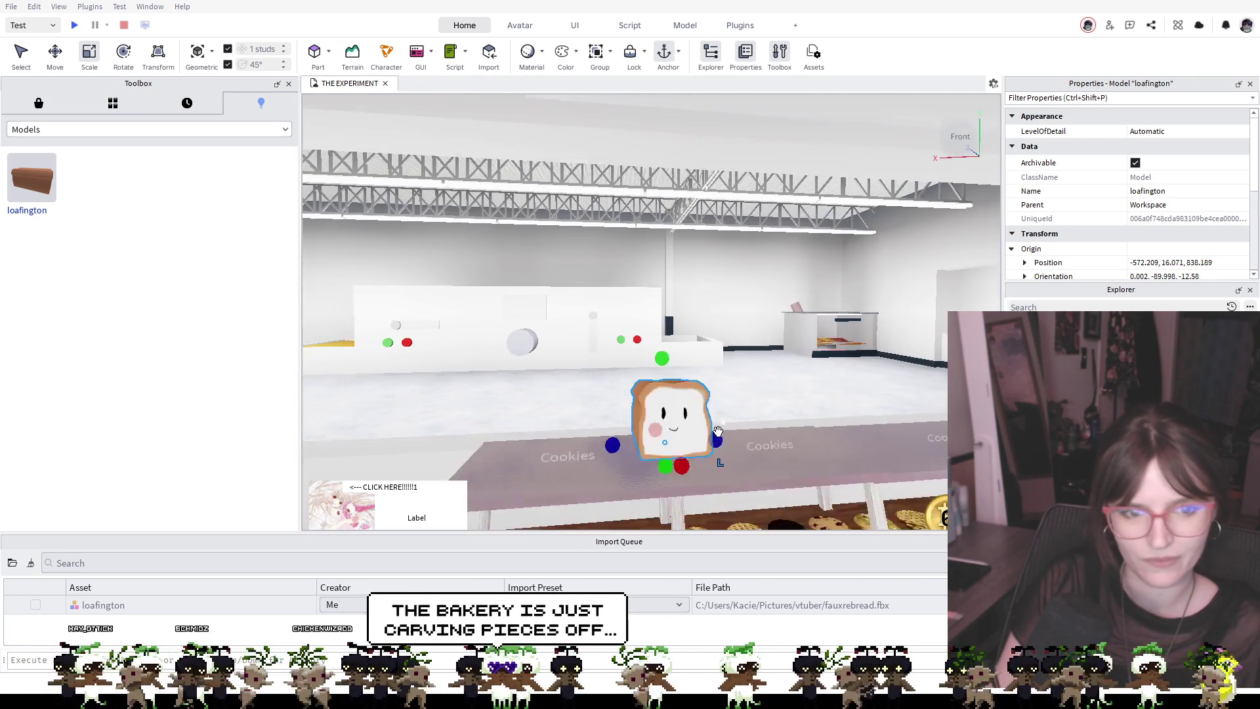
mouse_move(665, 409)
left_mouse_down()
mouse_move(558, 459)
mouse_move(544, 458)
mouse_move(533, 420)
mouse_move(535, 449)
mouse_move(608, 416)
mouse_move(597, 459)
mouse_move(636, 437)
mouse_move(625, 424)
left_mouse_up()
Switch to the Move tool (Ctrl+2) and pull the camera back across the store
key("ctrl+2")
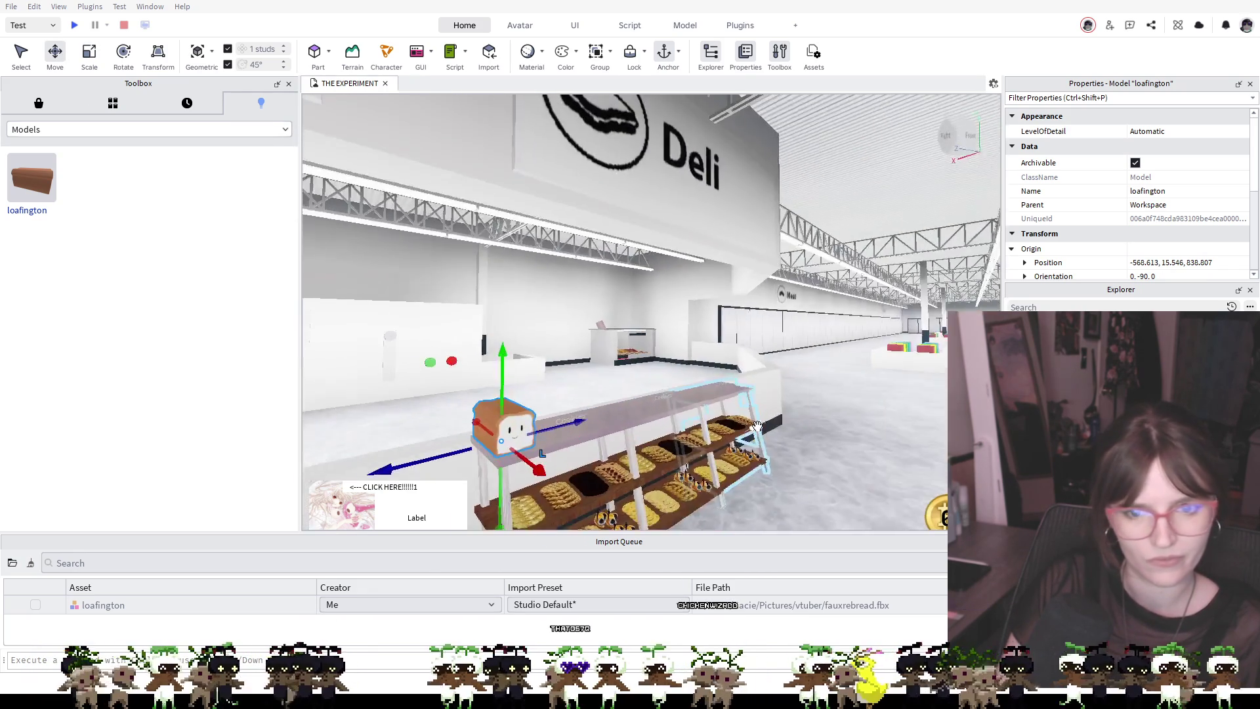
right_click(757, 426)
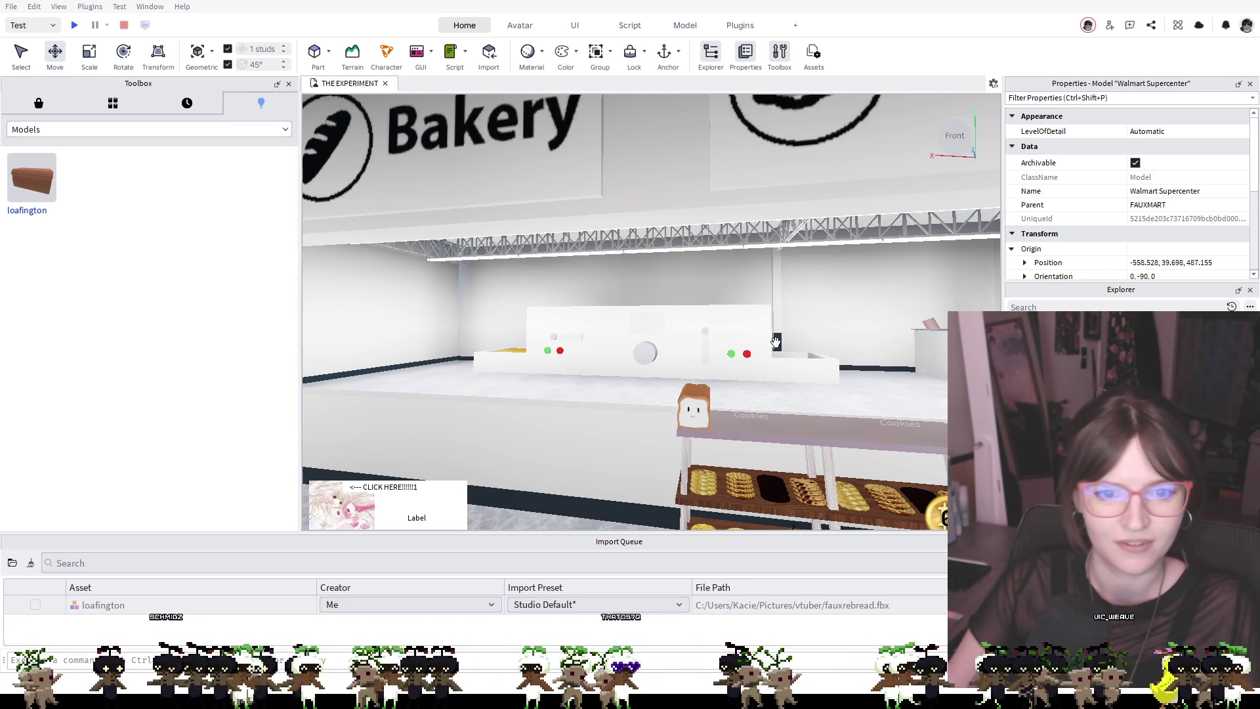
key("s")
key("a")
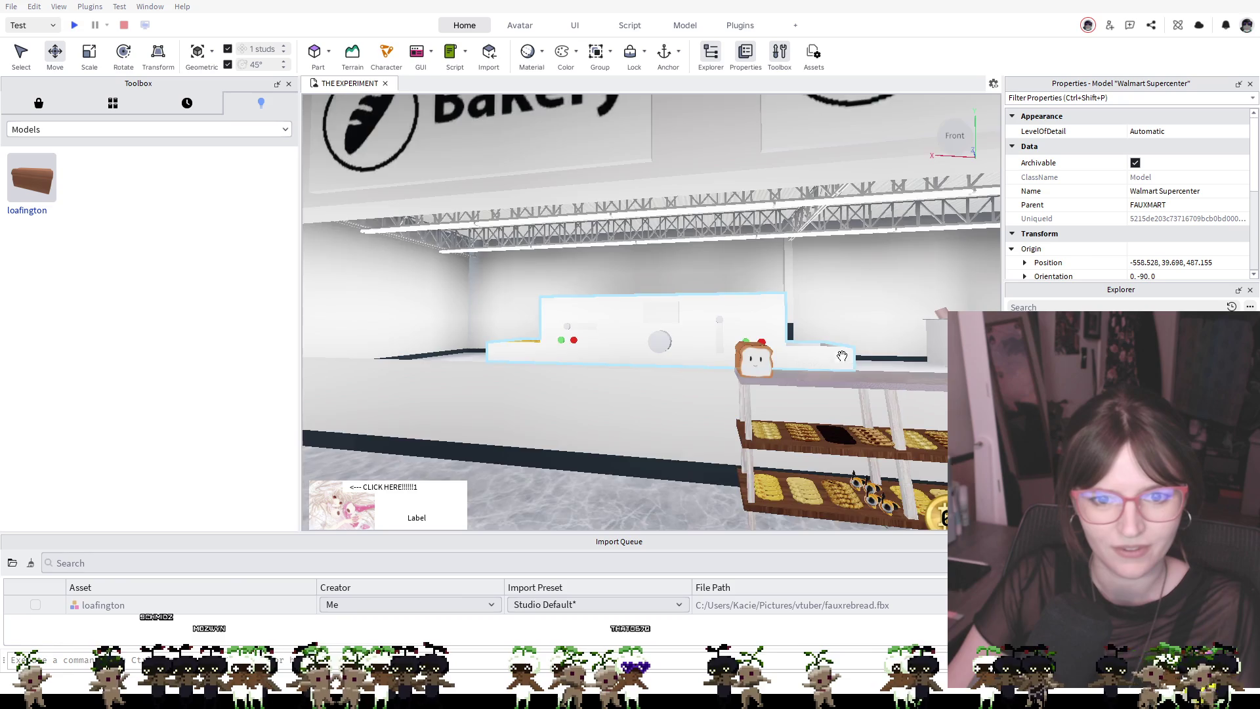
scroll(854, 364, "up", 5)
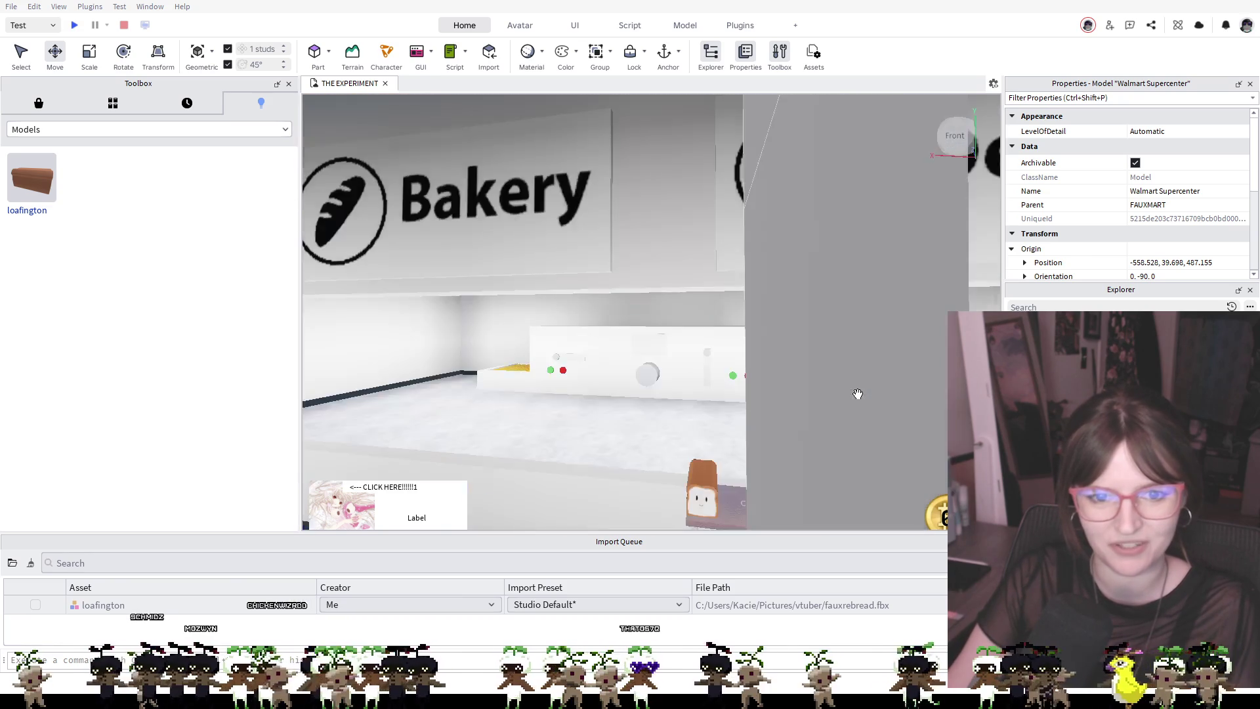
scroll(851, 417, "down", 5)
scroll(851, 417, "up", 8)
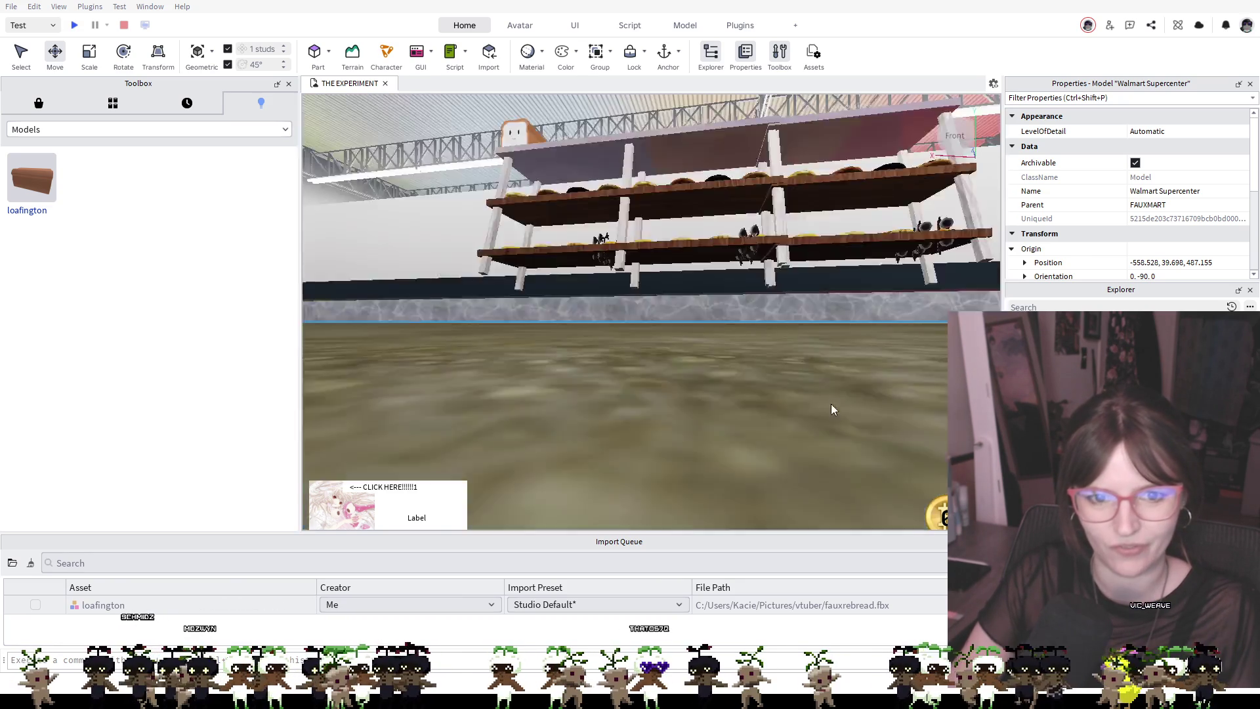
scroll(831, 411, "down", 3)
scroll(831, 411, "up", 6)
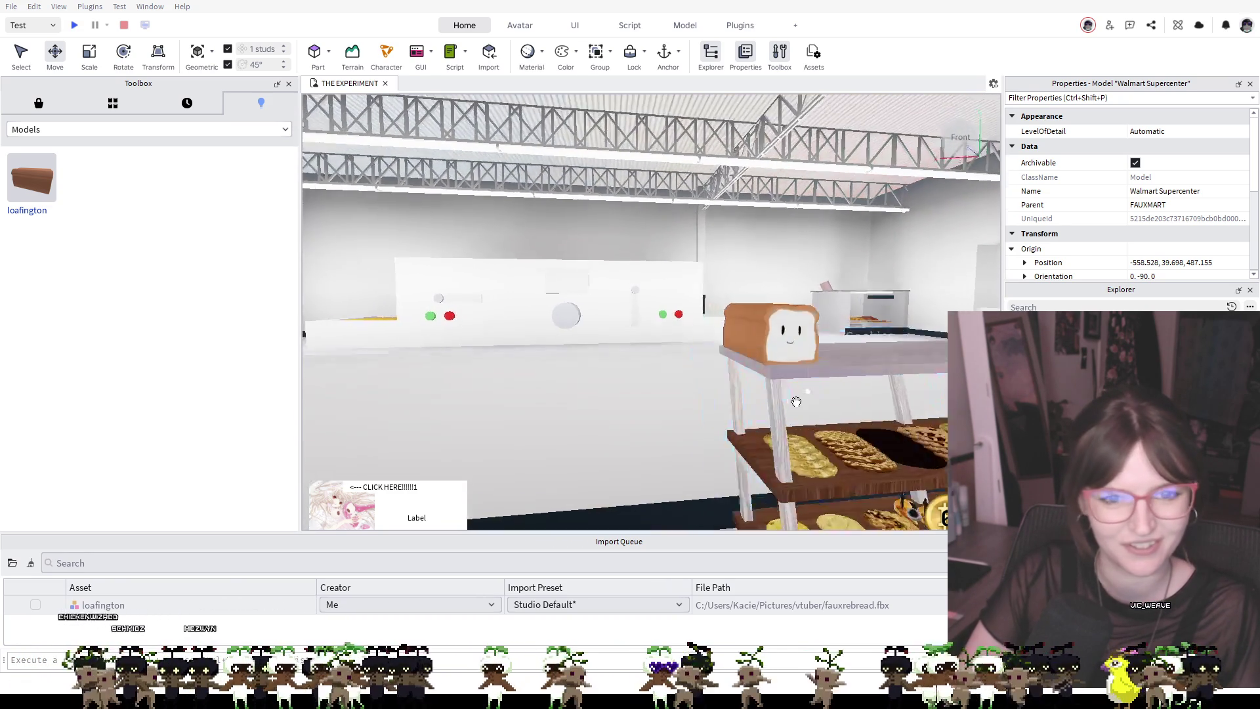
scroll(692, 355, "down", 2)
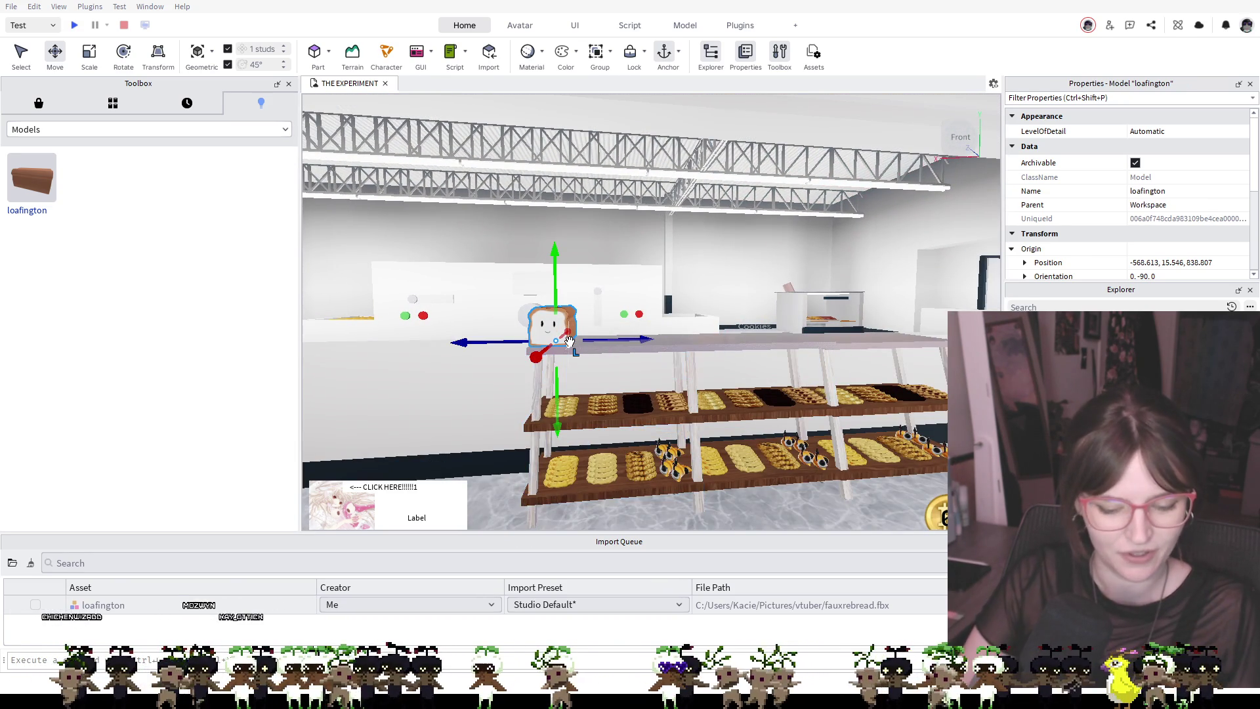
Move the loaf to the shelf's left end and set duplicated loaves beside and atop it
left_click_drag(544, 287, 584, 332)
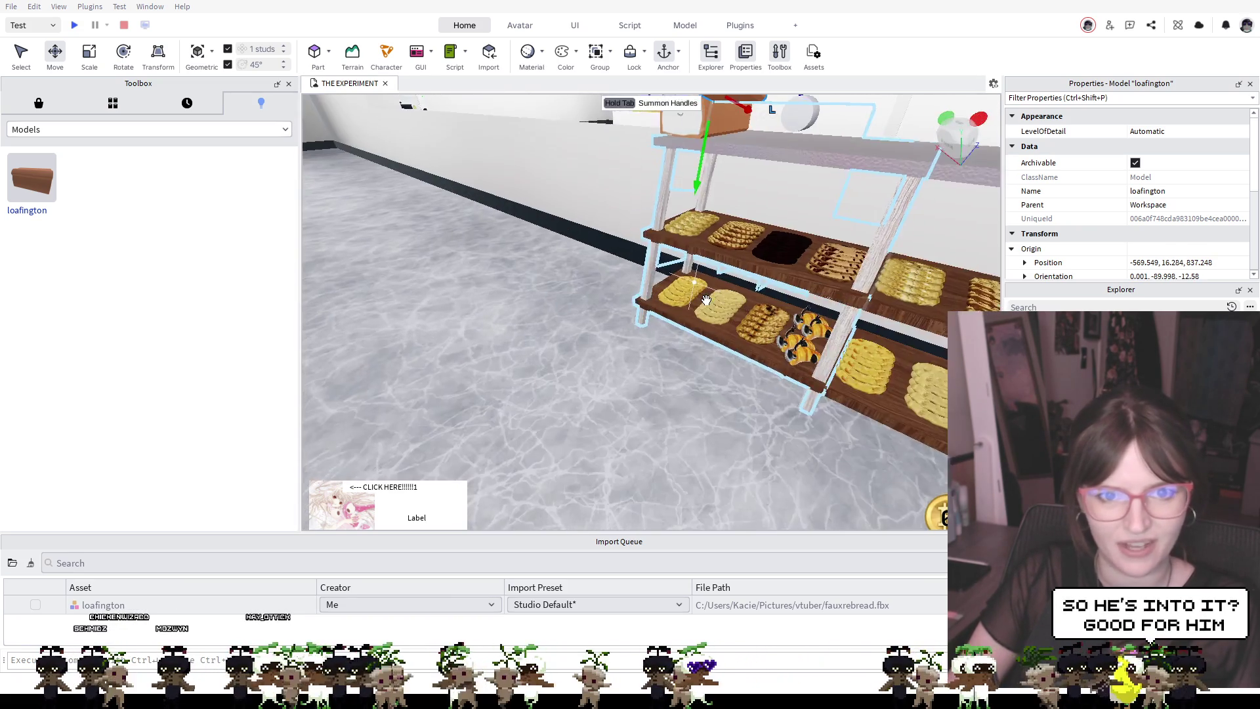
scroll(770, 219, "up", 5)
scroll(771, 219, "down", 5)
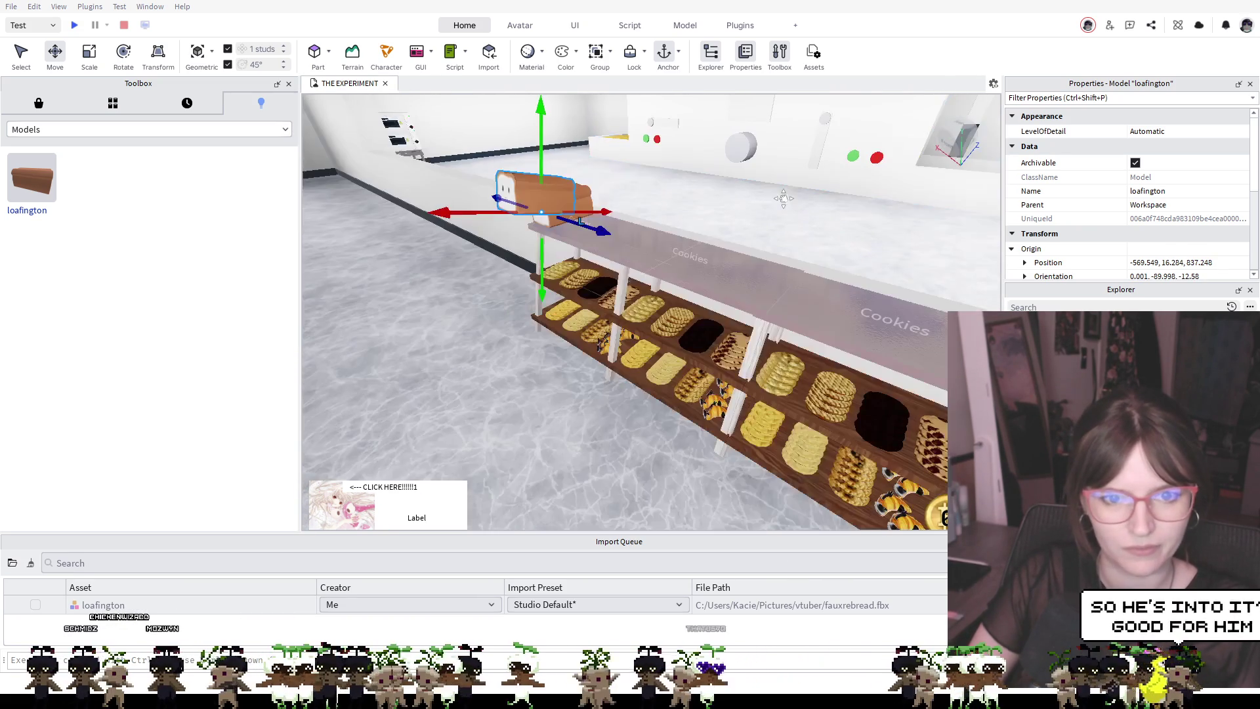
left_click_drag(584, 189, 554, 203)
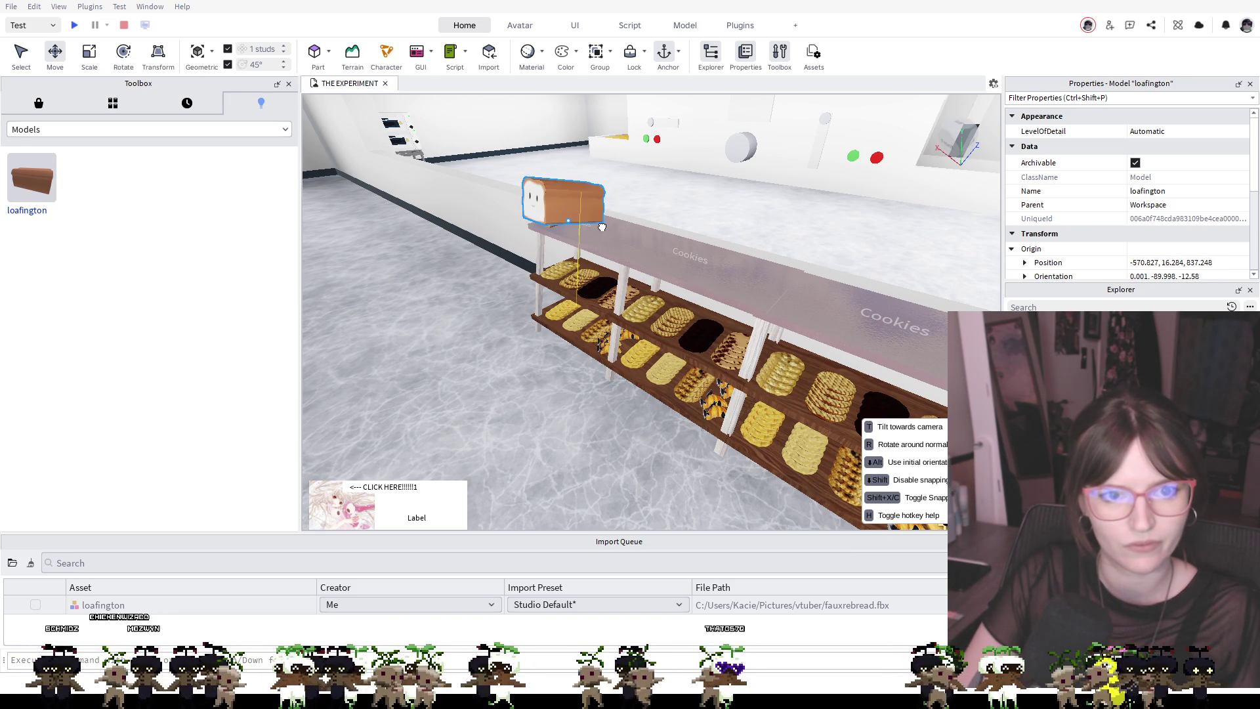
left_click_drag(613, 237, 613, 237)
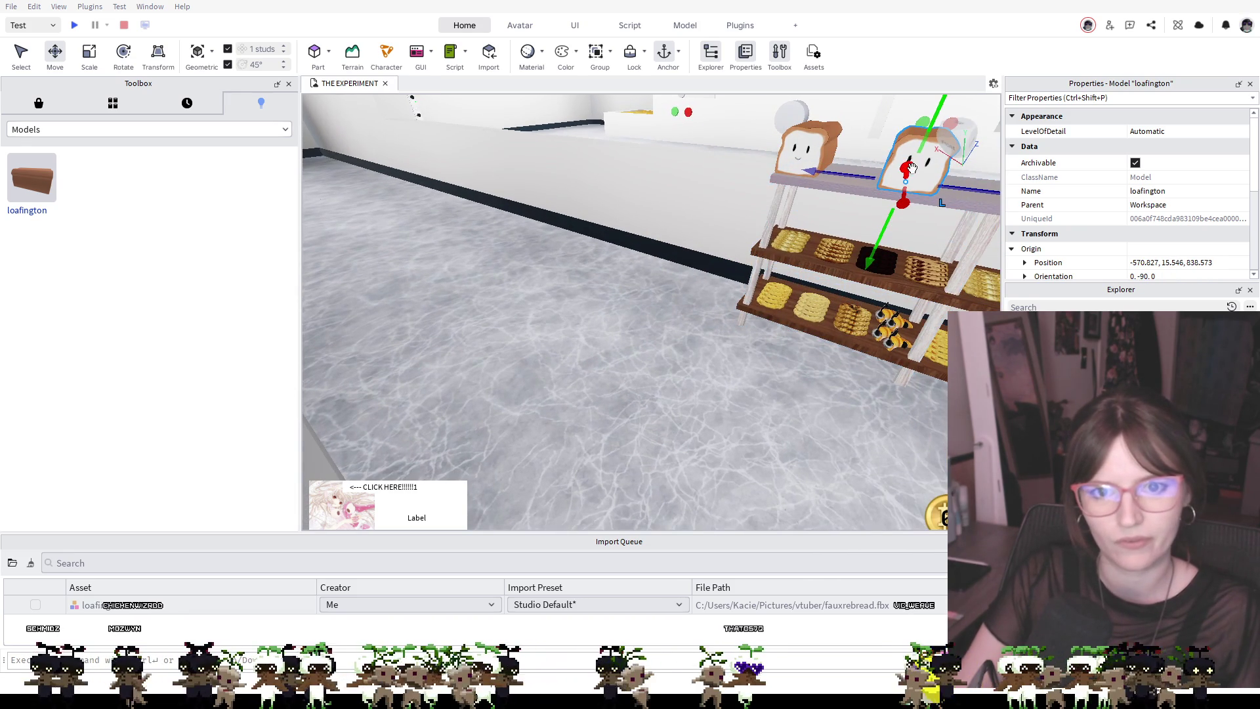
left_click_drag(852, 175, 814, 176)
scroll(795, 187, "up", 5)
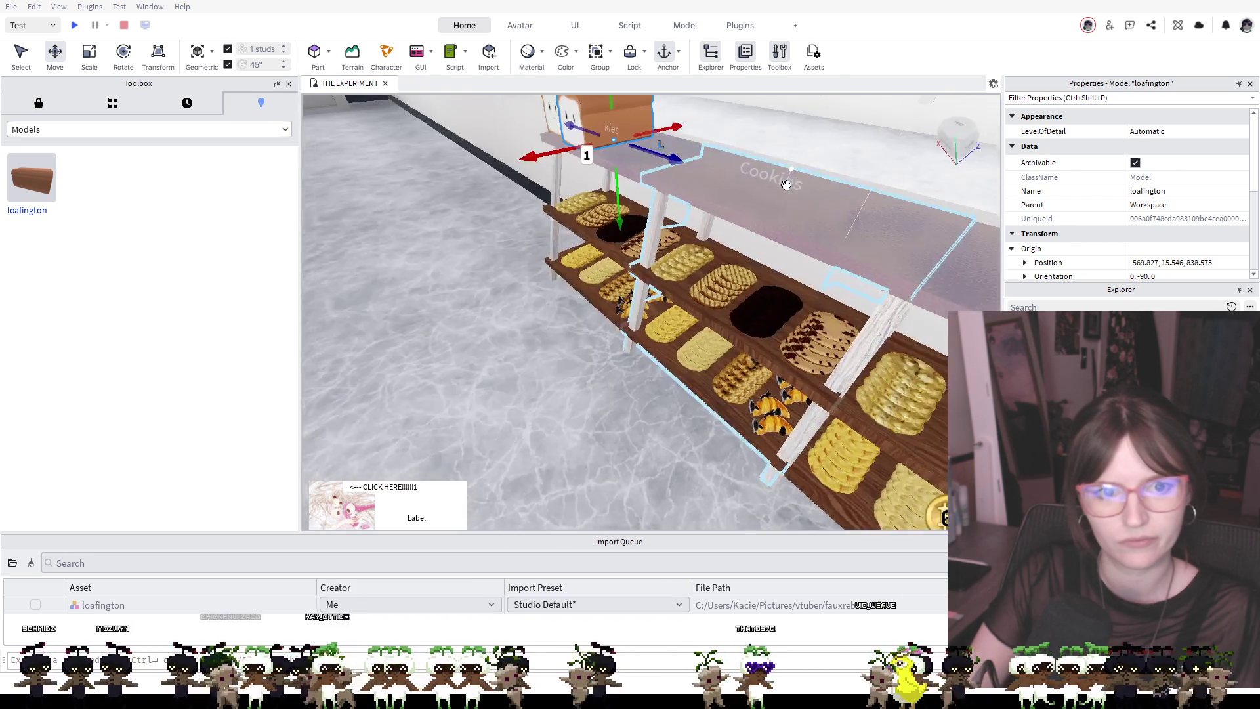
scroll(787, 185, "down", 5)
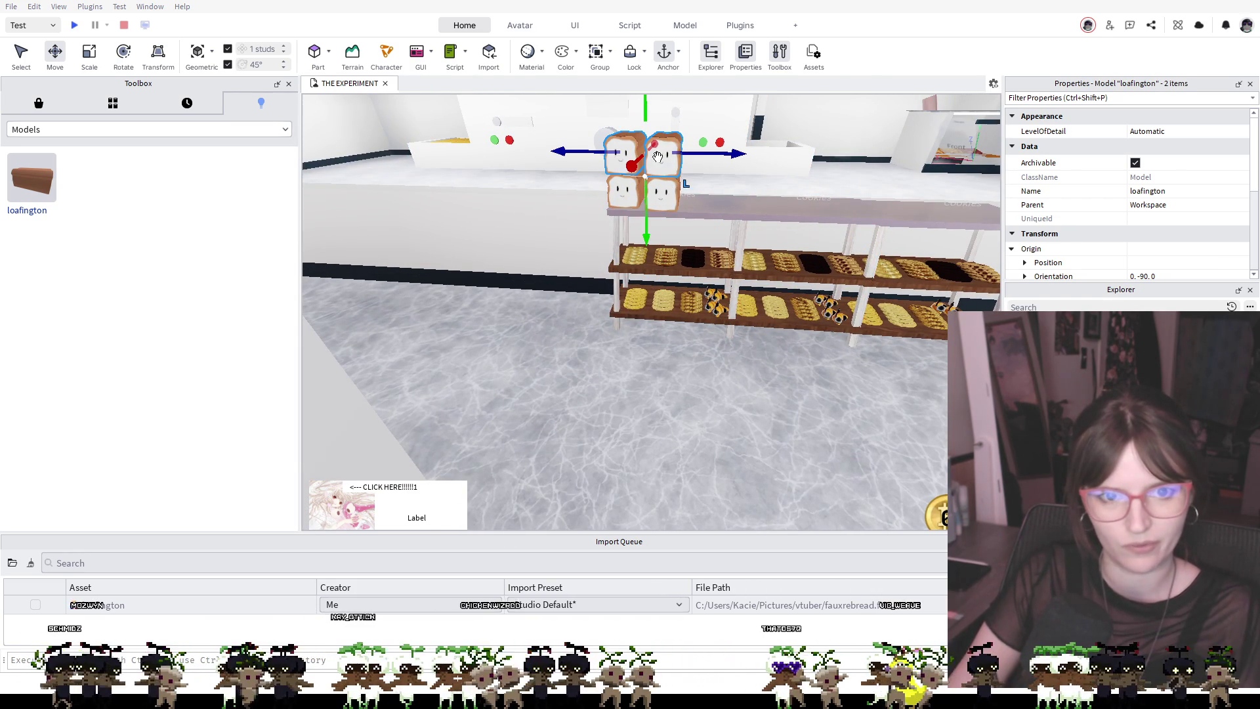
Slide the stacked loaves and four copies along the shelf top into a lined-up row
left_click_drag(657, 156, 680, 167)
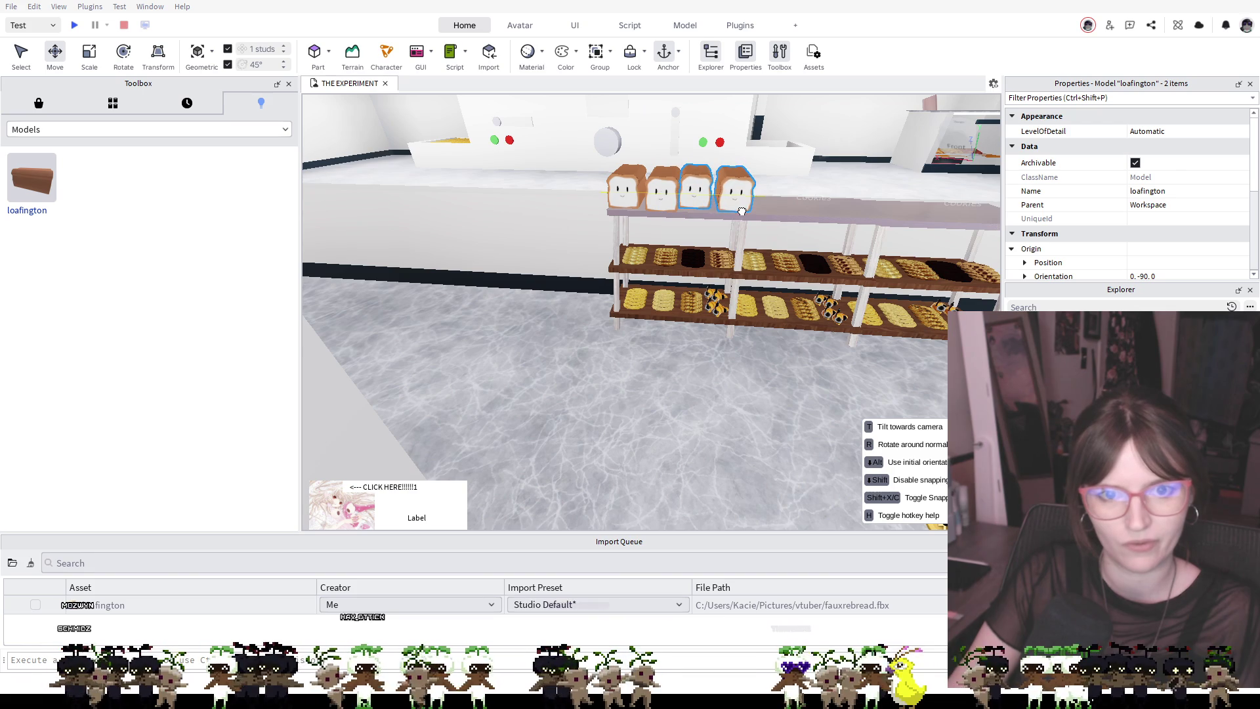
left_click_drag(742, 211, 742, 210)
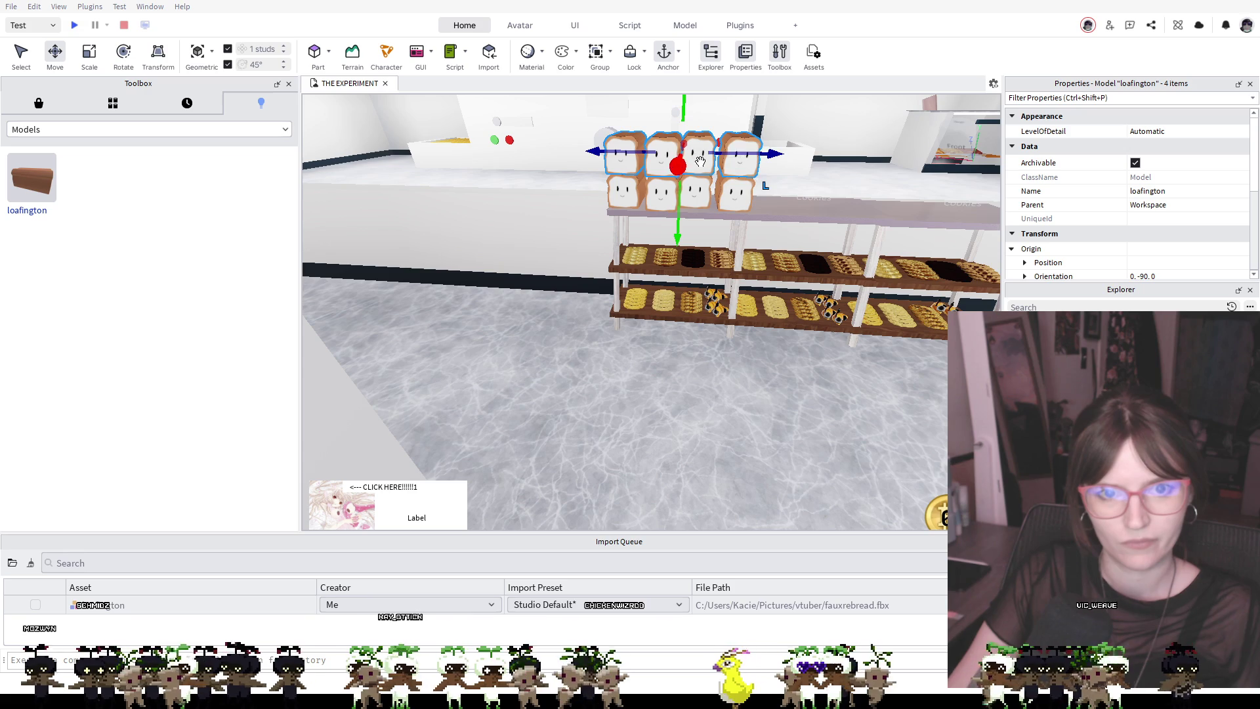
left_click_drag(800, 248, 766, 197)
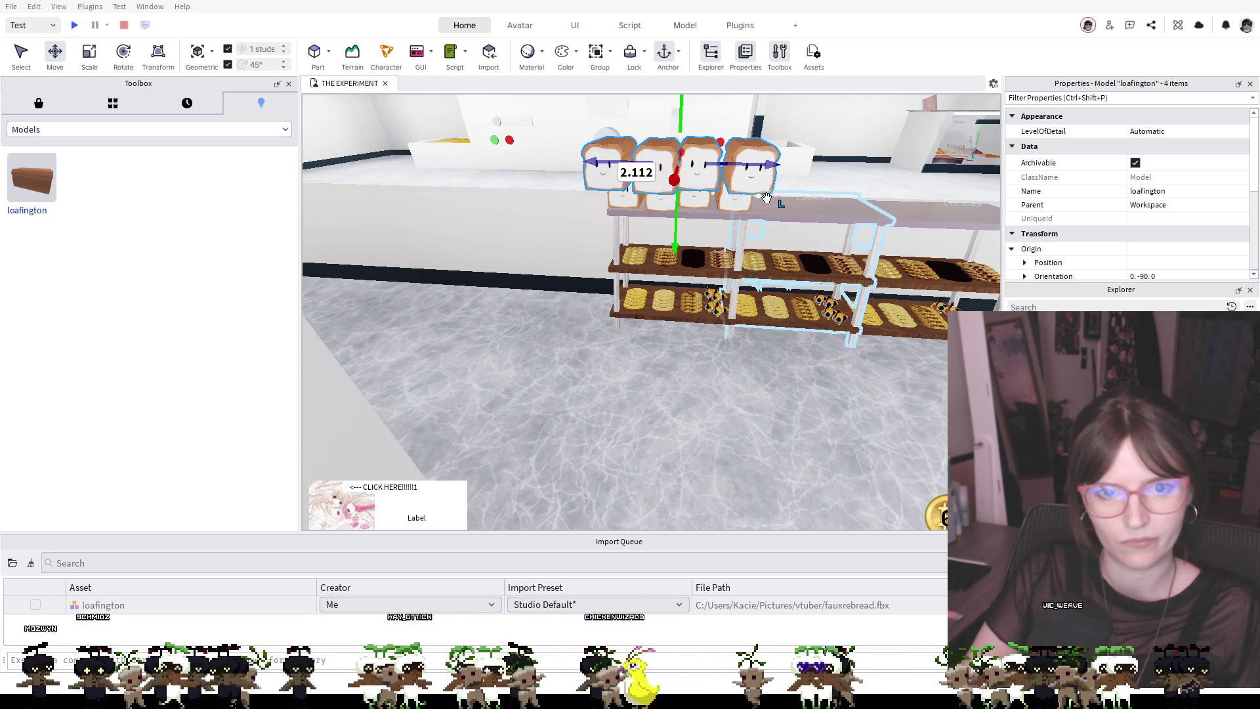
left_click_drag(745, 156, 870, 193)
left_click_drag(823, 124, 835, 154)
mouse_move(841, 212)
left_mouse_down()
mouse_move(860, 194)
mouse_move(882, 200)
left_mouse_up()
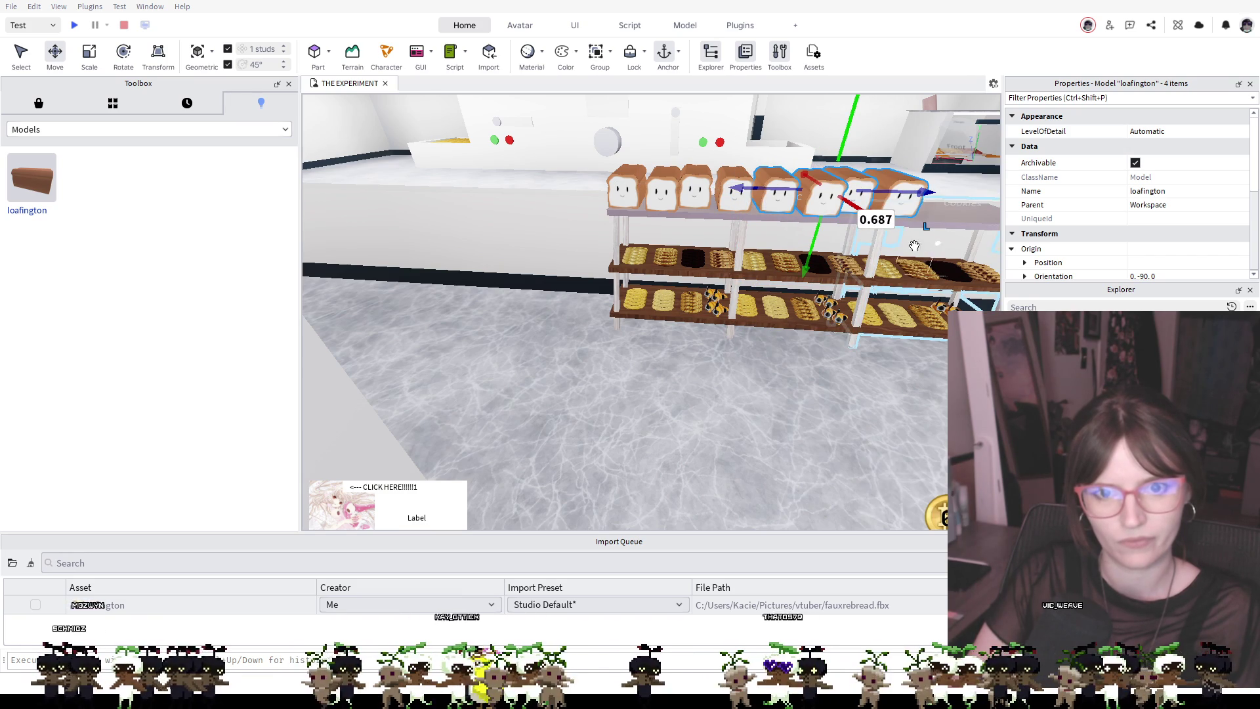
Move two more loaves and the last loaf to the shelf's right end, then start a playtest
key("a")
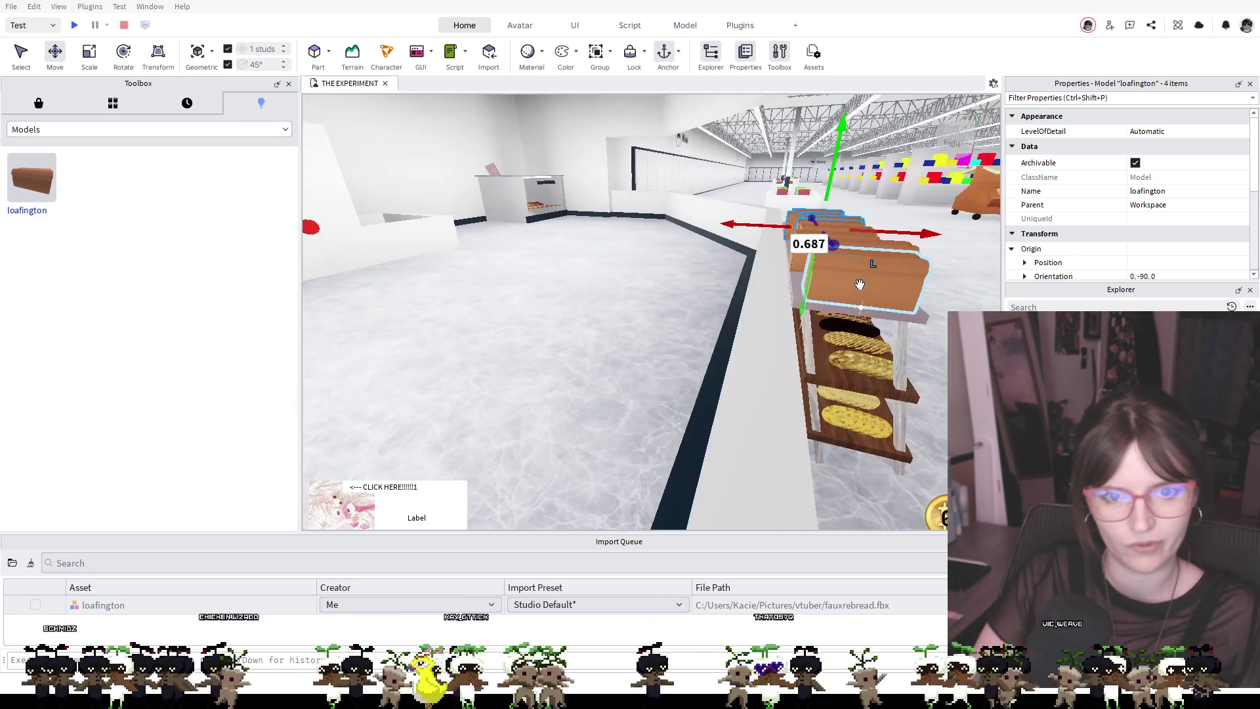
key("a")
key("a")
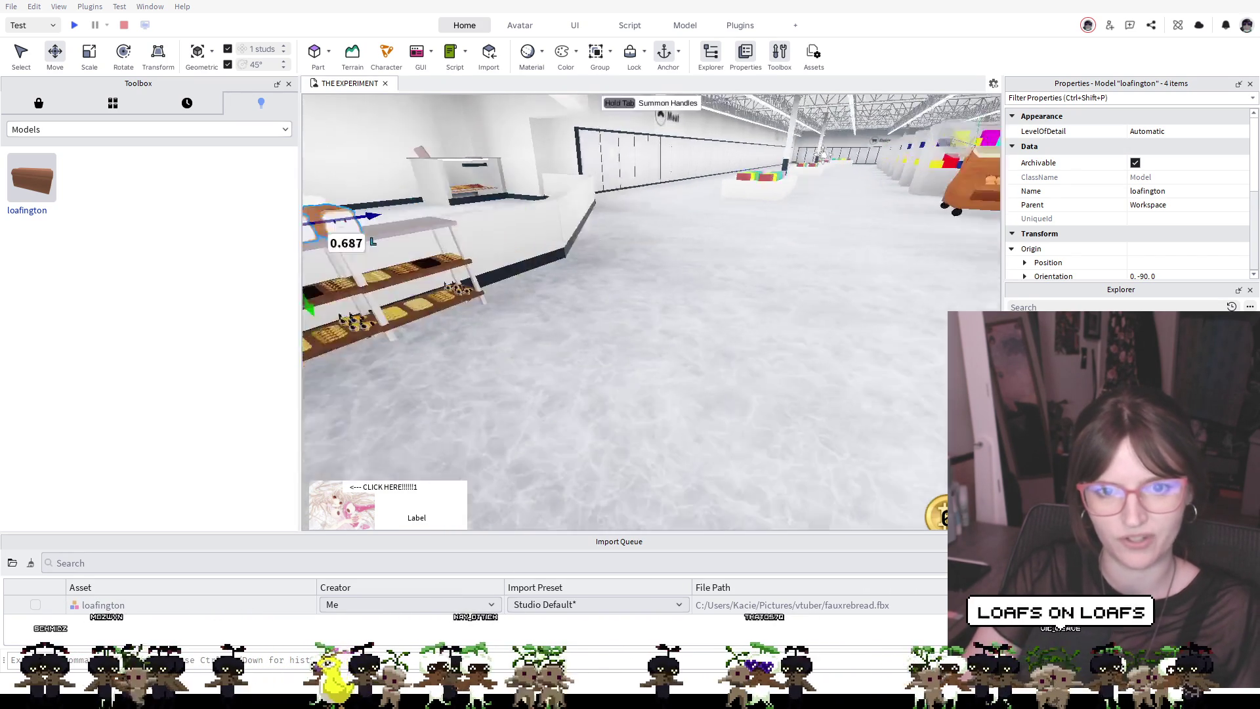
key("f")
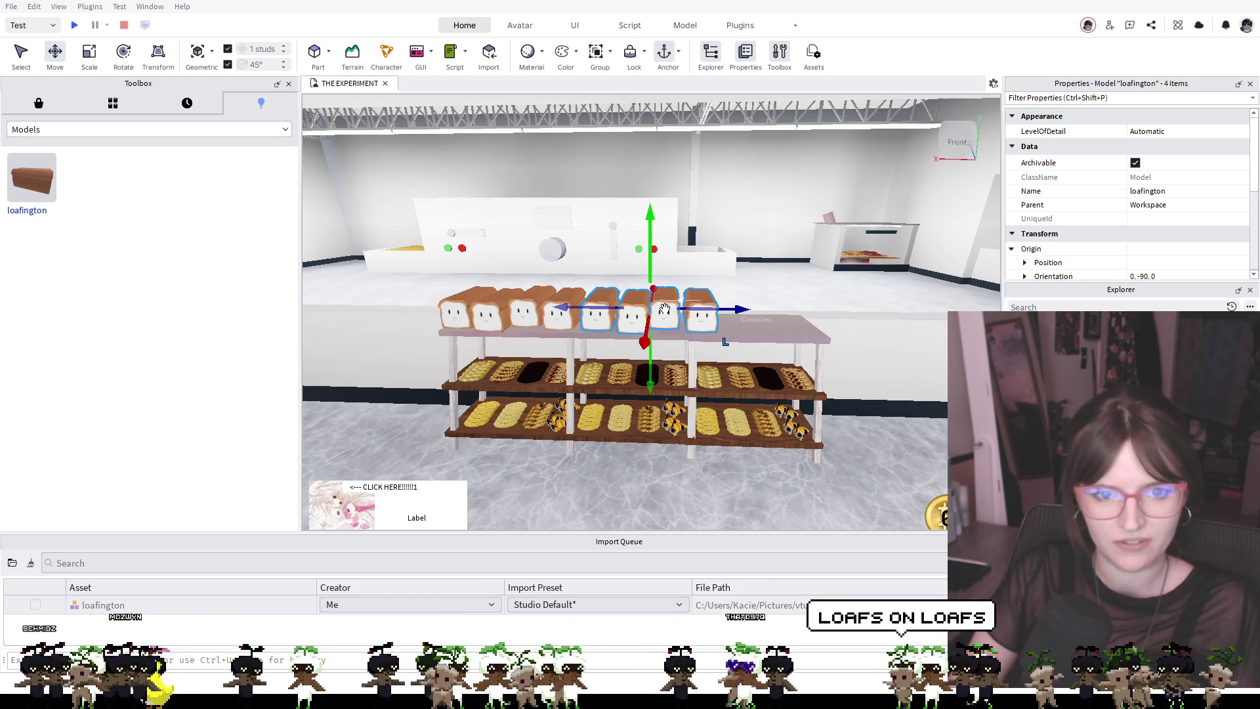
left_click(730, 266)
left_click(700, 312)
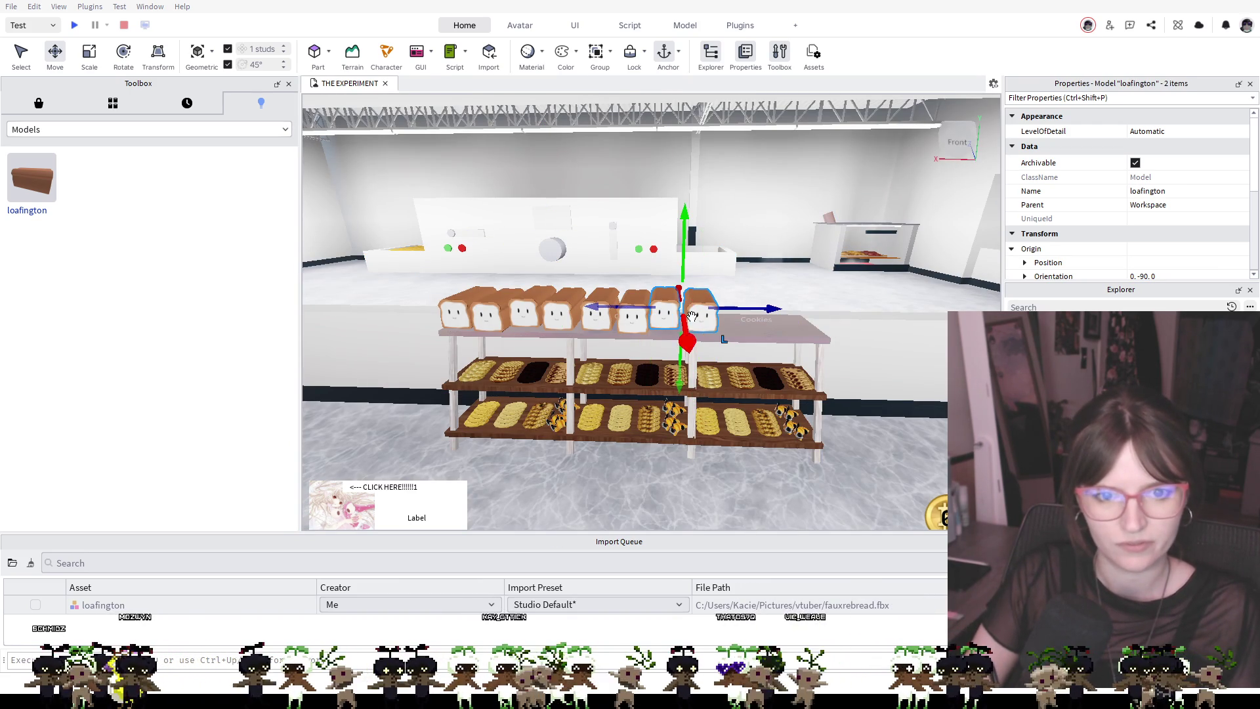
mouse_move(708, 292)
left_mouse_down()
mouse_move(788, 322)
mouse_move(729, 308)
mouse_move(617, 349)
left_mouse_up()
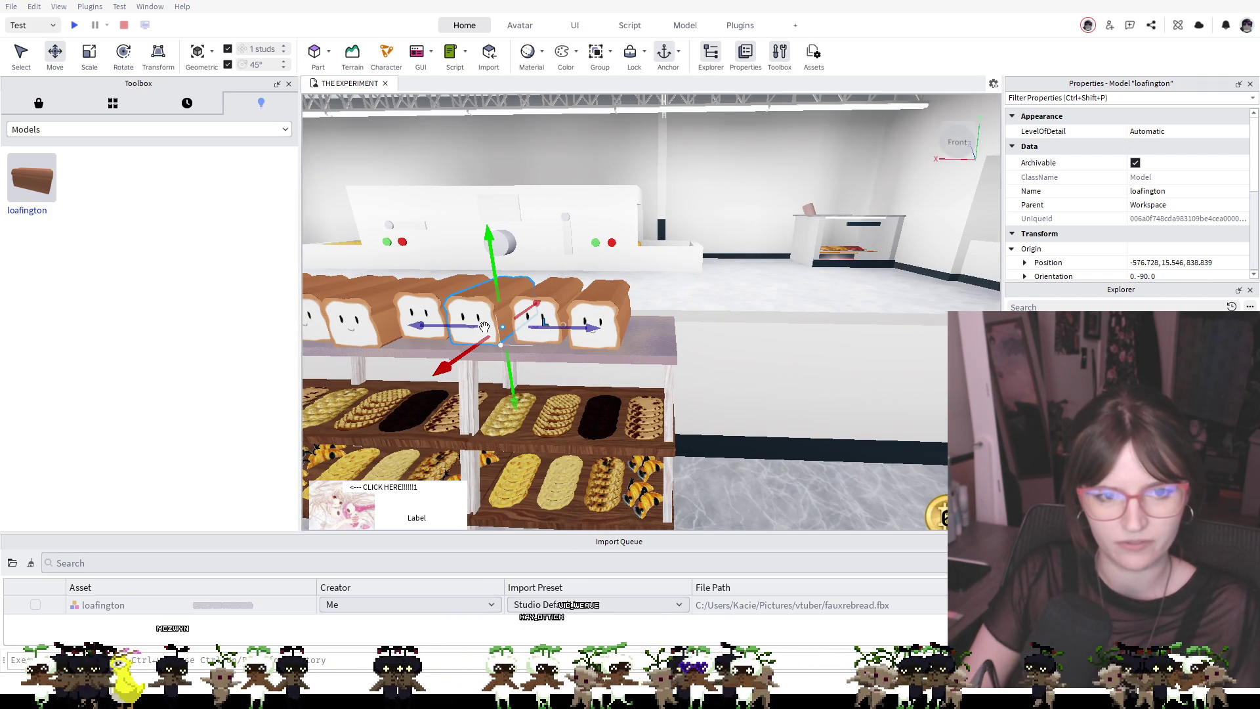
left_click_drag(497, 314, 739, 360)
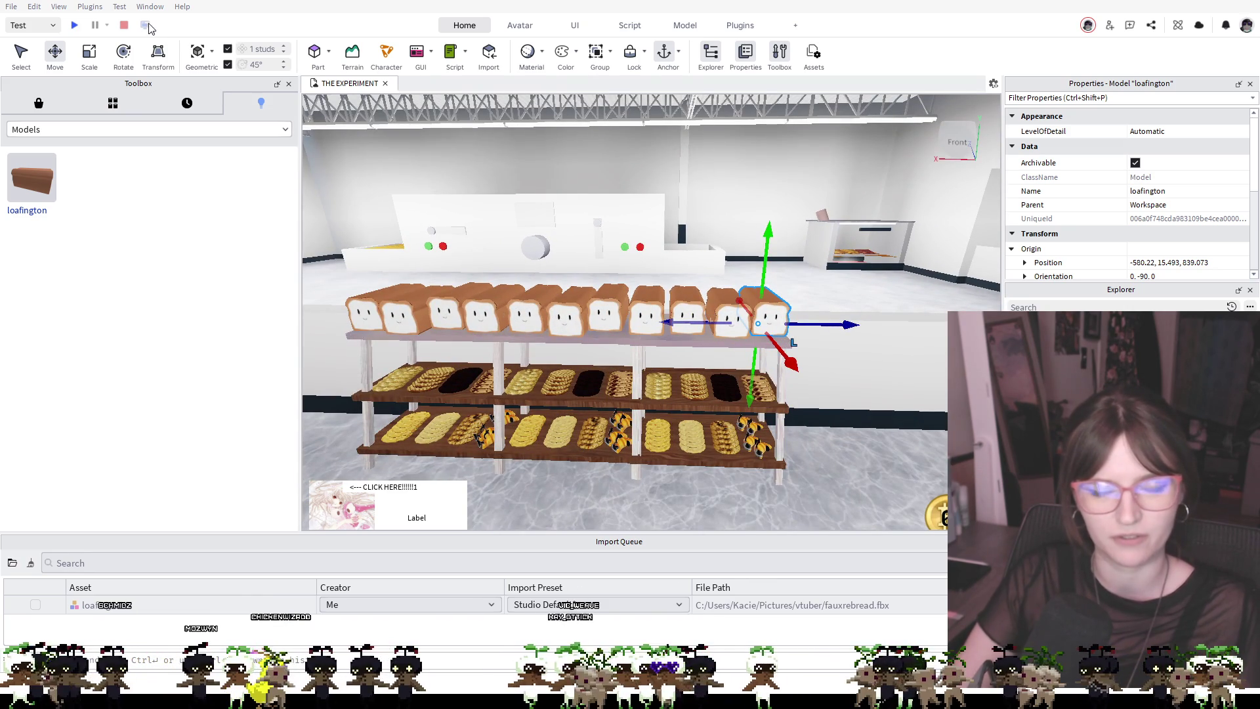
left_click(75, 26)
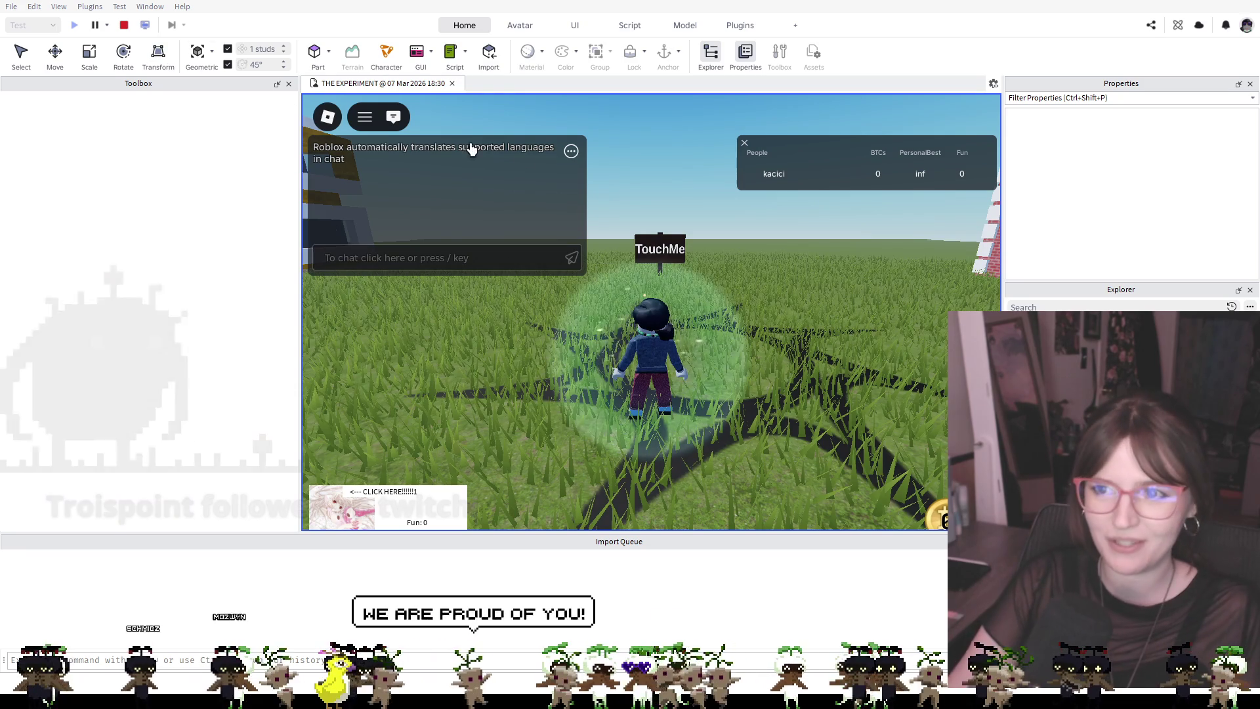
Run the character from the sign across the city street to the red scooter
key("a")
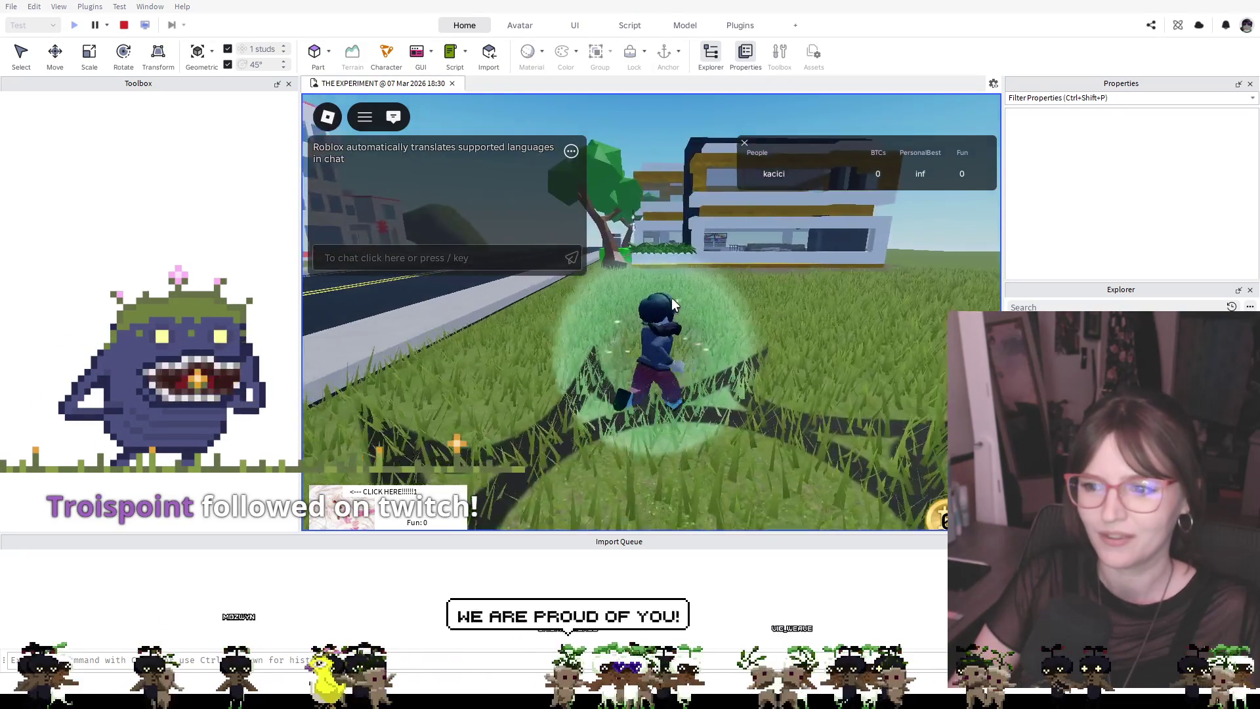
key("w")
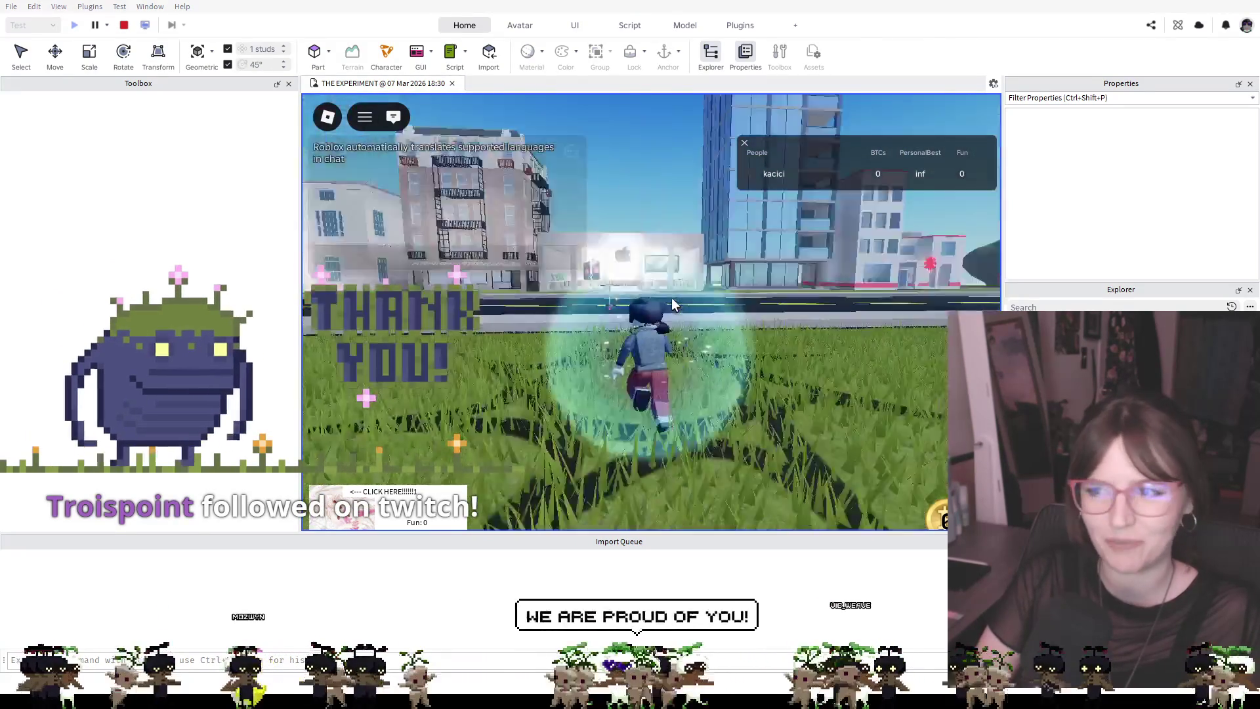
key("d")
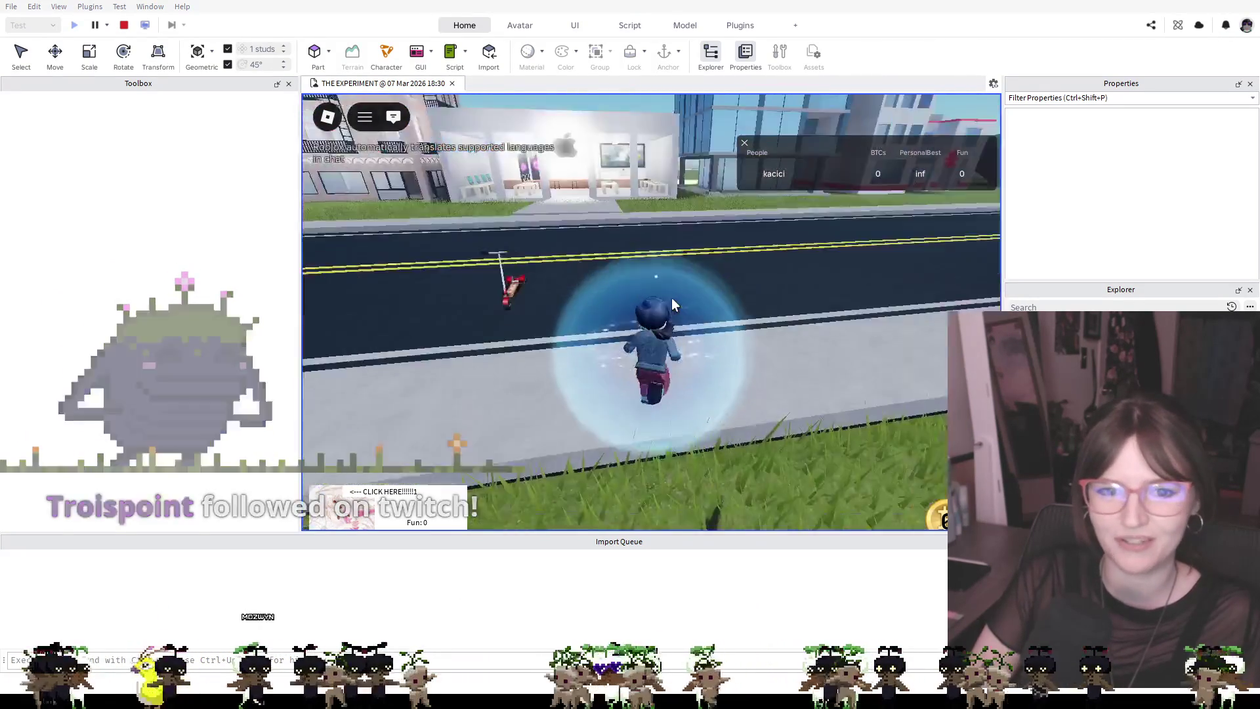
key("a")
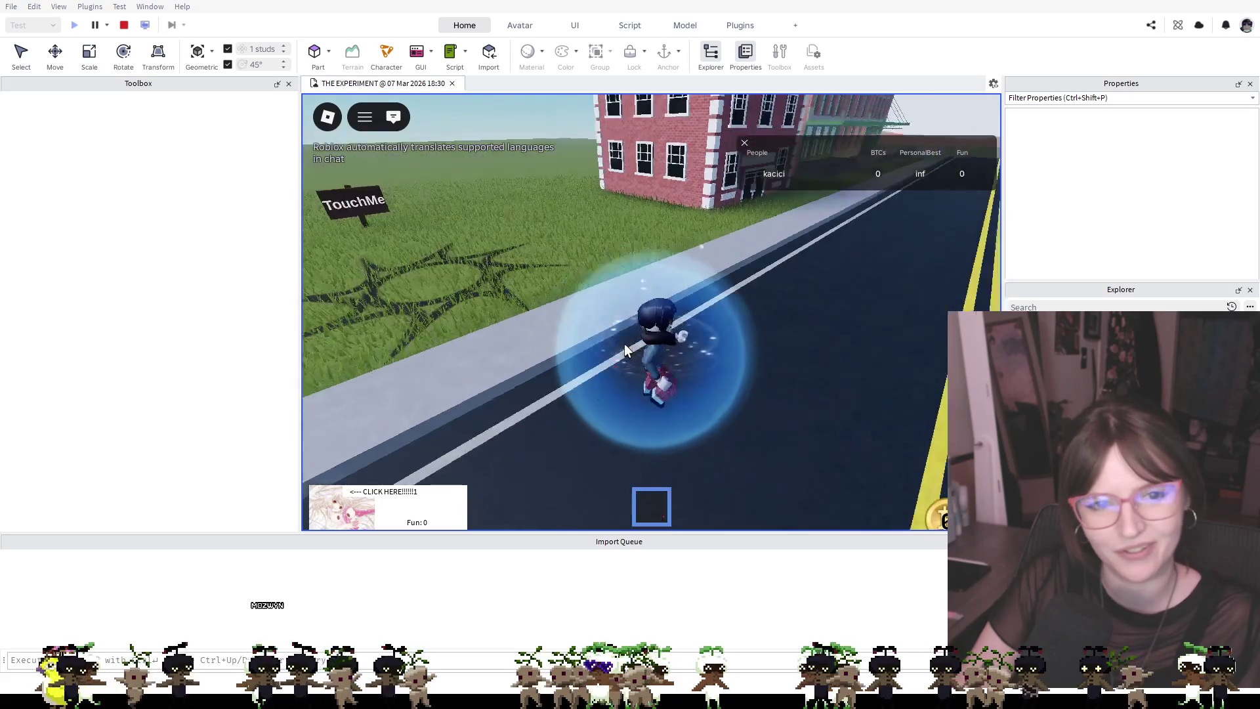
Equip the scooter with key 1 and ride it down the road and across the open grassland
key("1")
key("w")
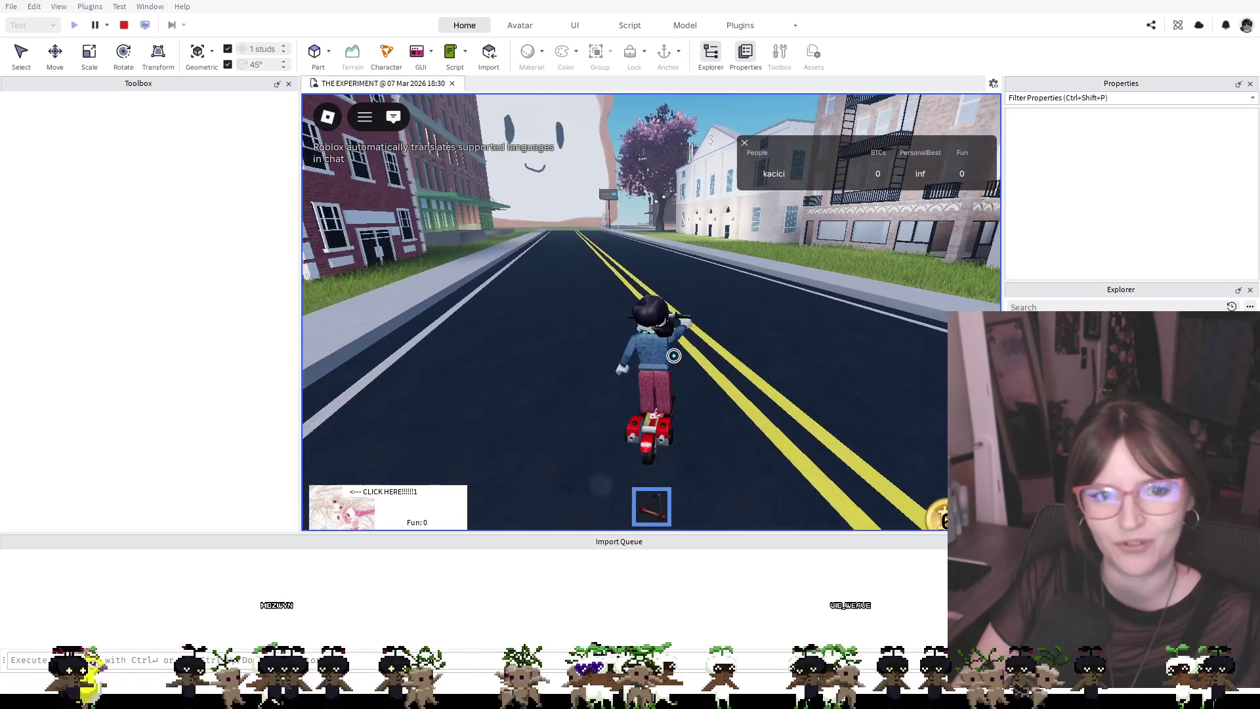
key("w")
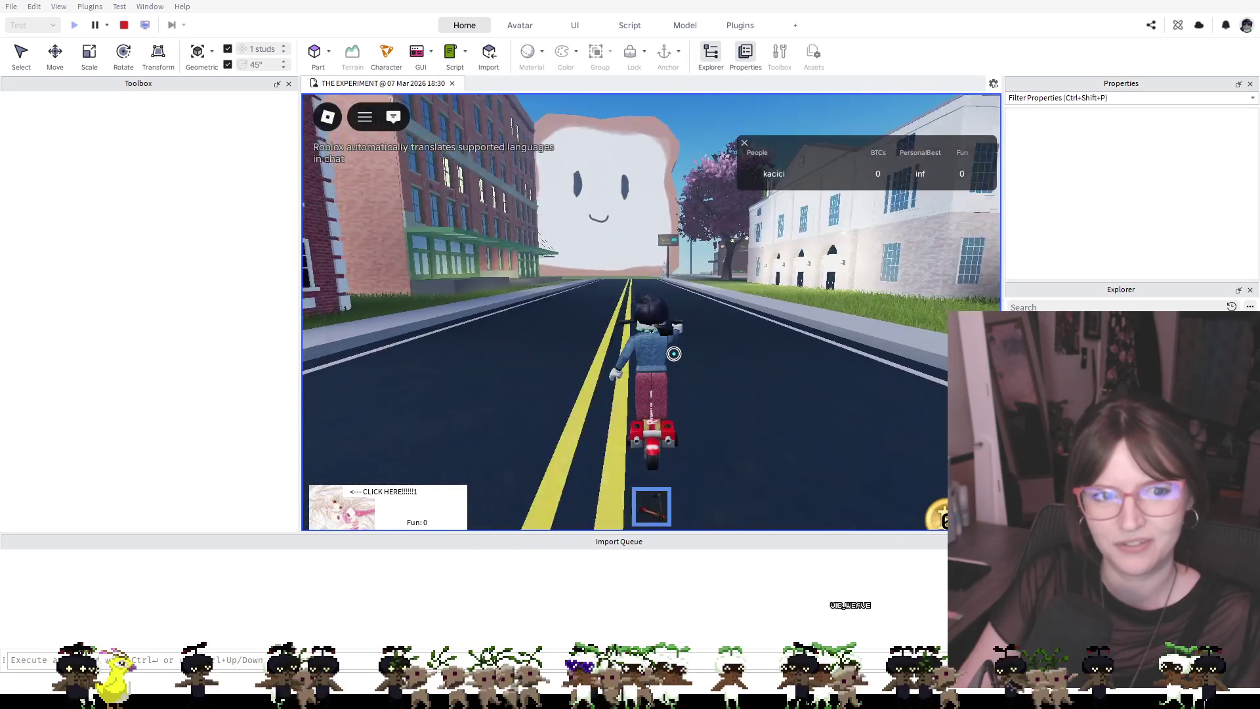
key("w")
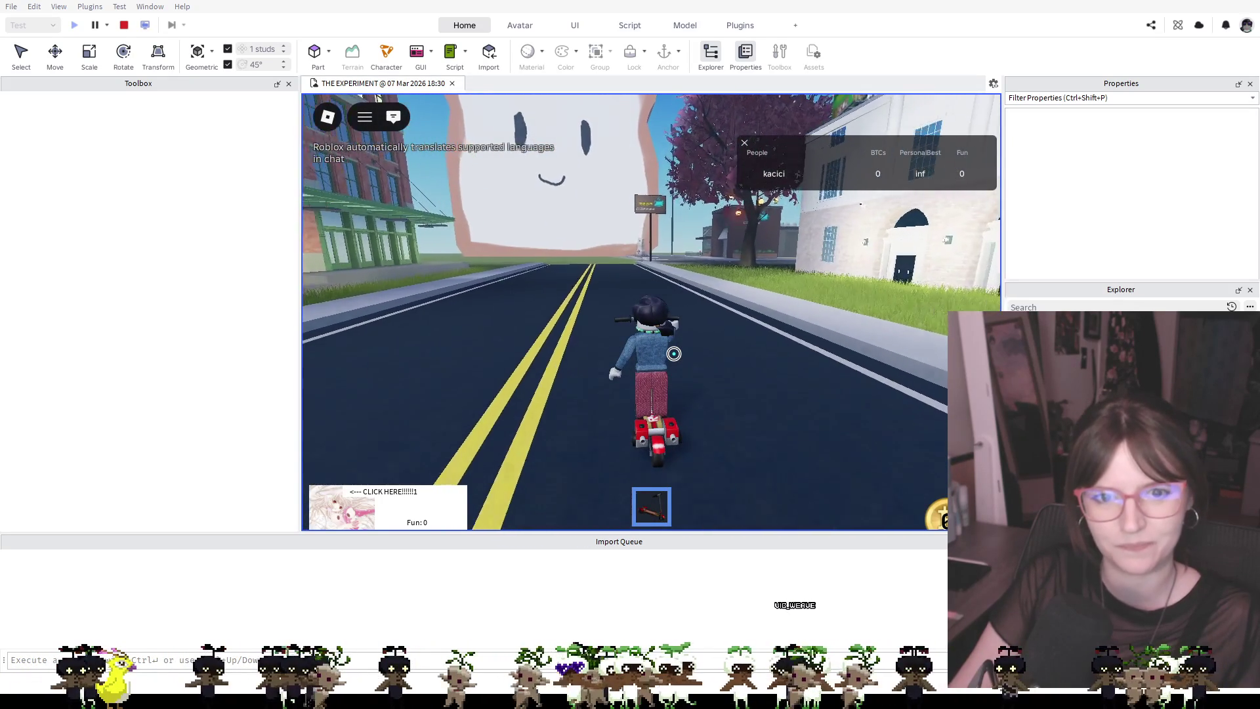
key("w")
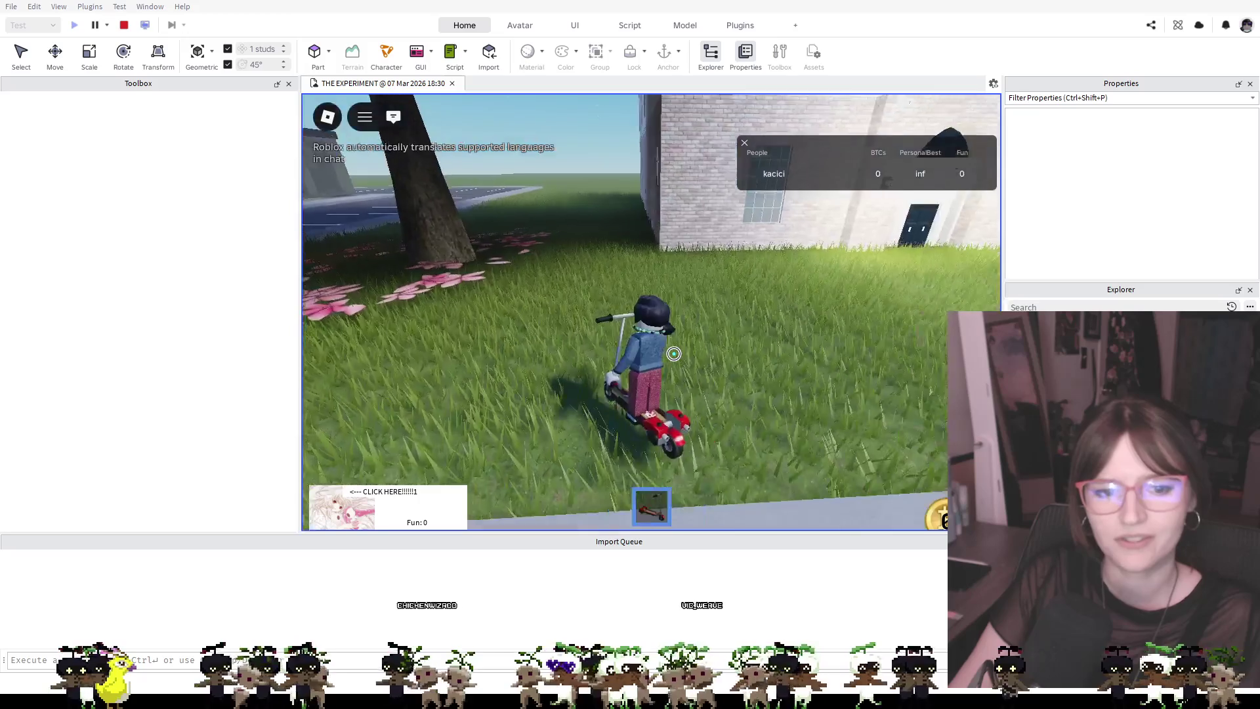
key("w")
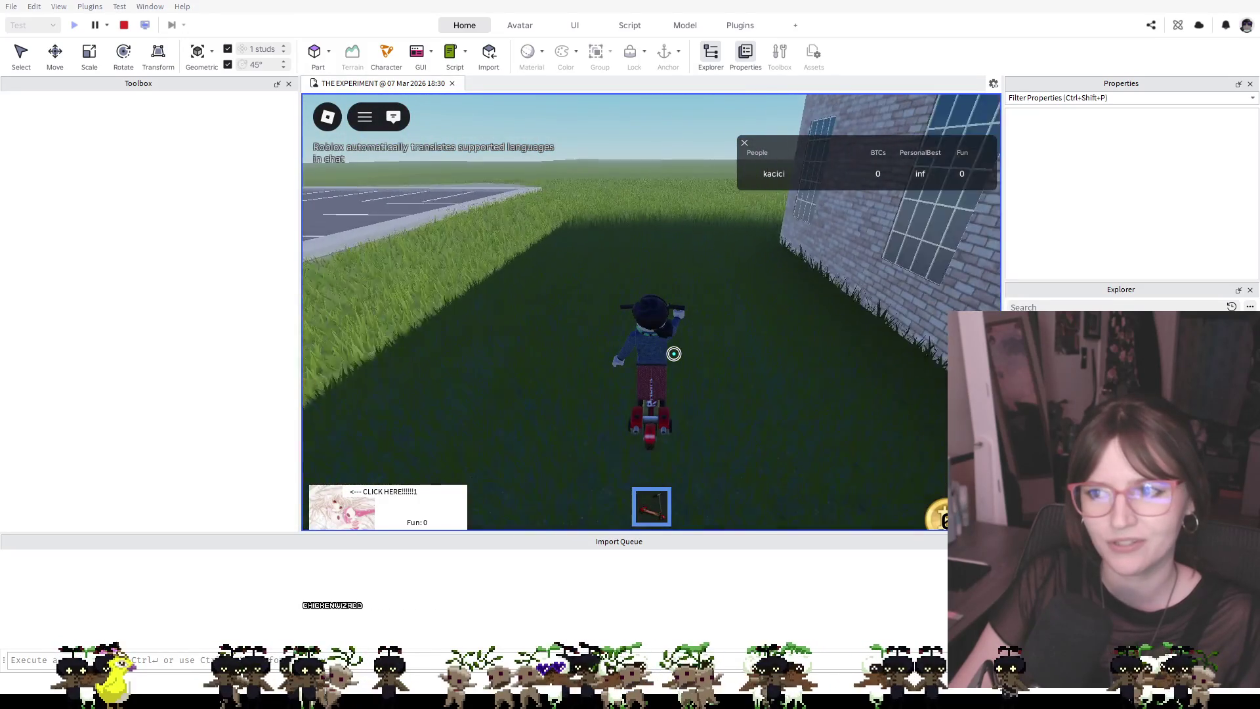
key("w")
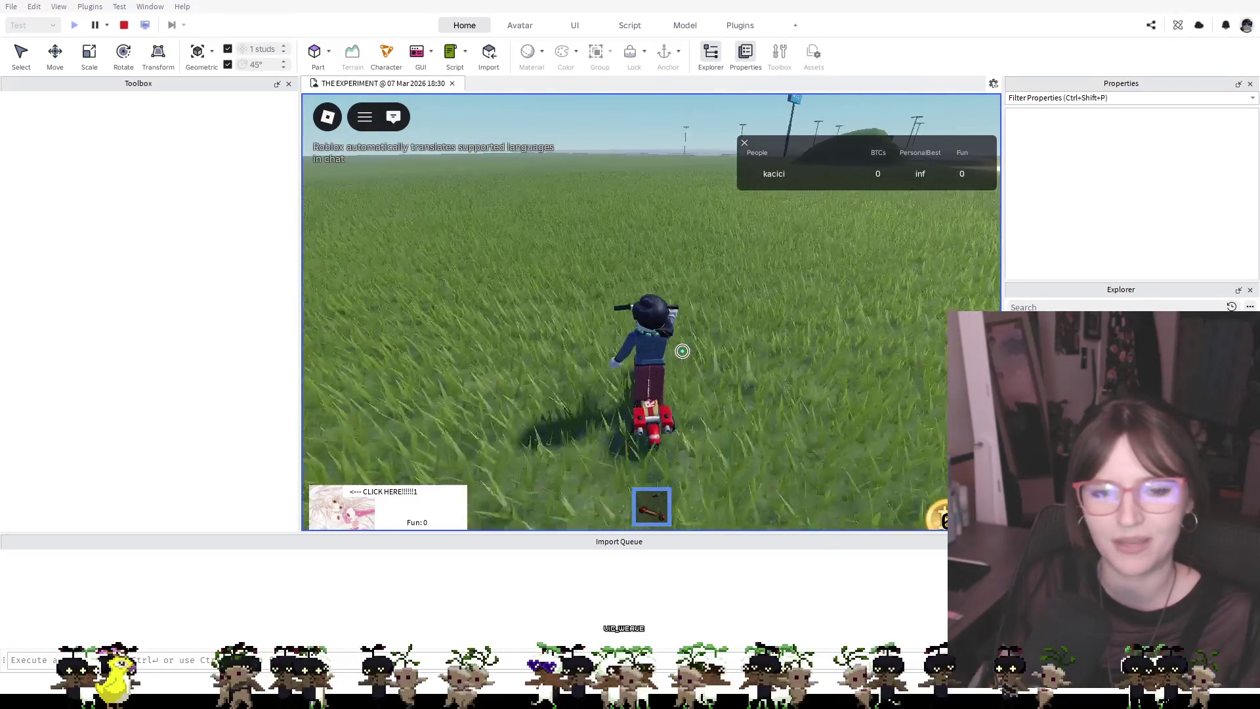
key("w")
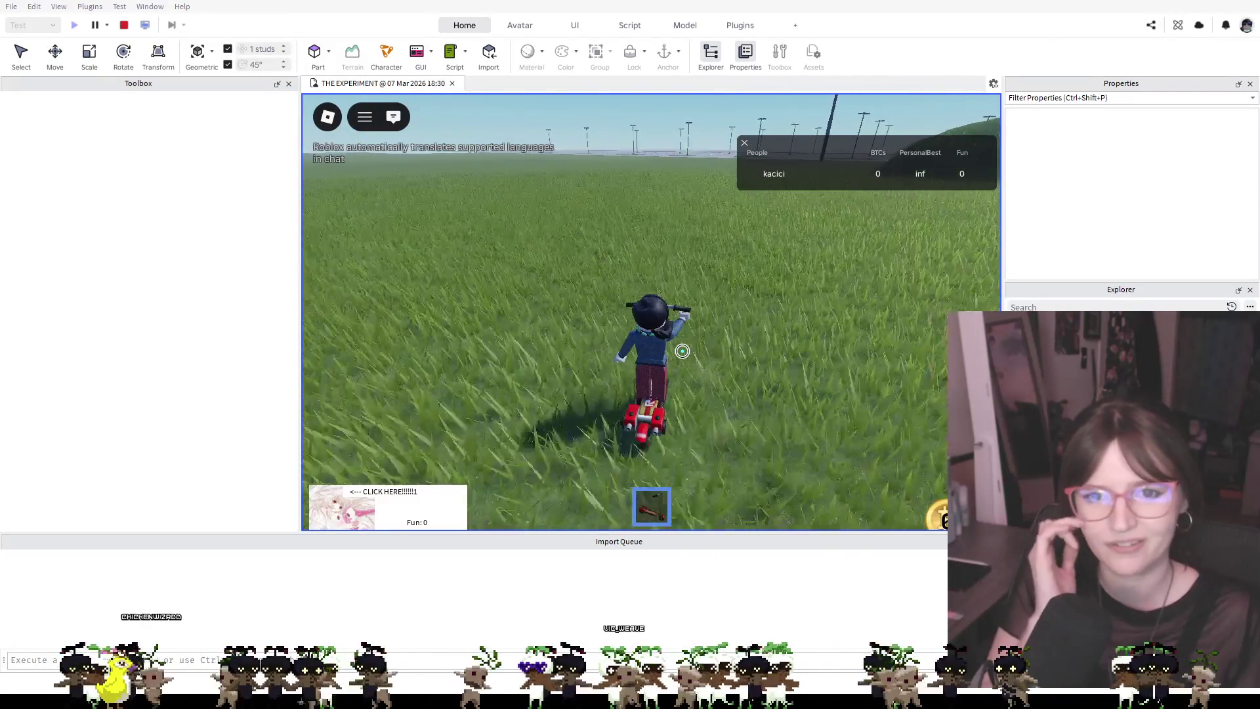
key("w")
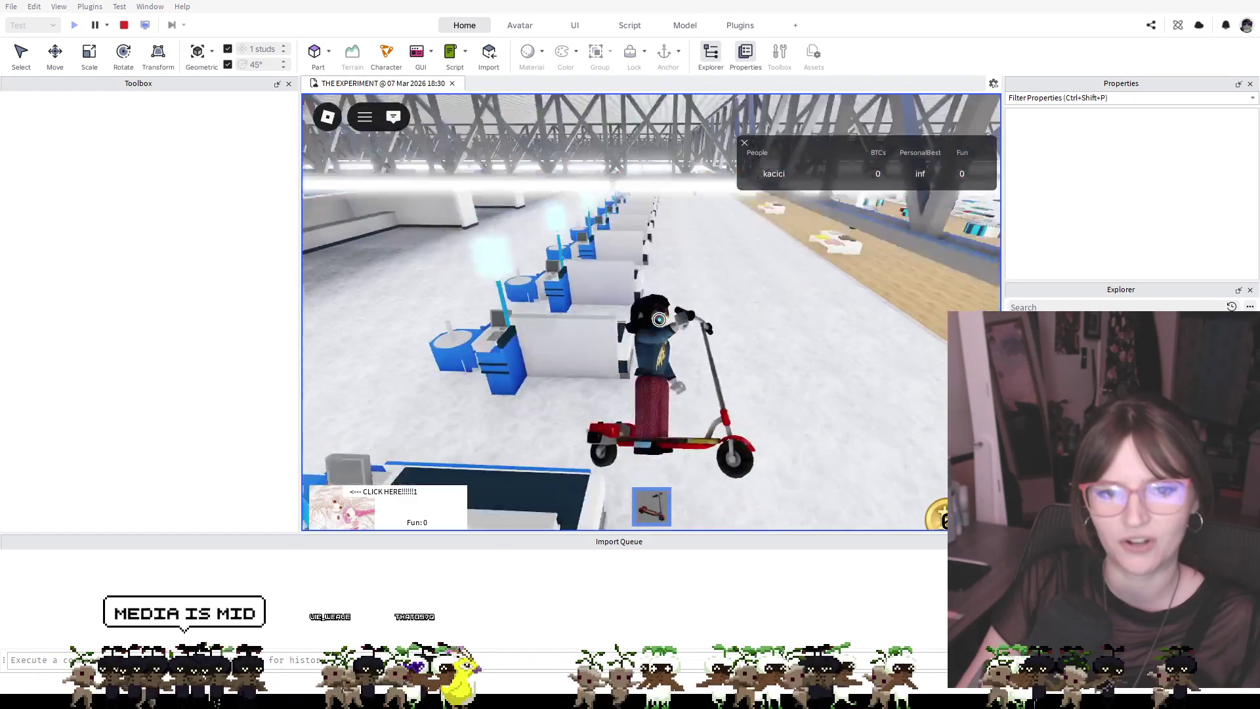
Drive the scooter to the Bakery and Deli area, put it away, and walk to the bread shelf
key("w")
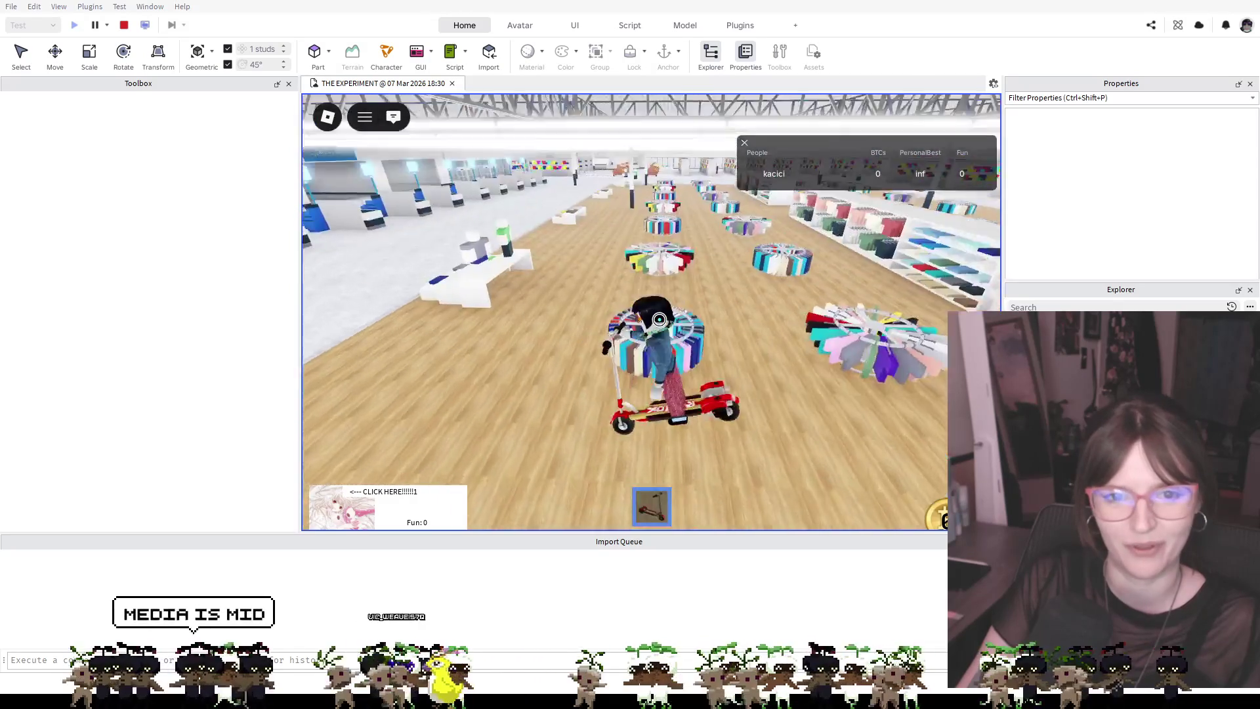
key("a")
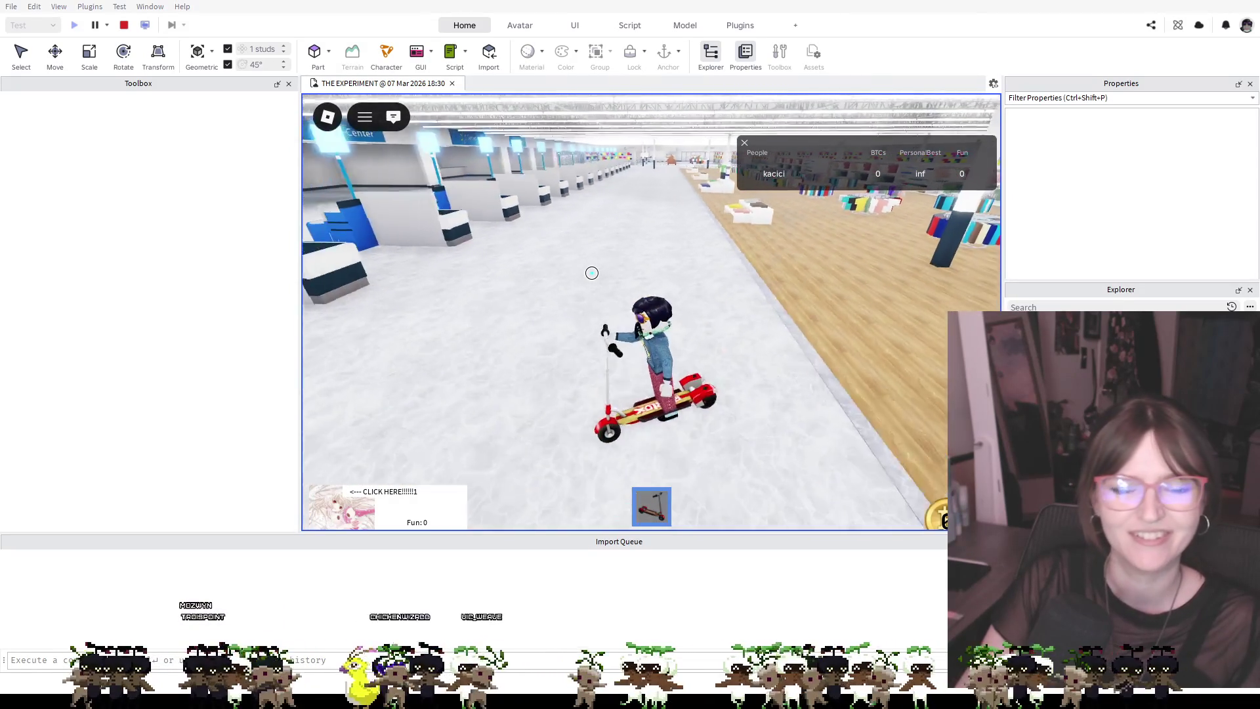
key("d")
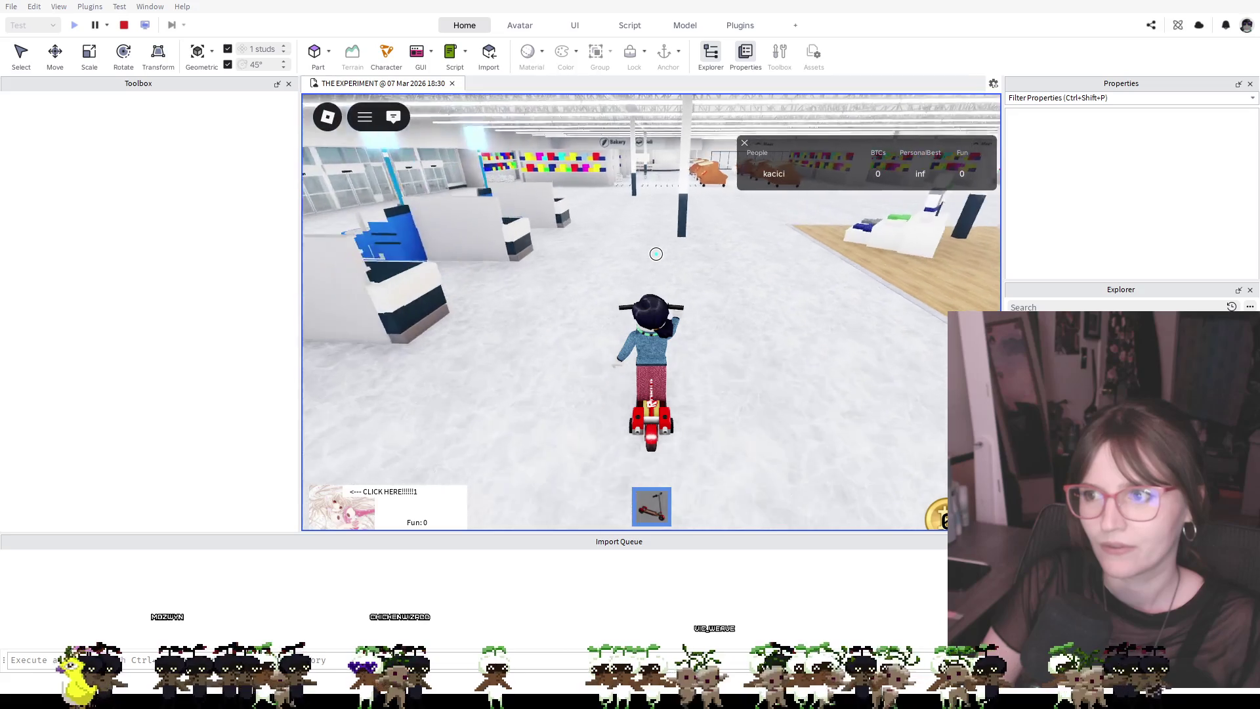
key("w")
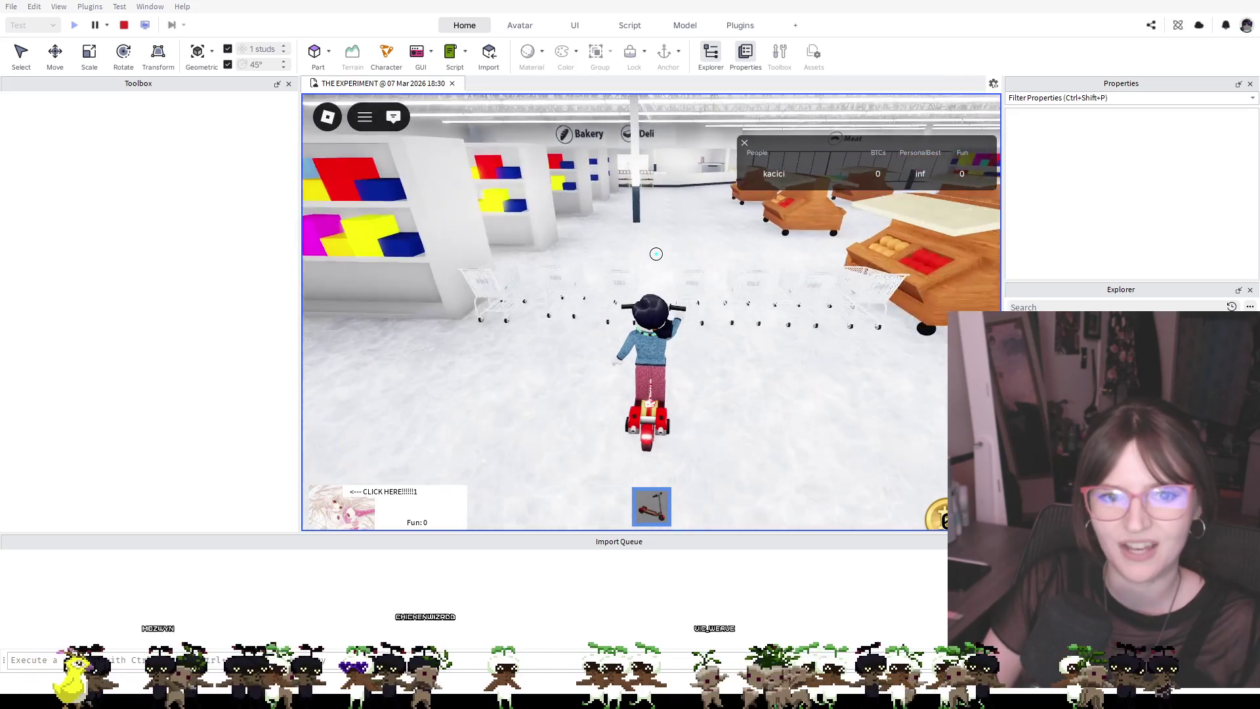
key("w")
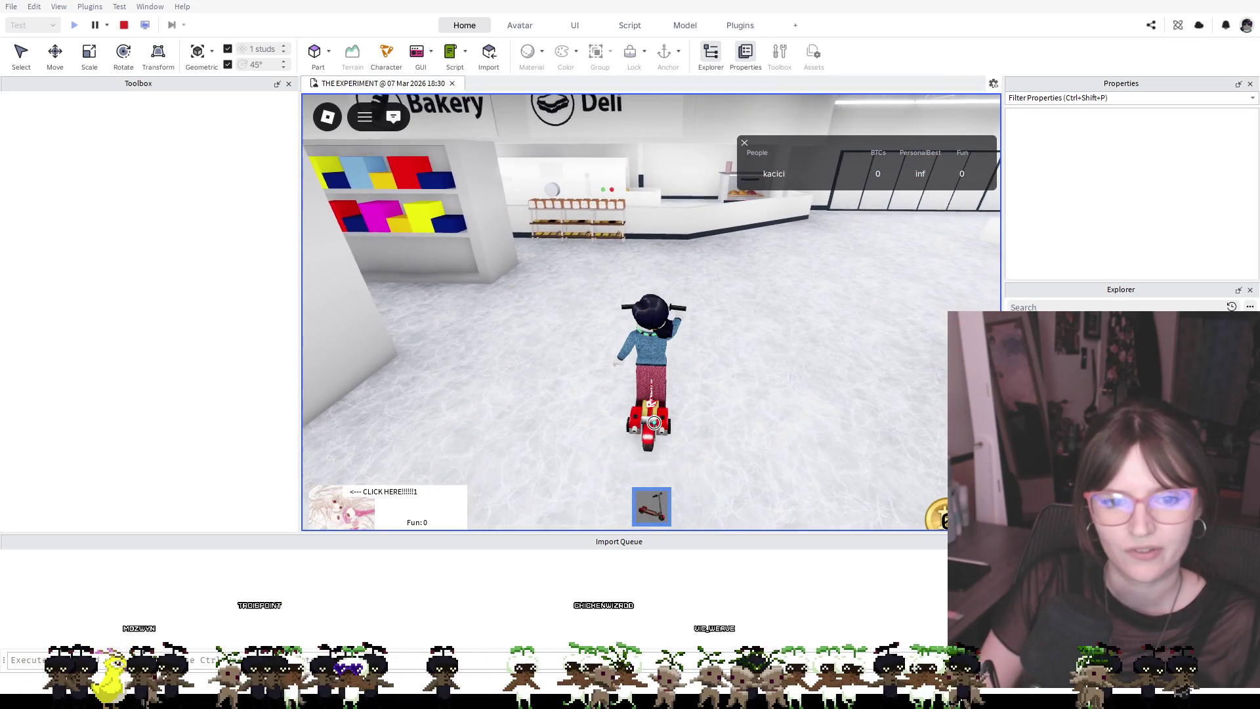
key("1")
key("w")
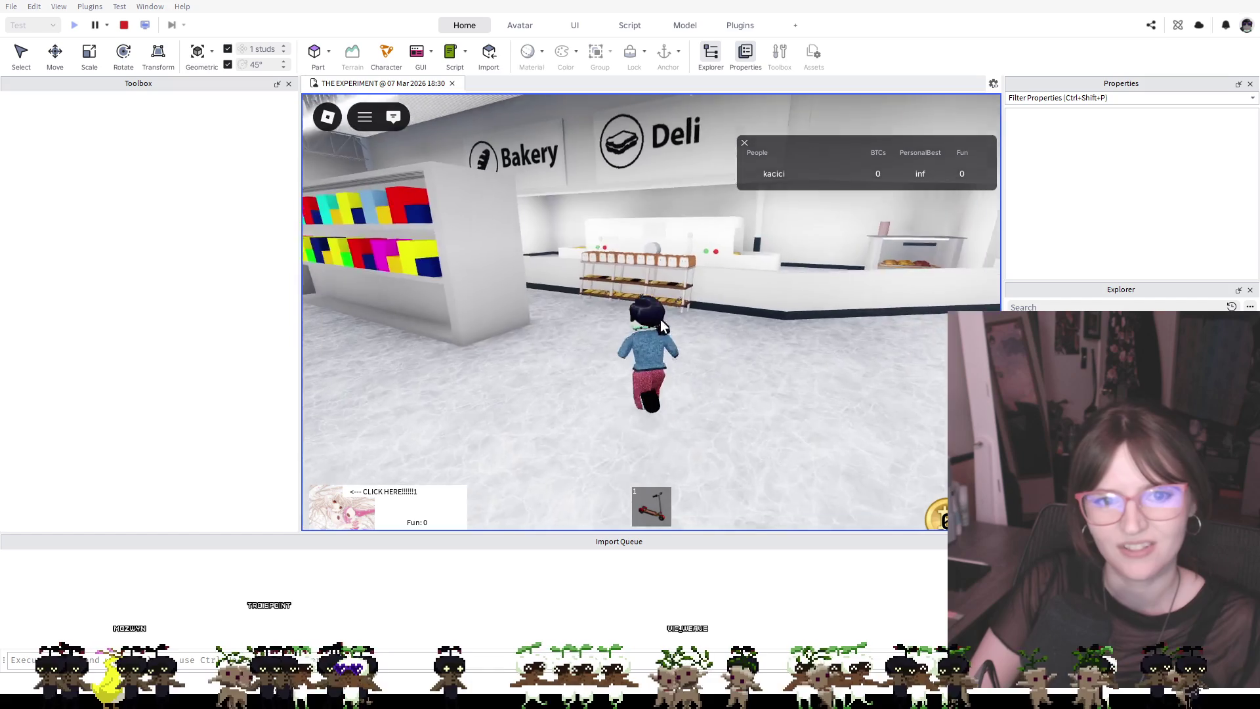
key("w")
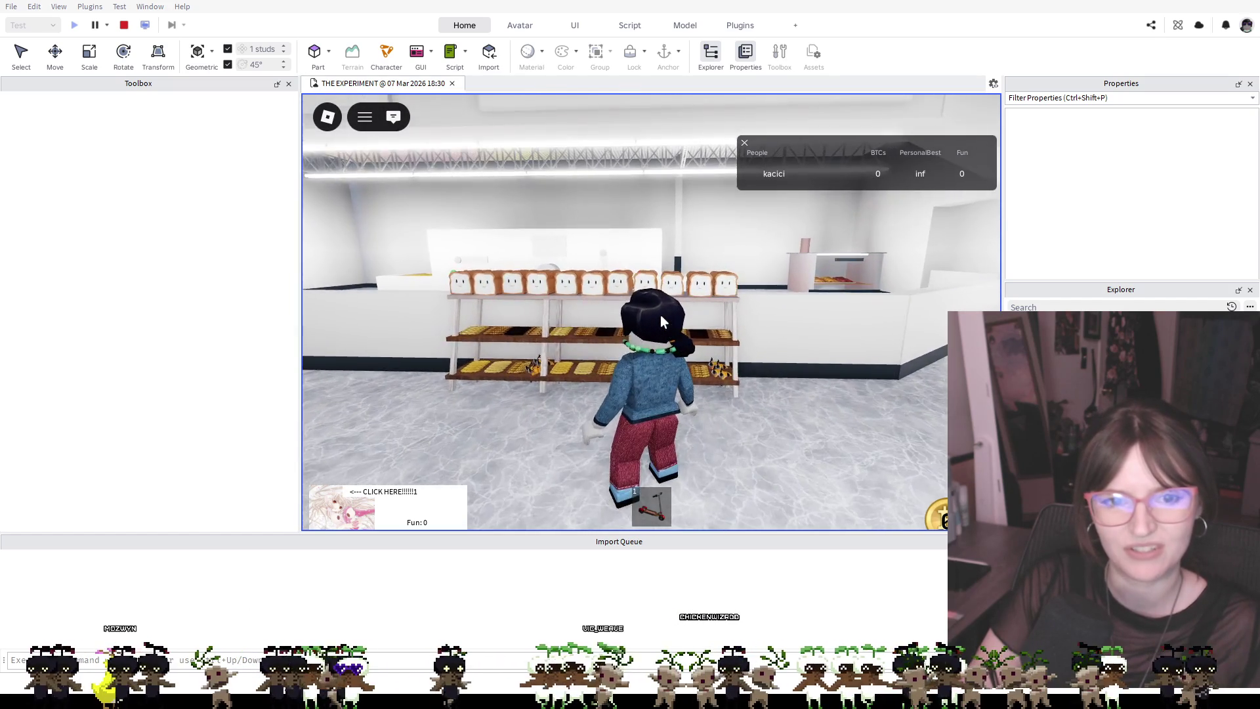
key("s")
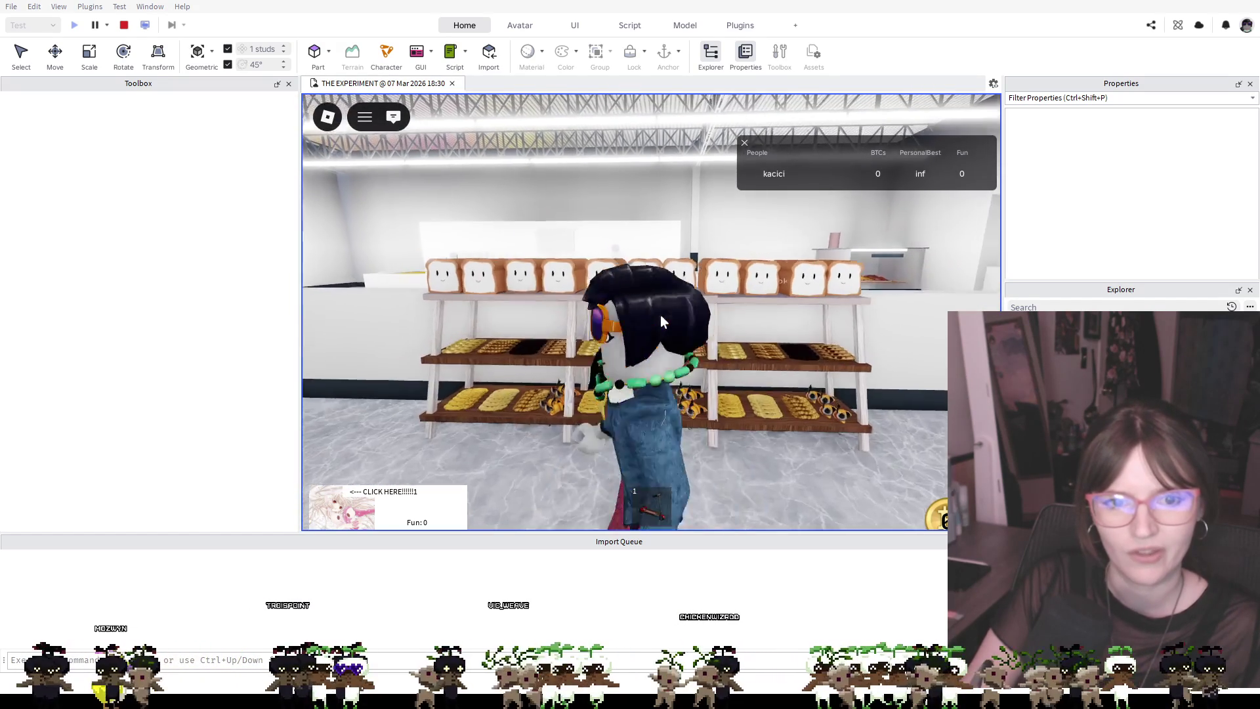
key("s")
key("w")
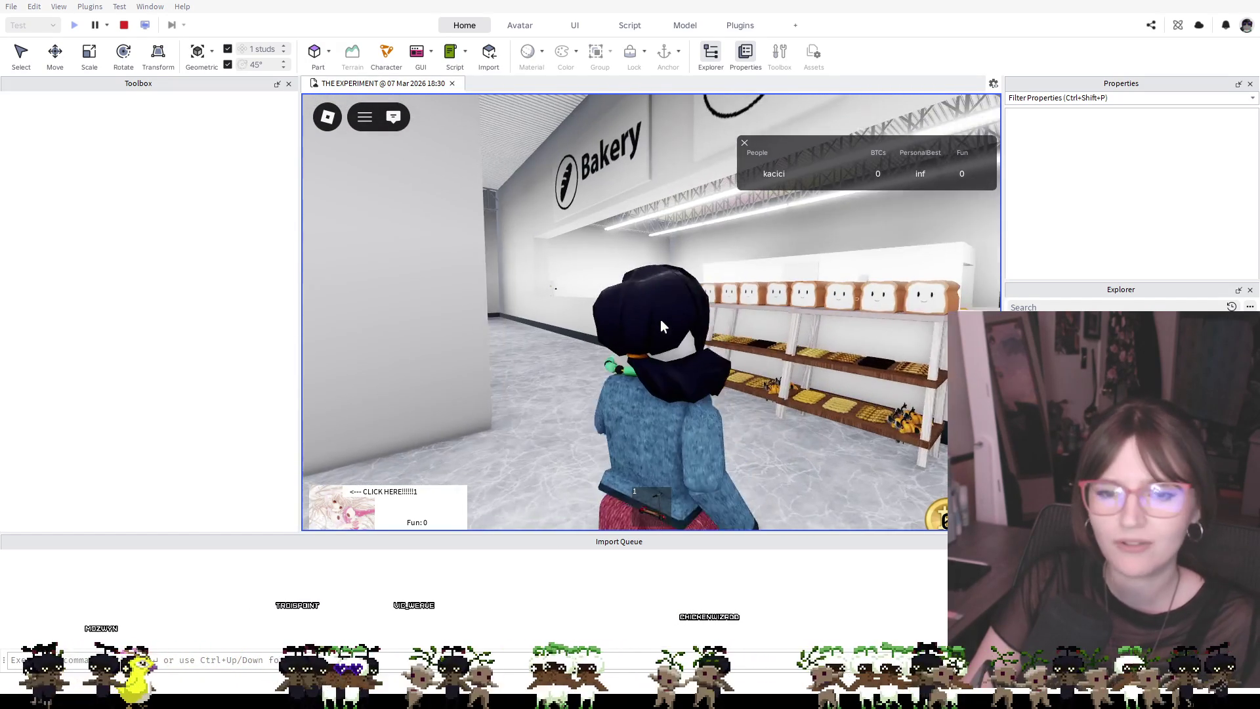
Walk past the bakery shelves and back, viewing the row of smiling toast loaves diagonally
key("Right")
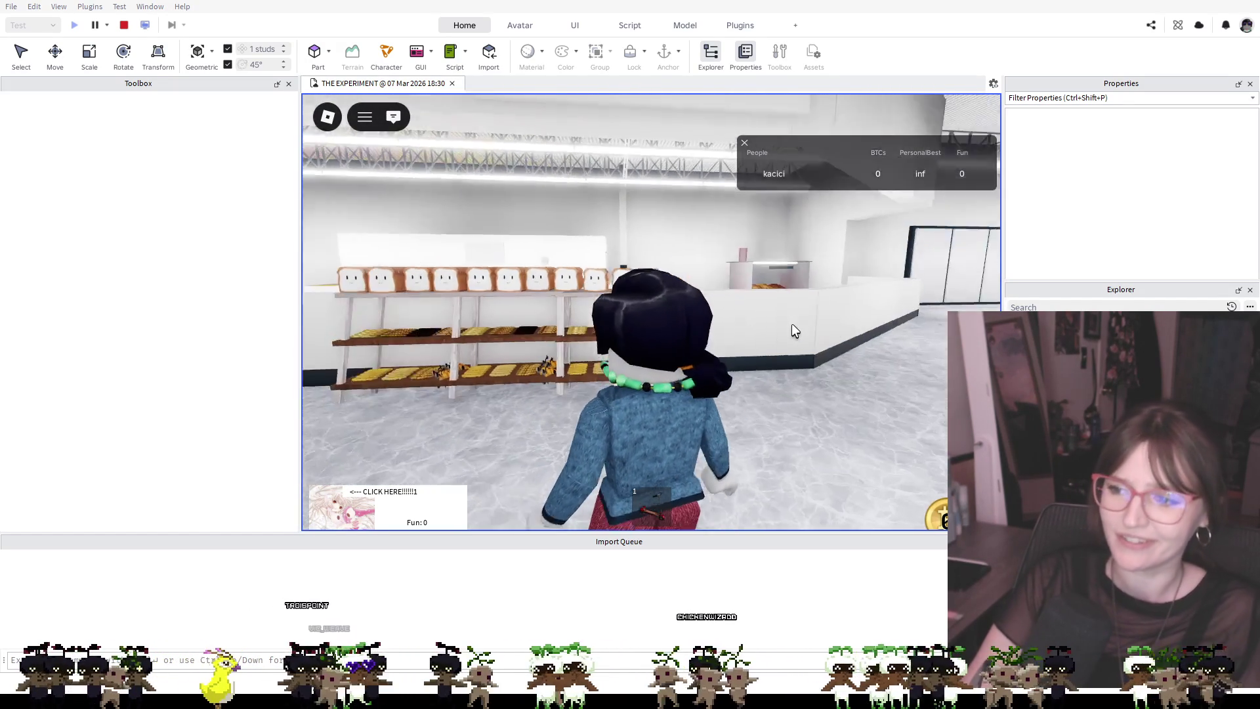
key("w")
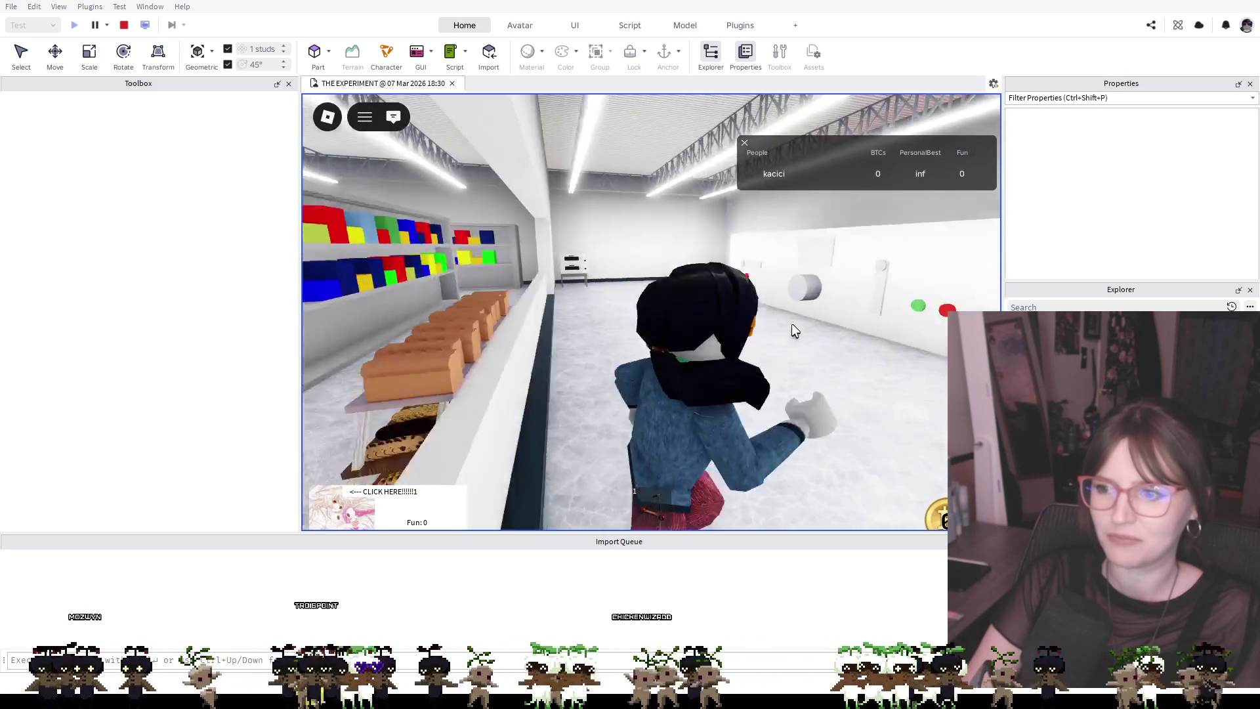
key("Right")
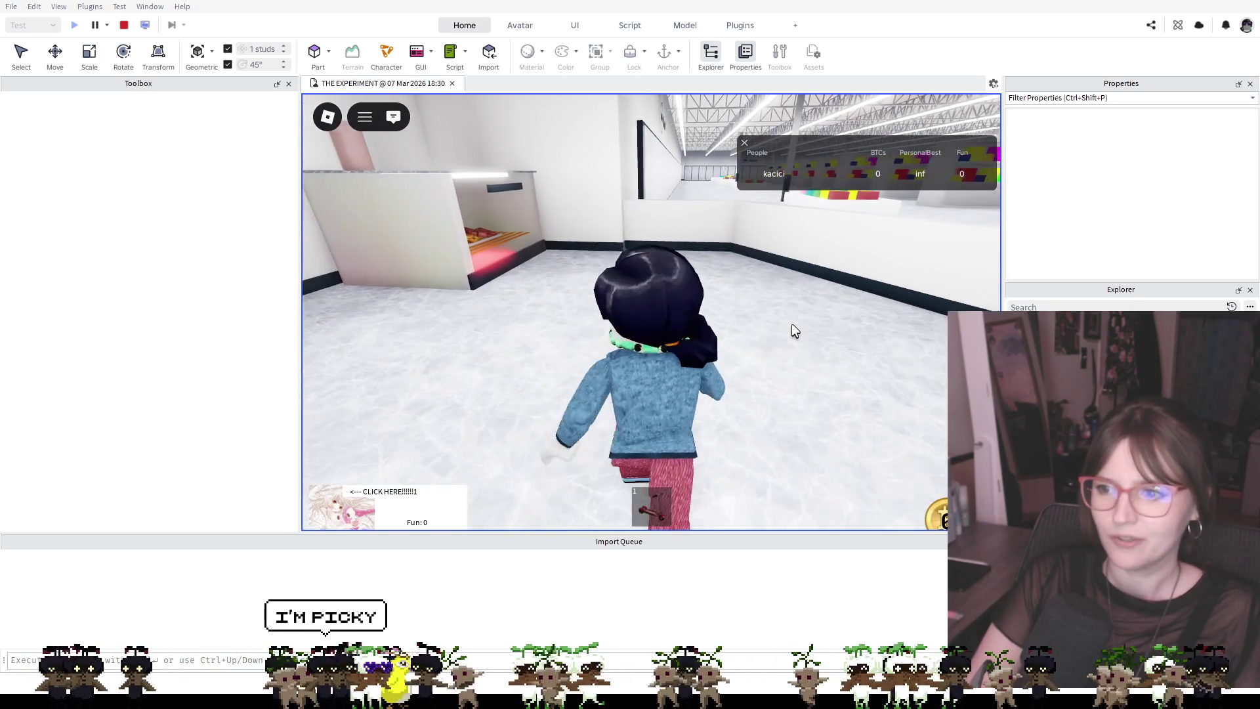
key("Left")
key("w")
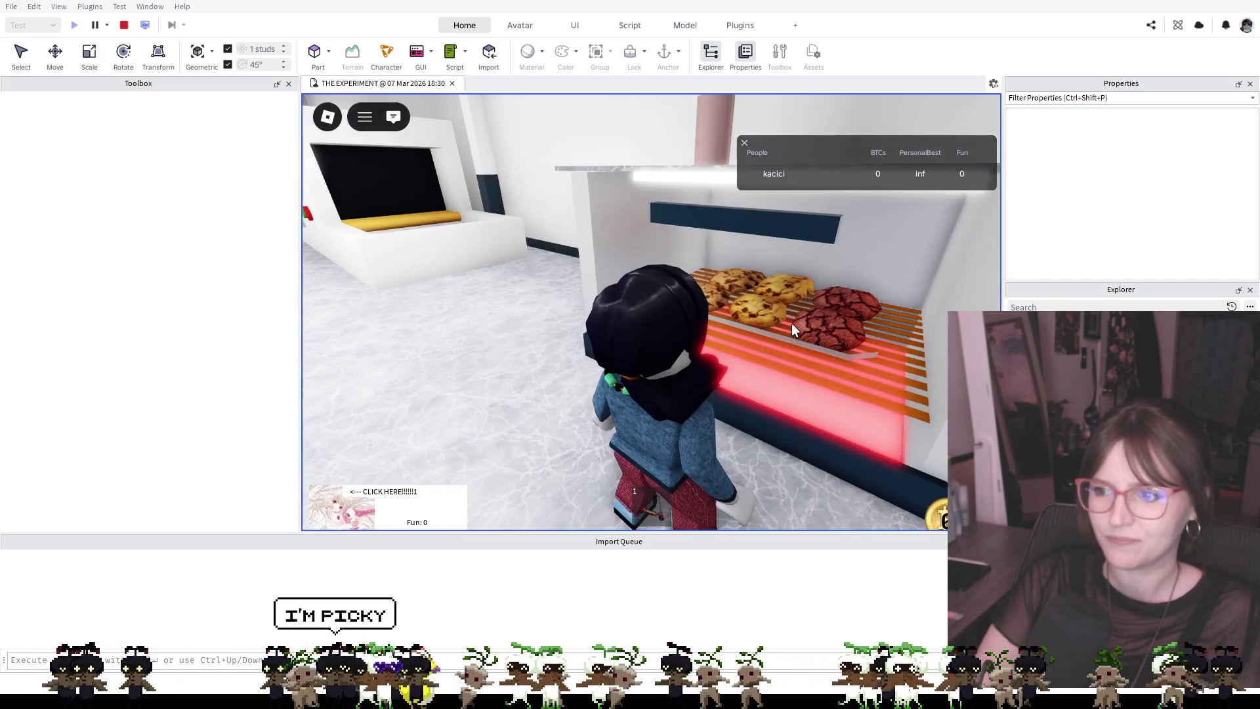
key("Right")
key("w")
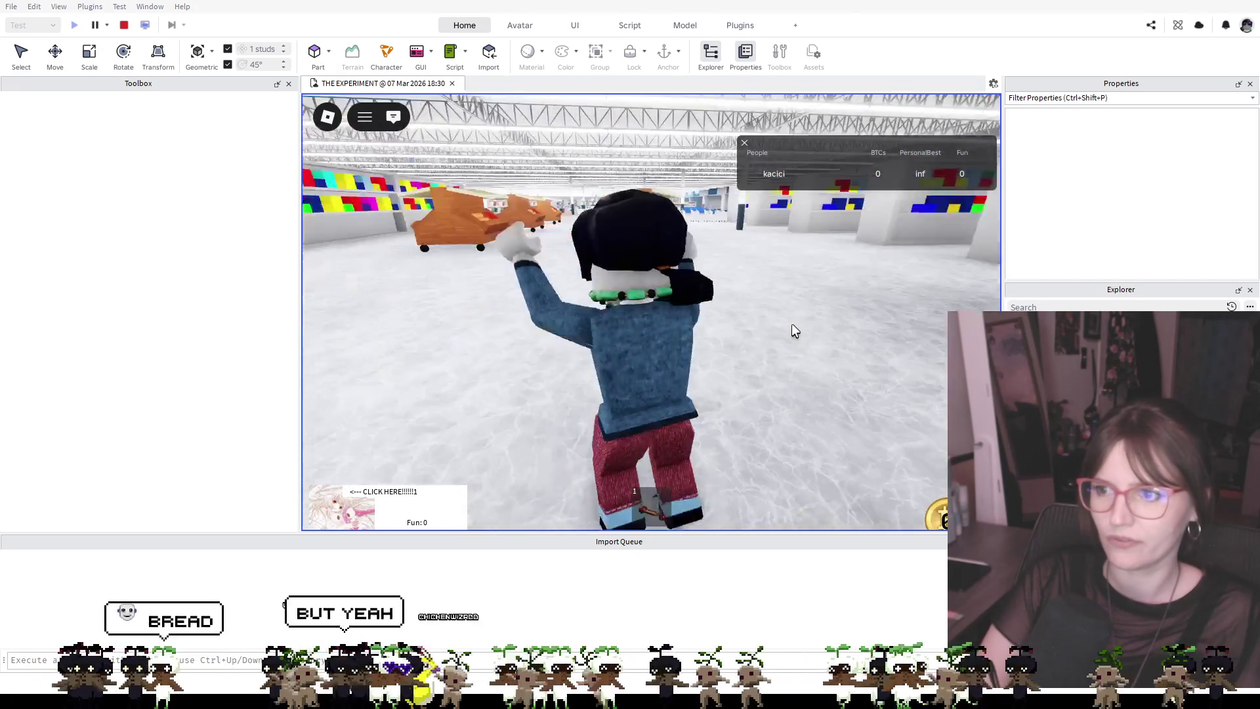
key("Left")
key("w")
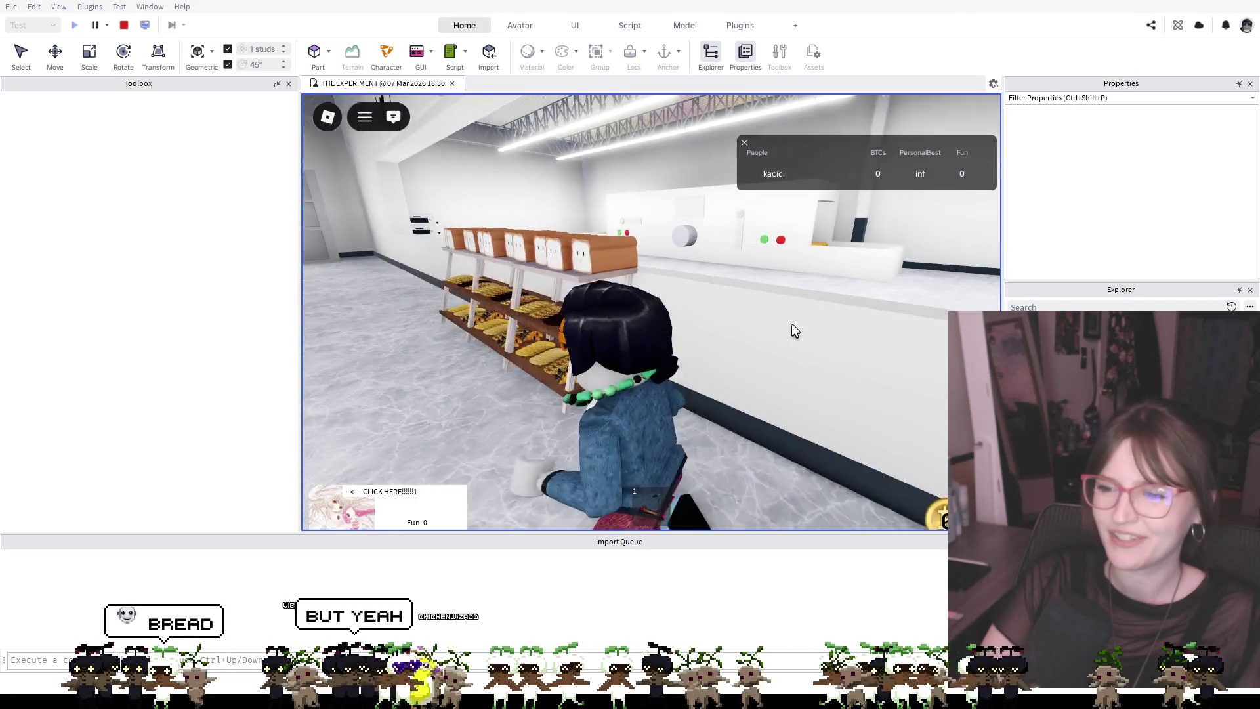
key("Left")
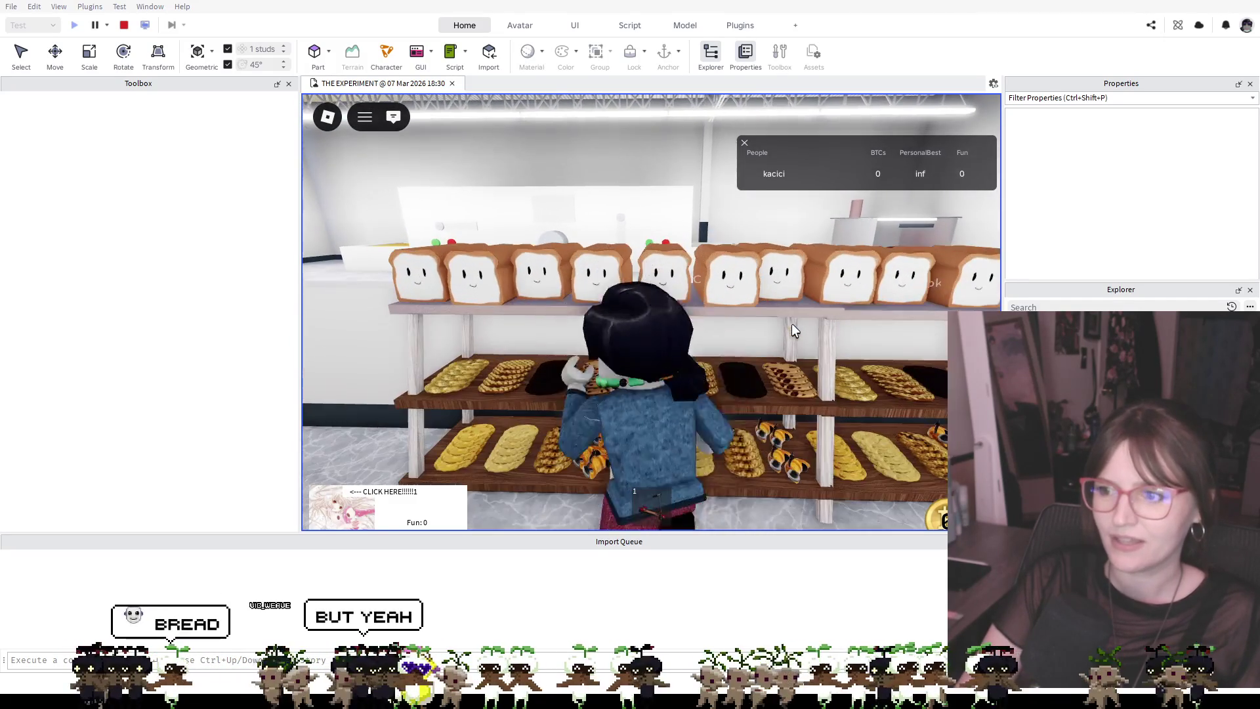
scroll(791, 323, "up", 5)
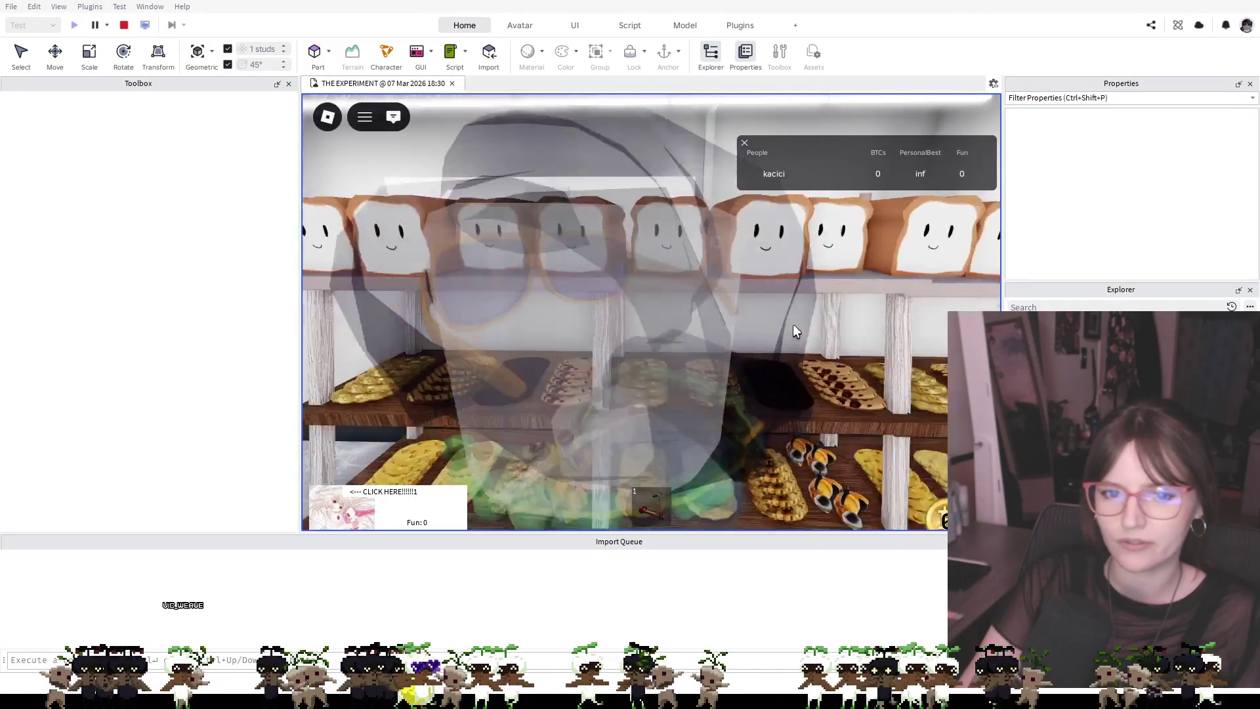
key("s")
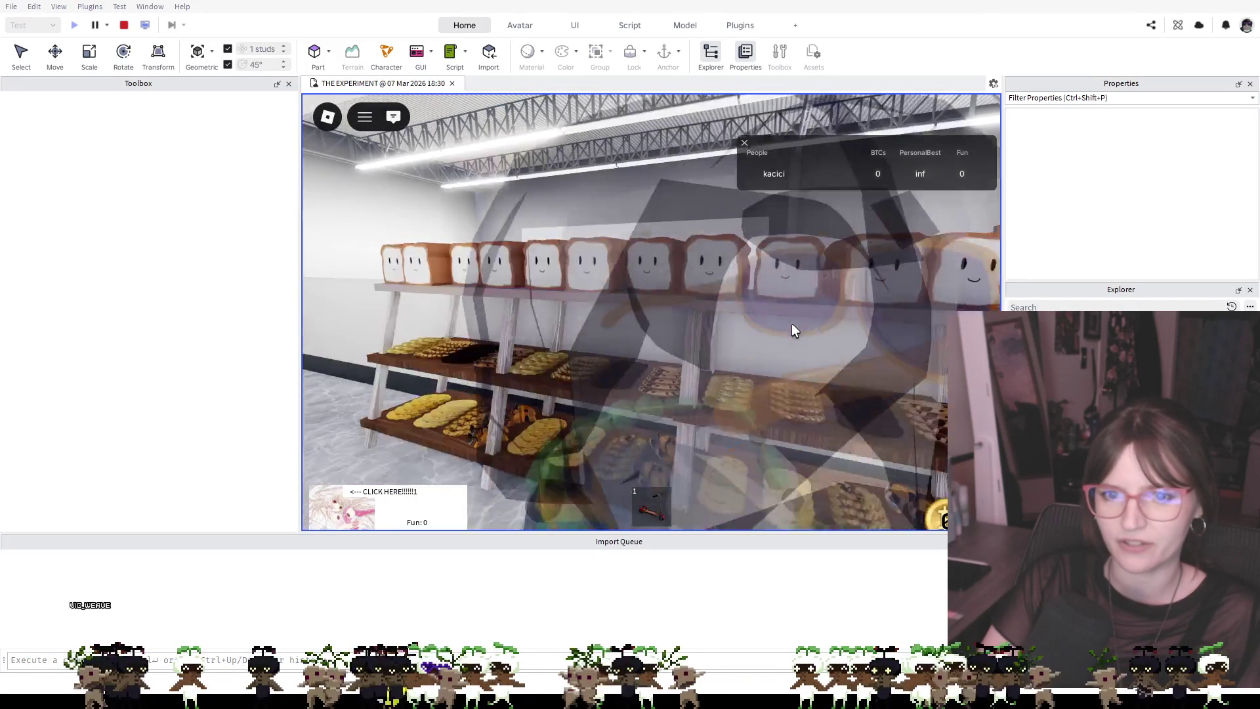
key("Left")
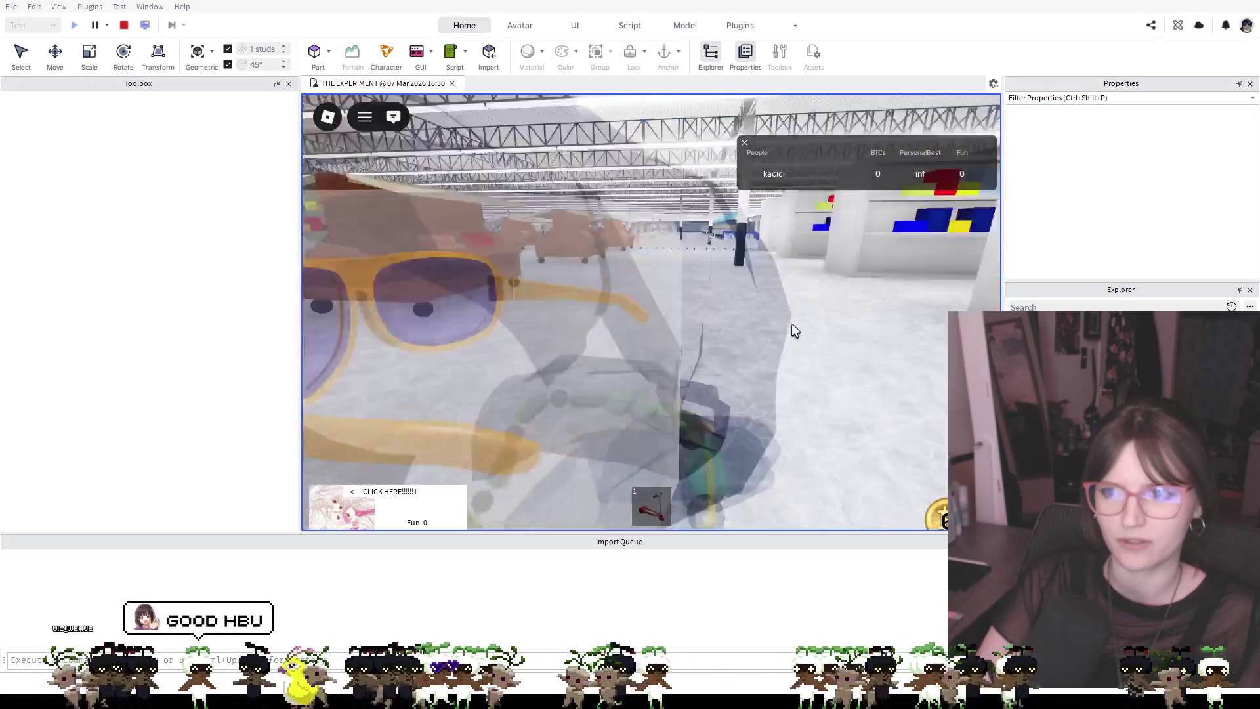
key("Right")
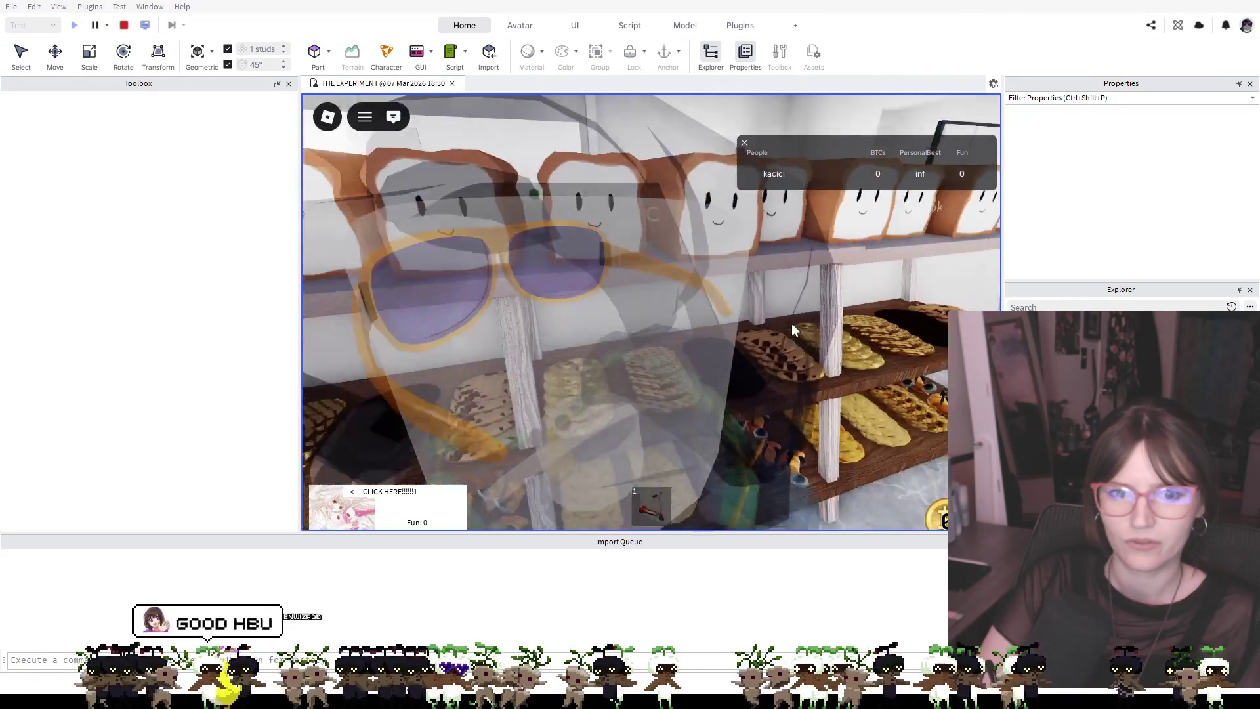
key("w")
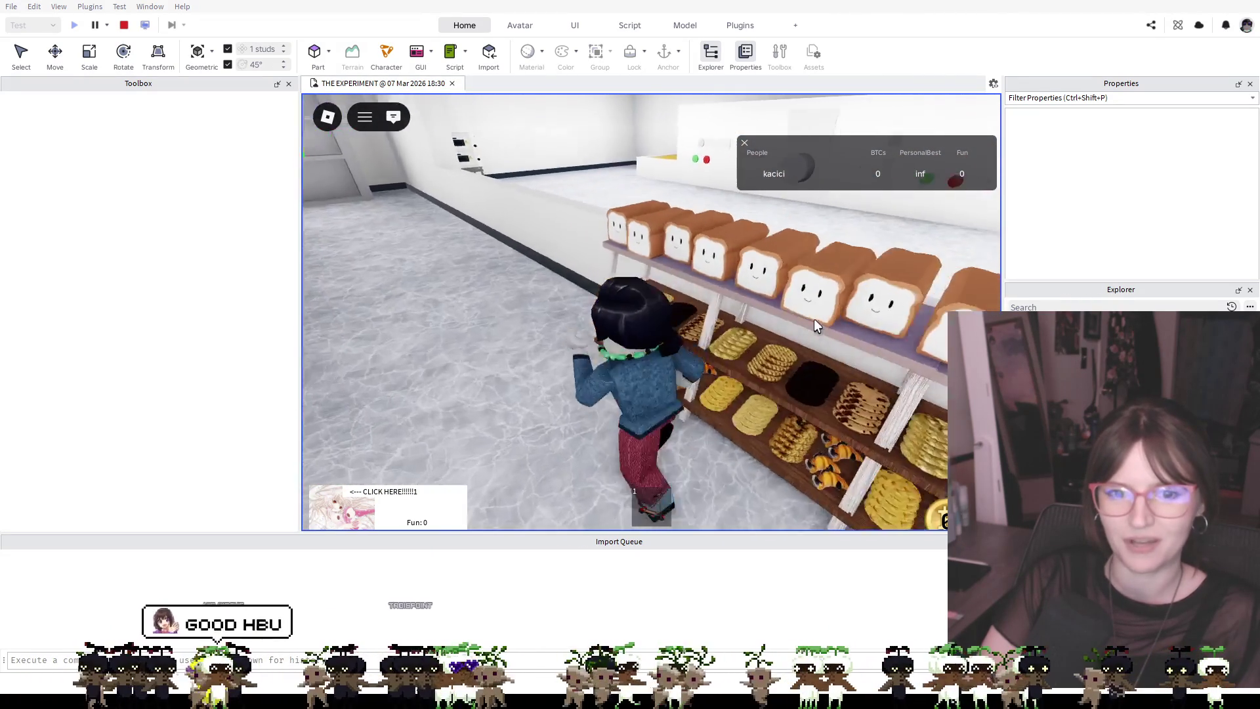
Walk the avatar along the bread shelves and counter, then back toward the Bakery counter
key("Left")
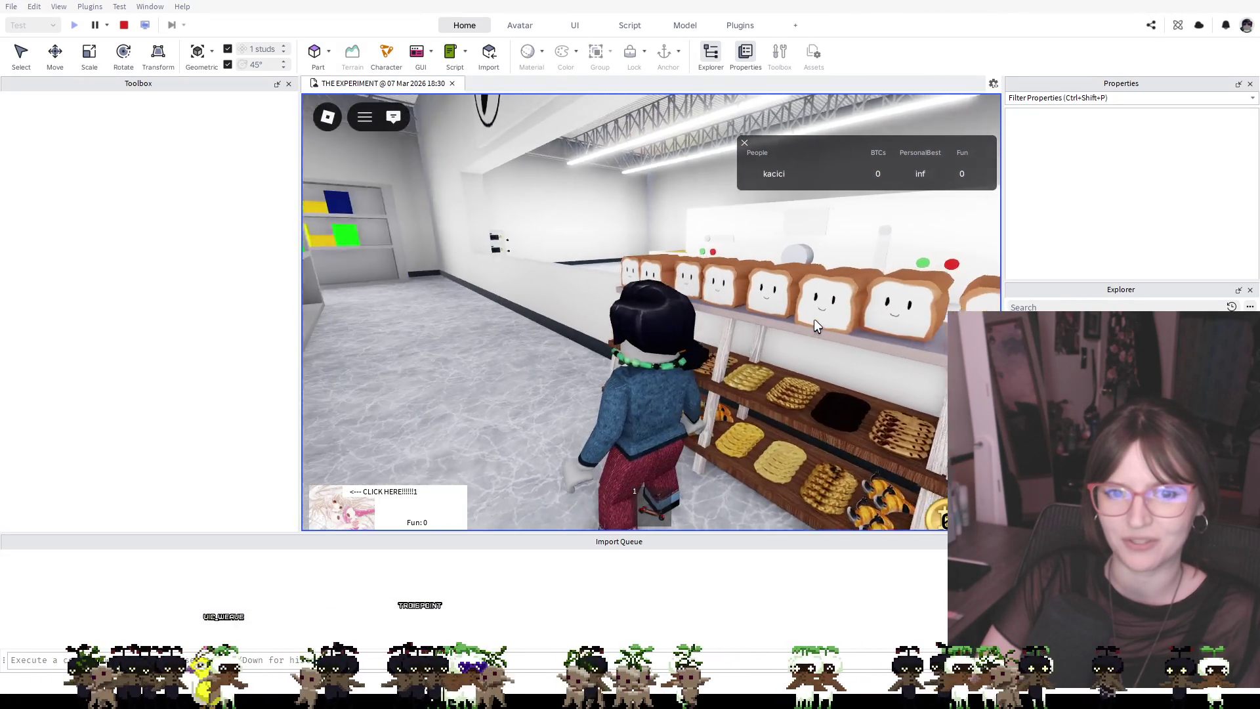
key("d")
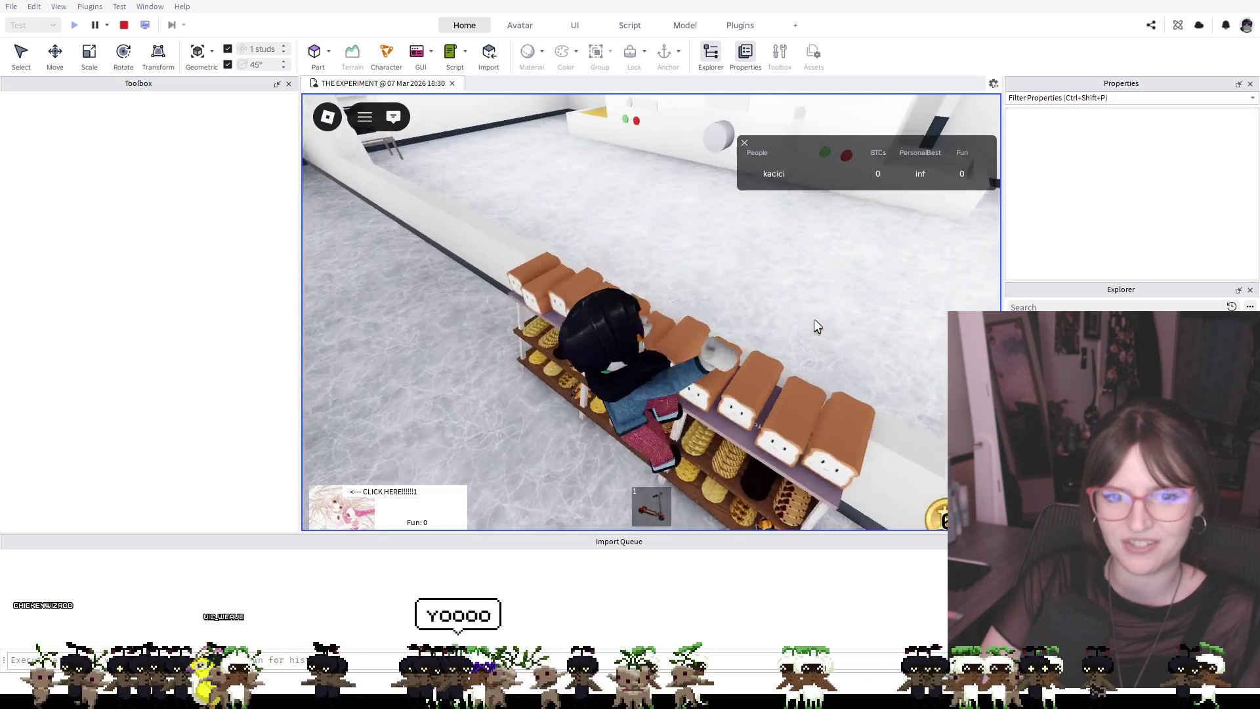
key("s")
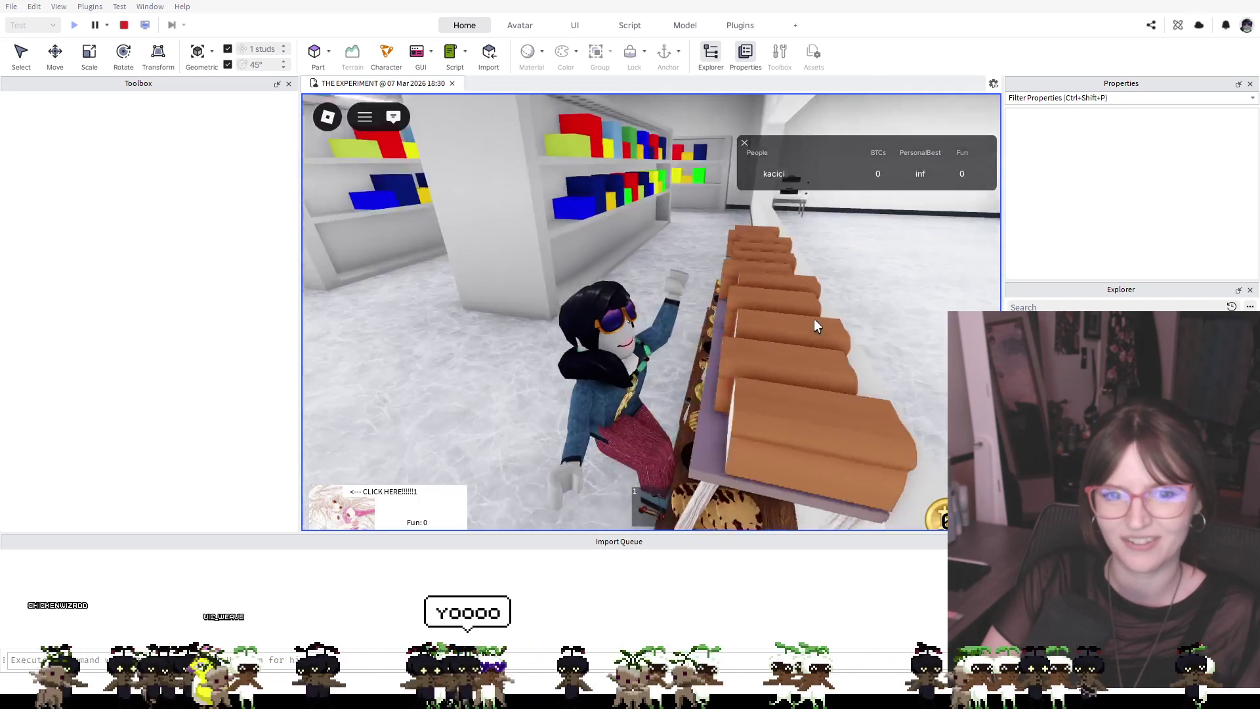
key("a")
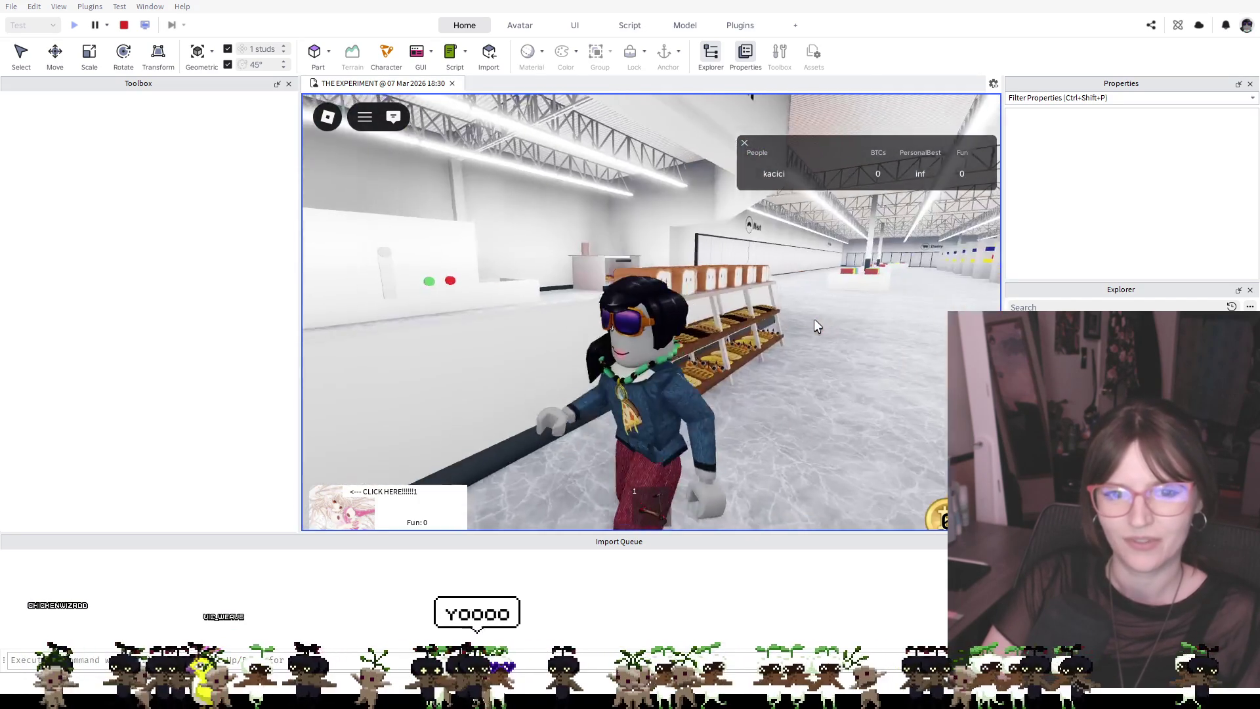
key("w")
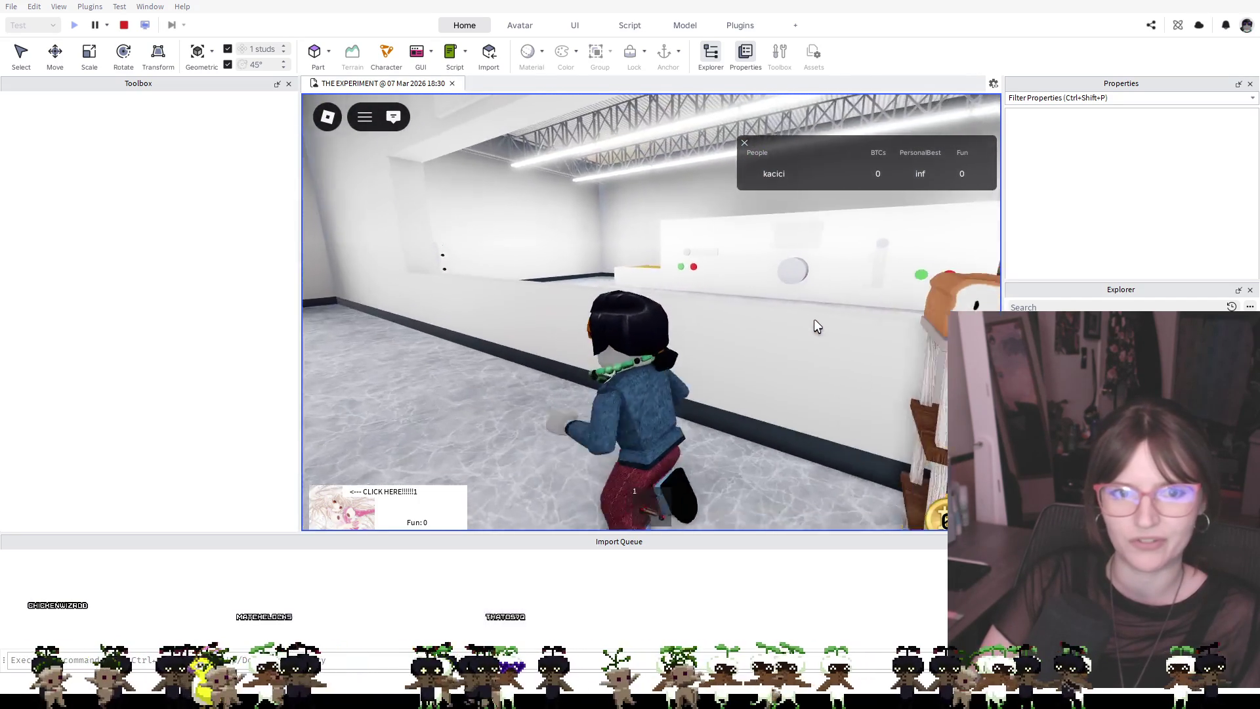
key("d")
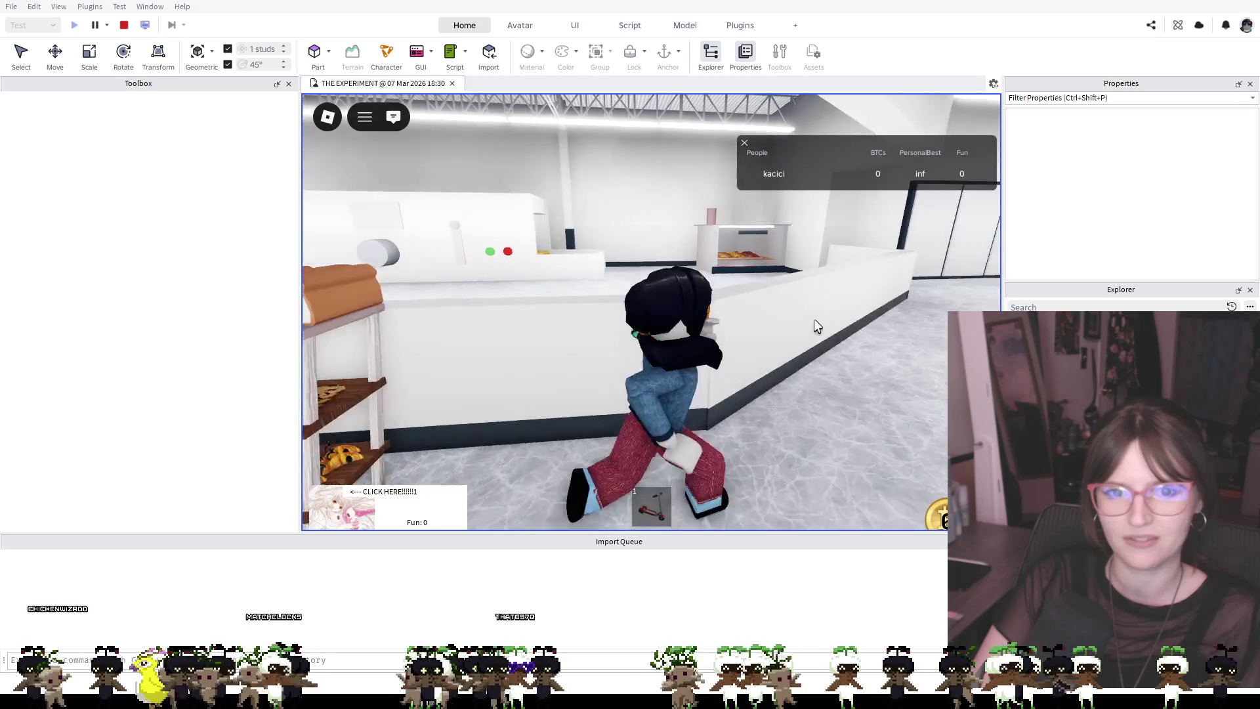
key("a")
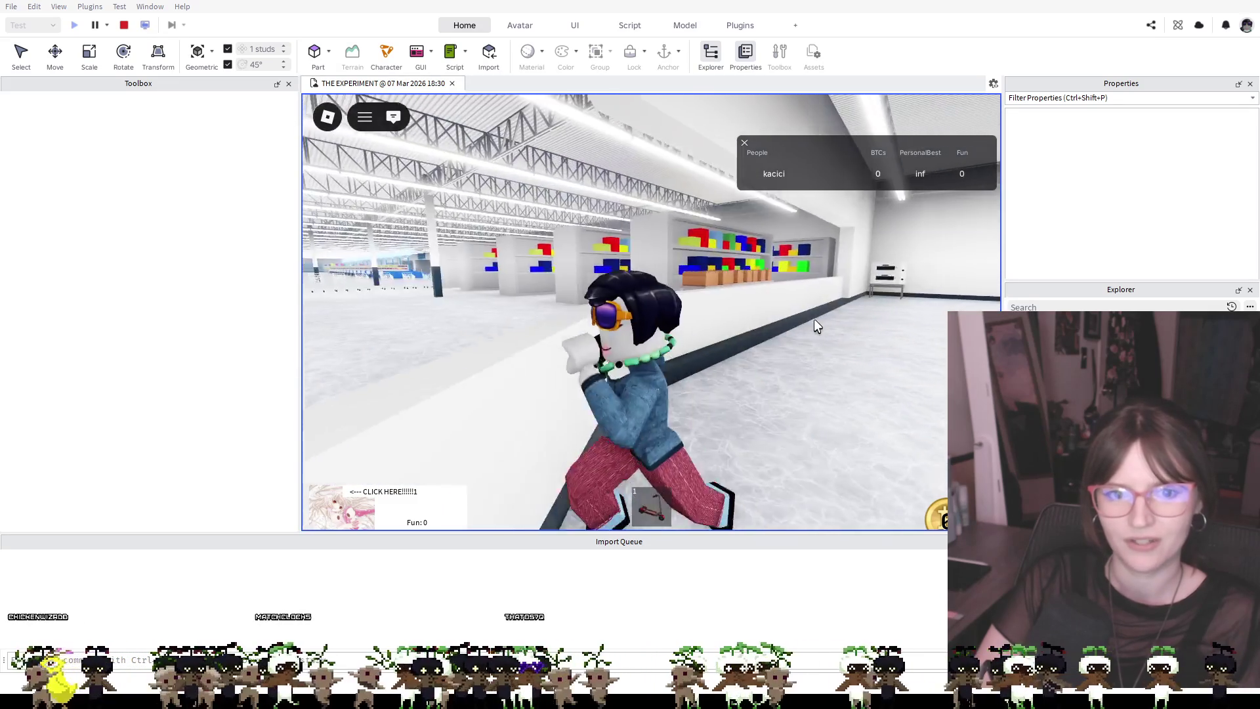
key("a")
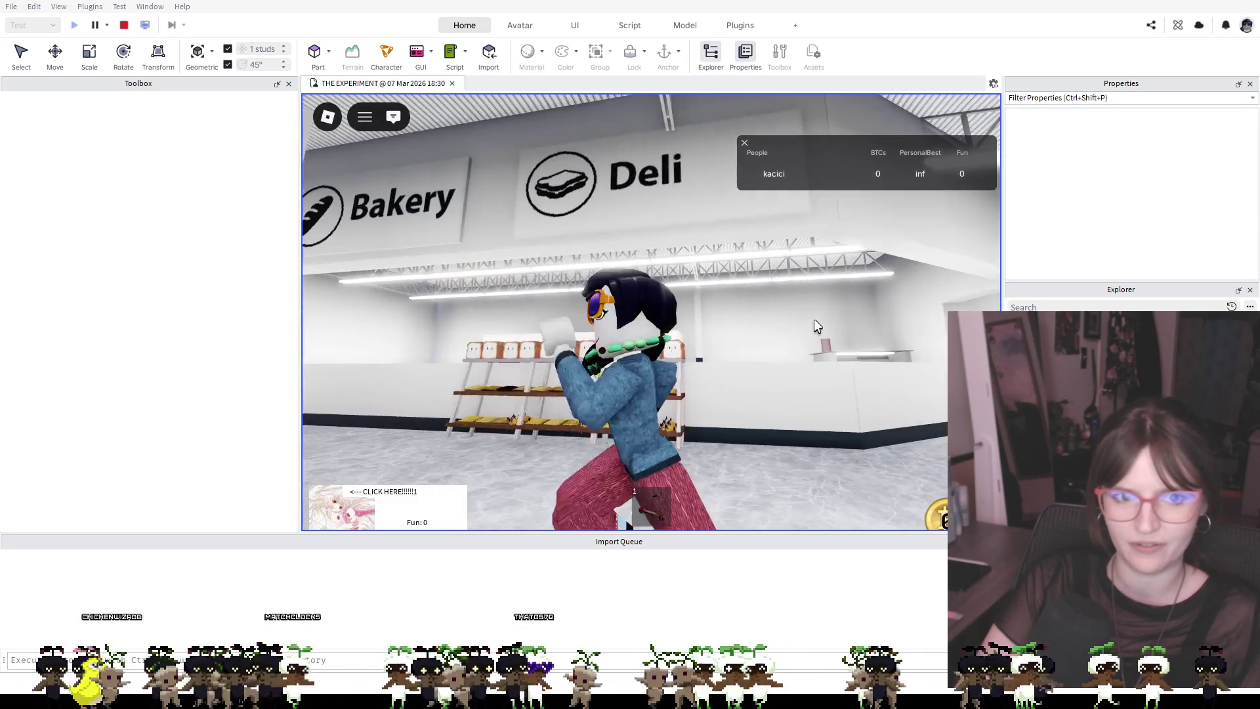
key("a")
key("d")
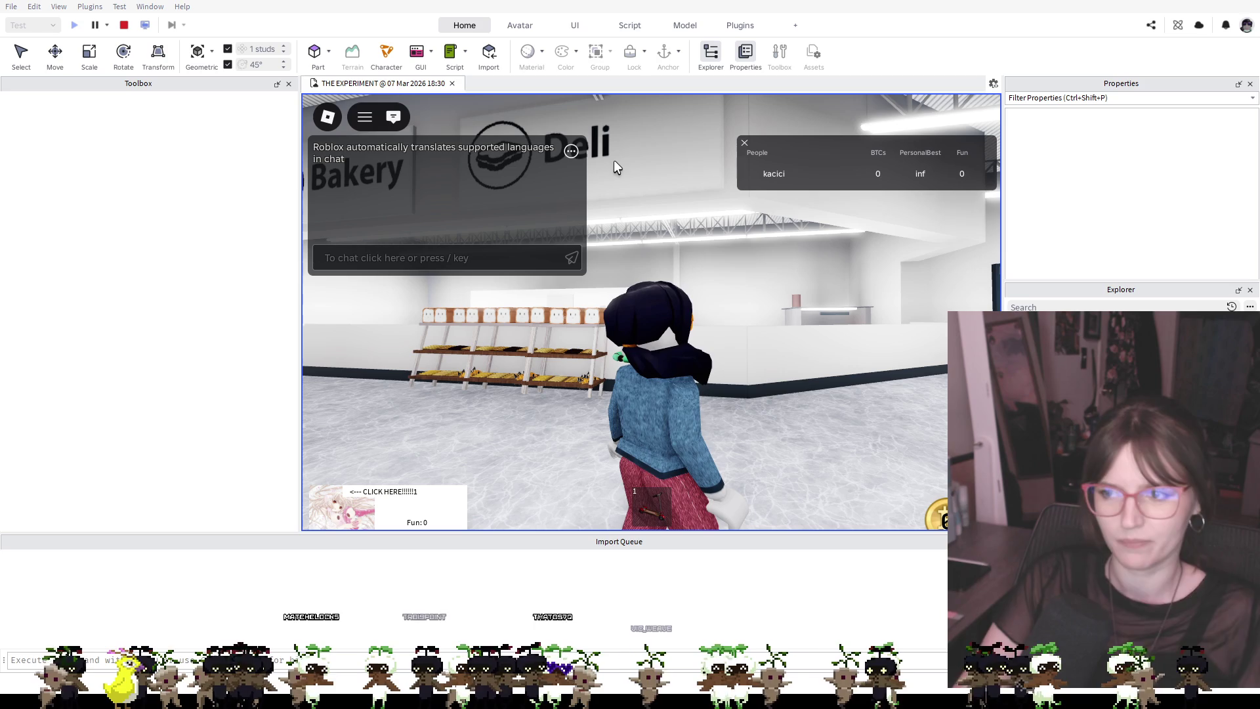
key("Left")
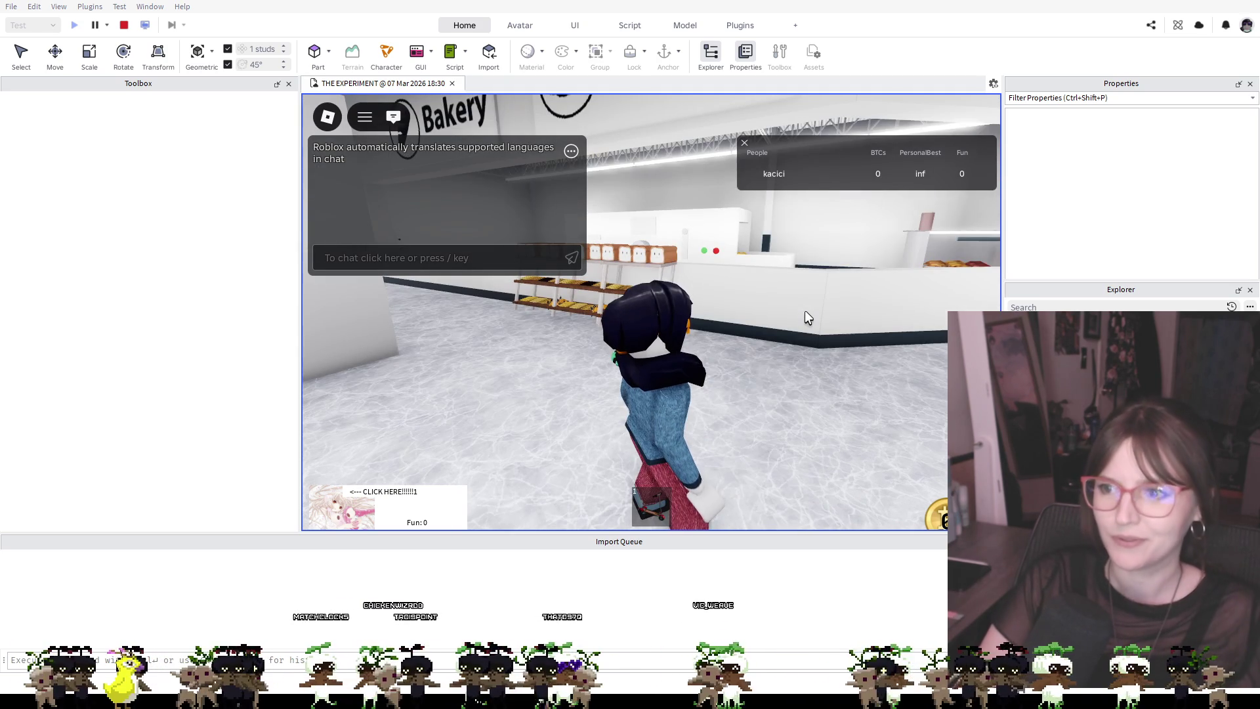
key("w")
key("a")
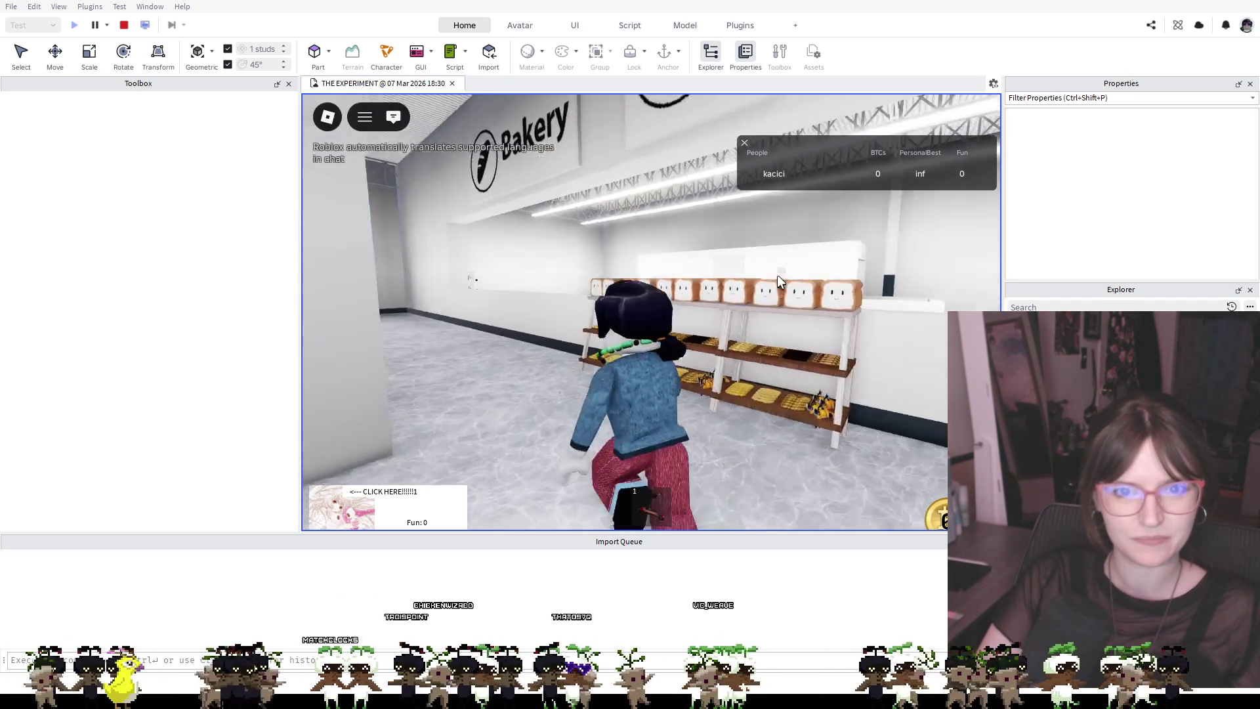
key("s")
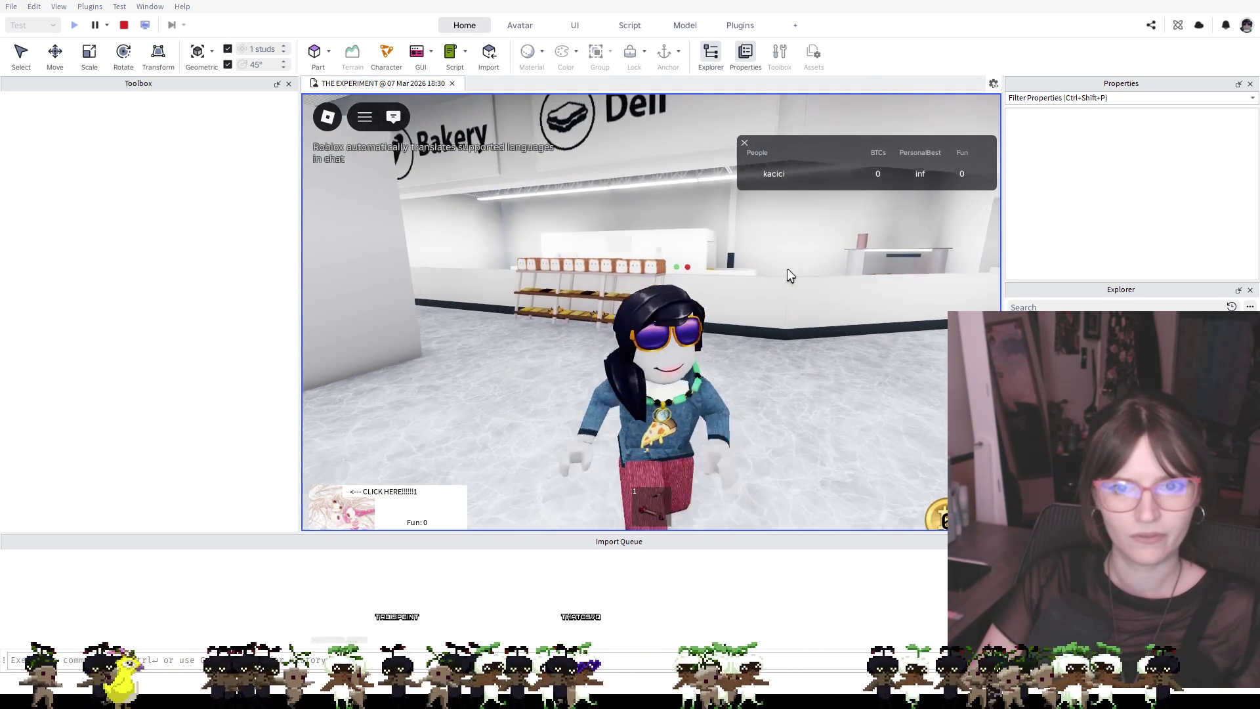
key("w")
key("w")
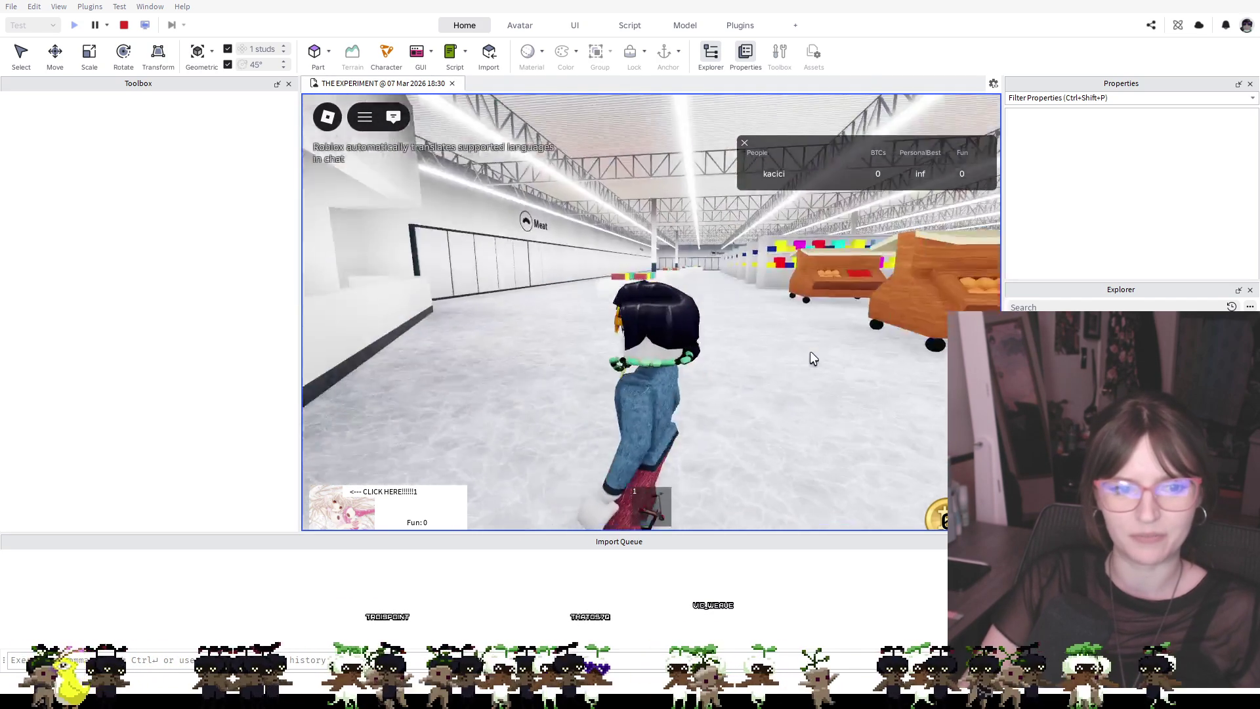
Click the CLICK HERE image ten times to raise the Fun score to 34
left_click(372, 521)
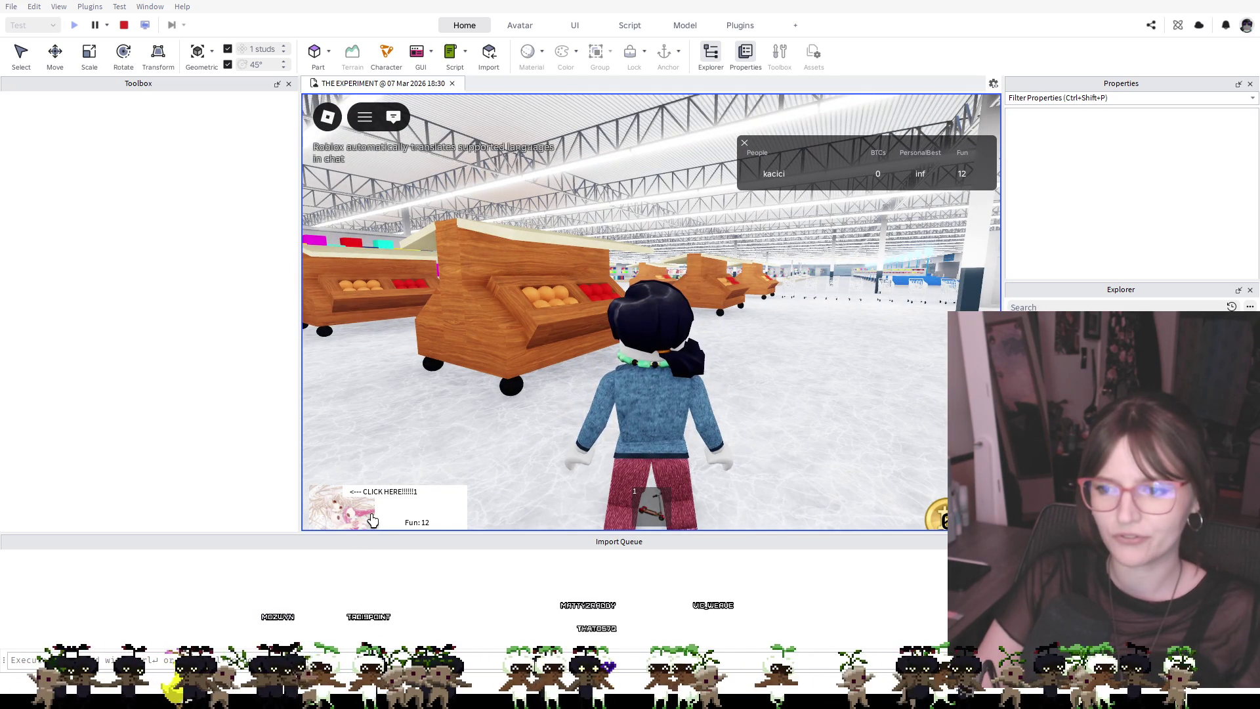
left_click(372, 520)
left_click(372, 521)
left_click(372, 521)
left_click(372, 520)
left_click(372, 520)
left_click(372, 520)
left_click(372, 520)
left_click(372, 521)
left_click(372, 521)
left_click(372, 520)
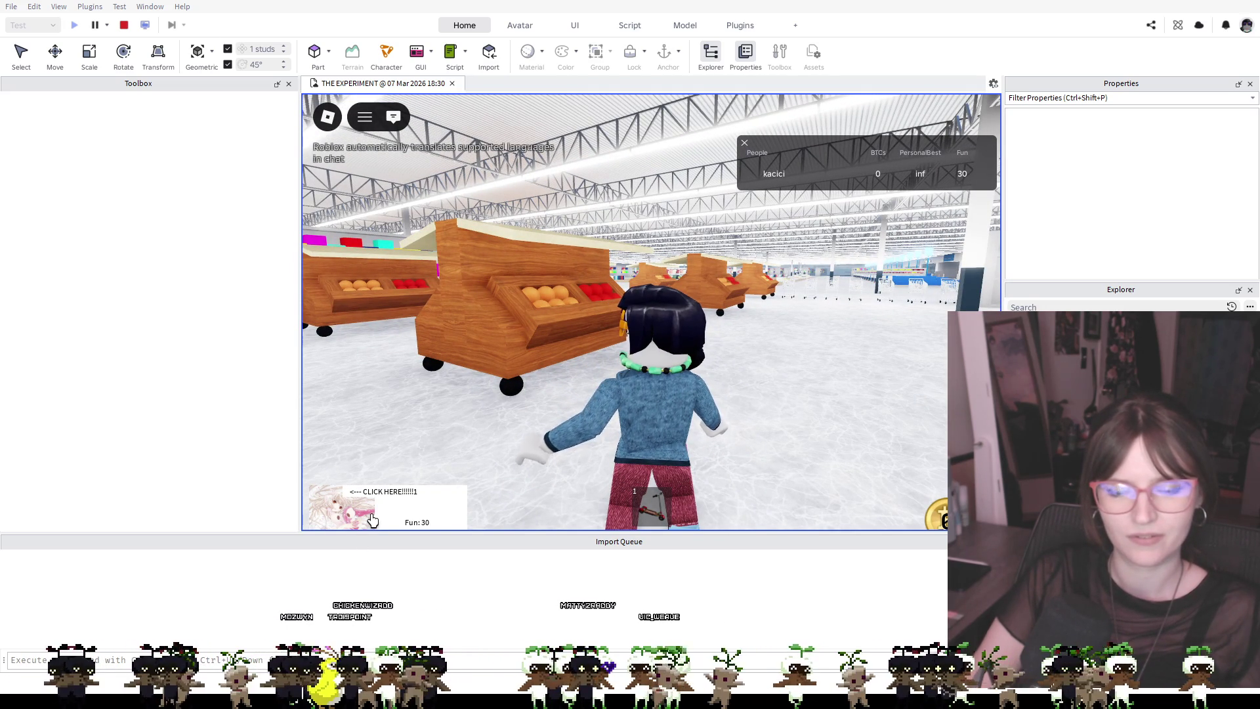
left_click(372, 521)
left_click(372, 521)
left_click(373, 520)
Walk over the produce carts and the button wall back to the bread shelf, then stop the play test
key("w")
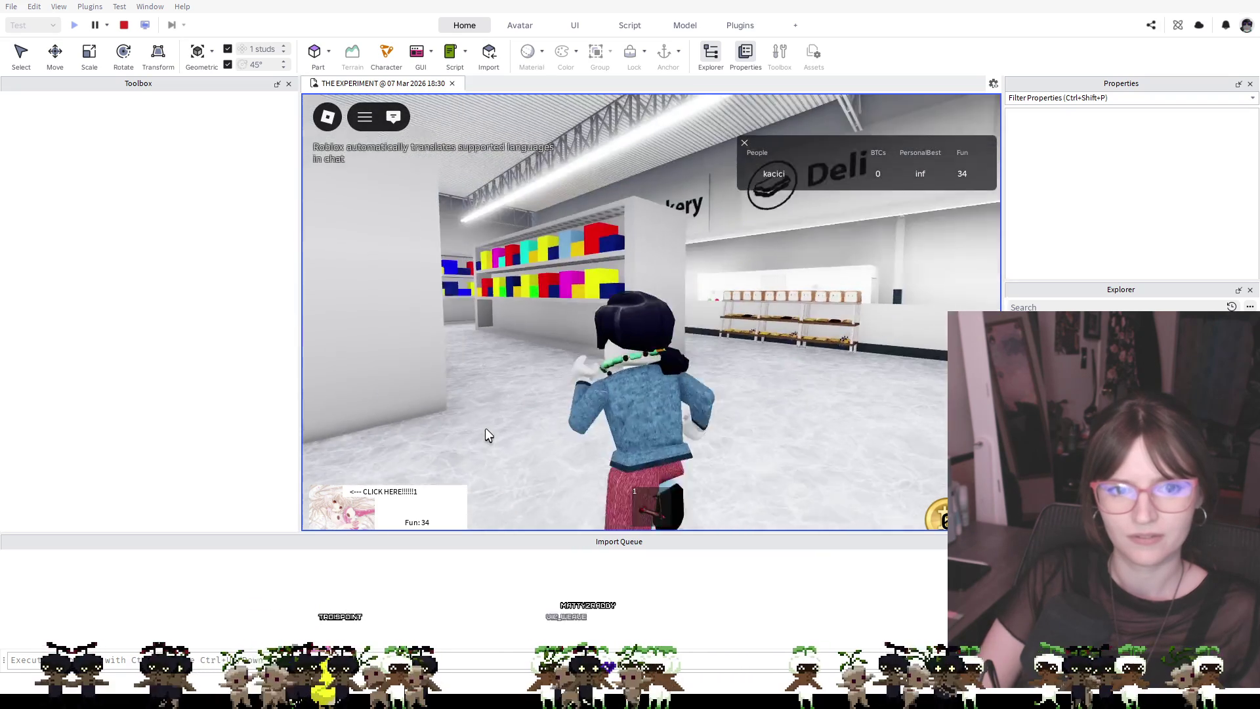
key("Left")
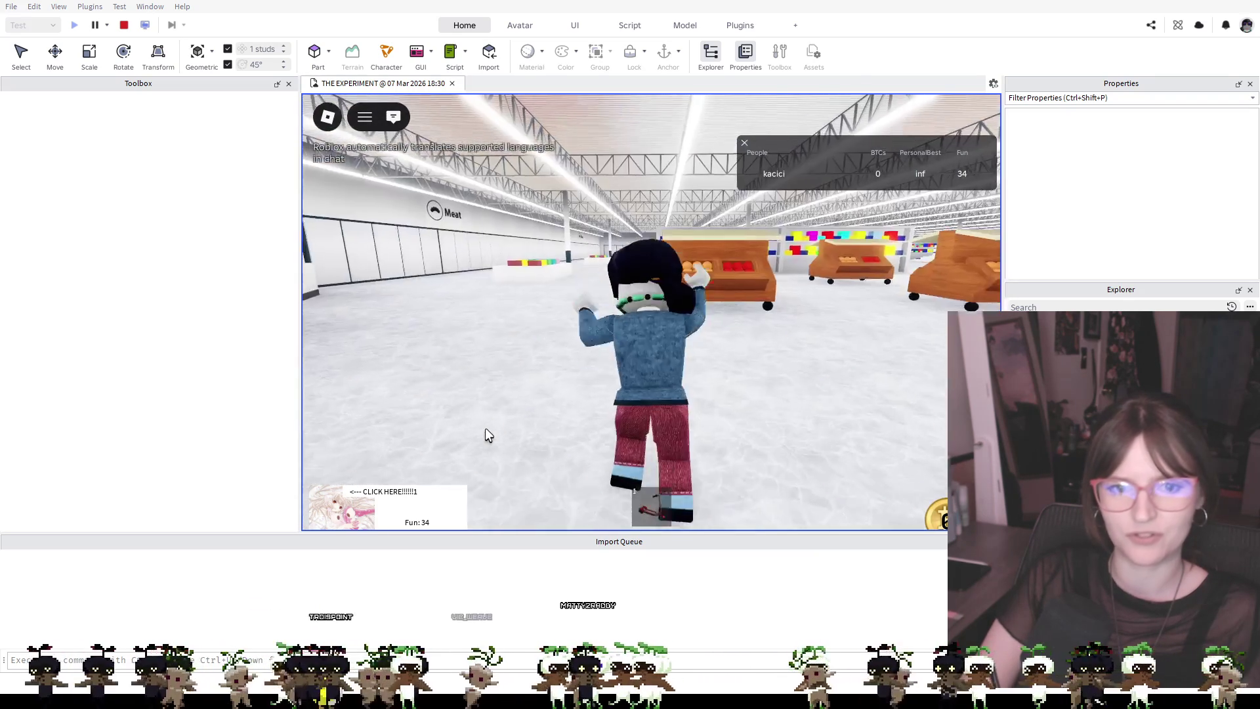
key("w")
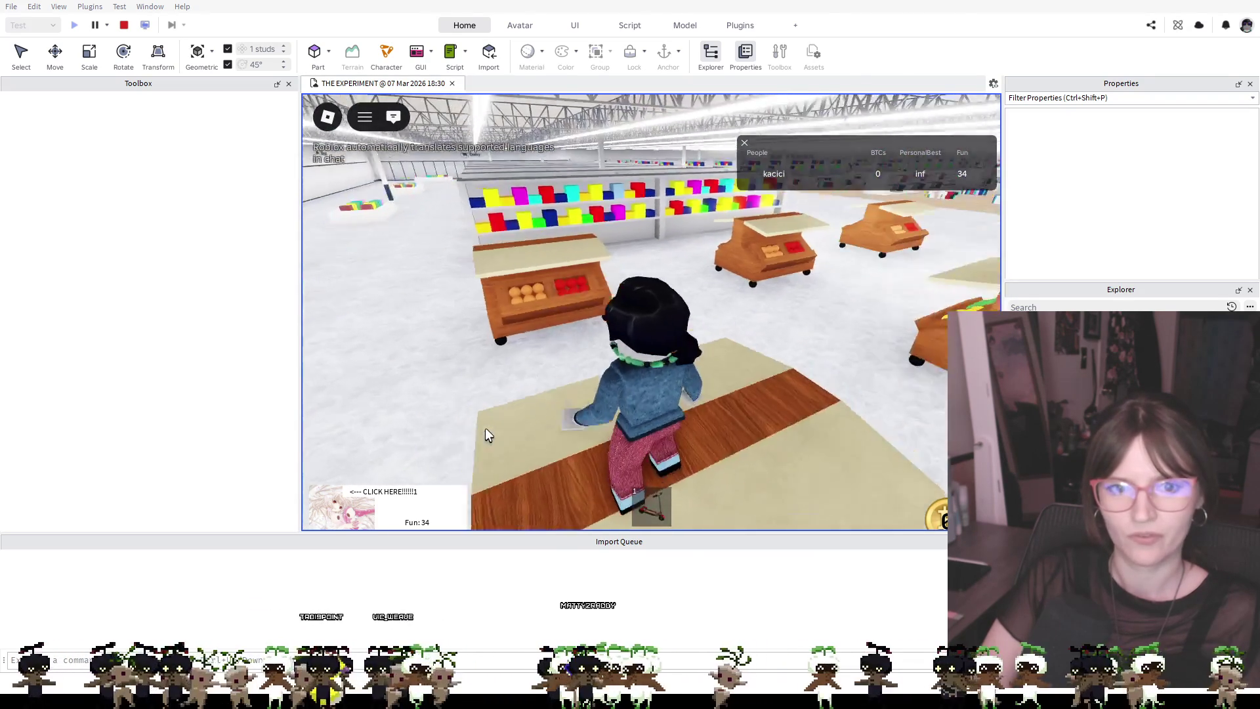
key("w")
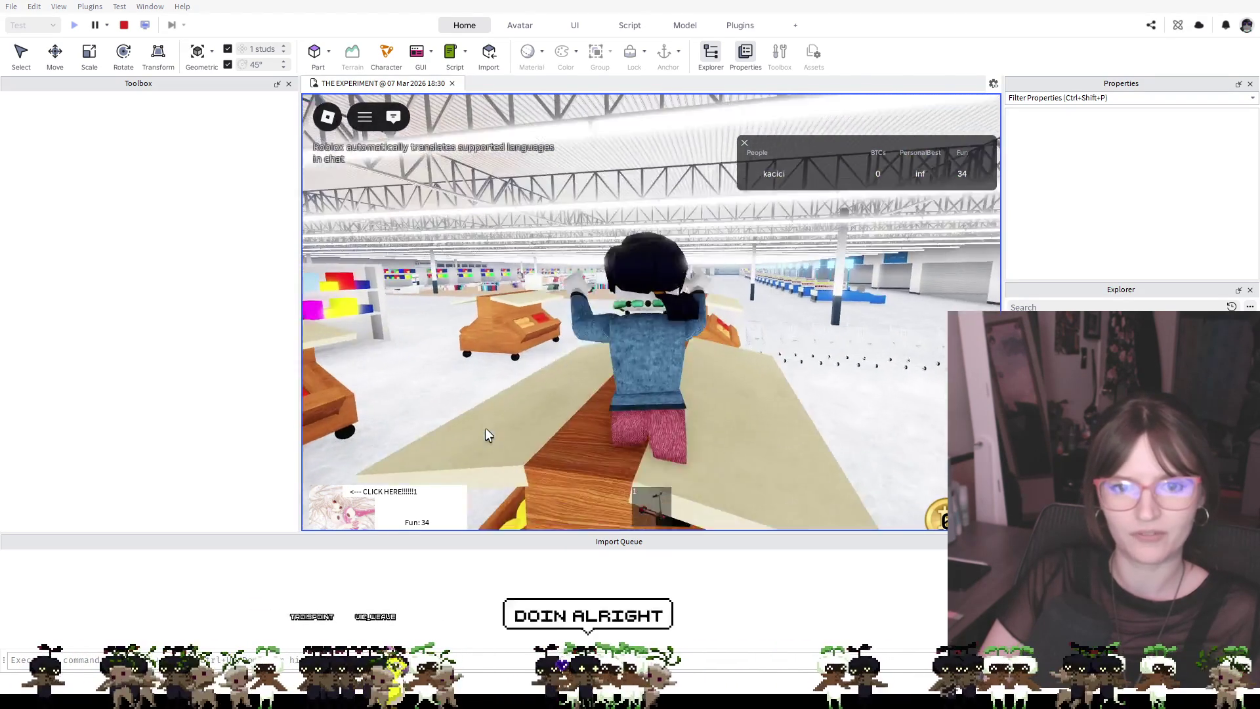
key("Left")
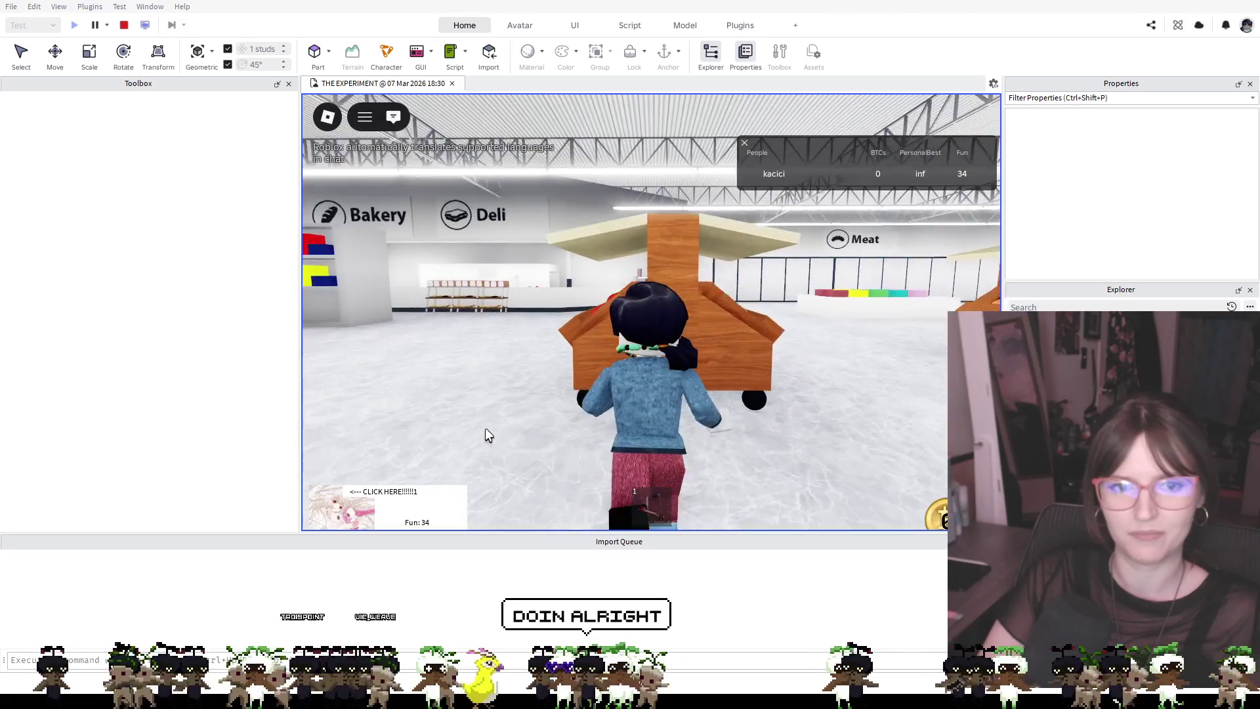
key("w")
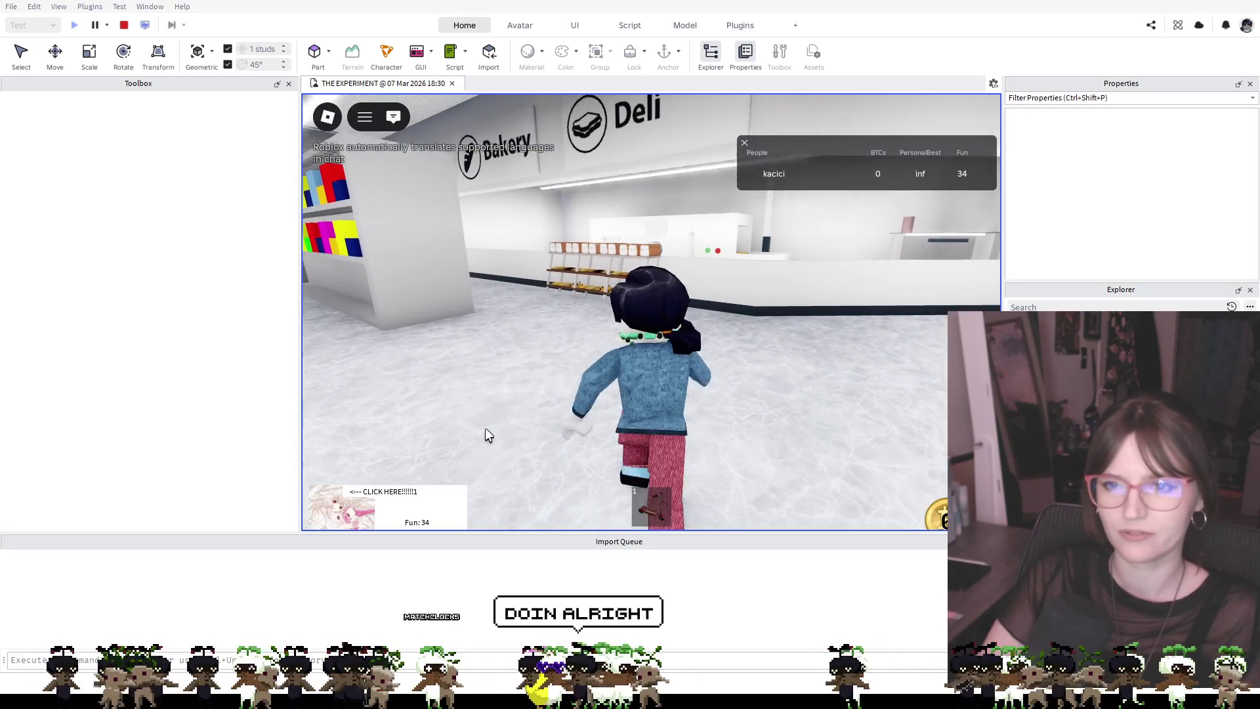
key("w")
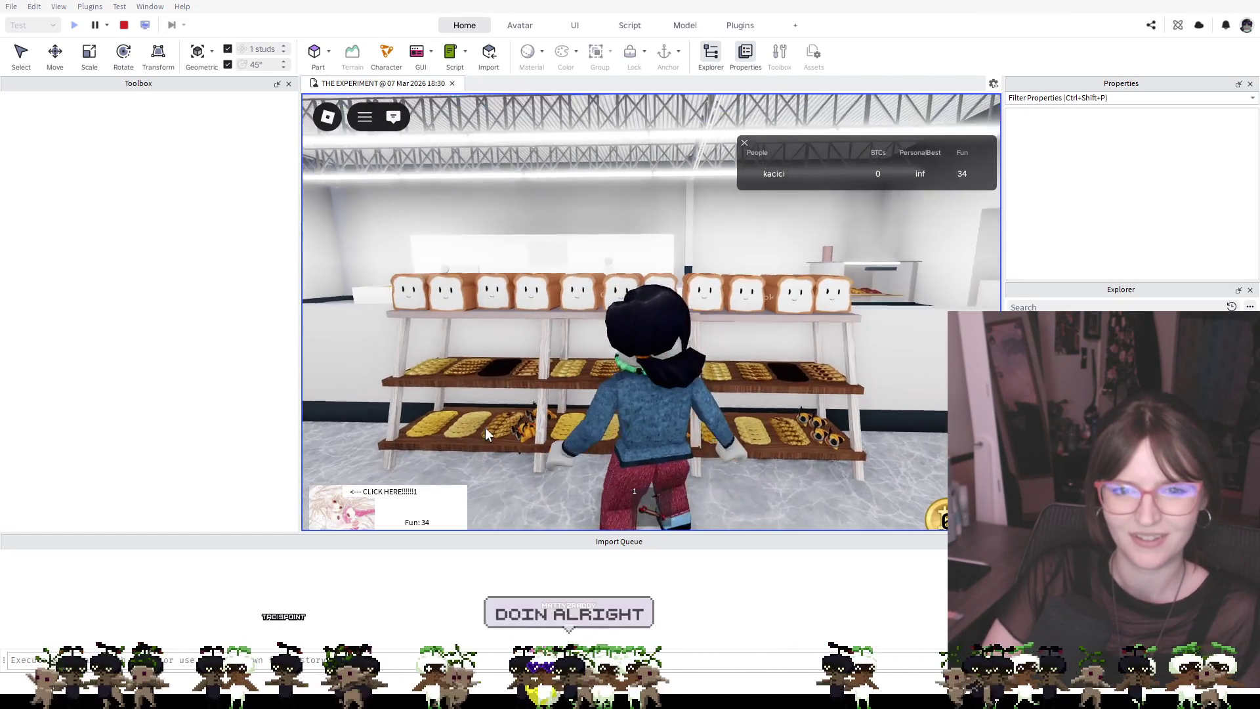
key("a")
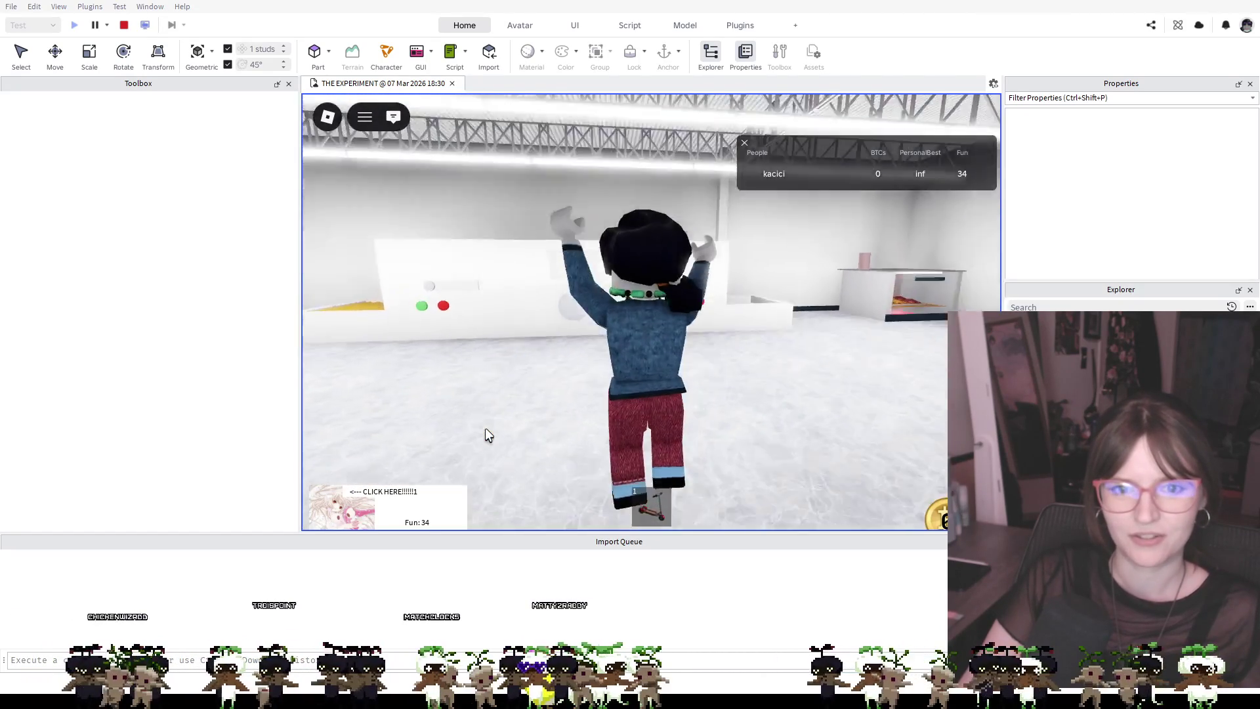
key("a")
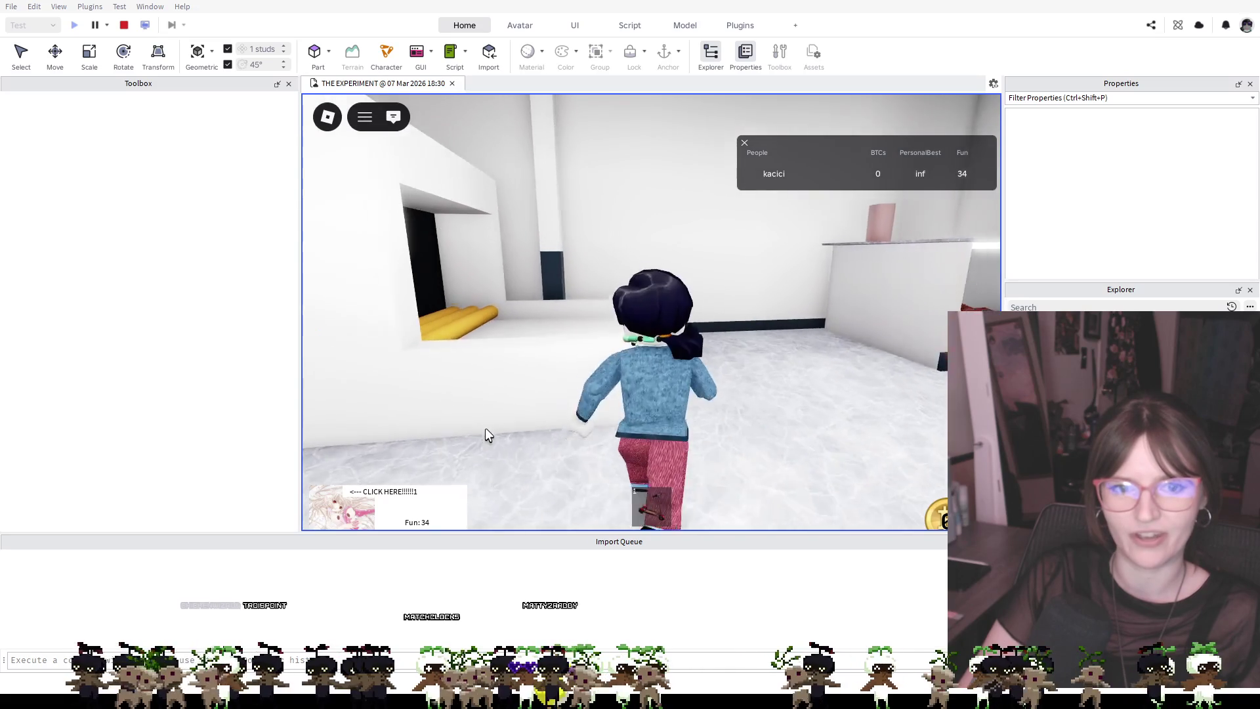
key("a")
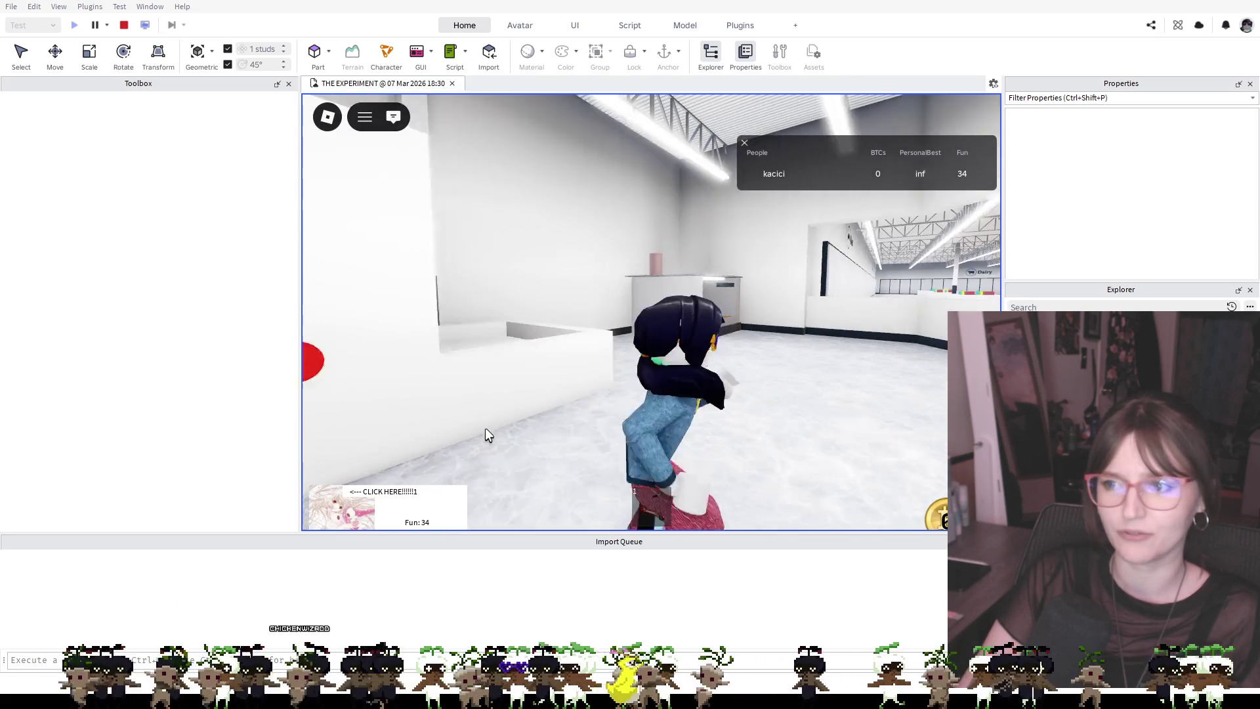
key("s")
key("w")
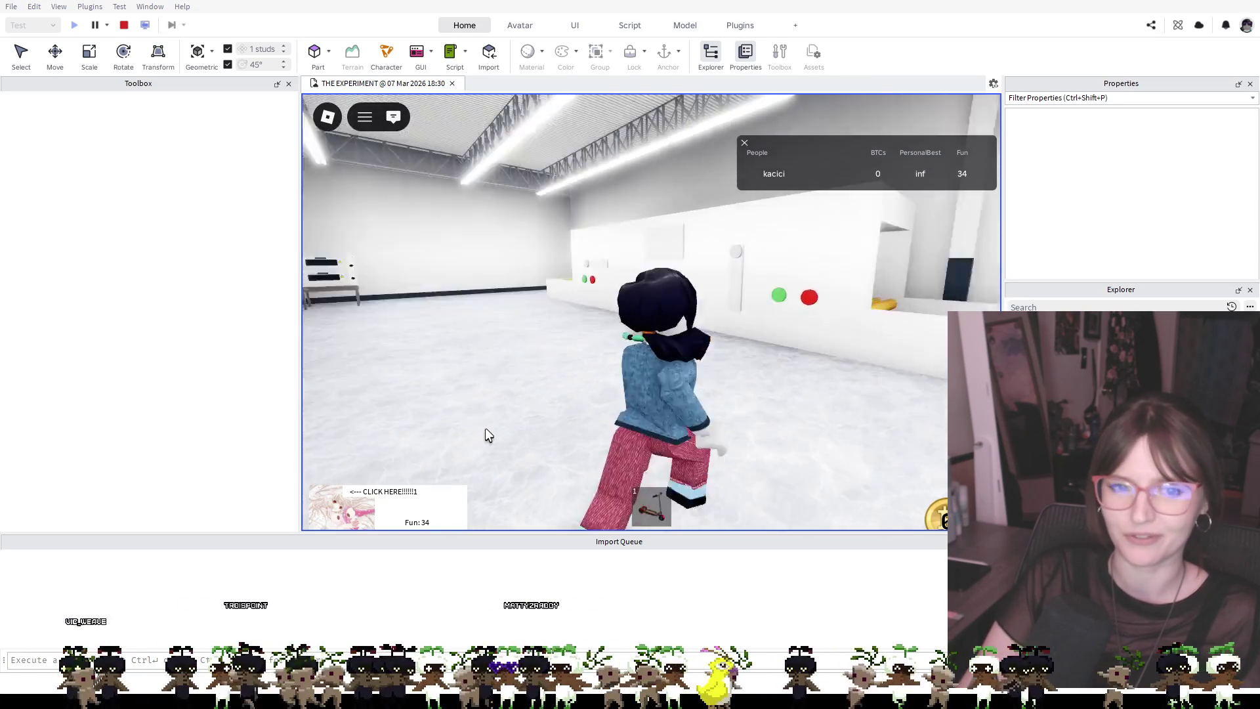
key("a")
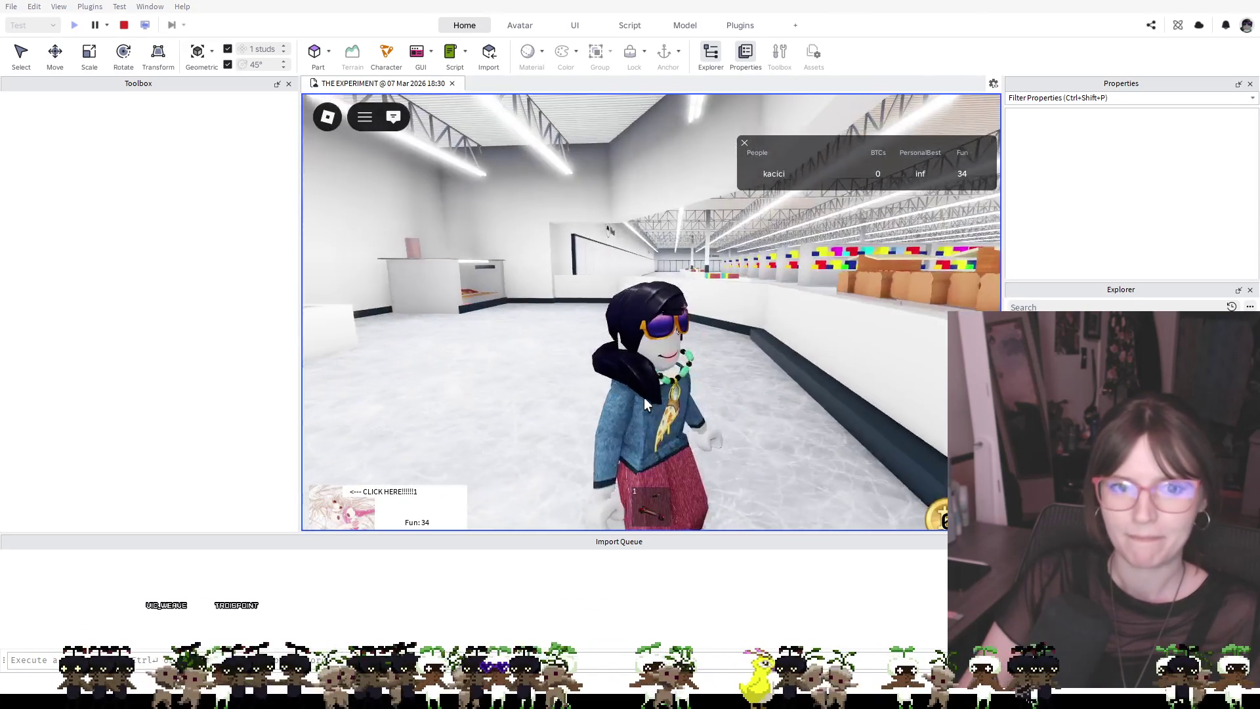
key("d")
key("s")
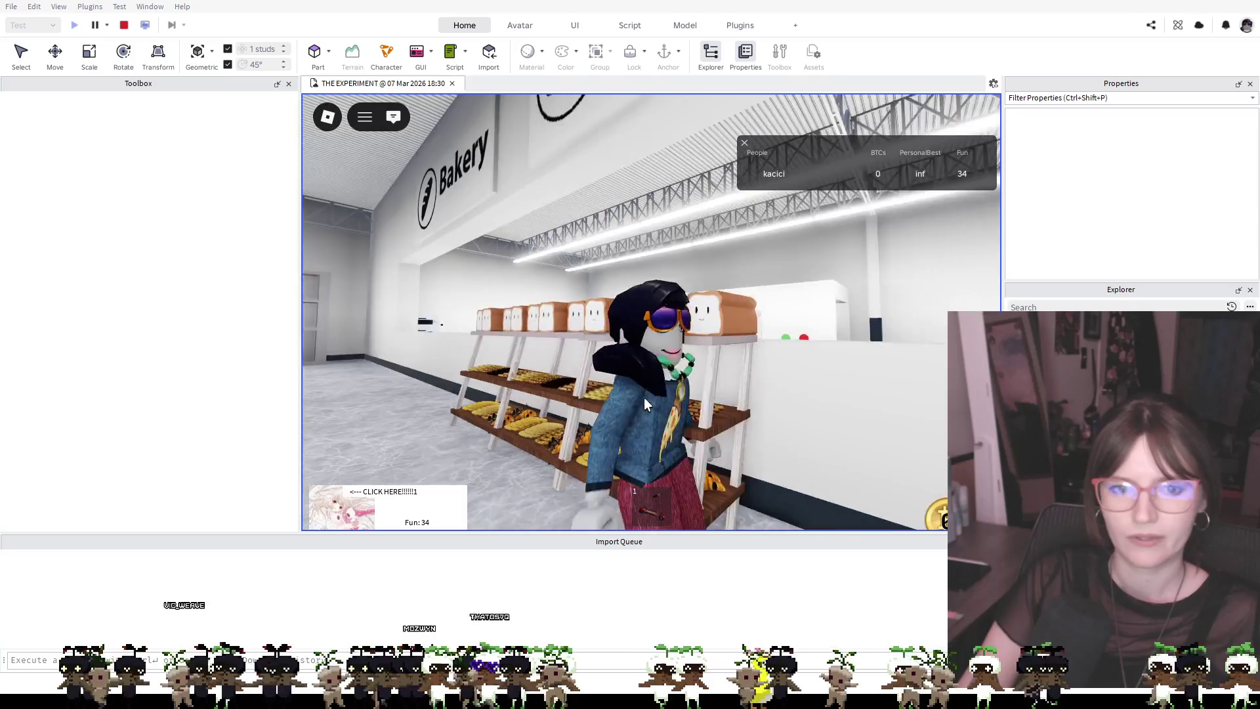
key("w")
key("s")
key("a")
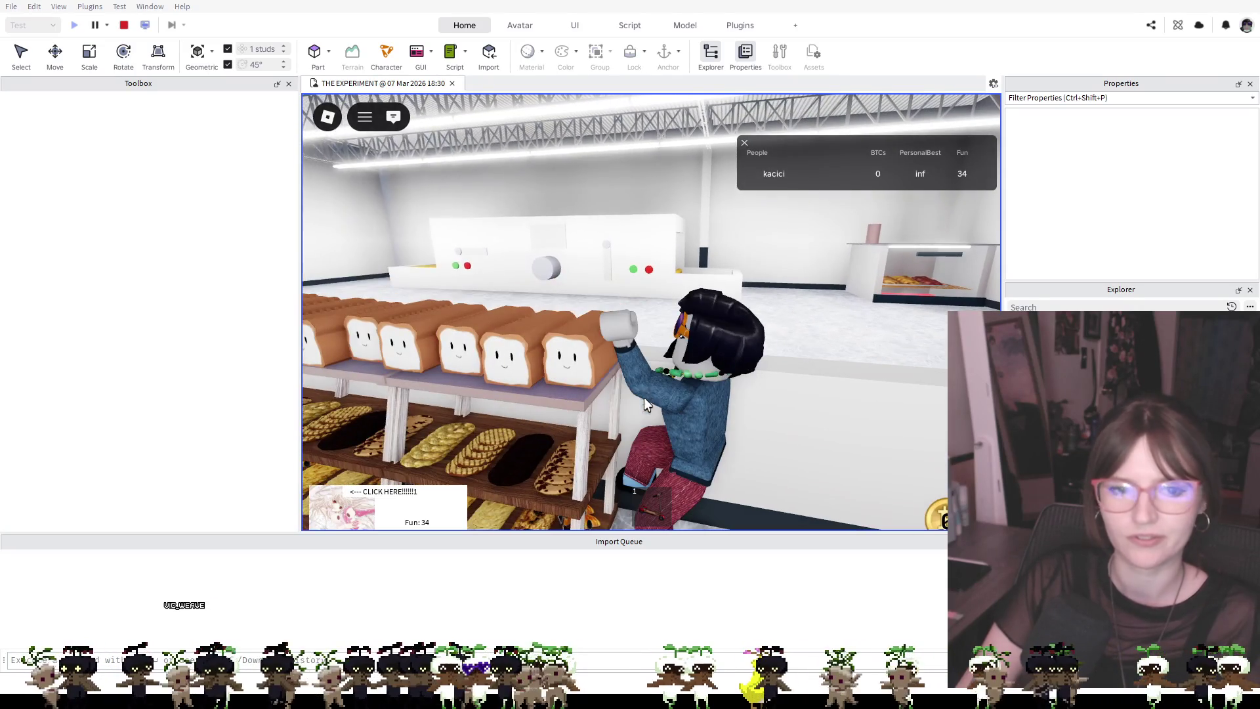
left_click(128, 23)
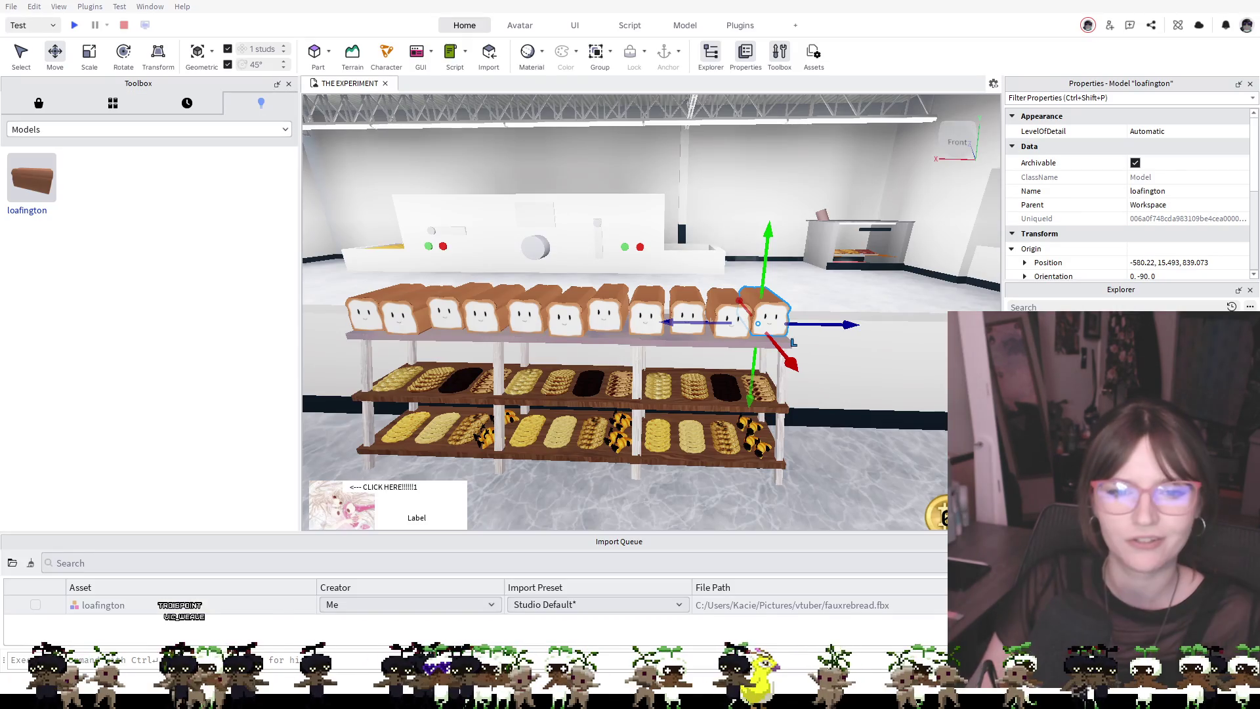
left_click(831, 312)
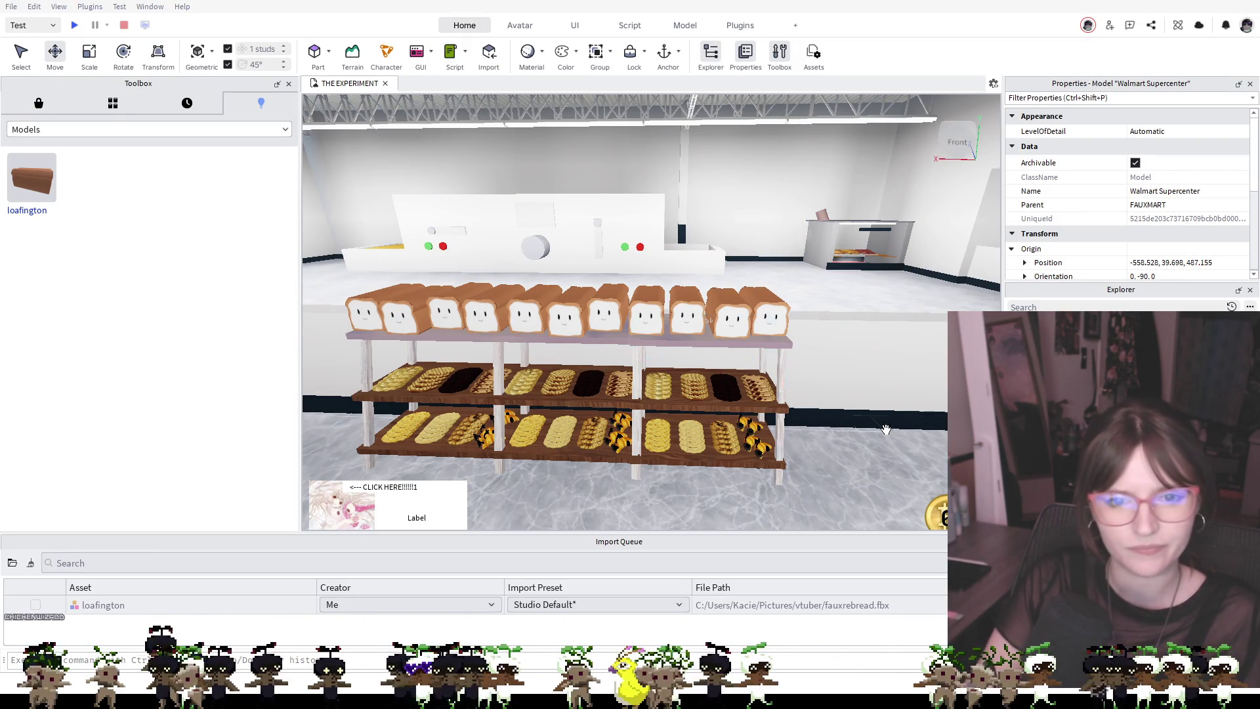
scroll(886, 430, "down", 10)
scroll(881, 430, "up", 10)
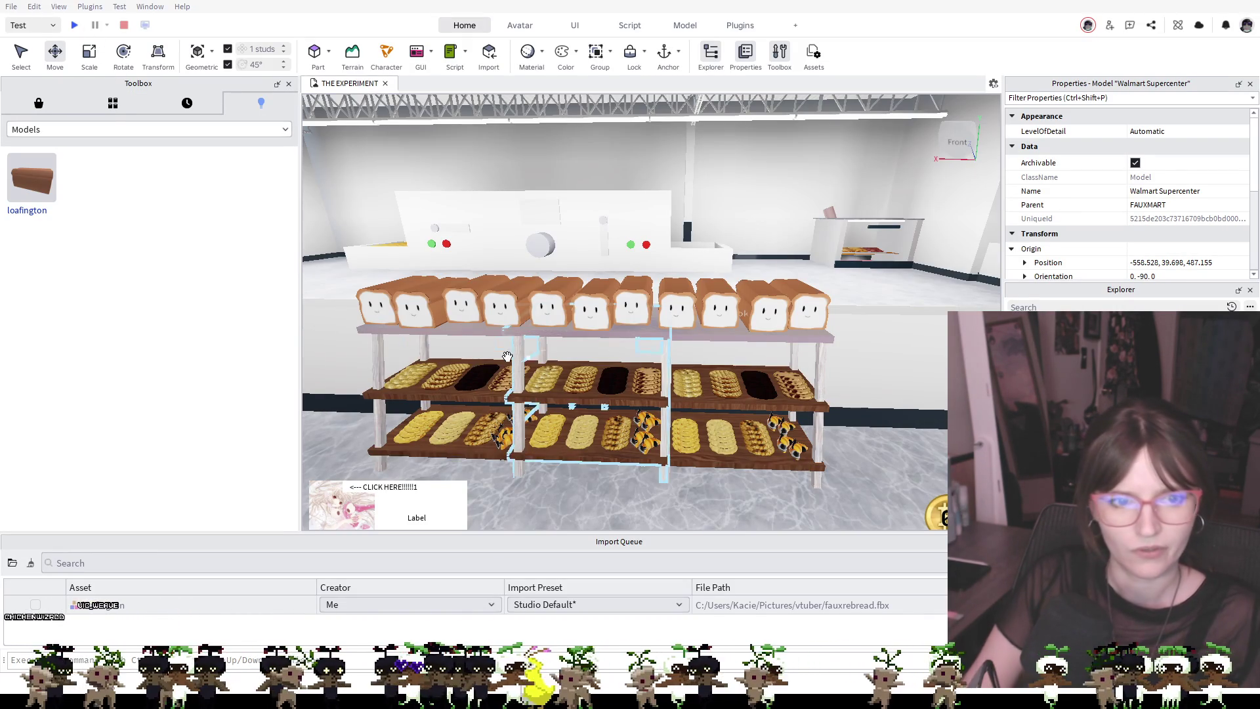
left_click(377, 305)
left_click(413, 308)
left_click(456, 313, "ctrl")
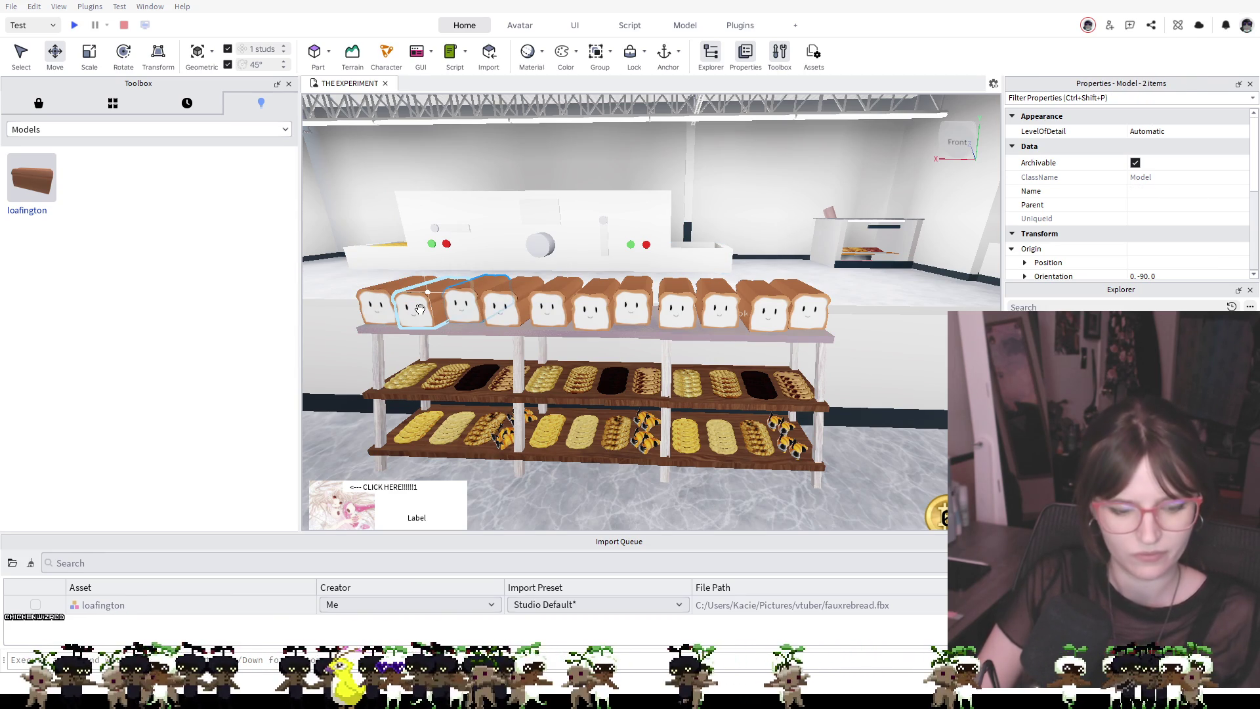
left_click(377, 305, "ctrl")
left_click(497, 314, "ctrl")
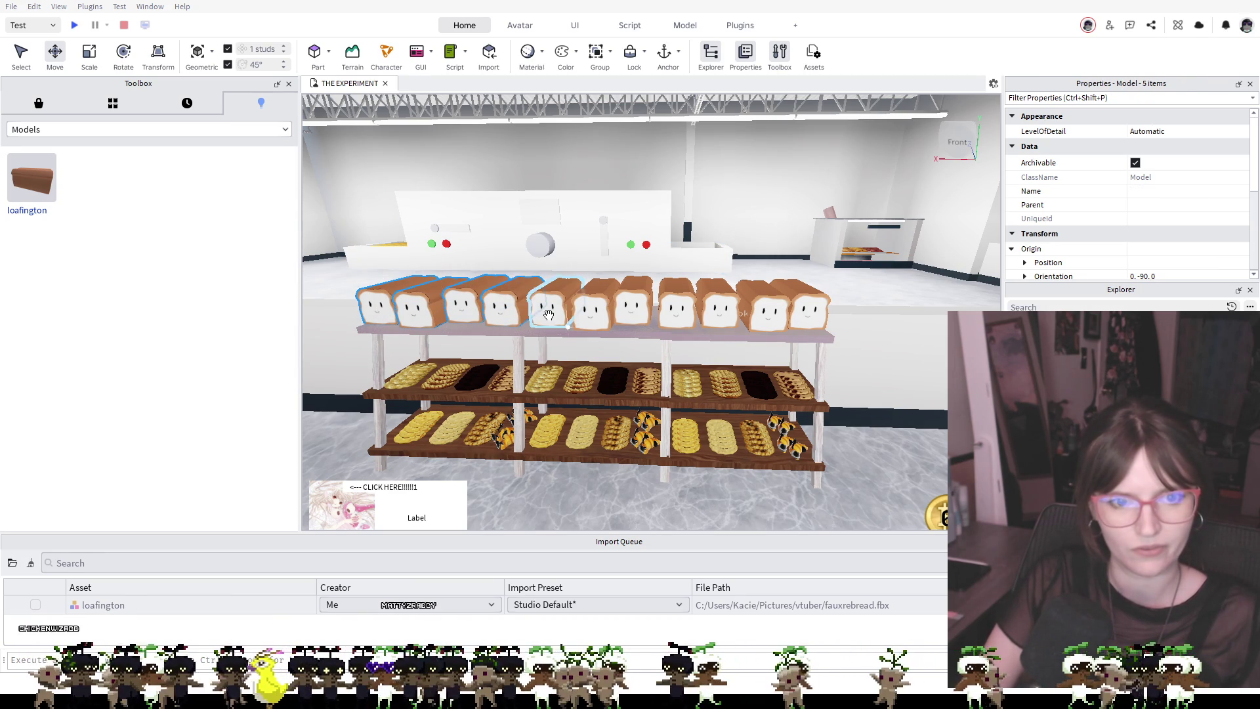
left_click(590, 309, "ctrl")
left_click(591, 331, "ctrl")
left_click(633, 305, "ctrl")
left_click(680, 309, "ctrl")
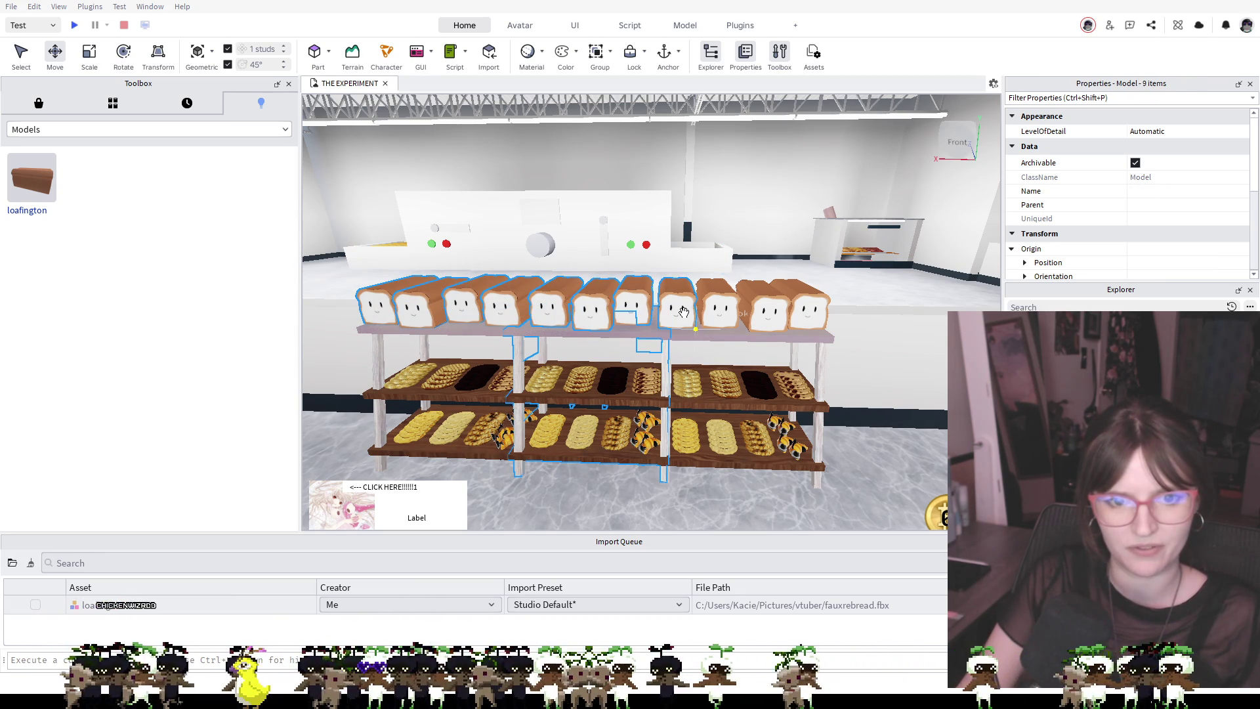
left_click(719, 312, "ctrl")
left_click(755, 315, "ctrl")
left_click(814, 367, "ctrl")
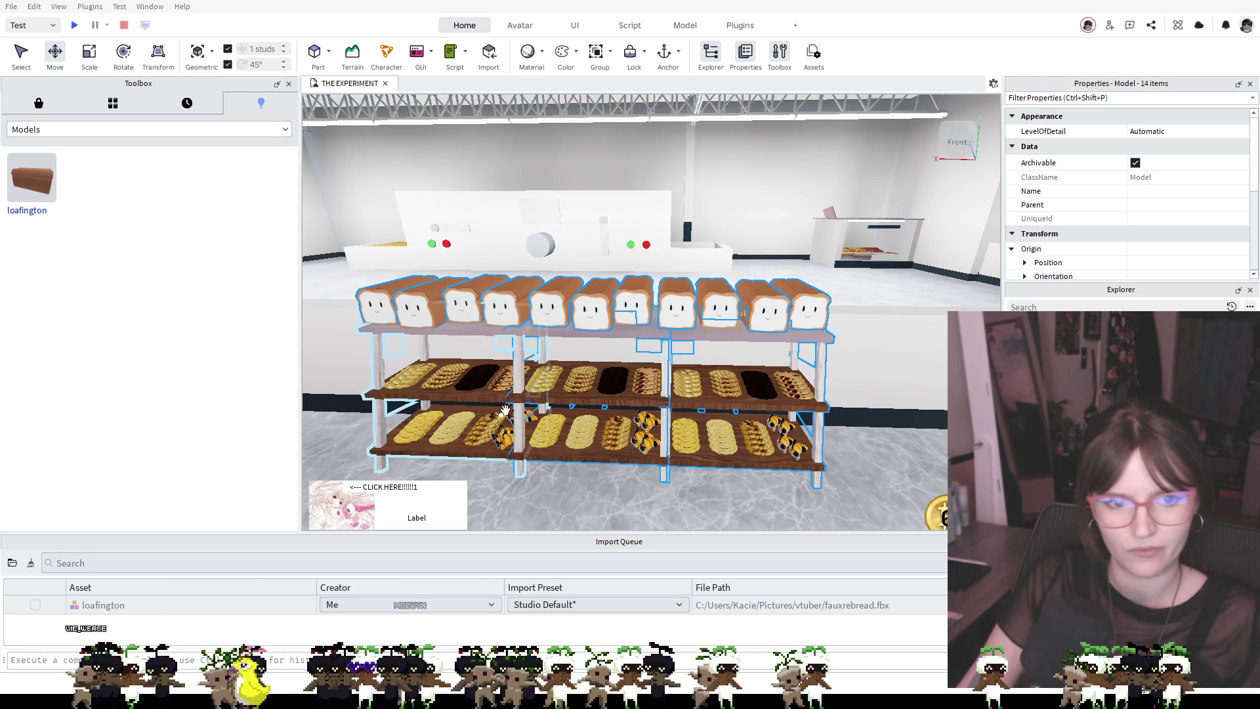
left_click(381, 394, "ctrl")
left_click(555, 407, "ctrl")
key("f")
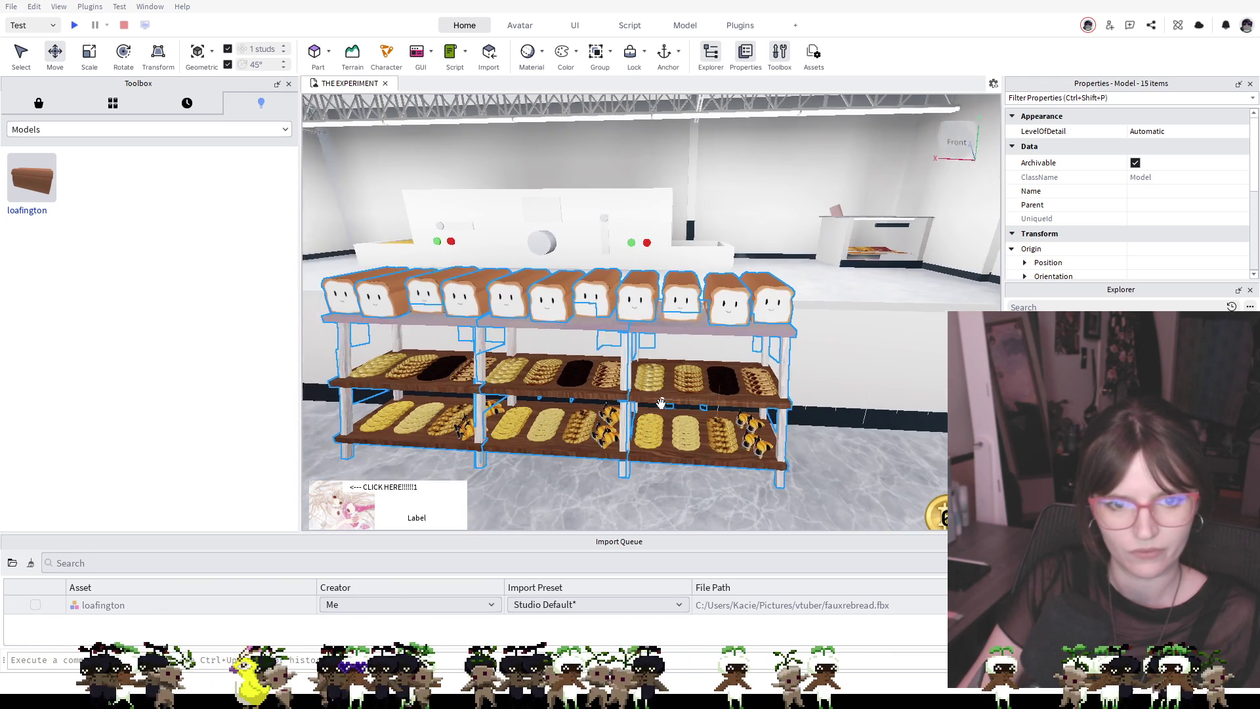
left_click_drag(601, 409, 666, 404)
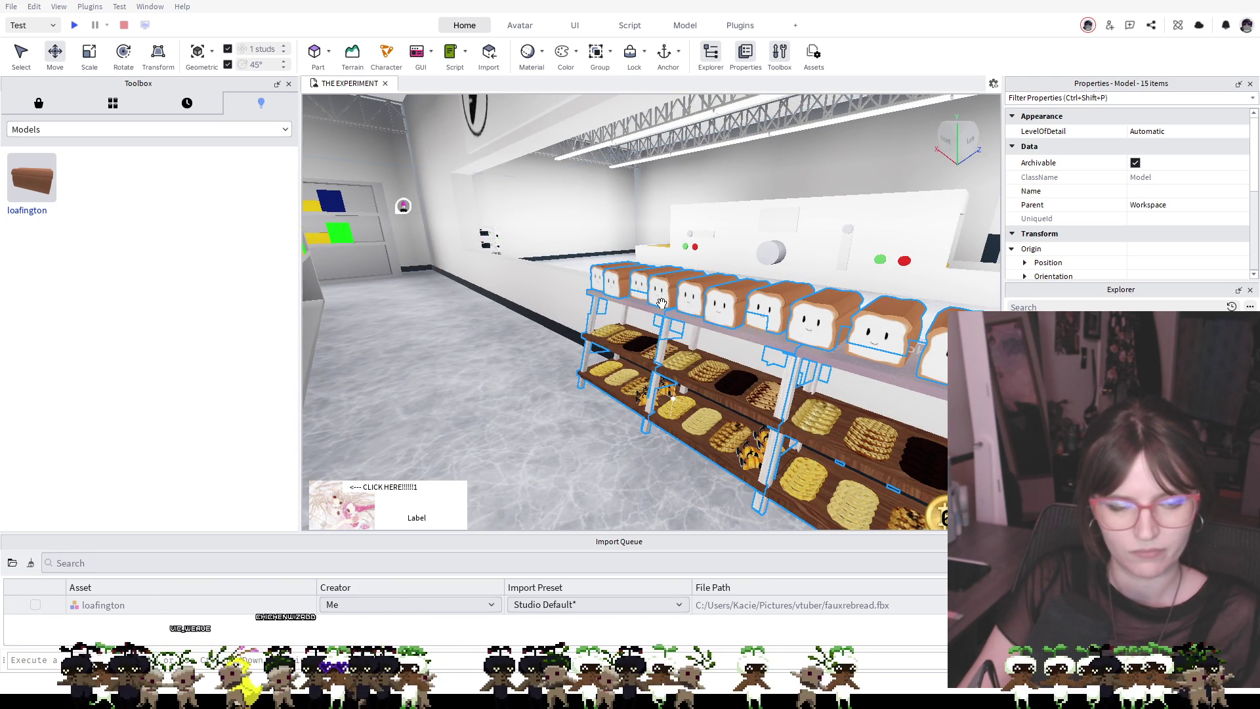
left_click_drag(662, 303, 678, 342)
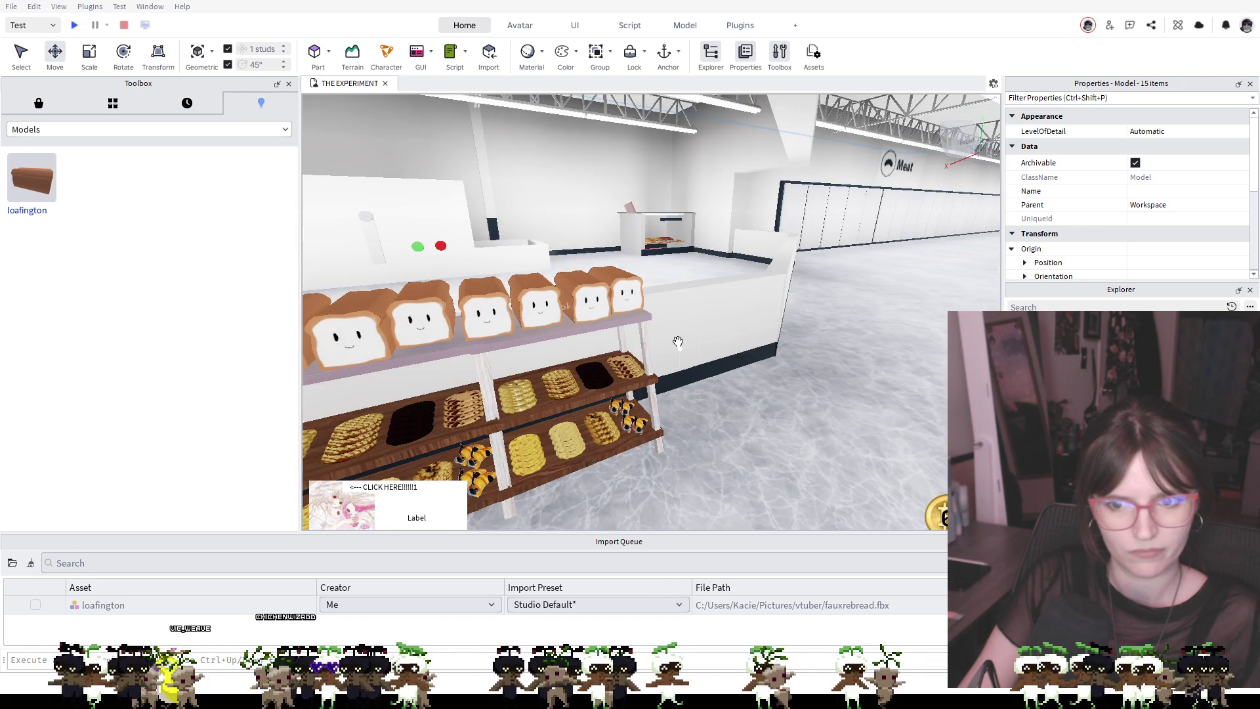
key("f")
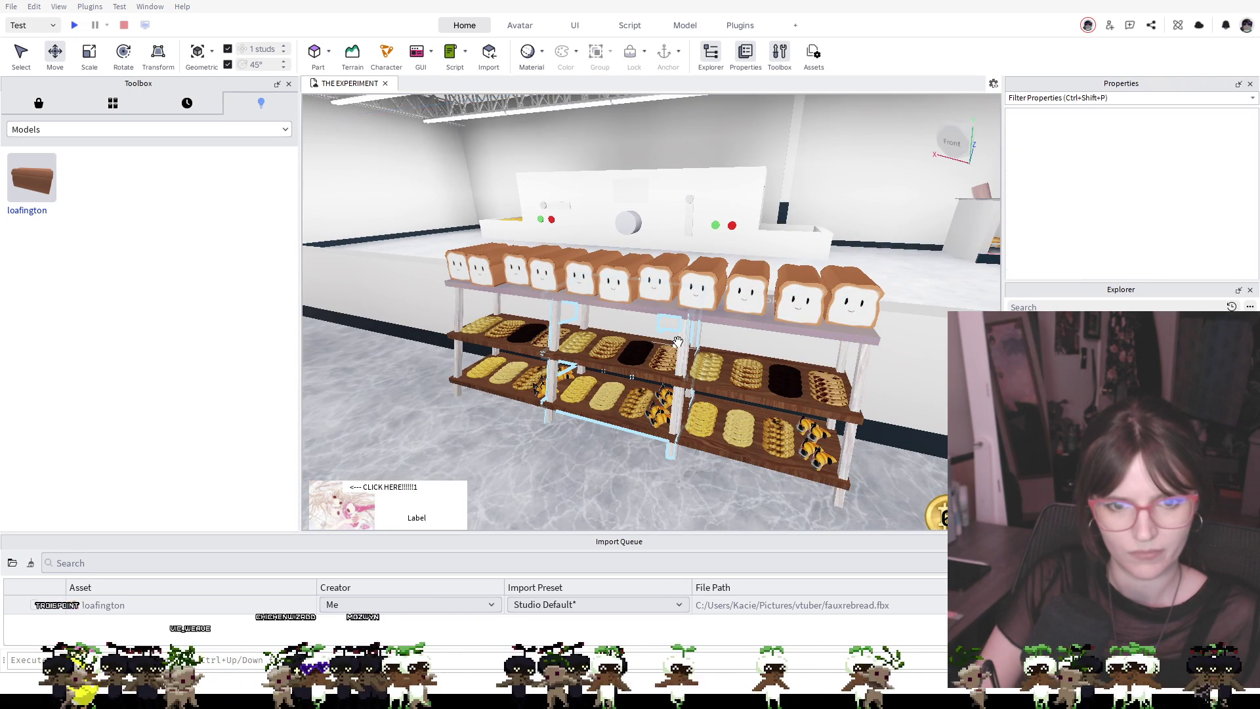
key("d")
left_click_drag(677, 341, 713, 241)
scroll(713, 240, "down", 5)
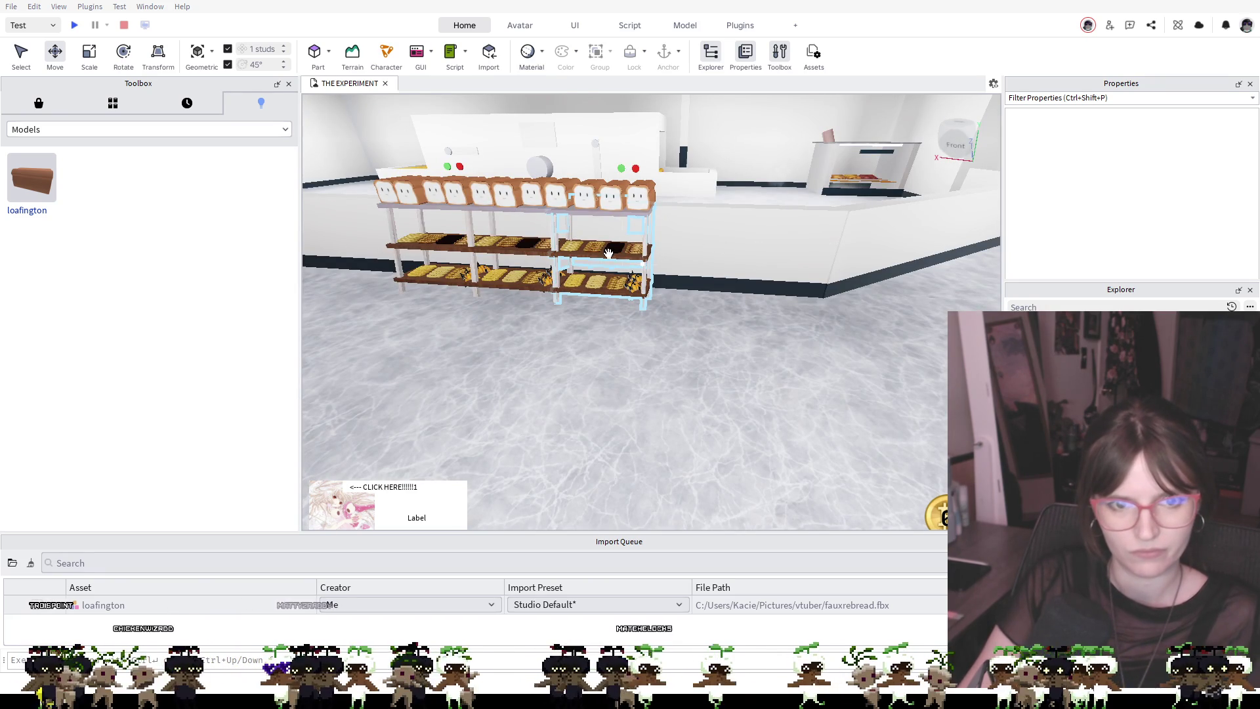
left_click(591, 269)
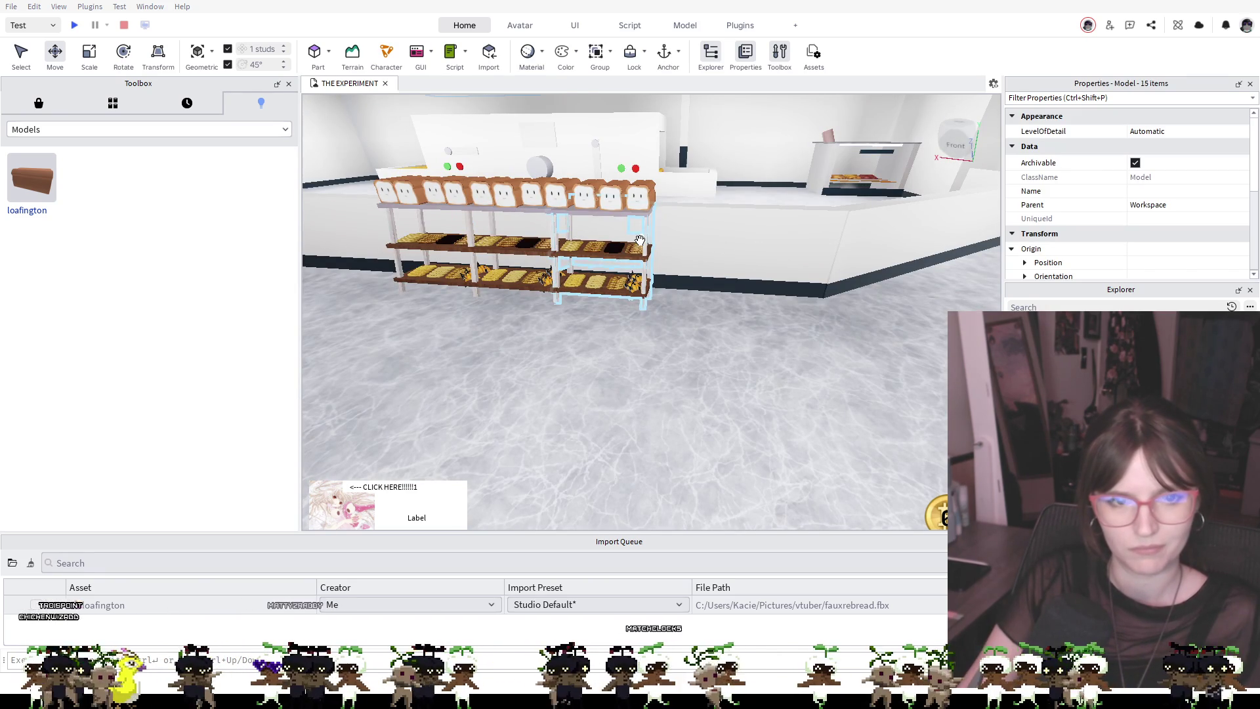
left_click(596, 214, "ctrl")
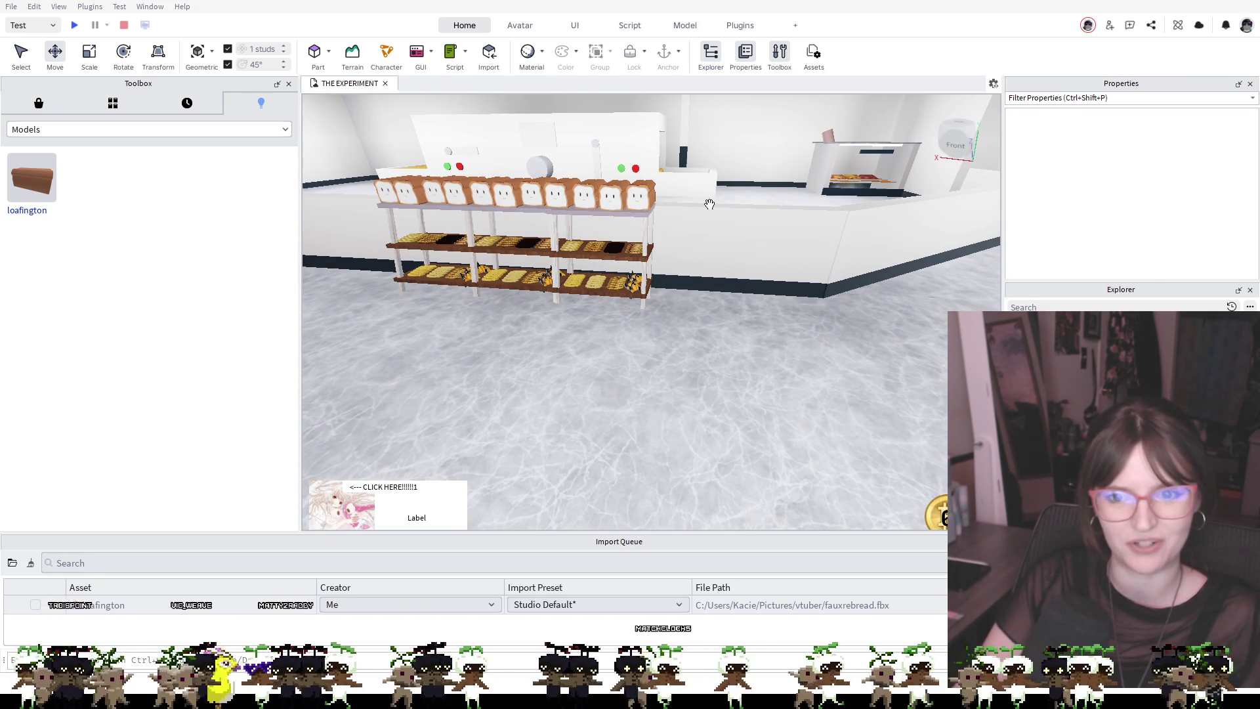
left_click(659, 199)
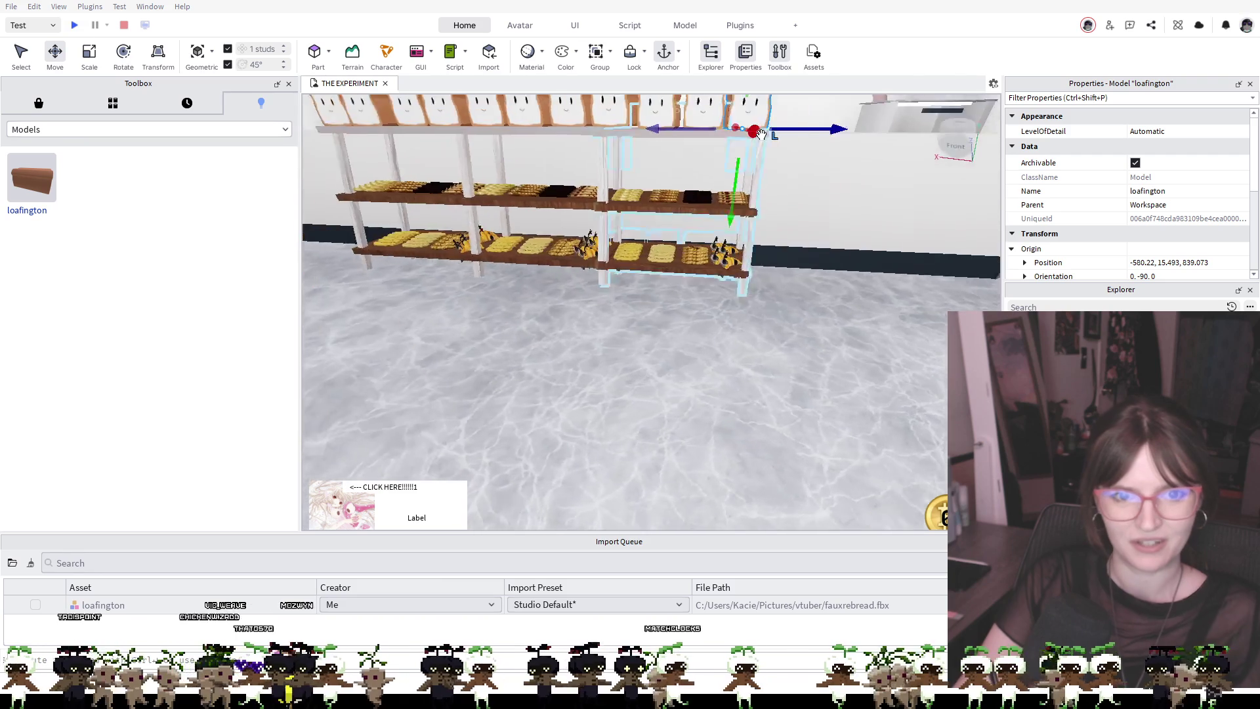
Drag the end loafington loaf off the shelf onto the floor and turn it 45°
key("q")
key("d")
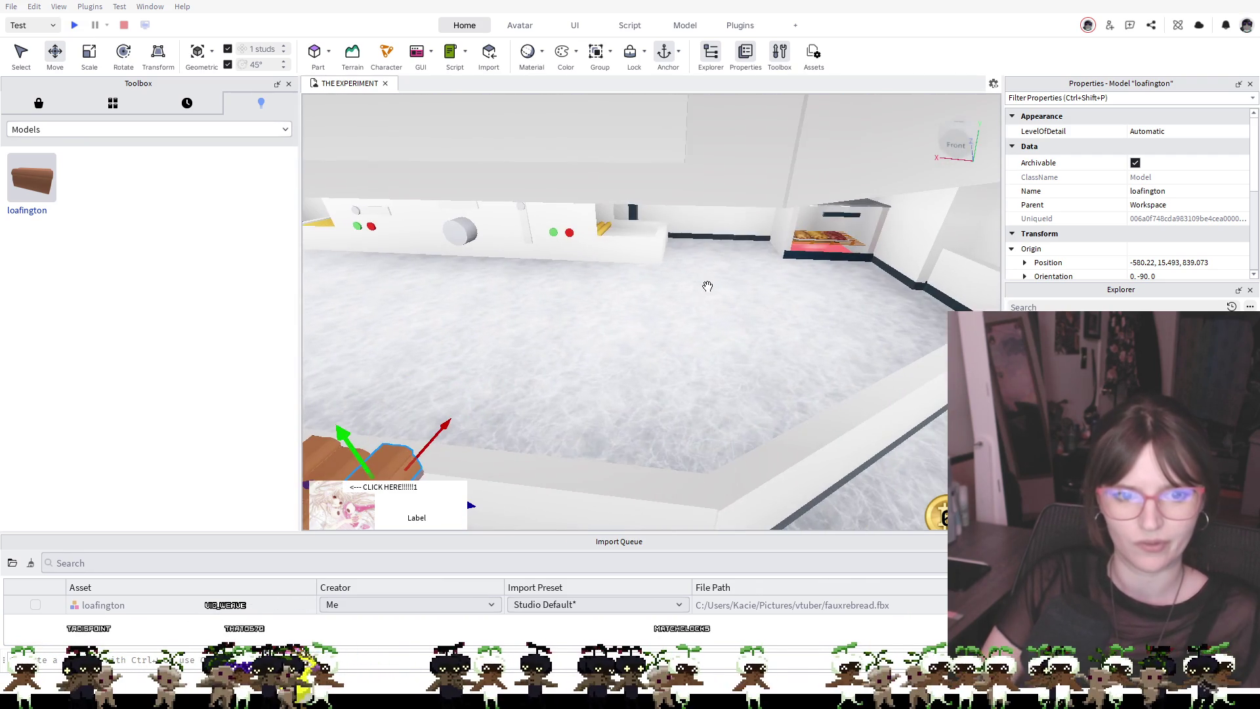
key("f")
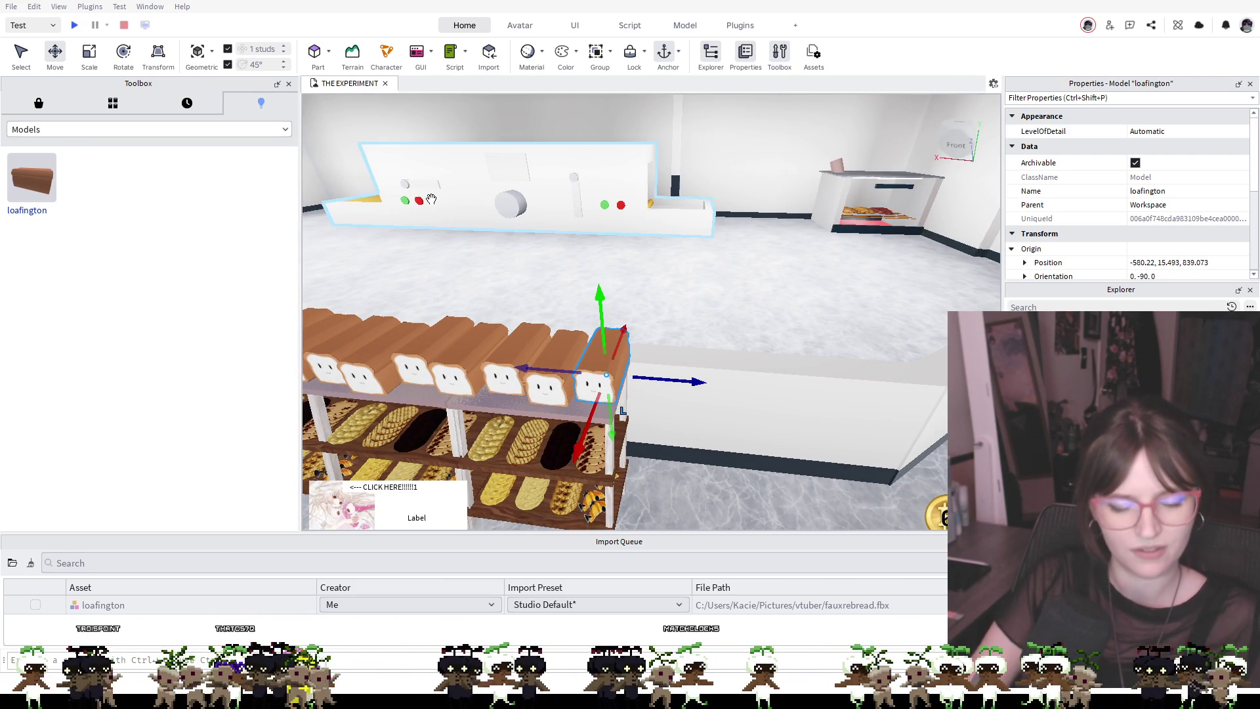
mouse_move(596, 382)
left_mouse_down()
mouse_move(723, 273)
mouse_move(726, 299)
left_mouse_up()
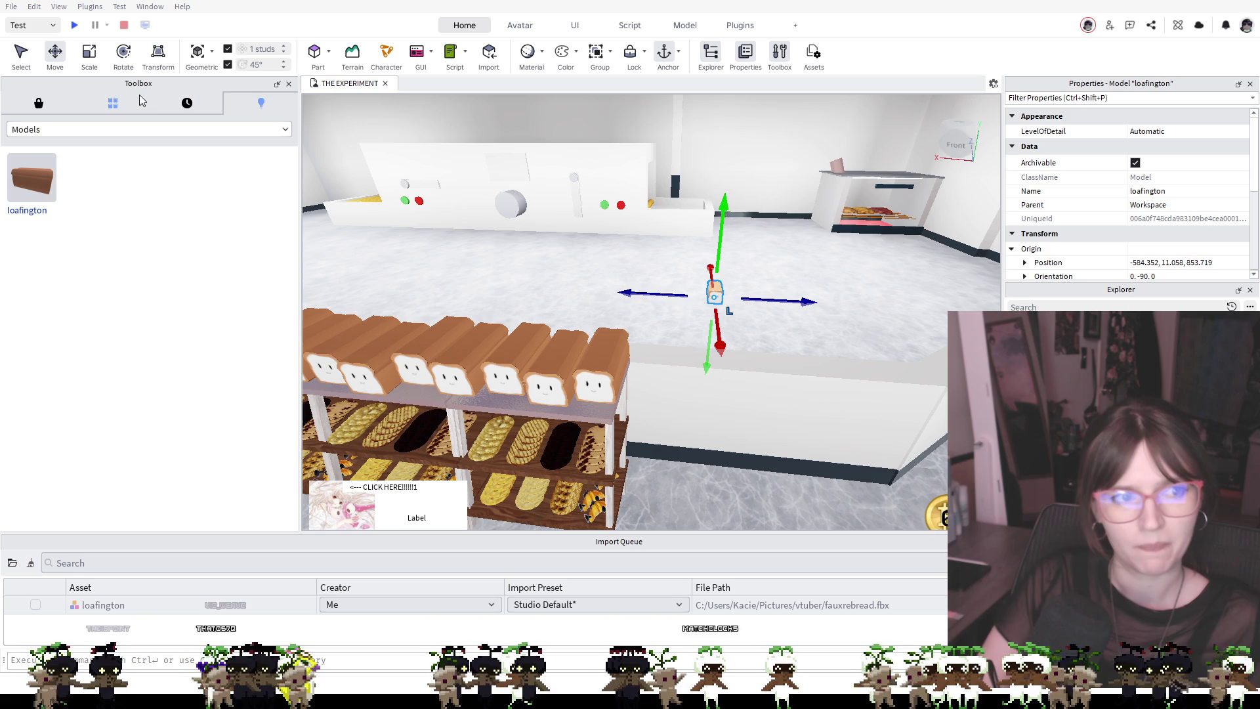
left_click(125, 56)
left_click_drag(714, 334, 653, 327)
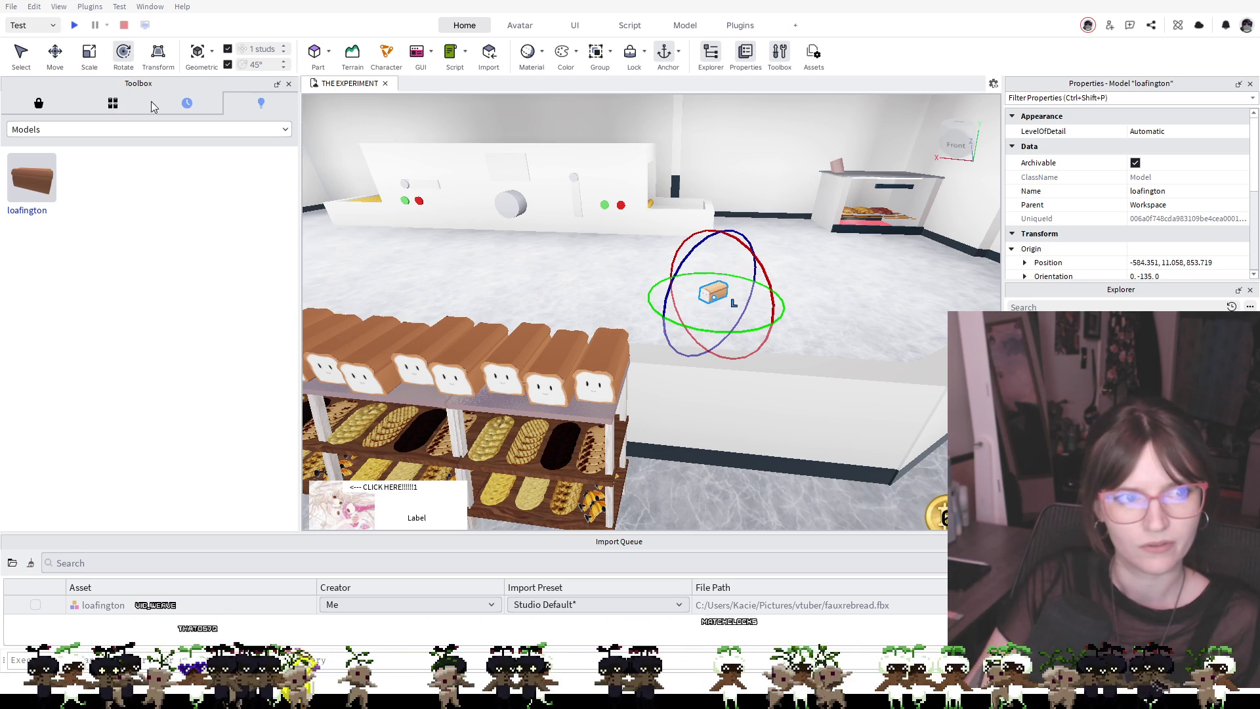
Enlarge the loaf with Scale and move it beside the back counter
left_click(85, 57)
left_click_drag(722, 261, 713, 151)
left_click_drag(775, 309, 788, 248)
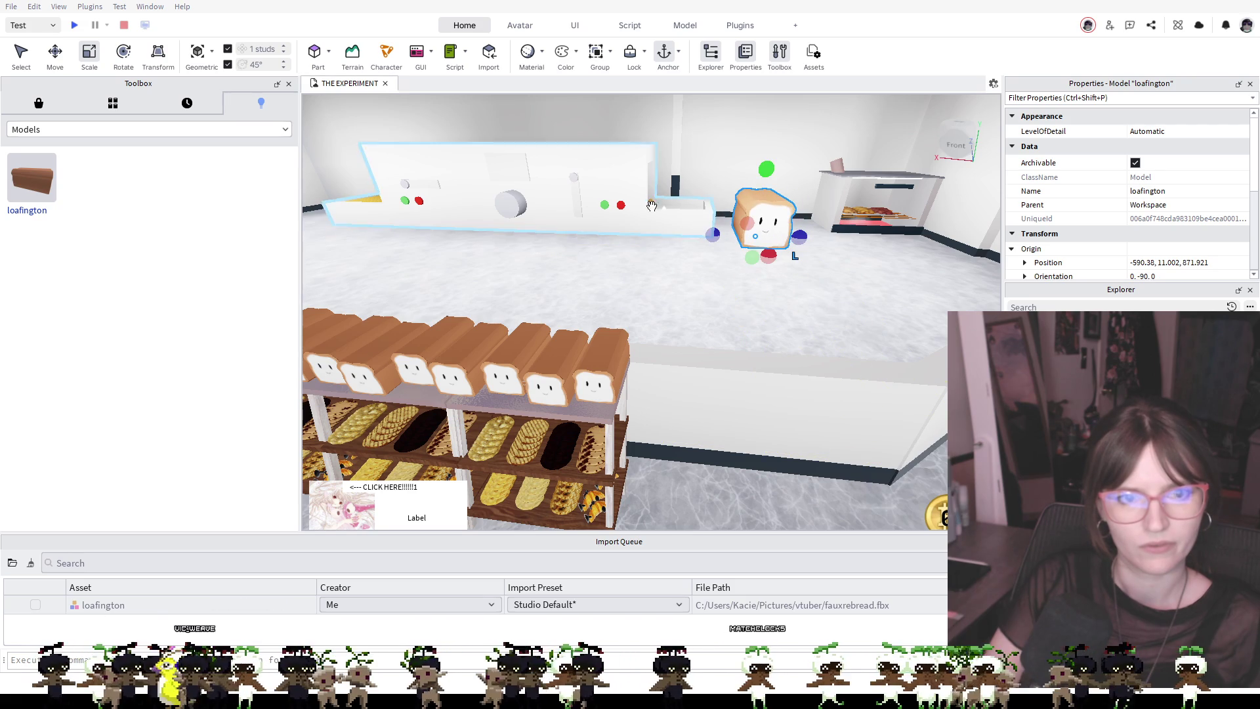
left_click_drag(759, 171, 763, 147)
Rotate the loaf further until it is turned to -135°
left_click(135, 52)
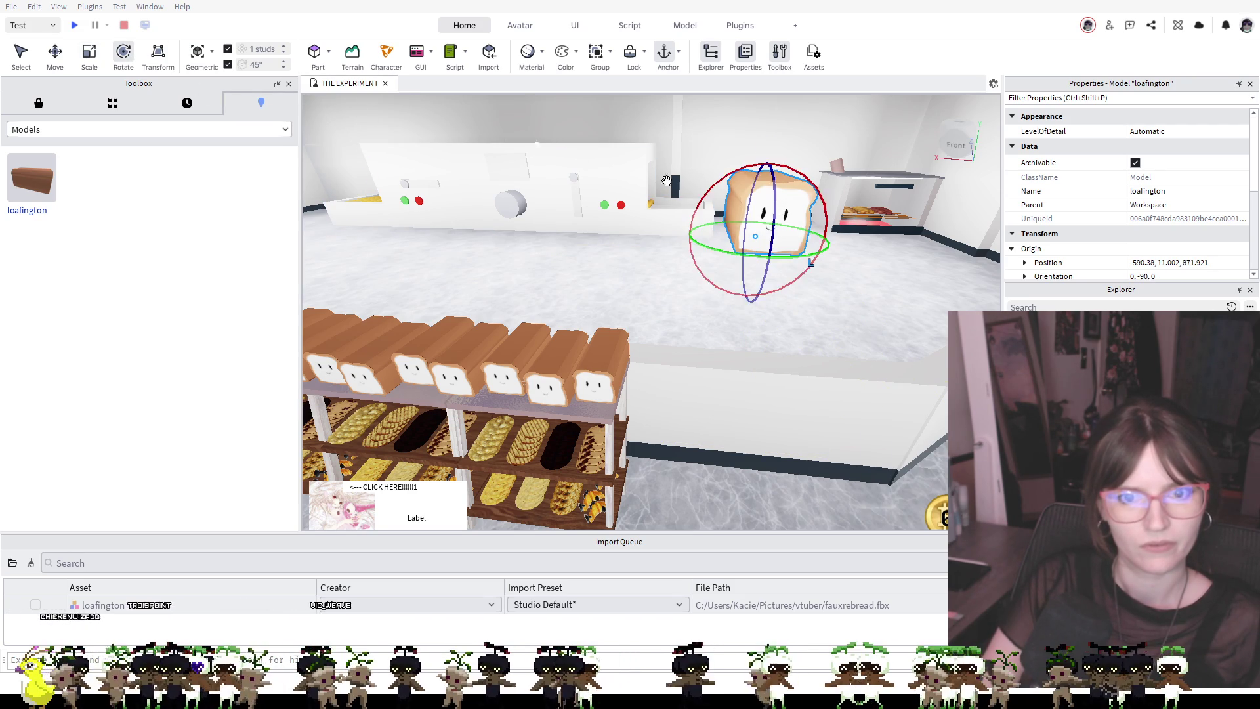
mouse_move(785, 258)
left_mouse_down()
mouse_move(731, 256)
mouse_move(812, 239)
mouse_move(787, 208)
mouse_move(766, 257)
left_mouse_up()
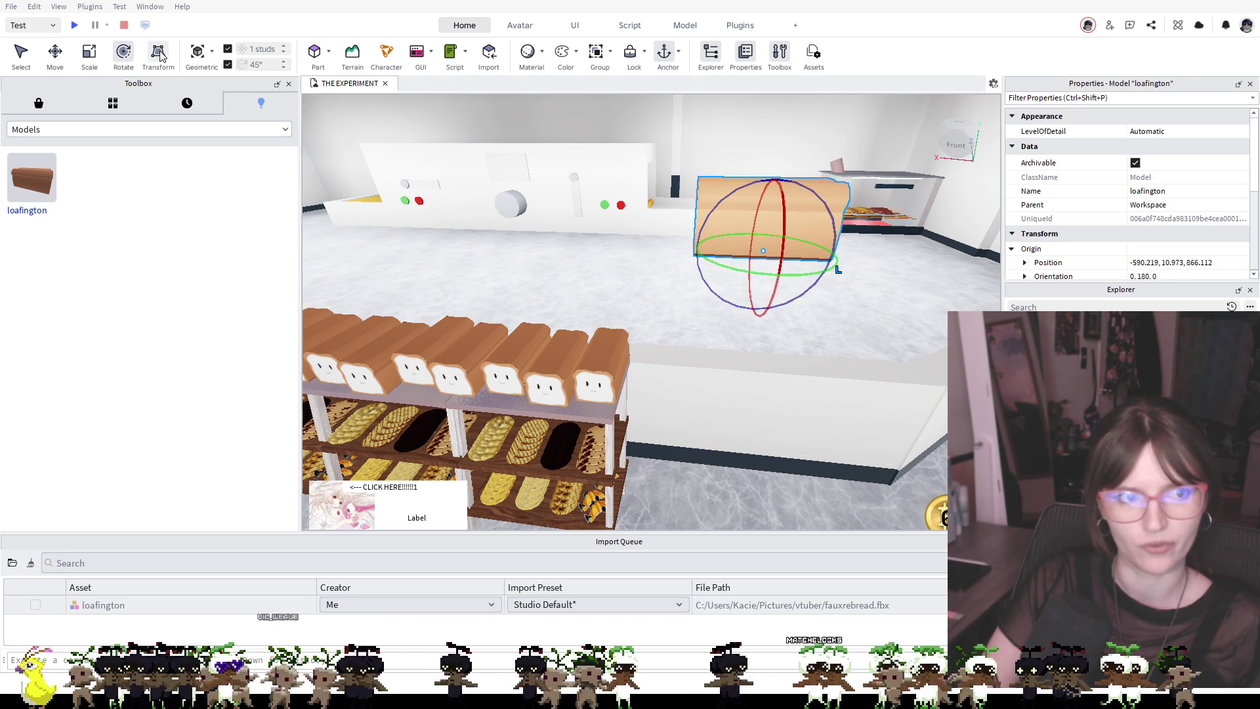
left_click(123, 56)
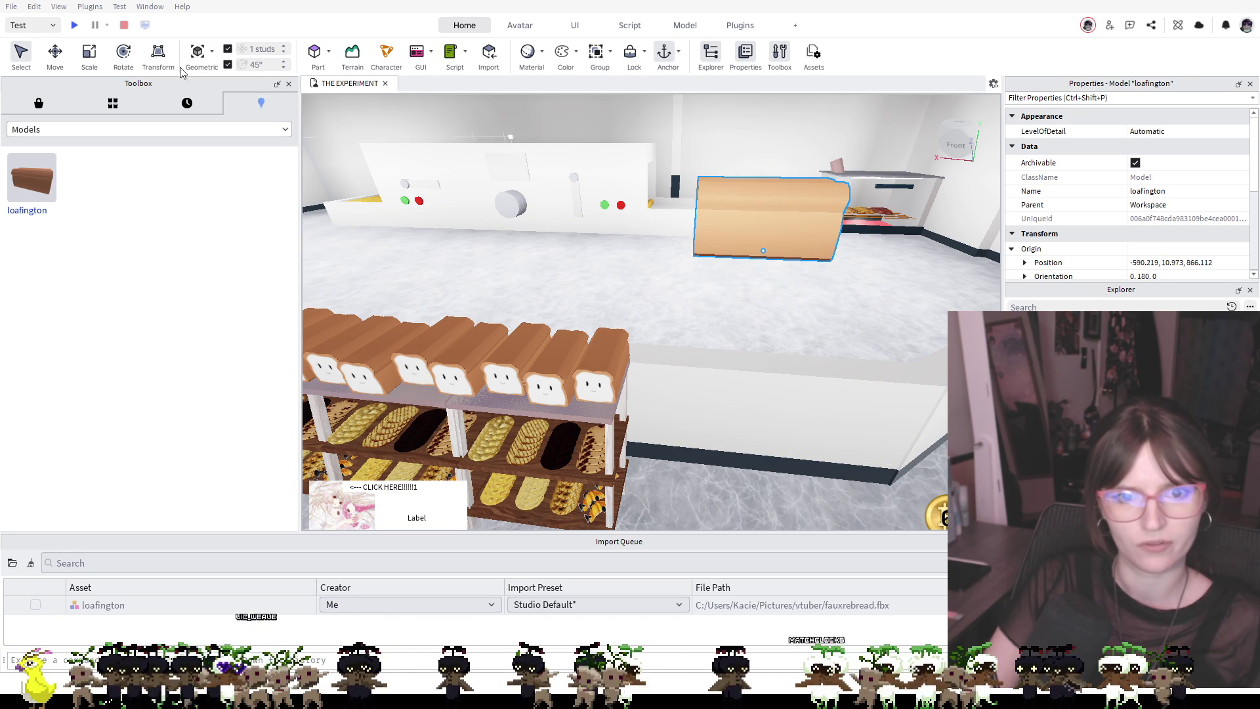
left_click(124, 56)
left_click_drag(733, 270, 780, 275)
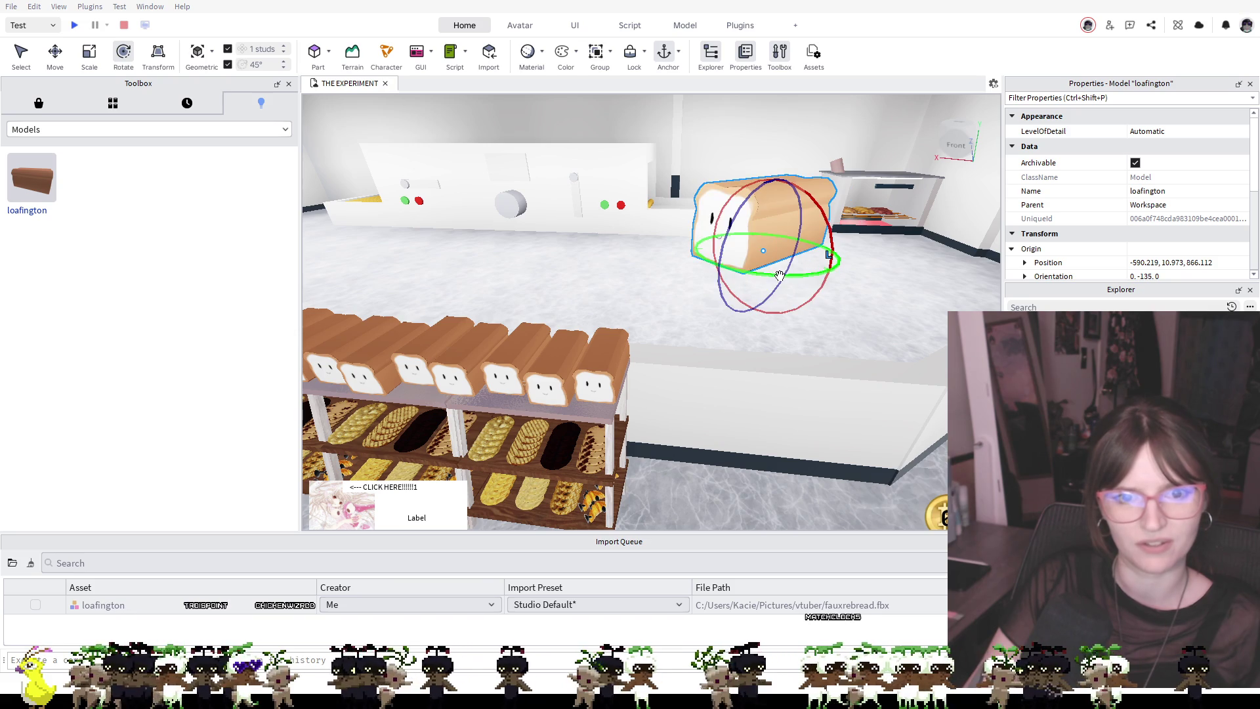
Browse the Toolbox model categories, switching to store models
left_click(129, 128)
left_click(45, 107)
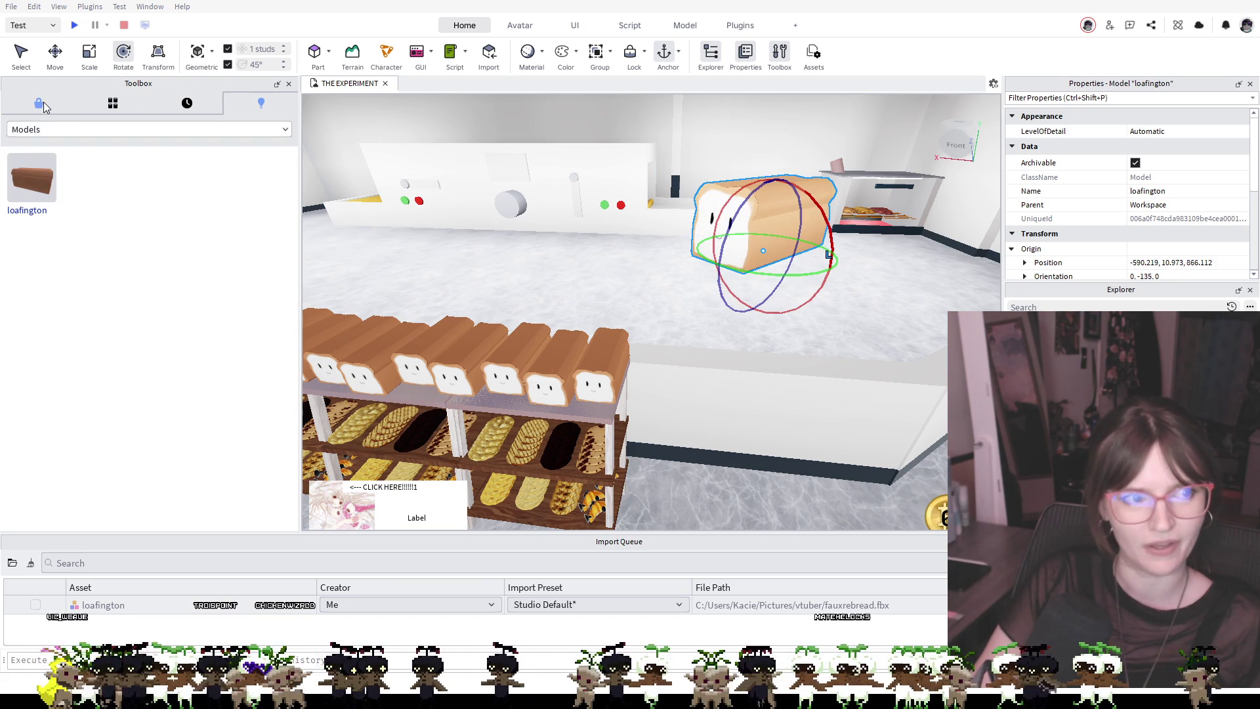
left_click(48, 105)
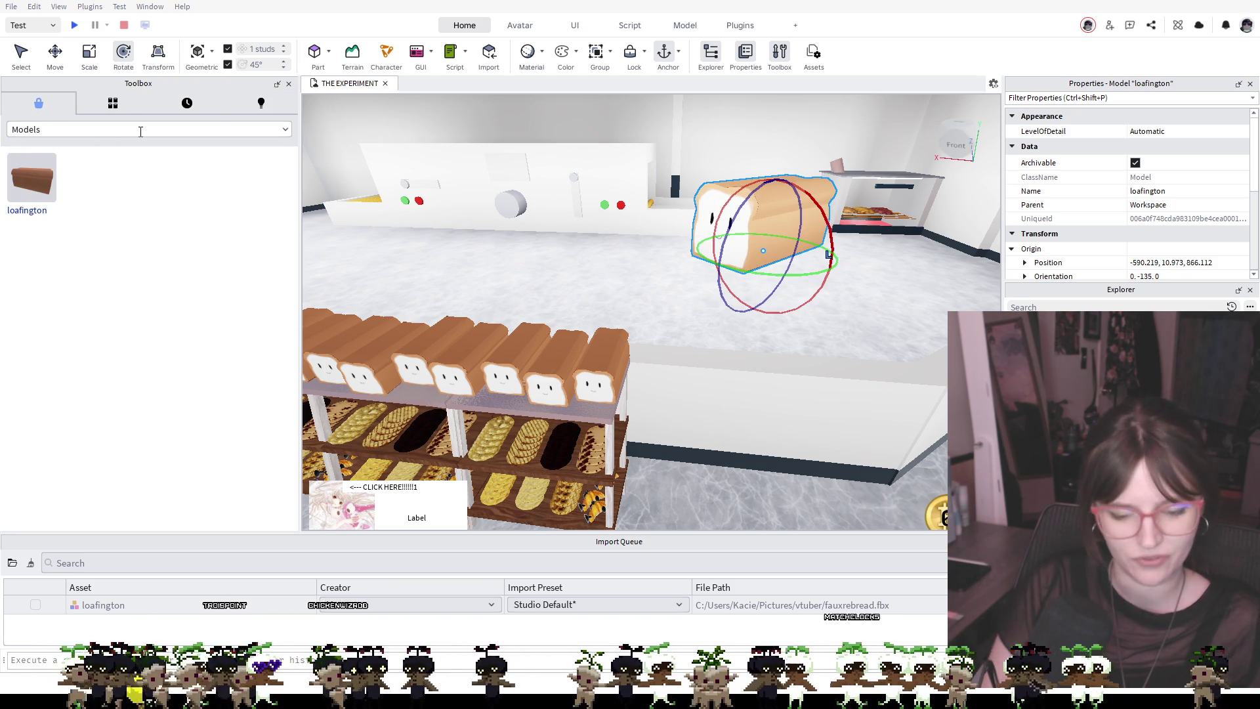
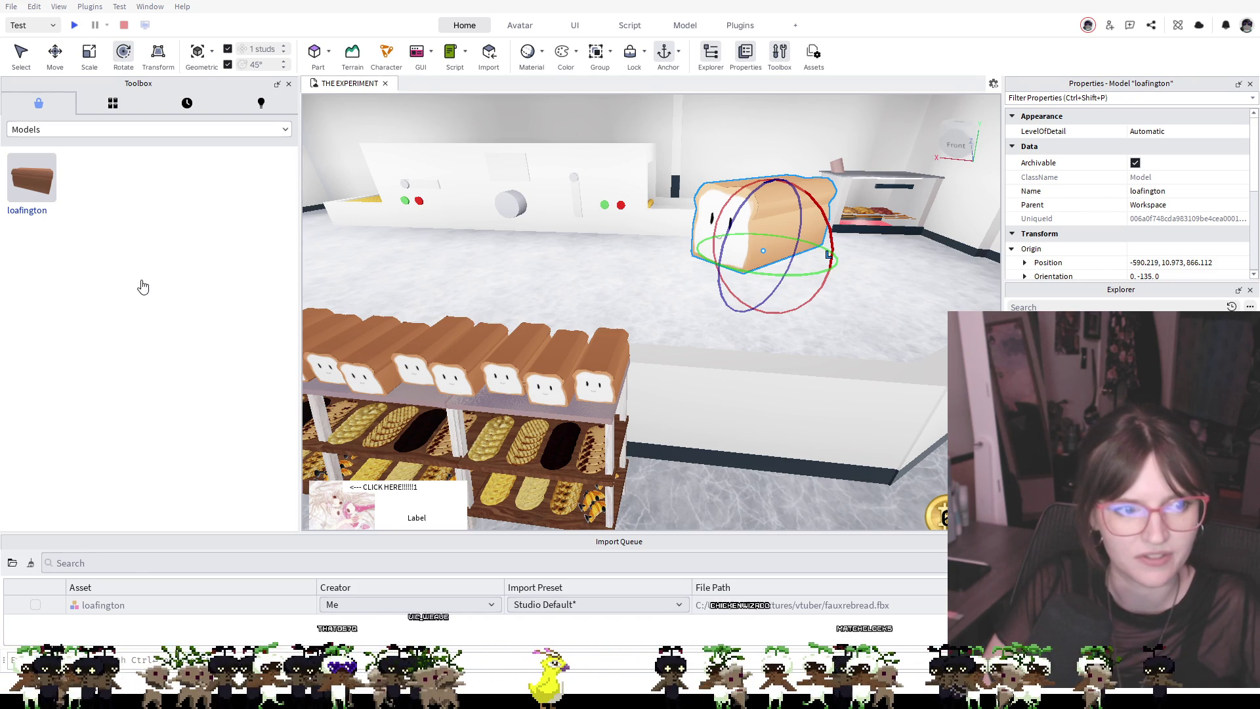
Try stretching the chef hat and its mesh taller, undoing each attempt
left_click(754, 203)
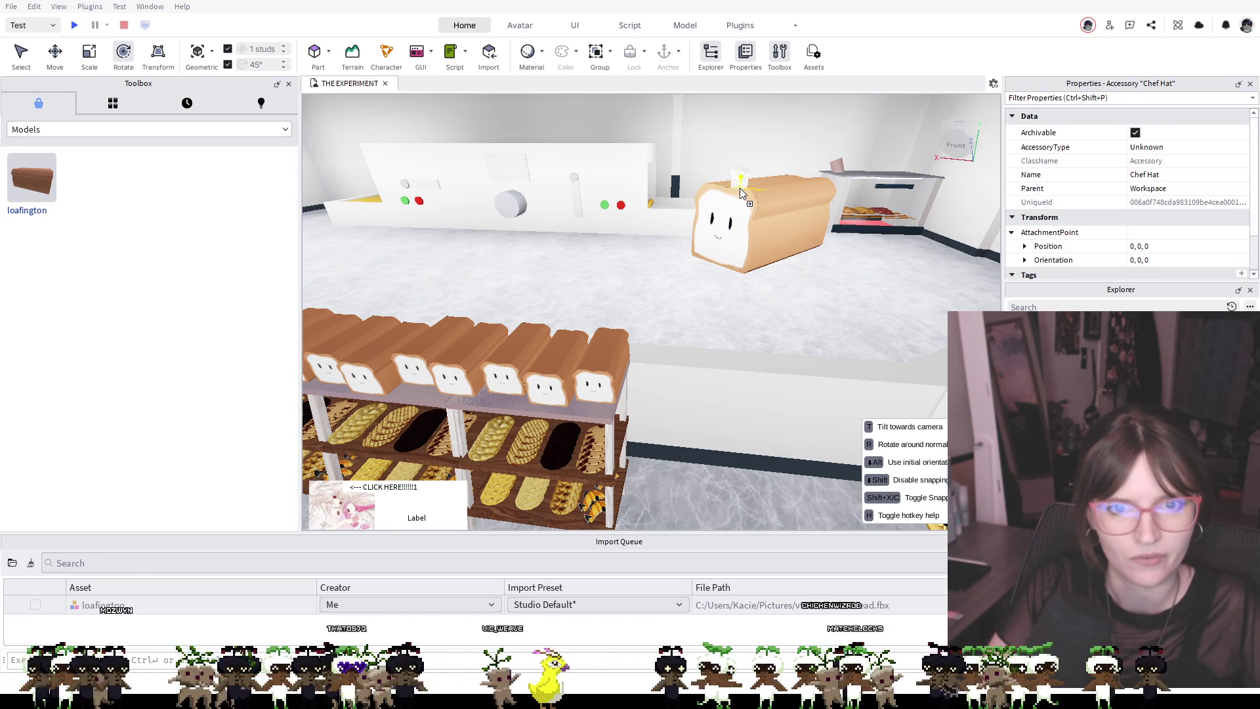
left_click_drag(733, 183, 735, 187)
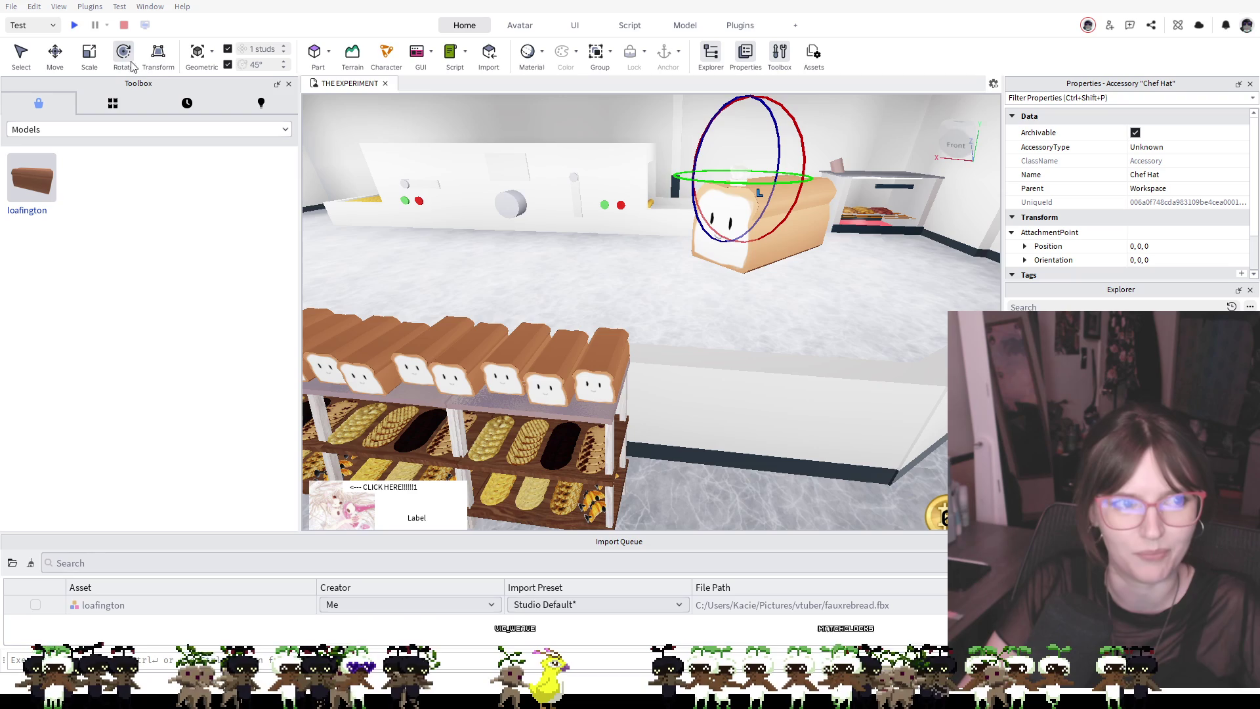
left_click(91, 58)
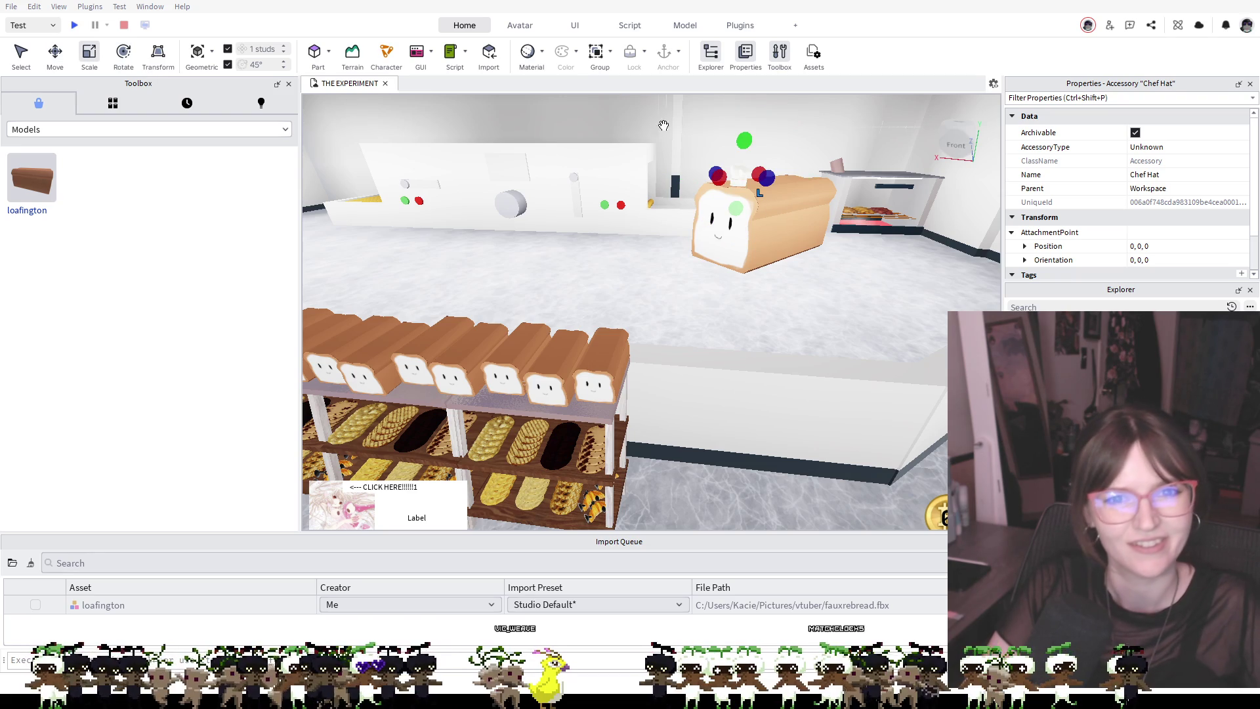
mouse_move(741, 136)
left_mouse_down()
mouse_move(798, 210)
mouse_move(855, 218)
left_mouse_up()
key("ctrl+z")
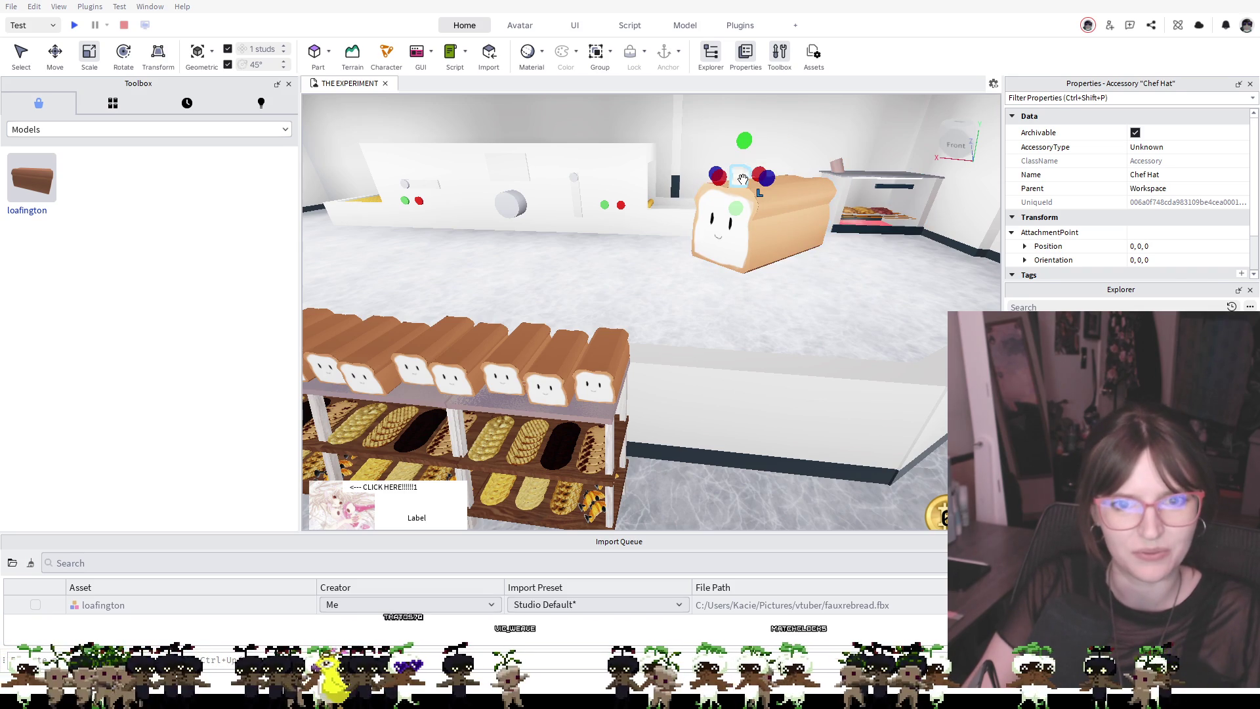
left_click(743, 175)
left_click_drag(745, 141, 746, 113)
left_click_drag(806, 164, 814, 198)
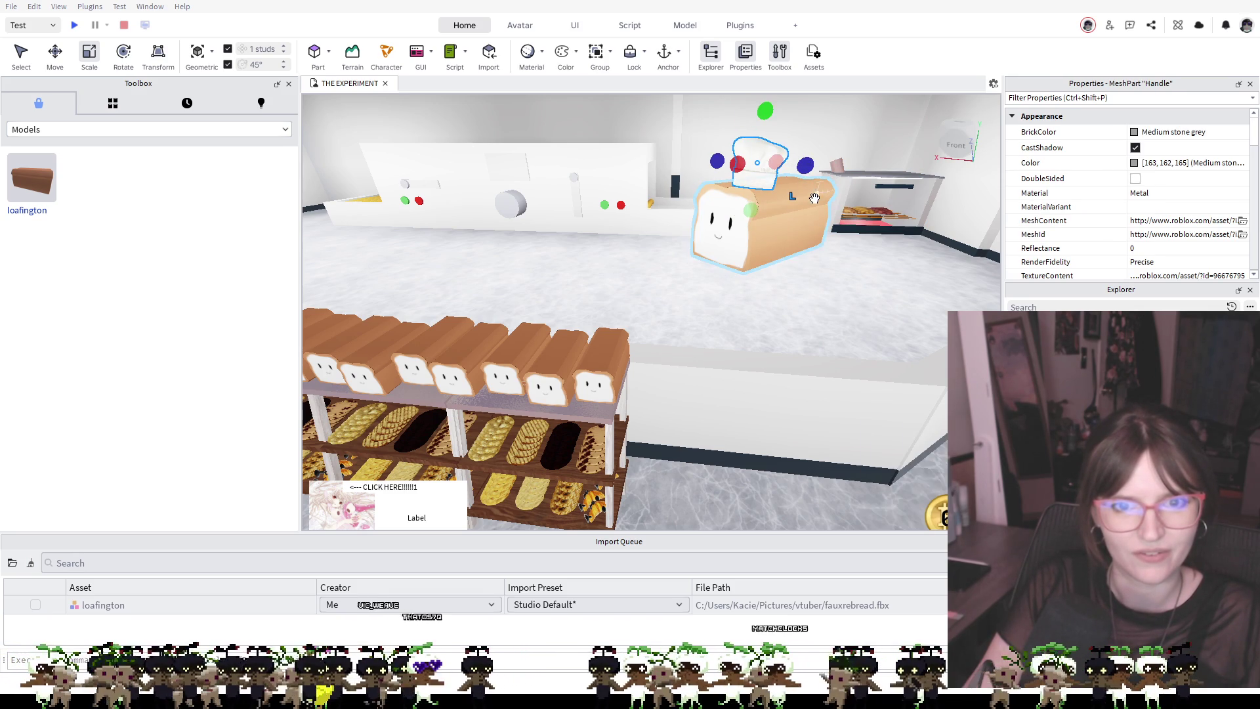
key("ctrl+z")
key("ctrl+z")
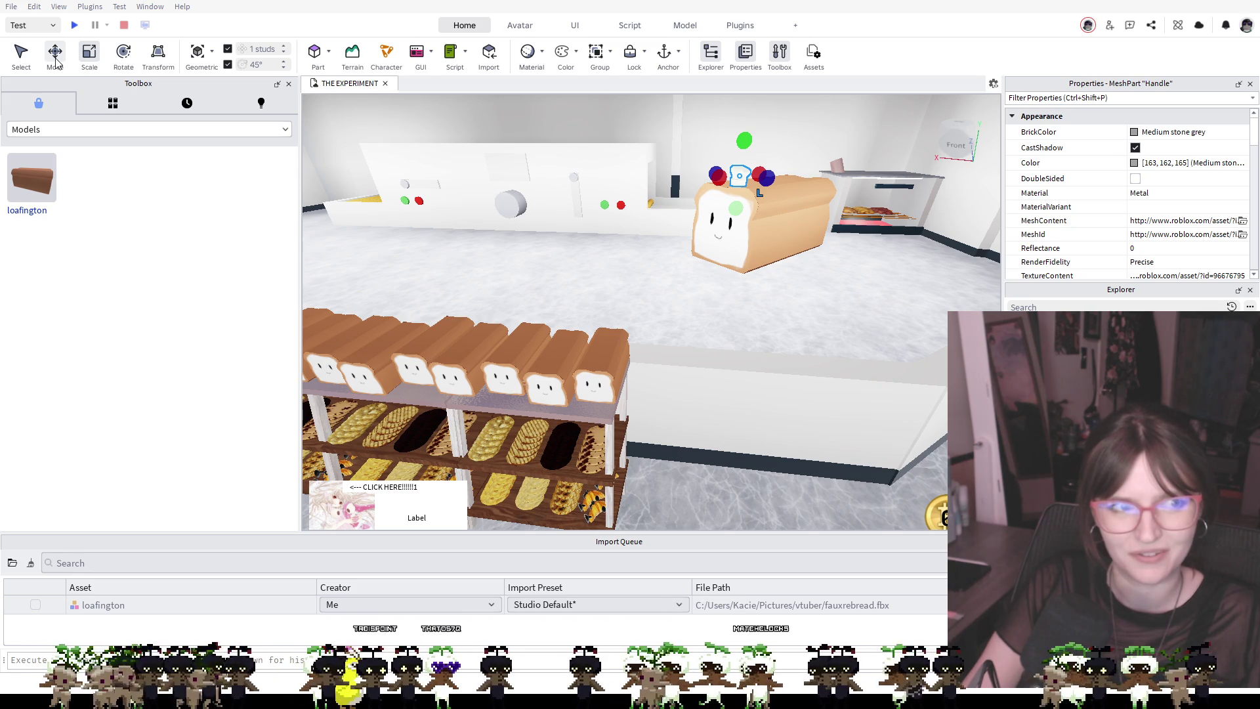
key("ctrl+z")
key("ctrl+z")
key("ctrl+z")
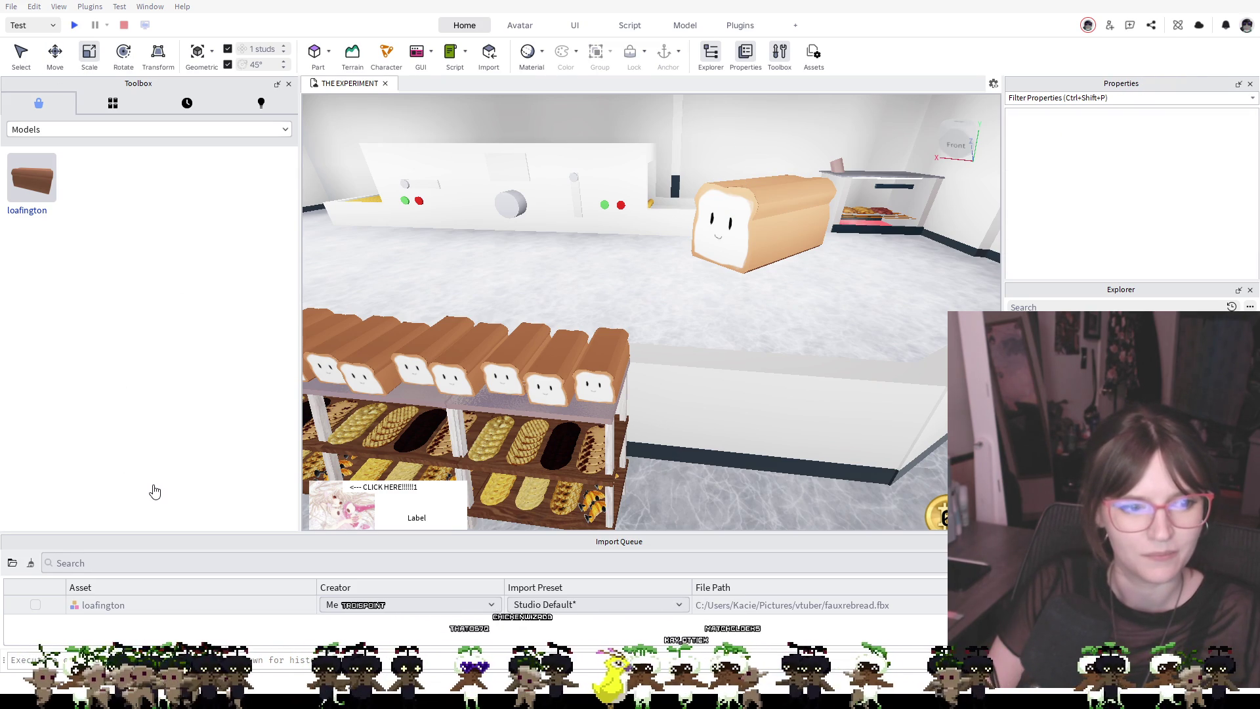
Select the Chef Hat on the loaf and undo the earlier scaling
mouse_move(702, 158)
left_mouse_down()
mouse_move(761, 181)
mouse_move(747, 187)
left_mouse_up()
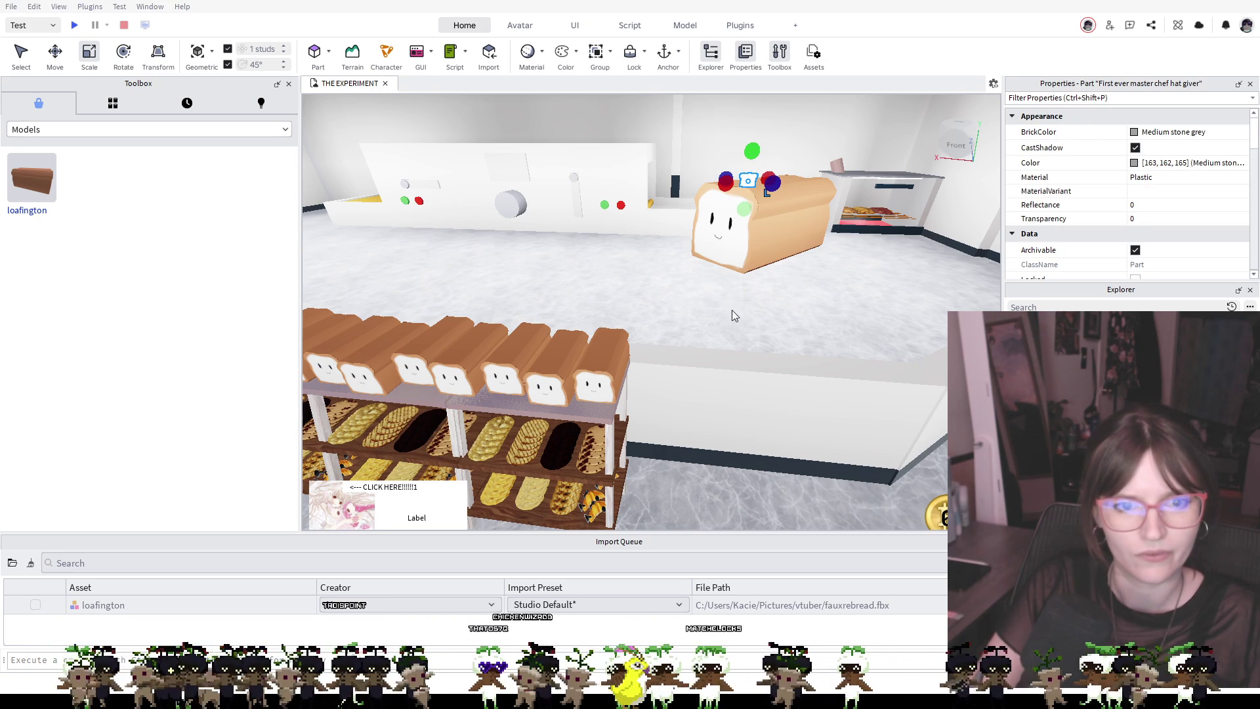
left_click(718, 383)
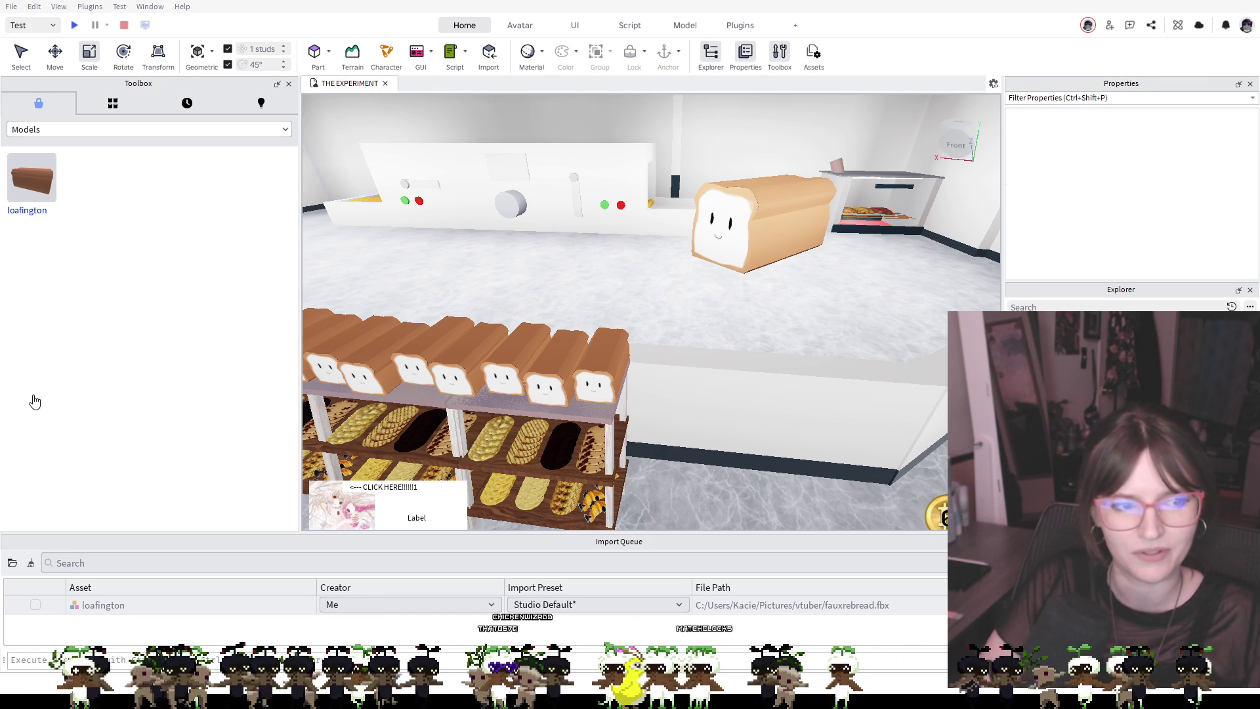
left_click_drag(761, 181, 832, 208)
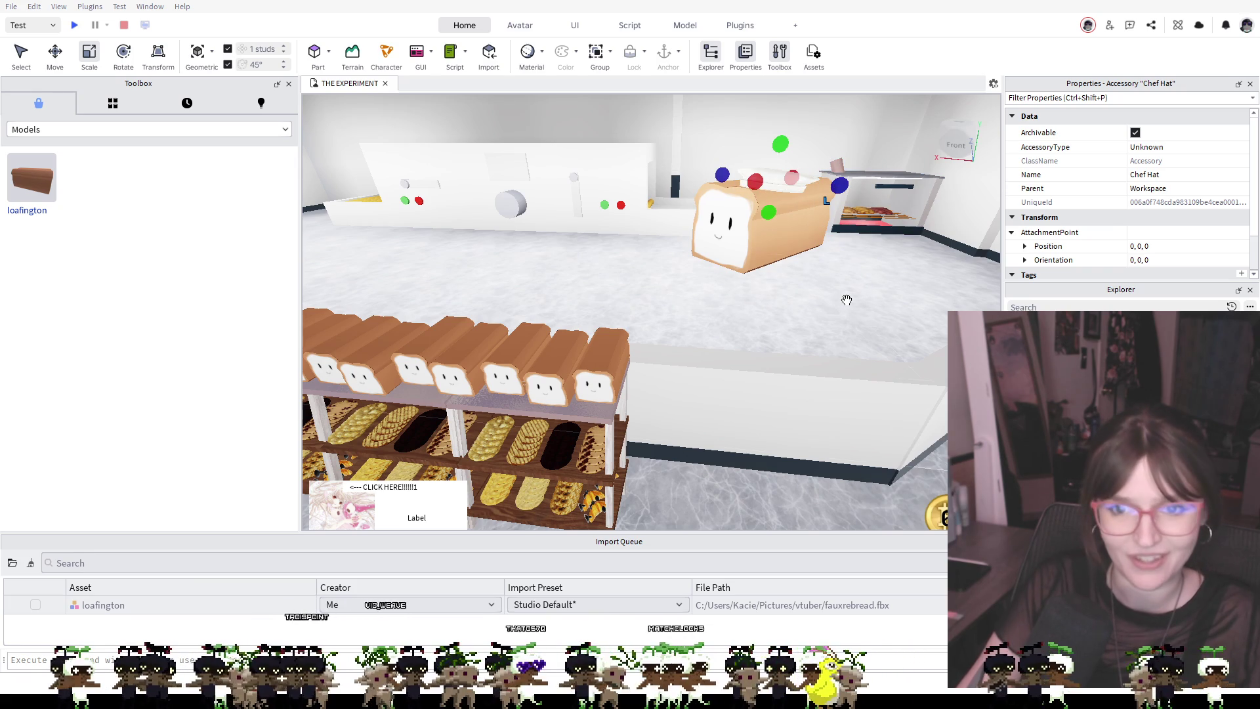
key("ctrl+z")
Slide the hat across the bread top and widen its mesh to 2.458
scroll(794, 162, "up", 3)
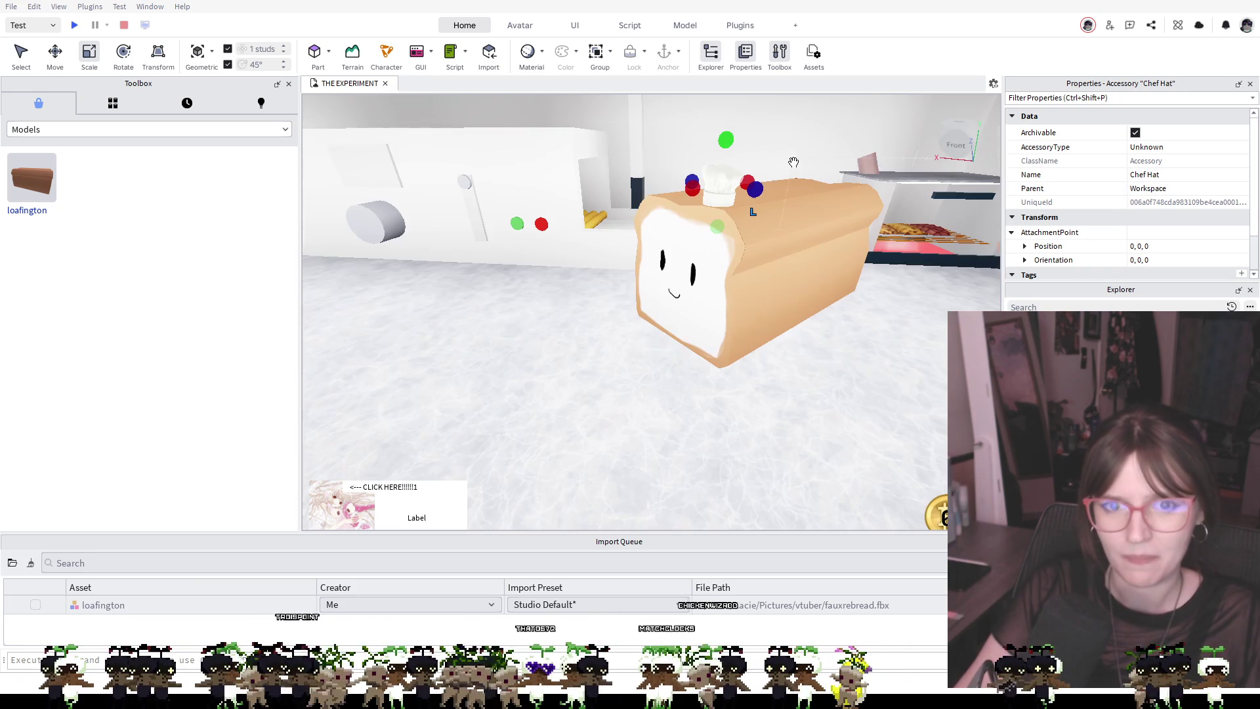
mouse_move(796, 163)
left_mouse_down()
mouse_move(706, 189)
mouse_move(834, 199)
mouse_move(799, 204)
left_mouse_up()
left_click_drag(714, 288, 674, 298)
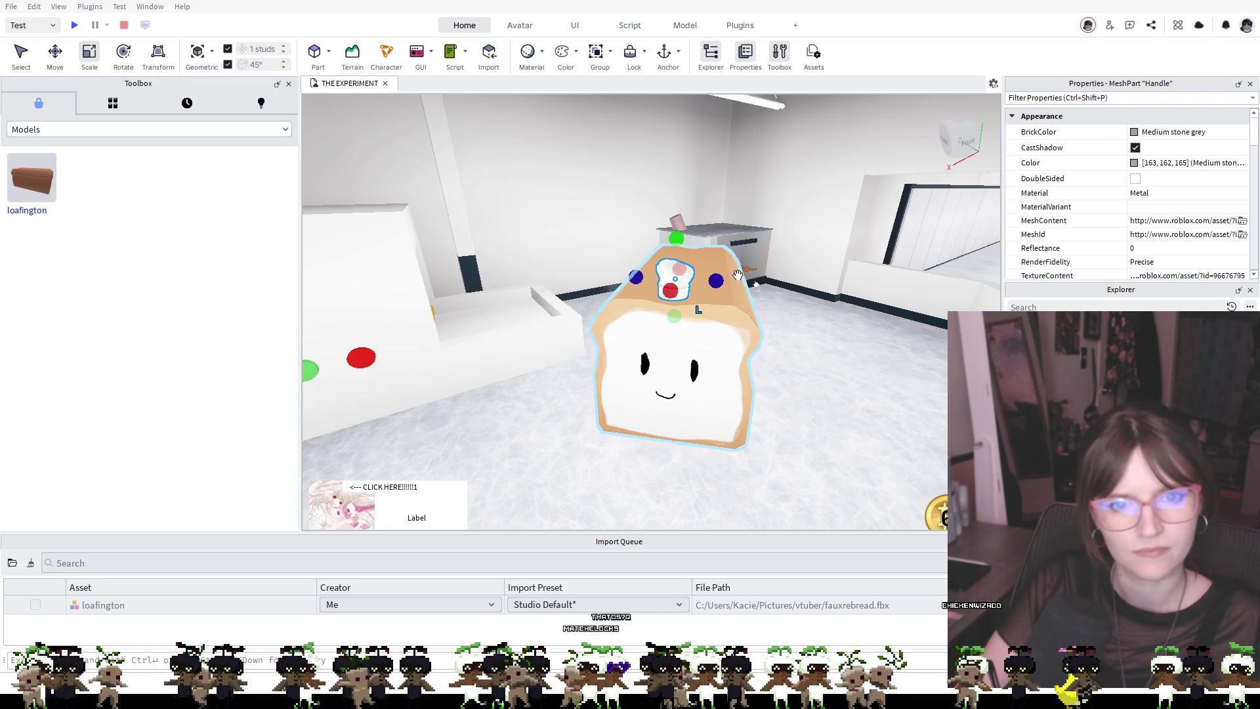
left_click_drag(713, 283, 735, 283)
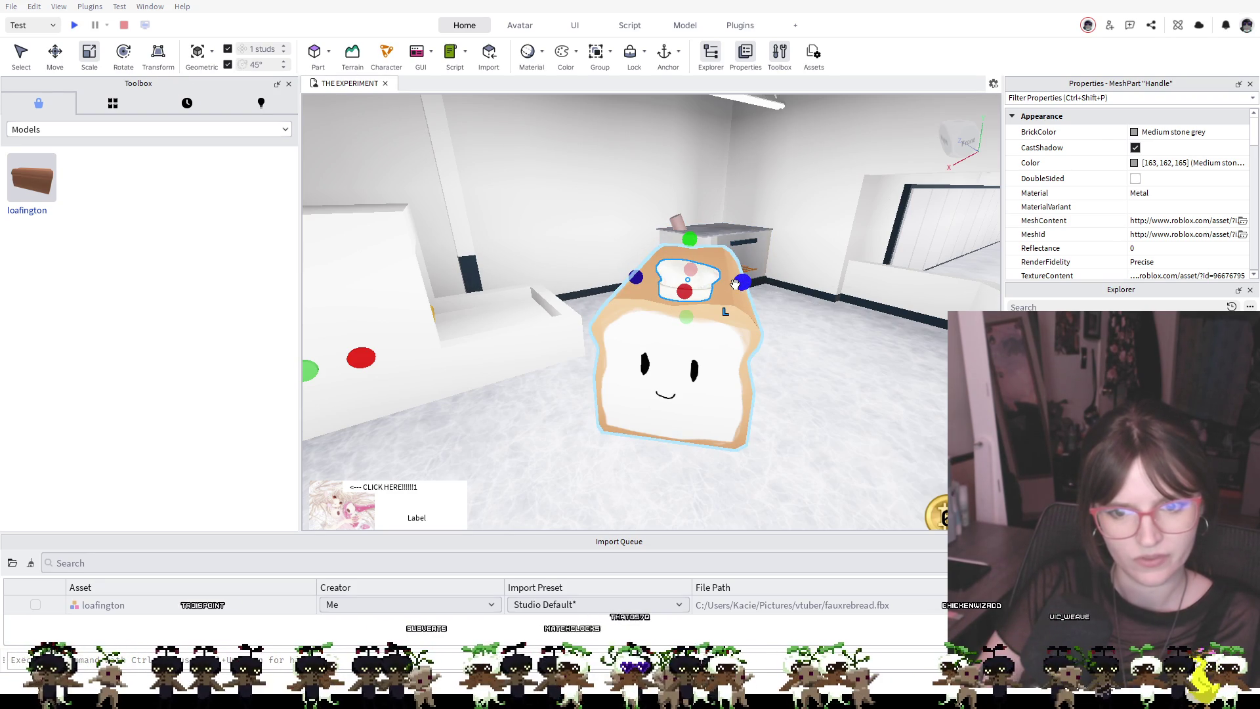
key("ctrl+z")
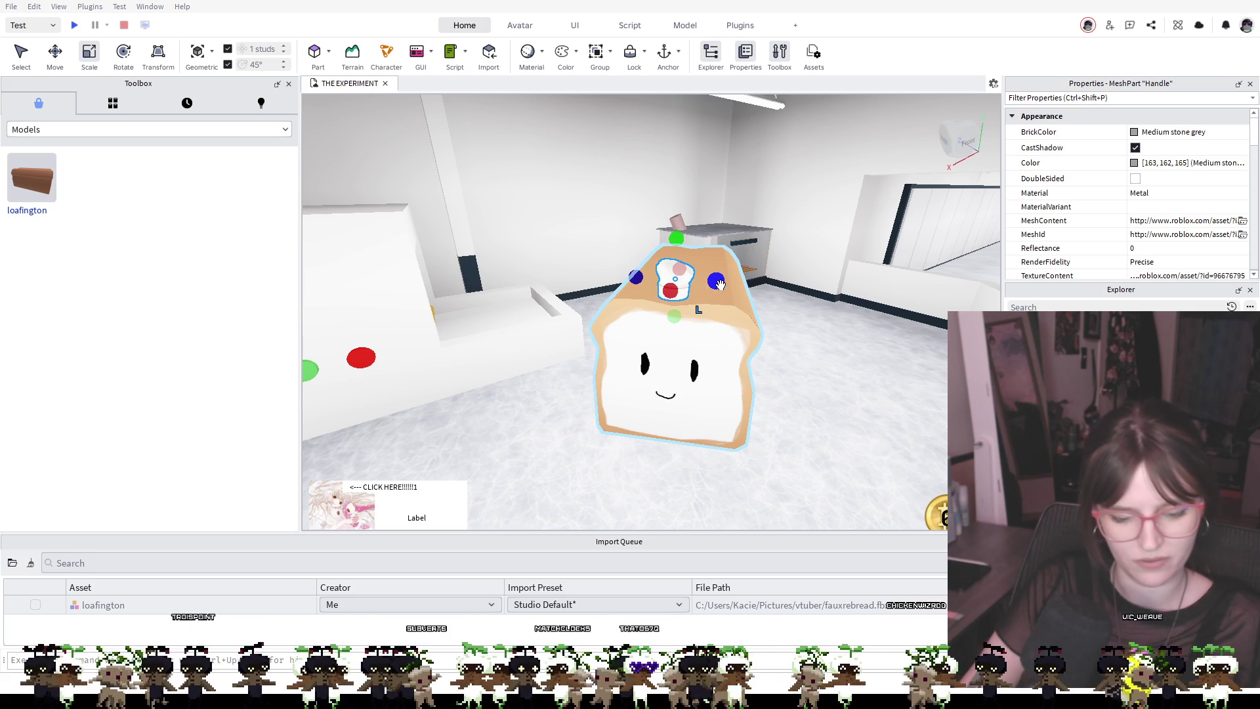
left_click_drag(715, 280, 770, 283)
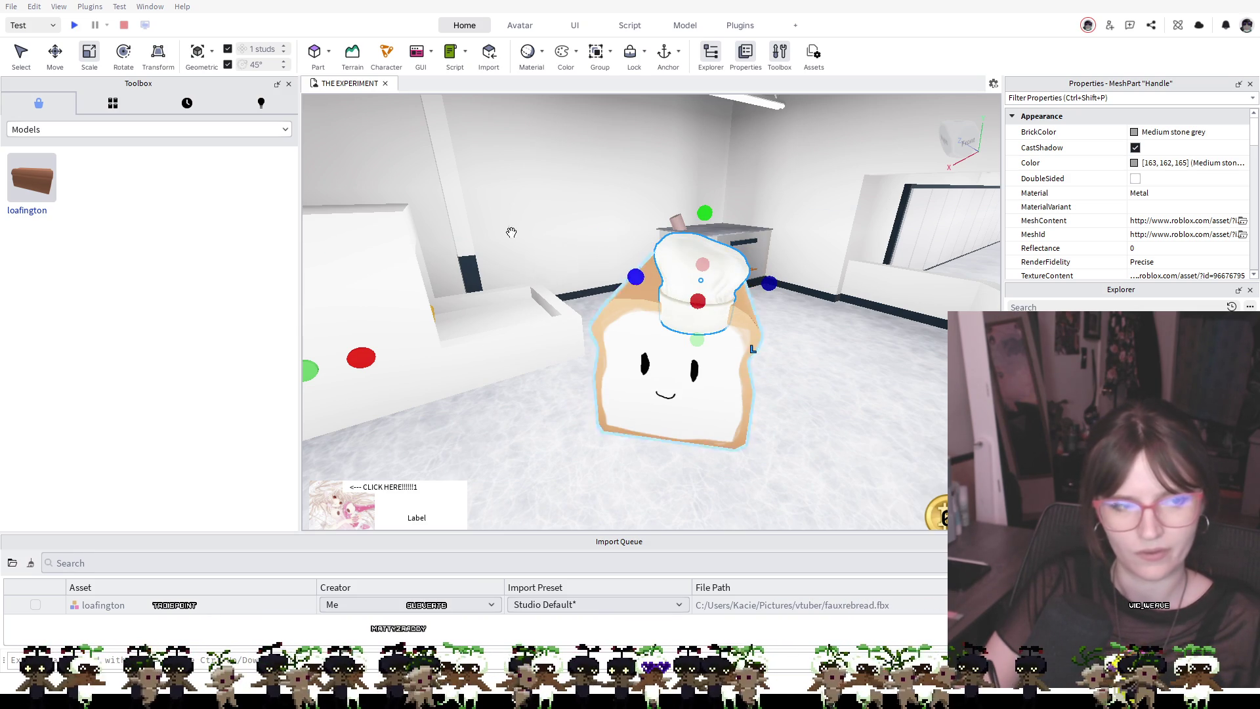
Rotate the chef hat upright and set it on top of the bread
left_click(123, 52)
left_click_drag(698, 304, 823, 312)
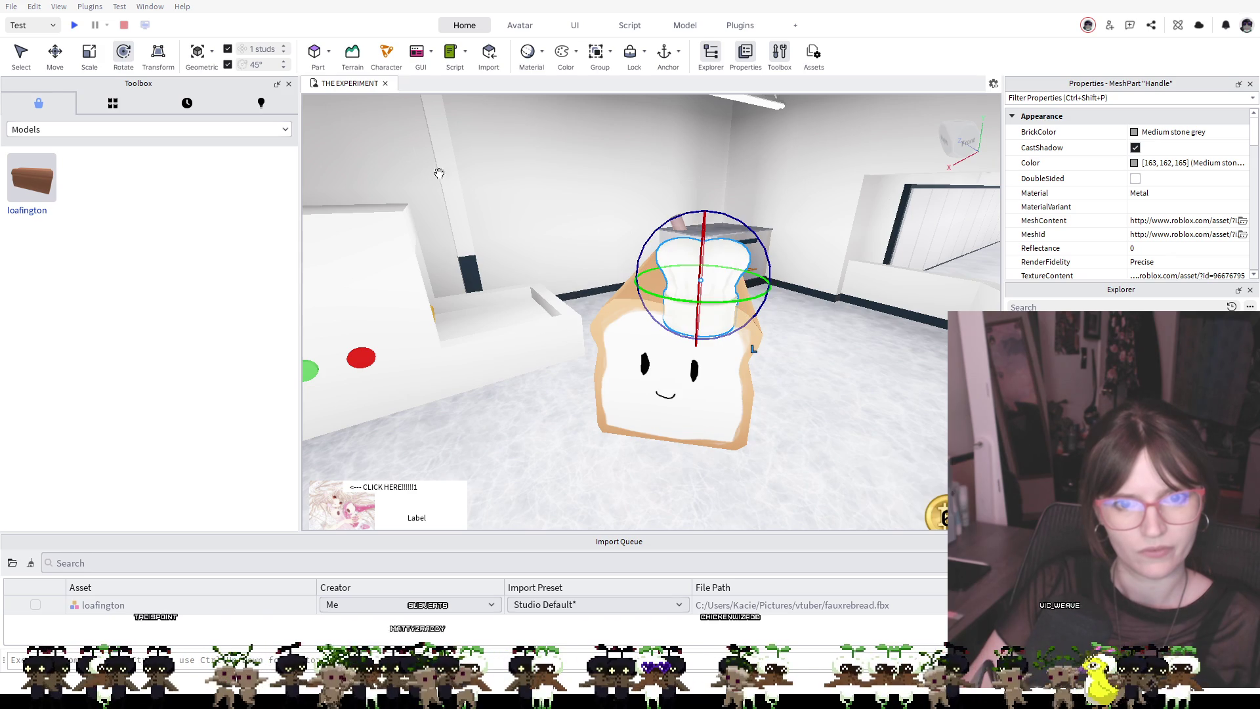
left_click(55, 53)
left_click_drag(697, 289, 697, 295)
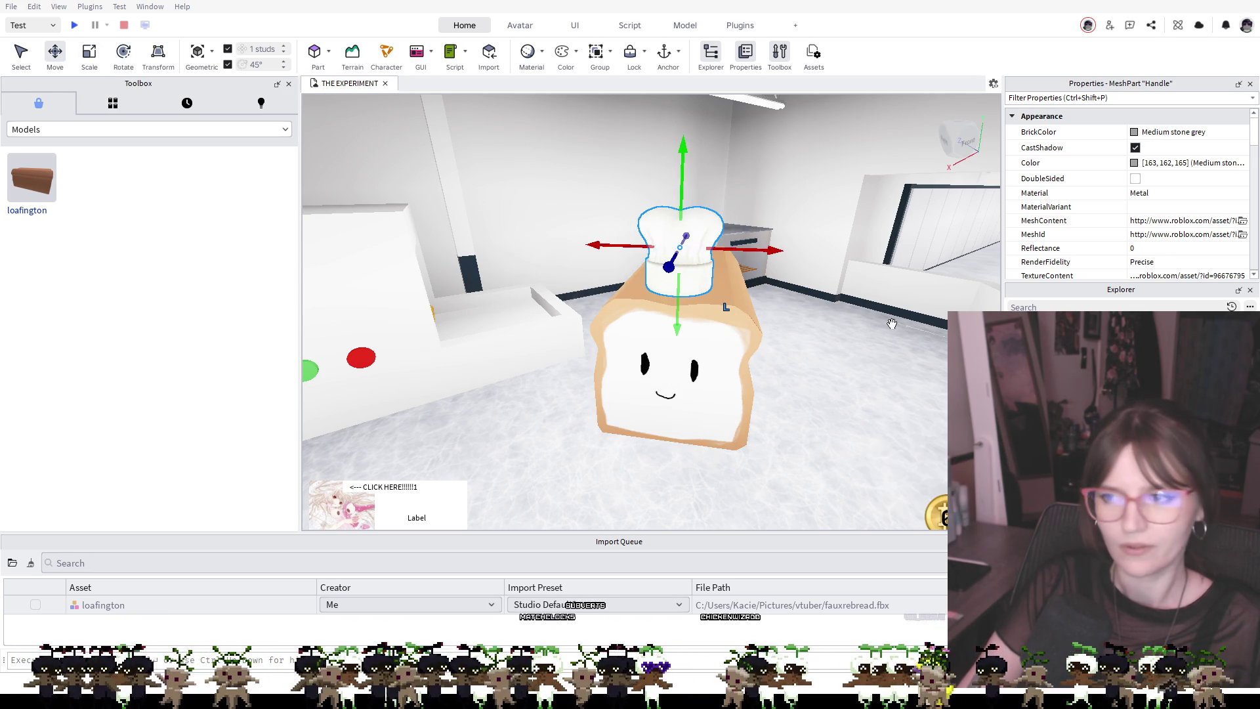
Fly the camera around the loaf and bread shelf to check the hat, then deselect it
key("e")
key("f")
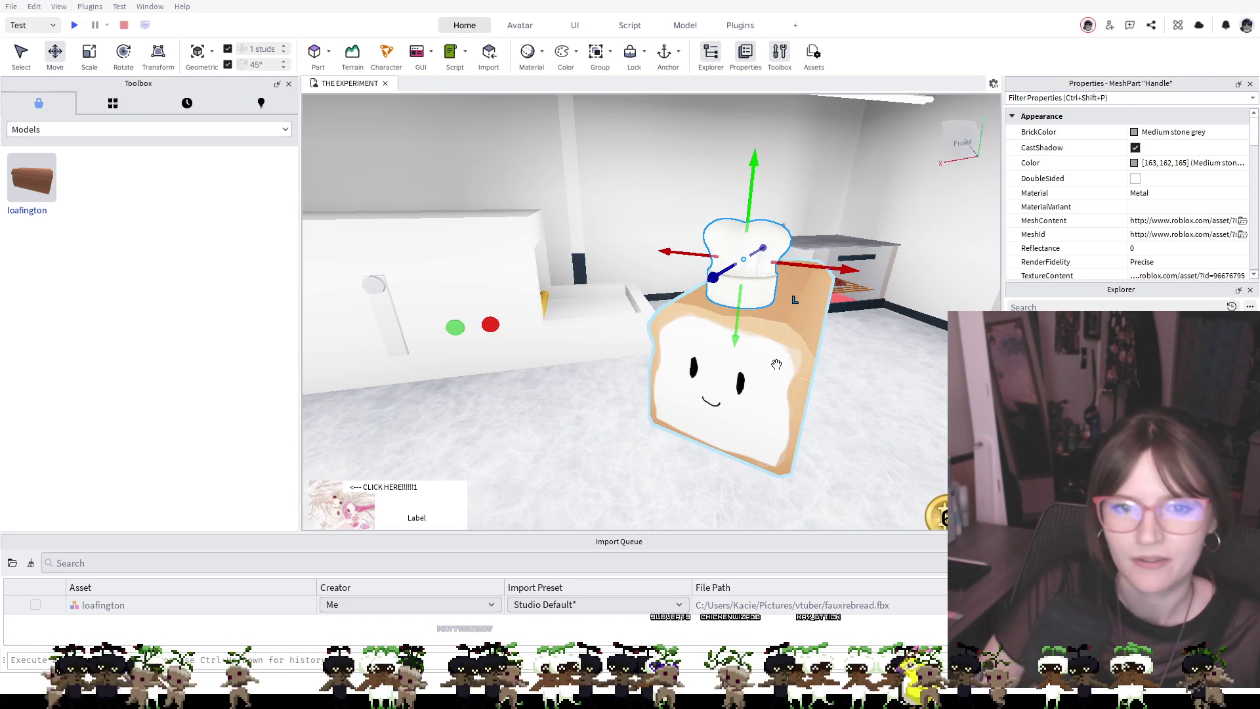
key("d")
key("s")
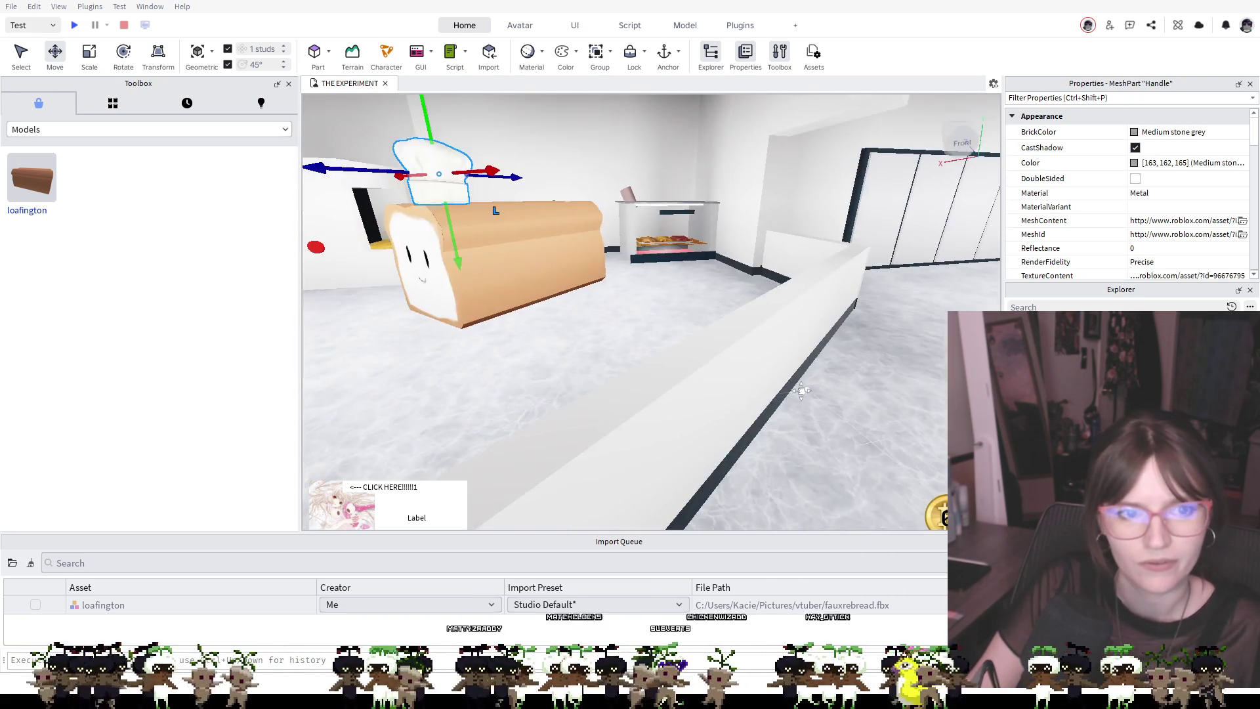
key("s")
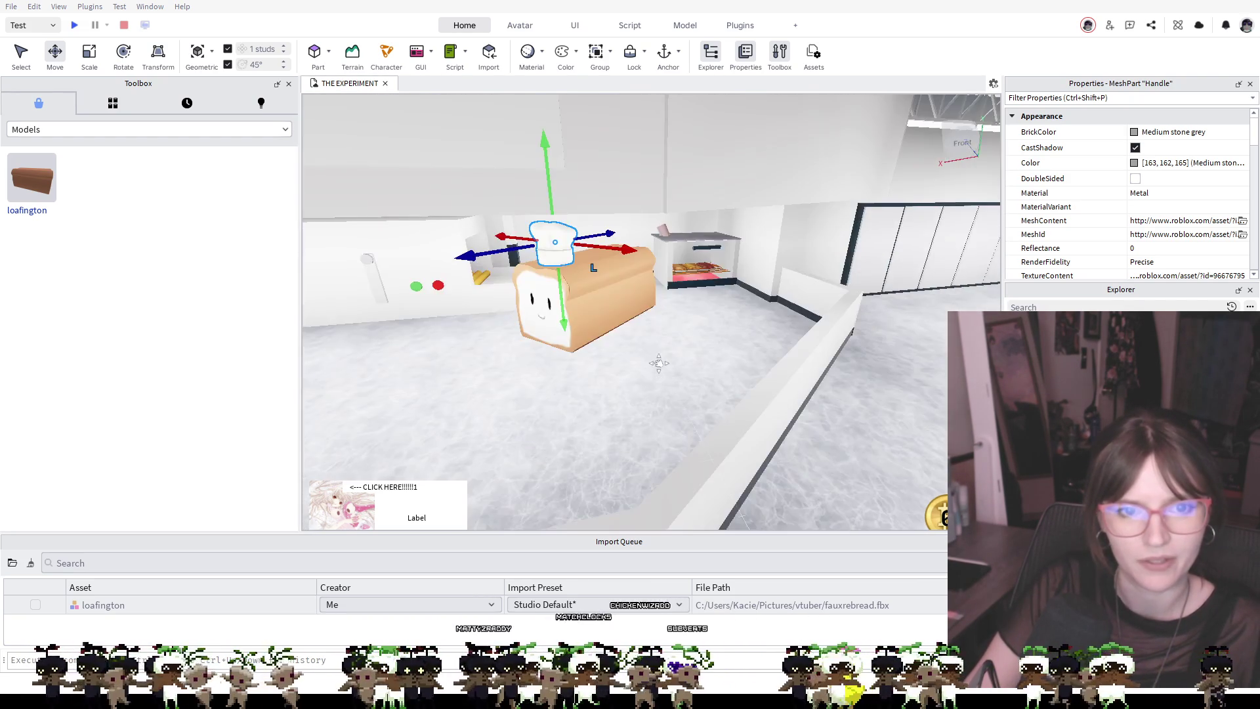
key("w")
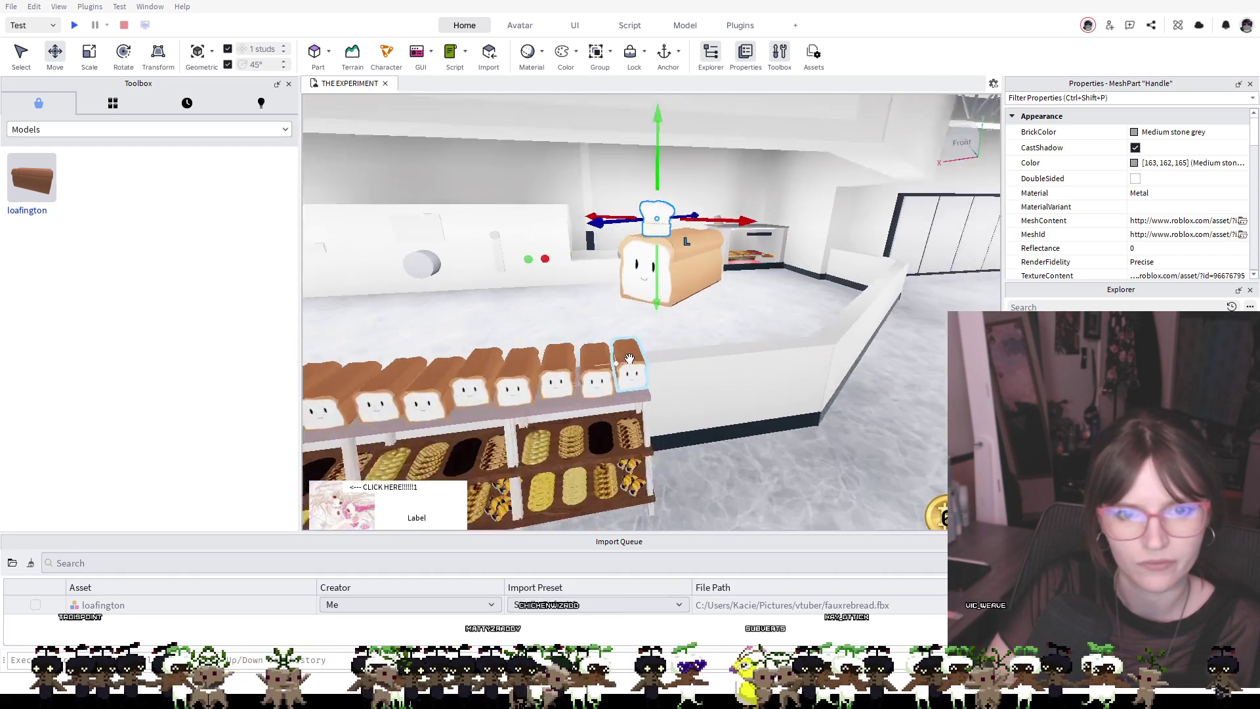
key("d")
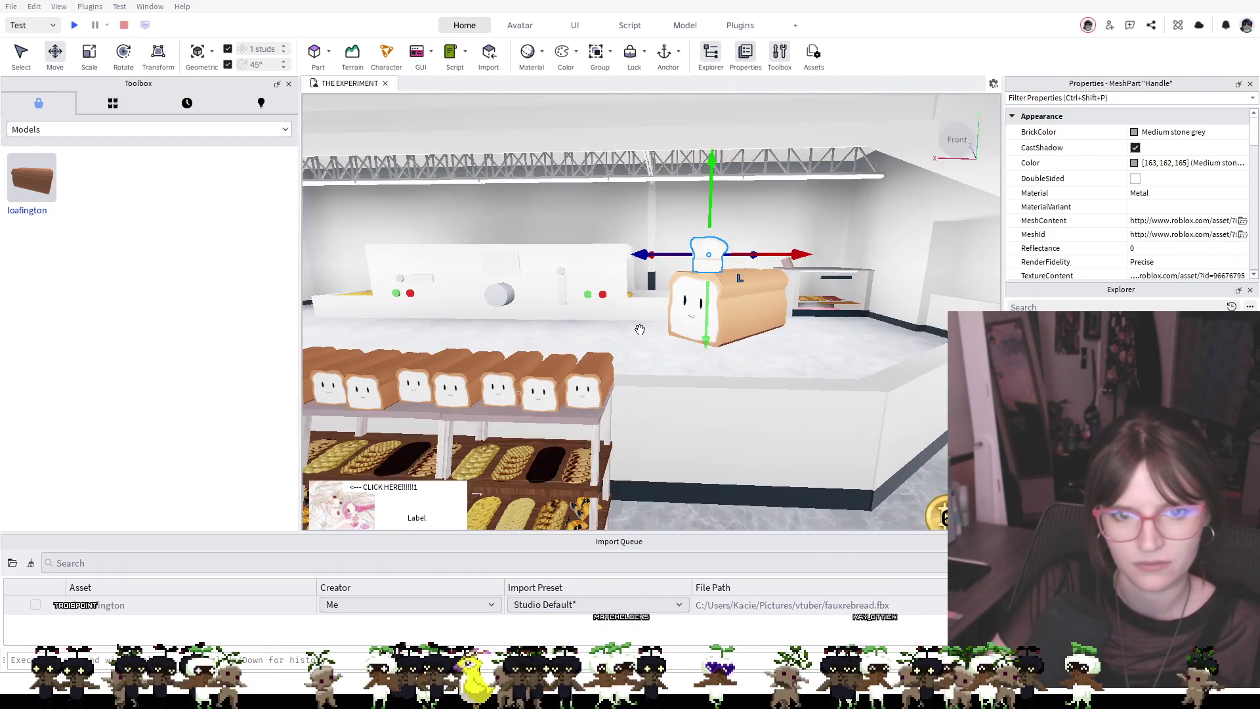
left_click(762, 378)
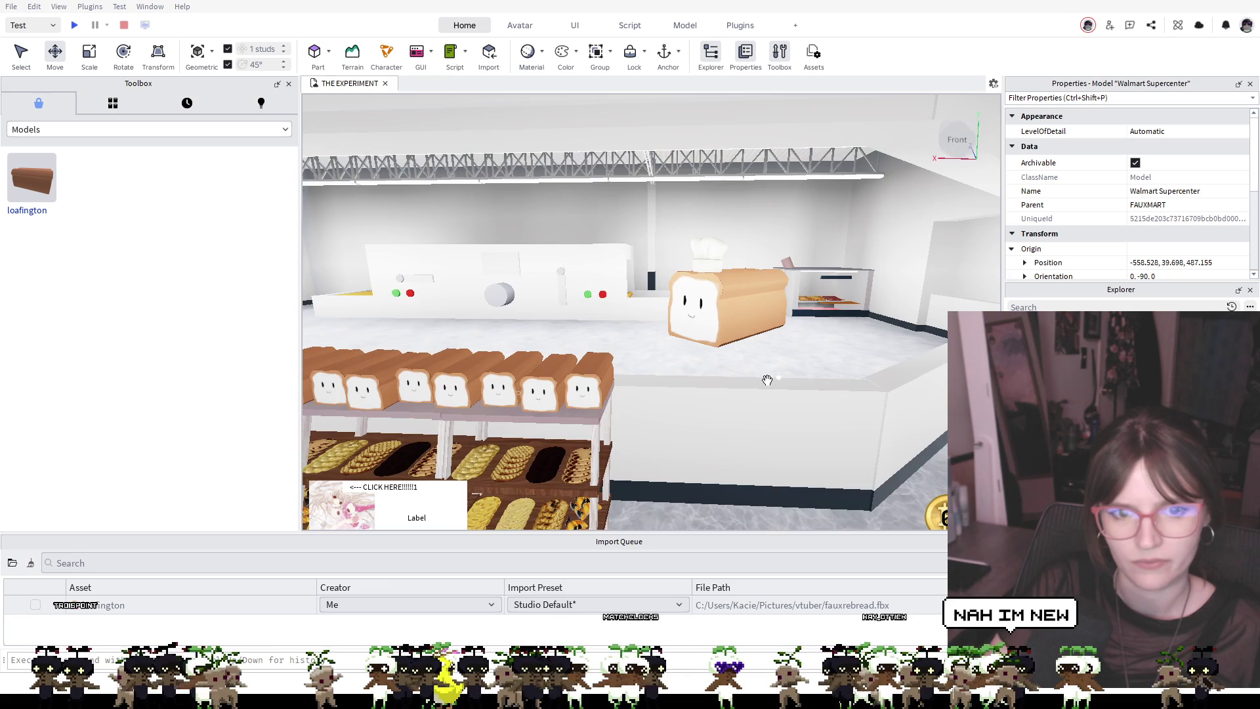
Carry the loafington loaf off the shelf and place it on the counter
left_click(578, 391)
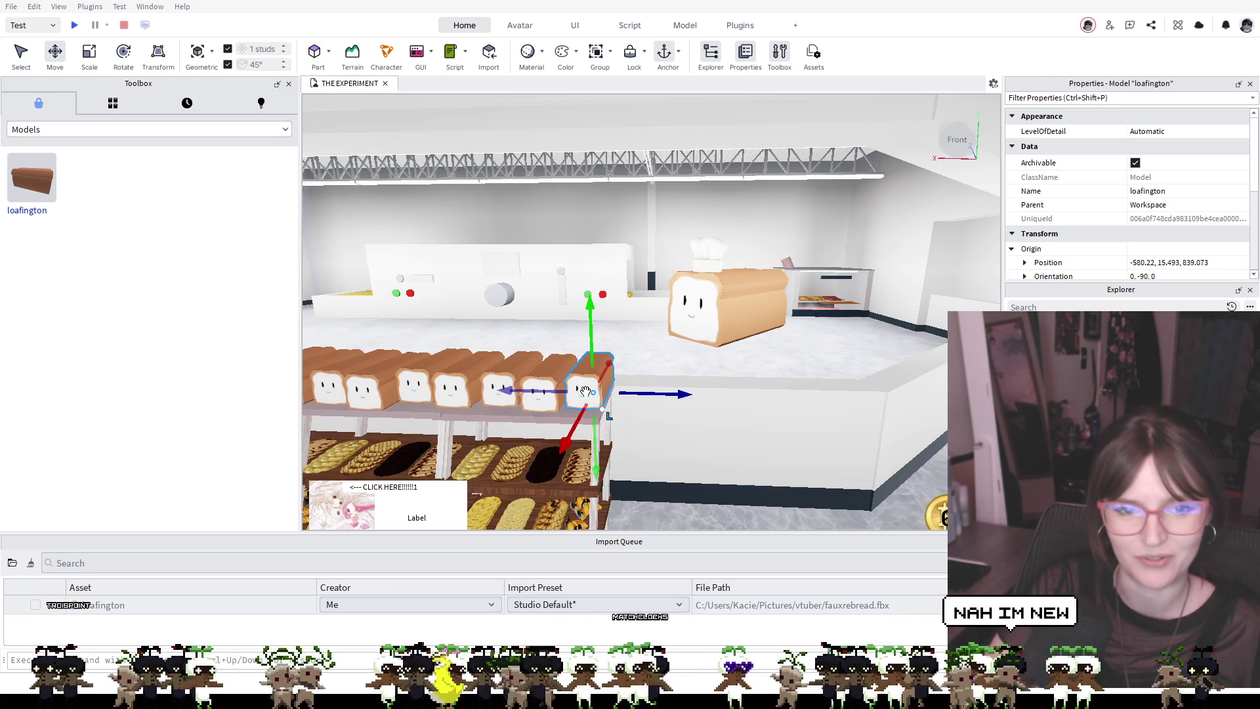
mouse_move(550, 391)
left_mouse_down()
mouse_move(578, 356)
mouse_move(551, 349)
mouse_move(604, 366)
mouse_move(619, 403)
mouse_move(617, 385)
mouse_move(646, 397)
left_mouse_up()
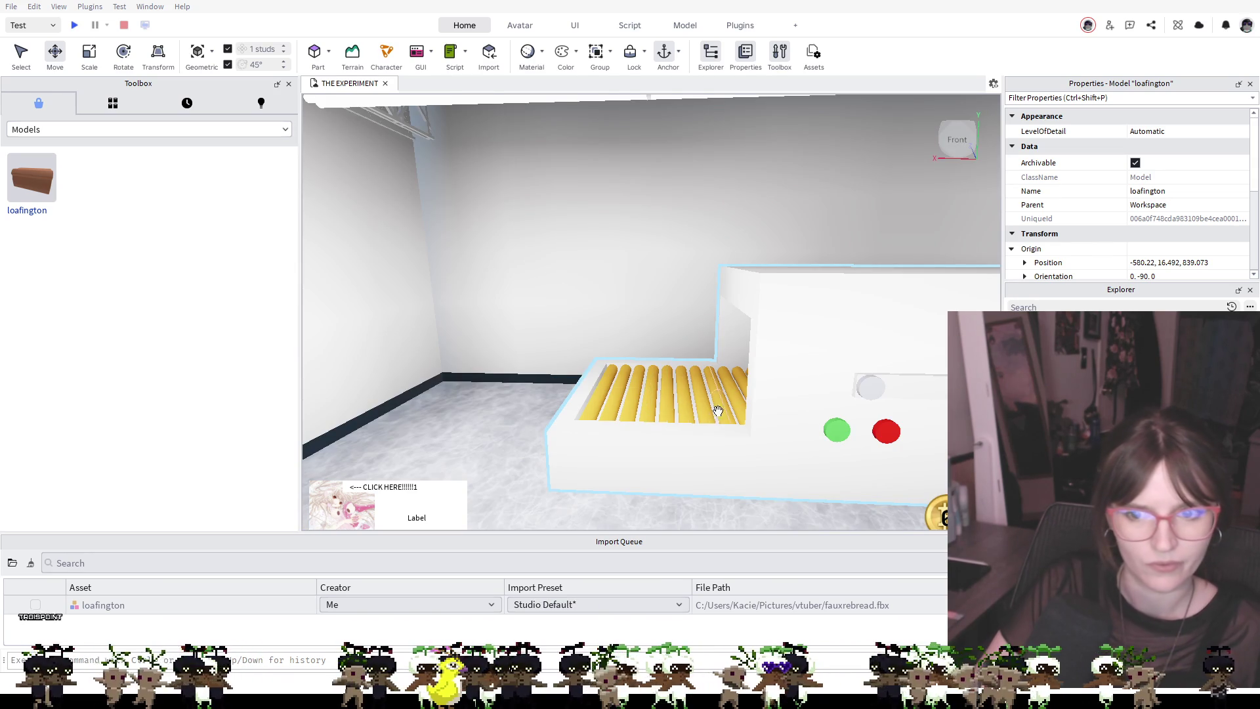
scroll(719, 411, "down", 3)
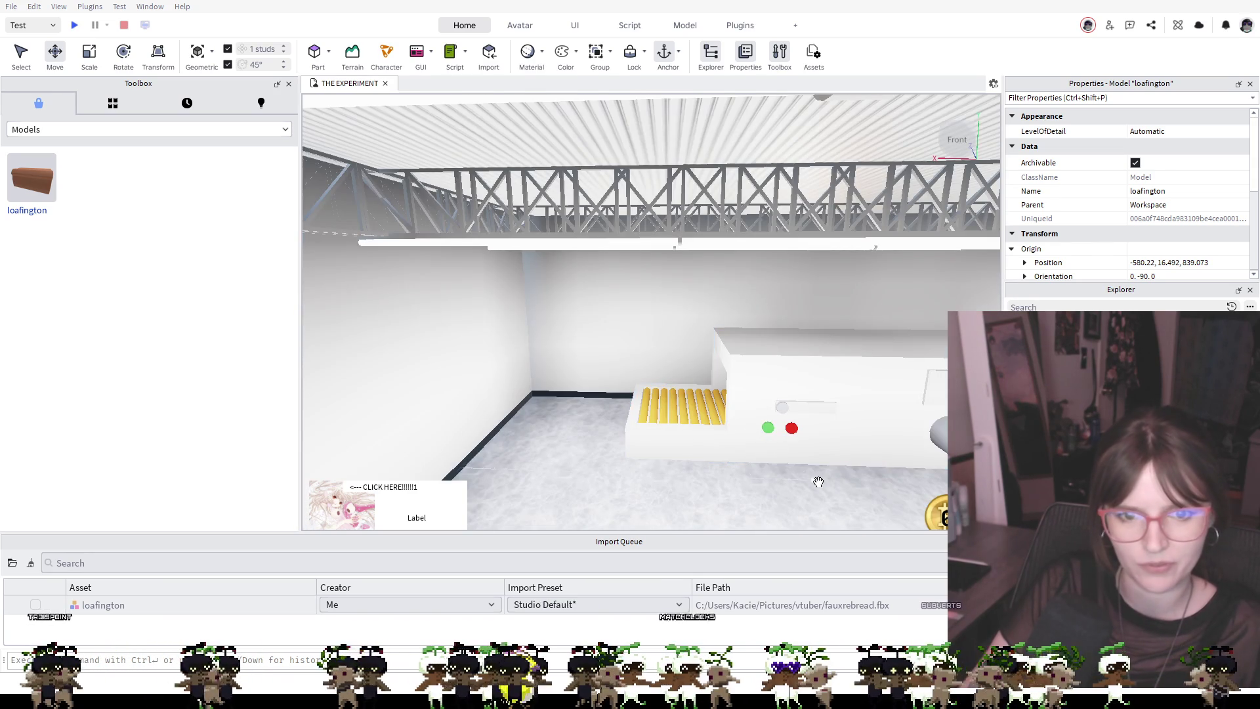
scroll(818, 482, "up", 5)
scroll(828, 464, "up", 3)
scroll(821, 459, "down", 5)
scroll(812, 451, "up", 5)
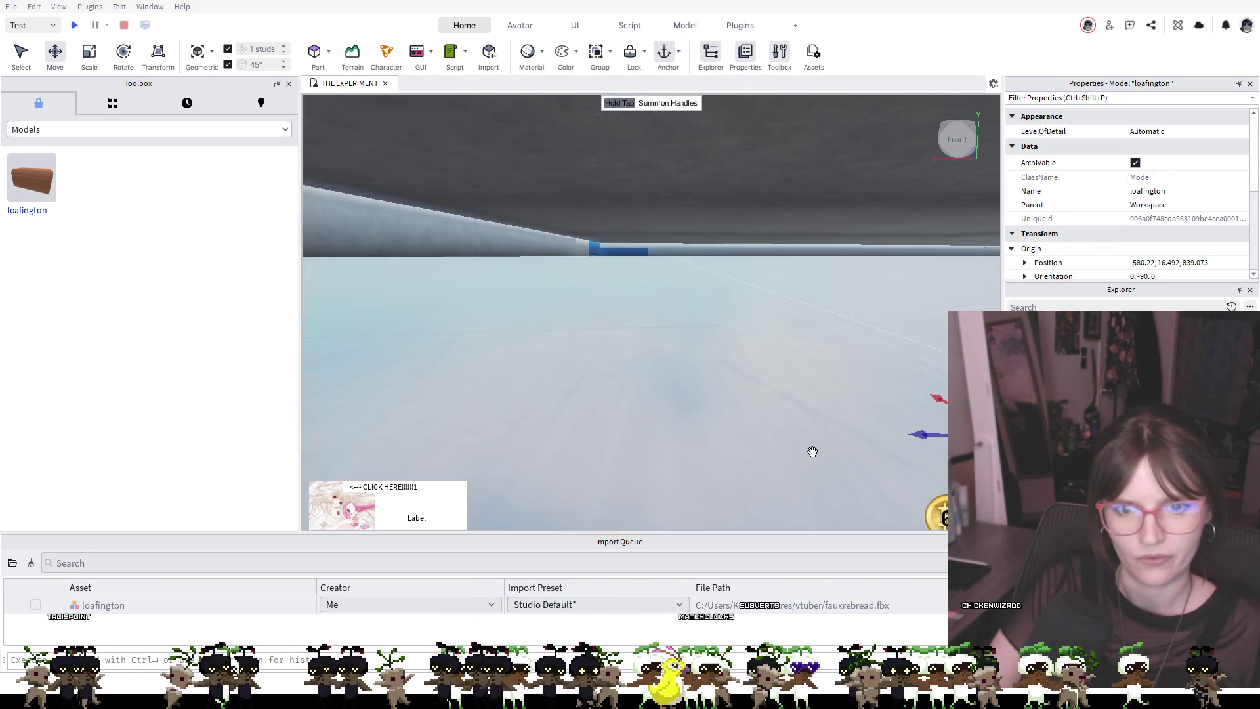
scroll(812, 452, "up", 10)
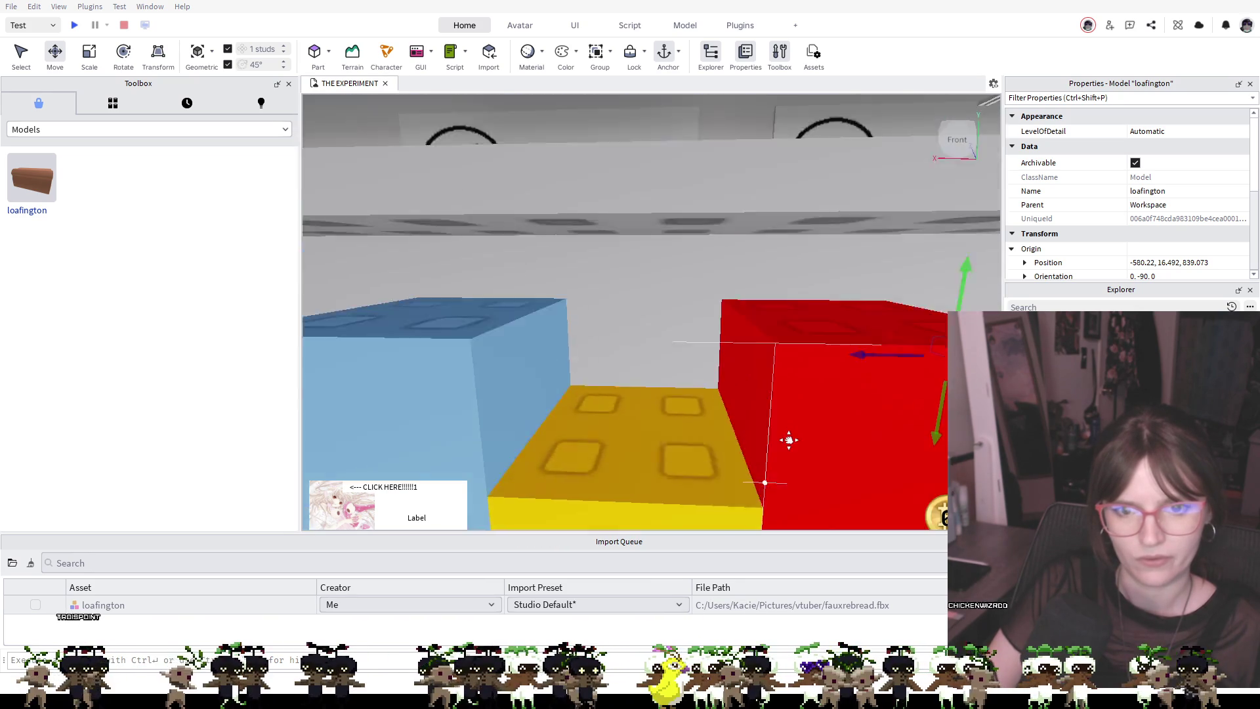
scroll(789, 440, "down", 10)
mouse_move(771, 384)
left_mouse_down()
mouse_move(704, 346)
mouse_move(459, 303)
left_mouse_up()
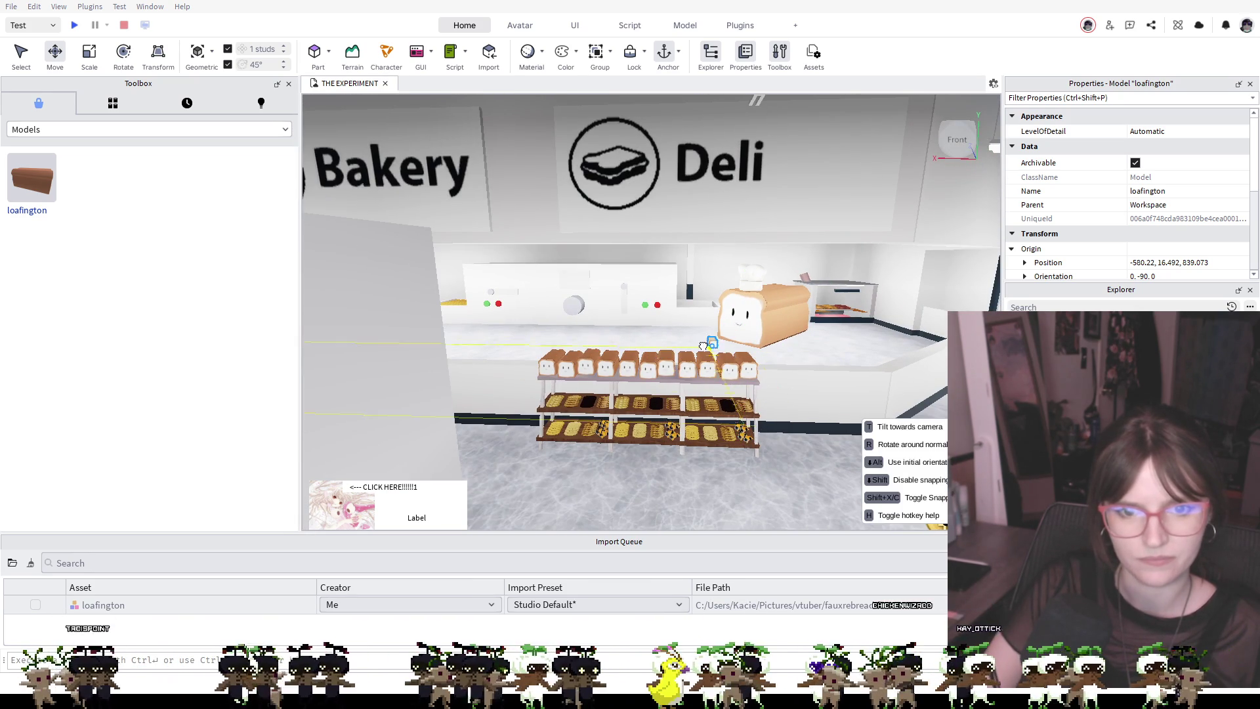
scroll(487, 330, "up", 5)
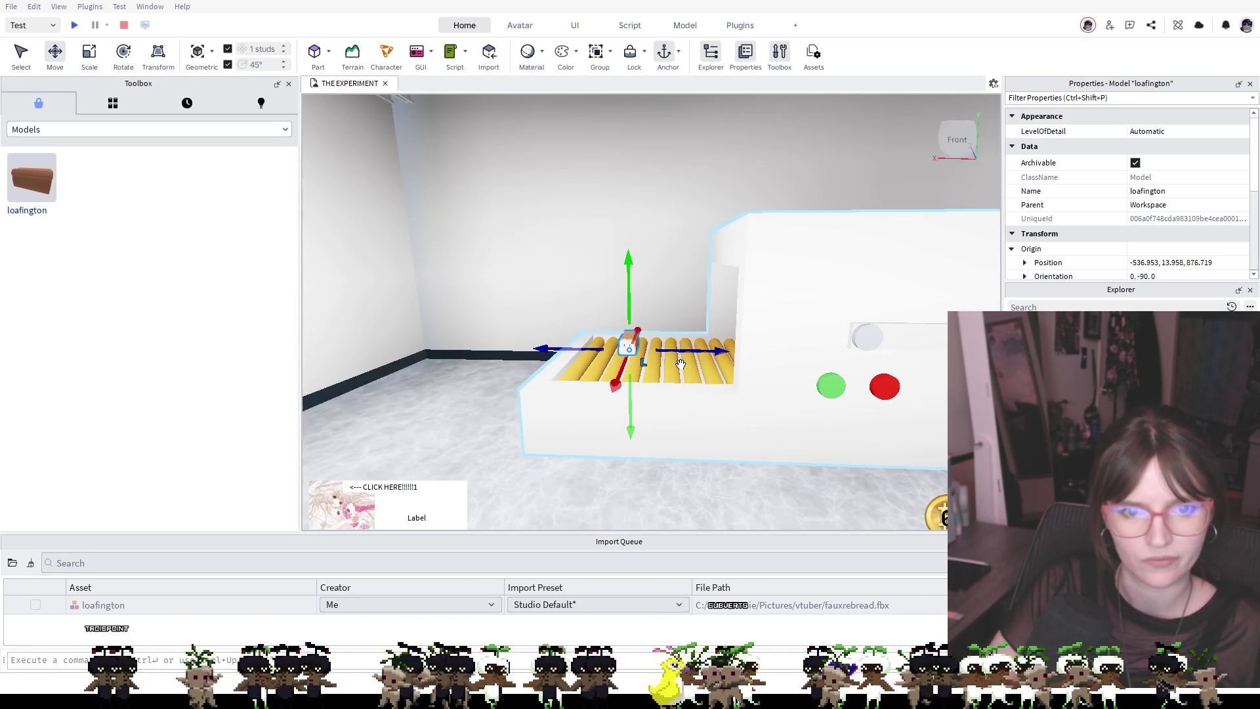
scroll(679, 362, "up", 5)
scroll(680, 363, "down", 5)
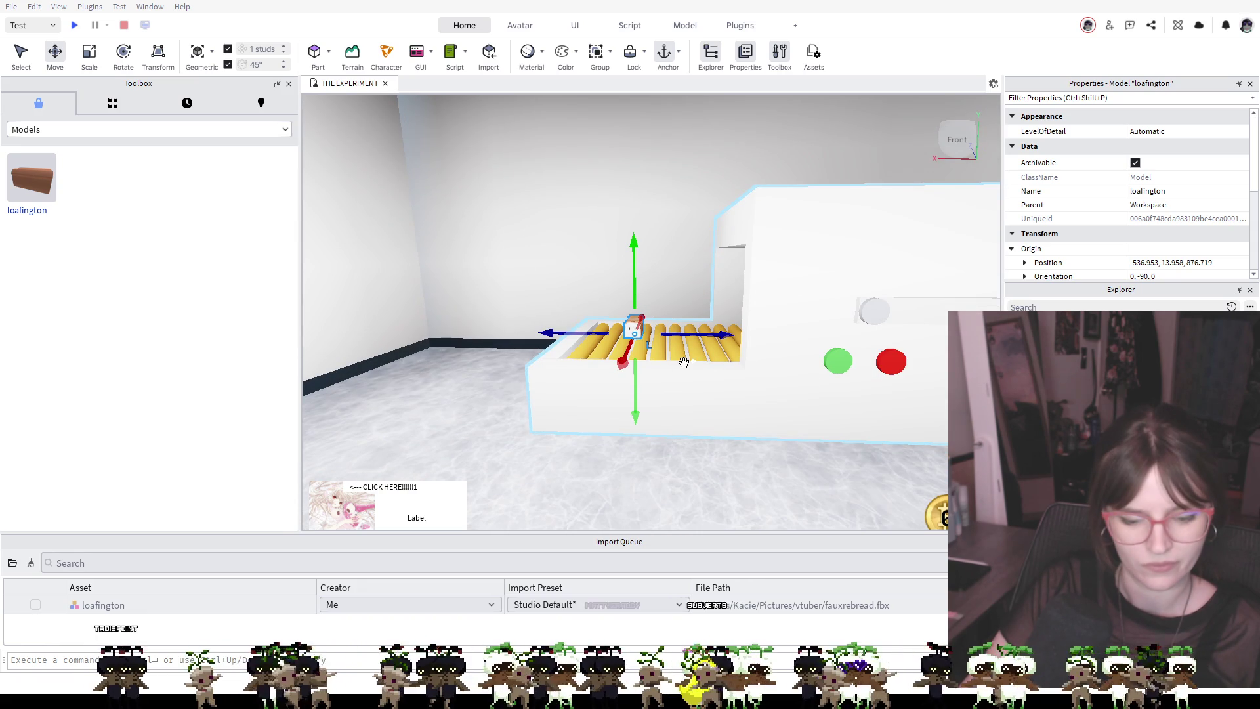
Move the loafington model along the rollers and raise it about one stud
mouse_move(652, 337)
left_mouse_down()
mouse_move(644, 355)
mouse_move(652, 323)
mouse_move(676, 331)
mouse_move(683, 269)
left_mouse_up()
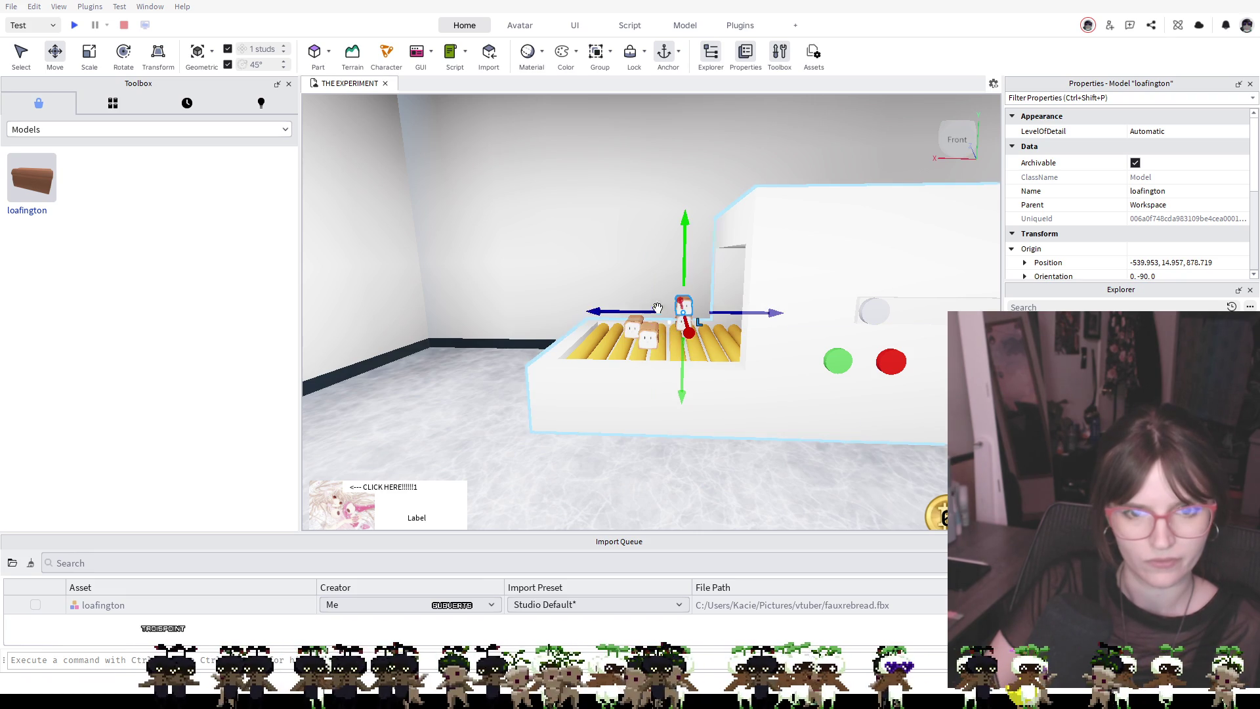
mouse_move(686, 322)
left_mouse_down()
mouse_move(709, 326)
mouse_move(614, 340)
left_mouse_up()
left_click(792, 455)
scroll(880, 478, "down", 3)
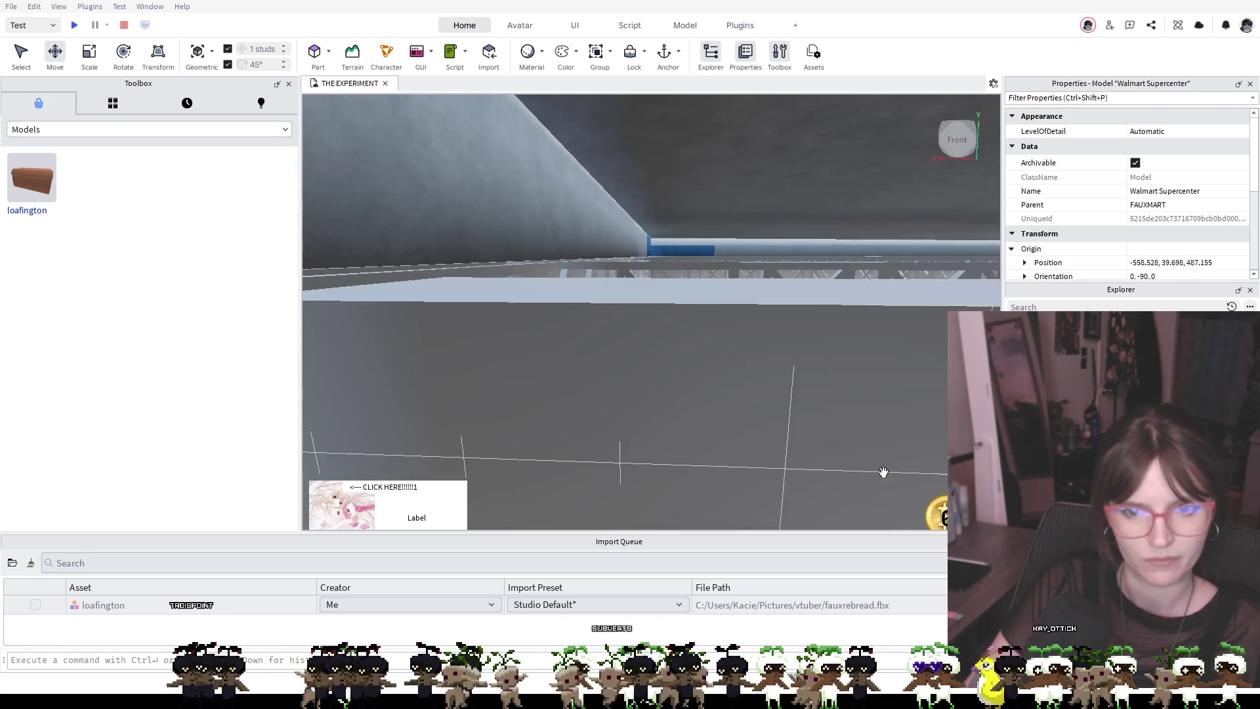
key("w")
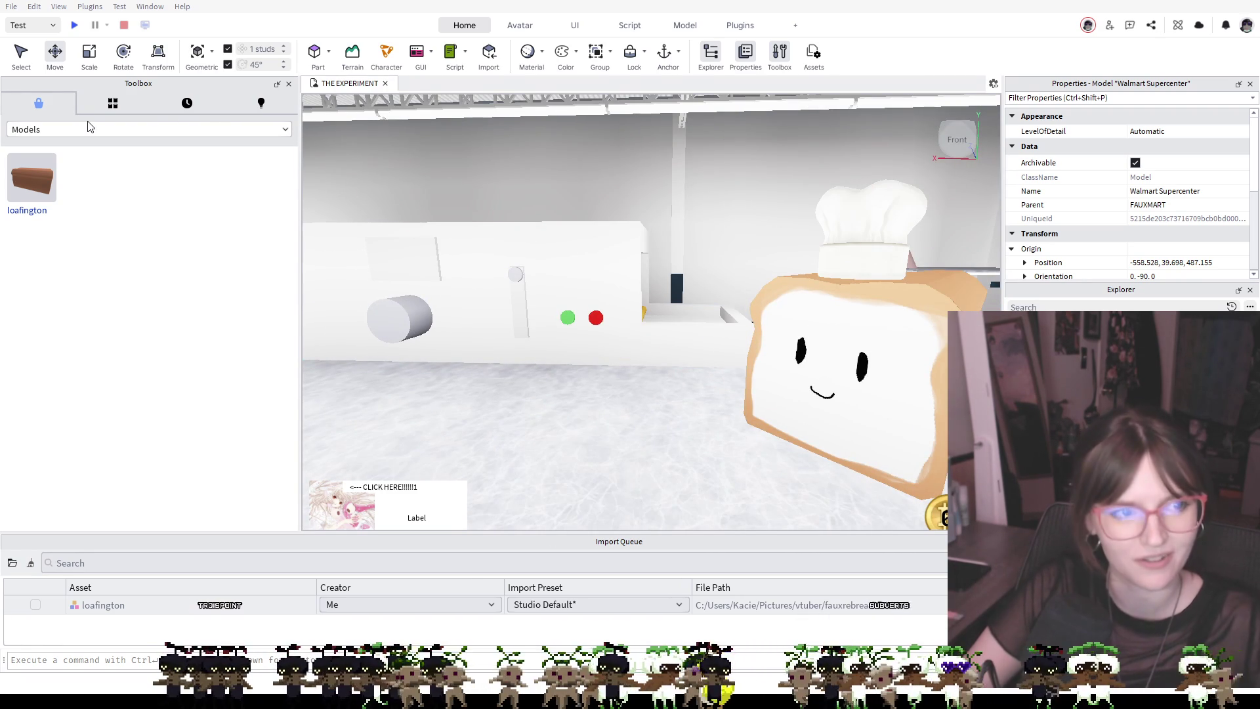
key("s")
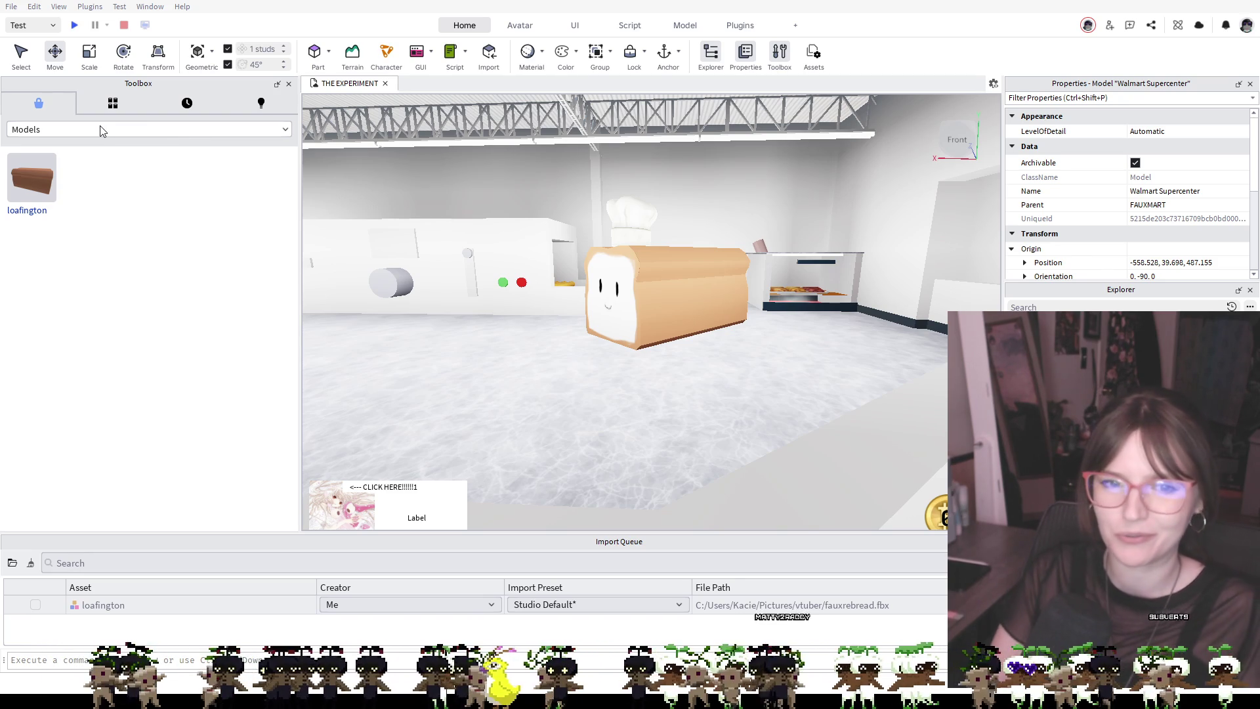
scroll(534, 339, "down", 10)
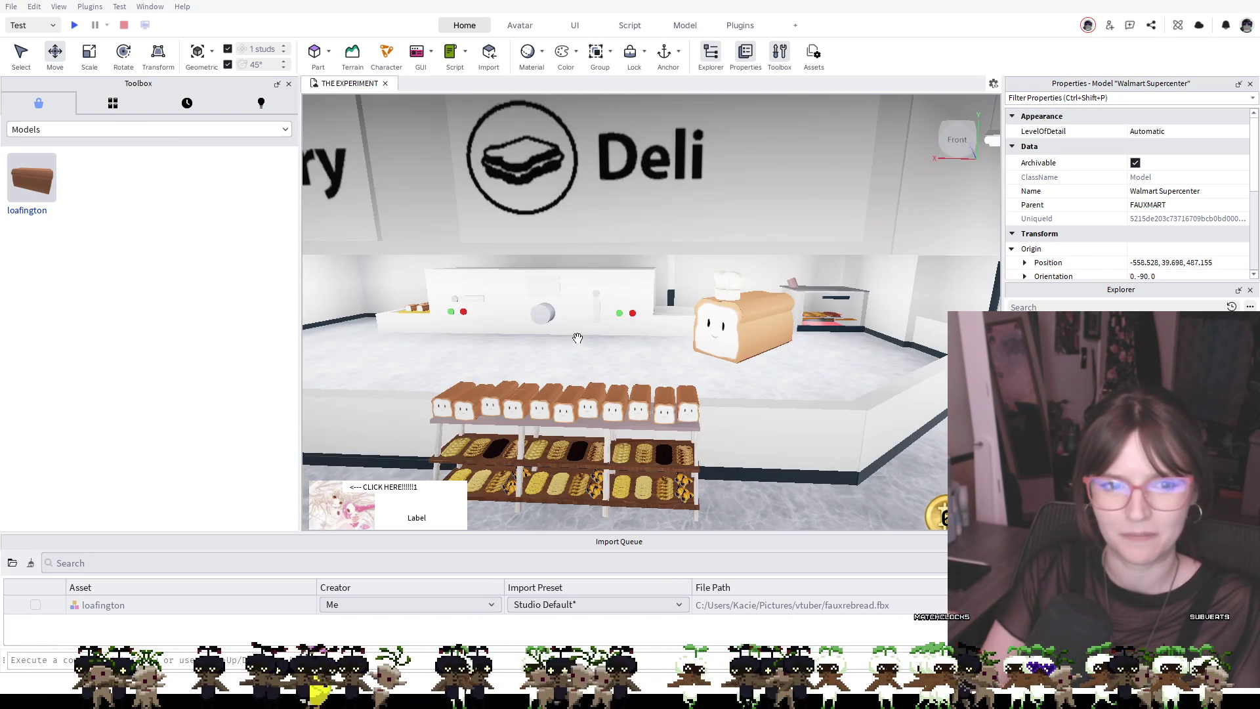
scroll(578, 339, "up", 3)
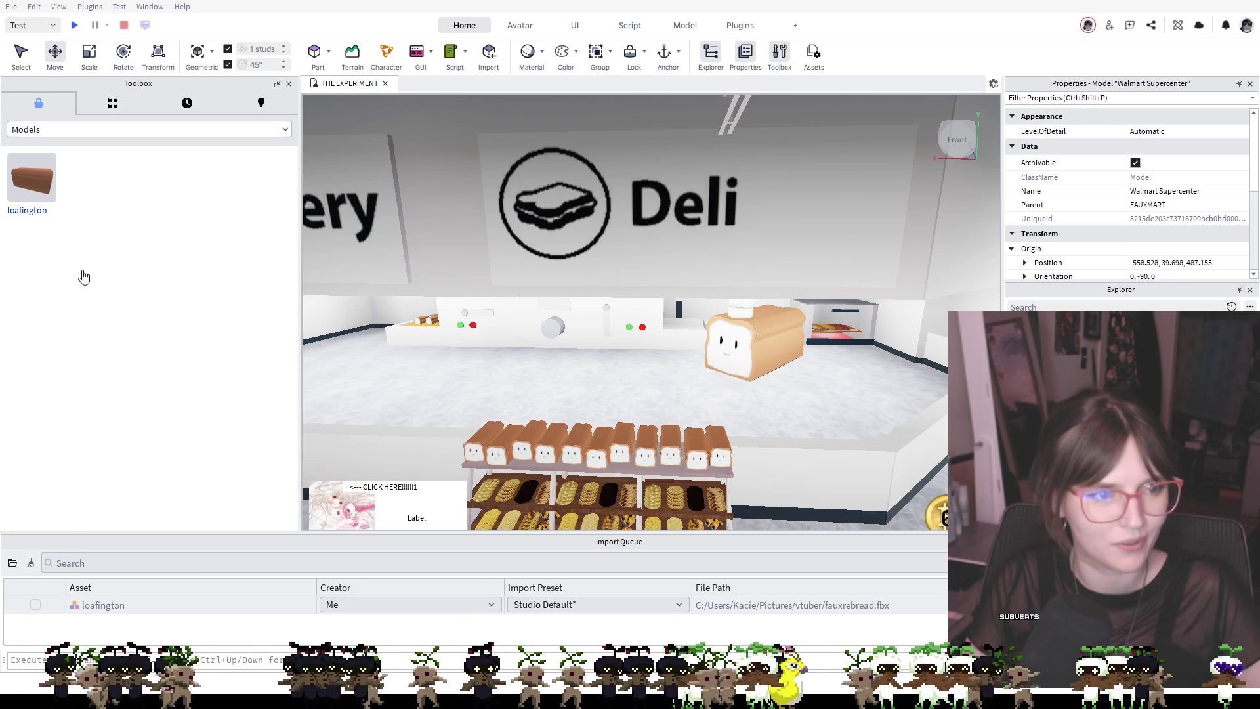
Bring a bread roll into the scene and place it on the counter
left_click_drag(281, 322, 676, 324)
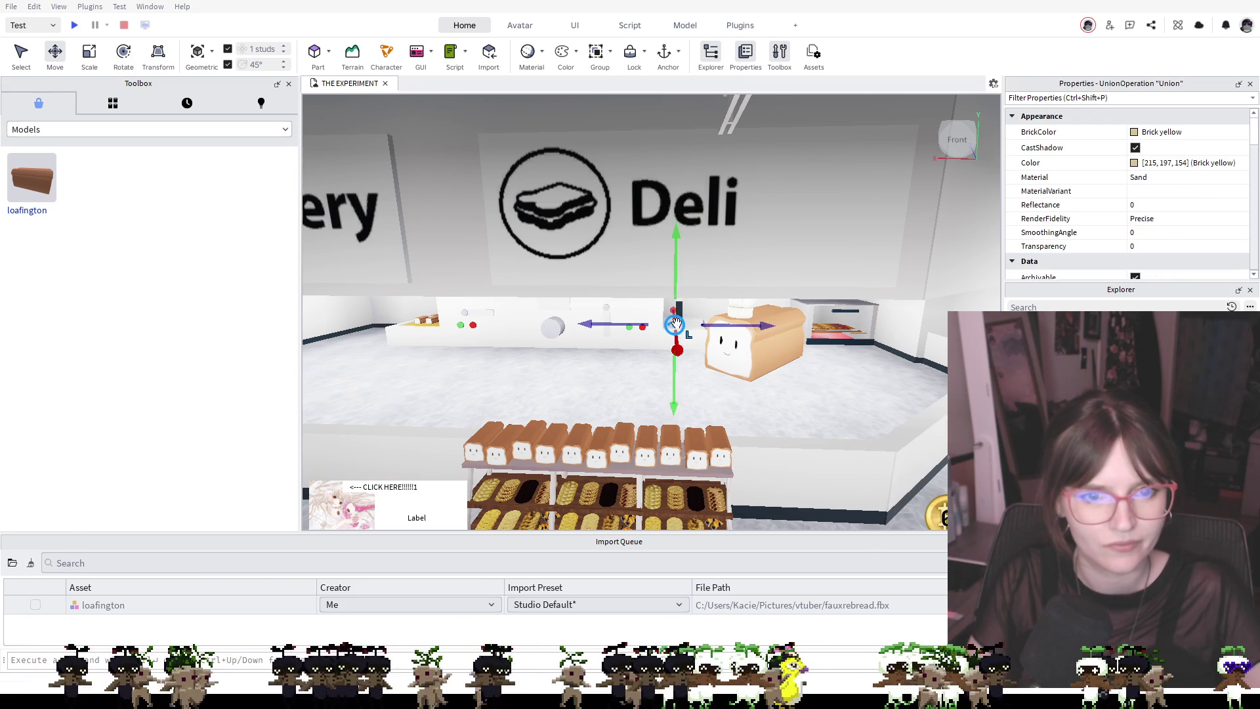
scroll(676, 325, "up", 5)
scroll(709, 311, "up", 5)
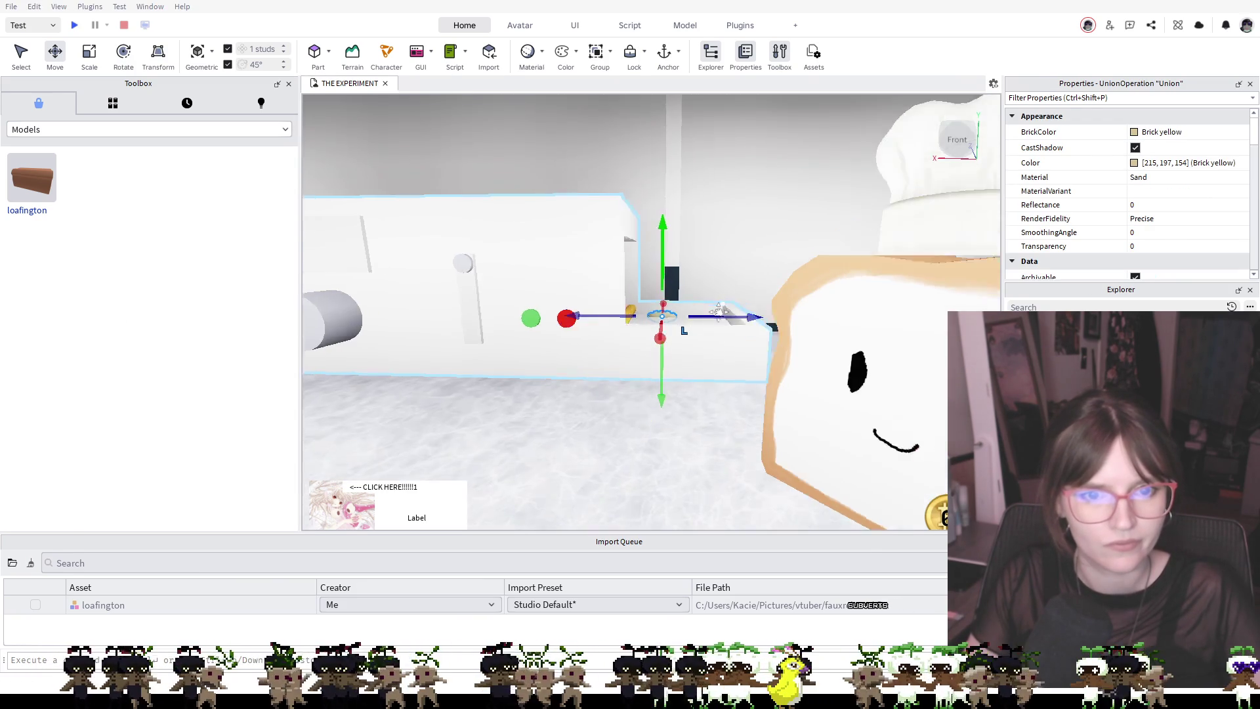
mouse_move(563, 438)
left_mouse_down()
mouse_move(494, 460)
mouse_move(561, 452)
mouse_move(395, 466)
mouse_move(397, 439)
mouse_move(373, 458)
mouse_move(452, 491)
mouse_move(574, 493)
left_mouse_up()
Duplicate the bread roll twice and set a copy further along the counter
key("ctrl+d")
key("ctrl+d")
scroll(678, 493, "down", 5)
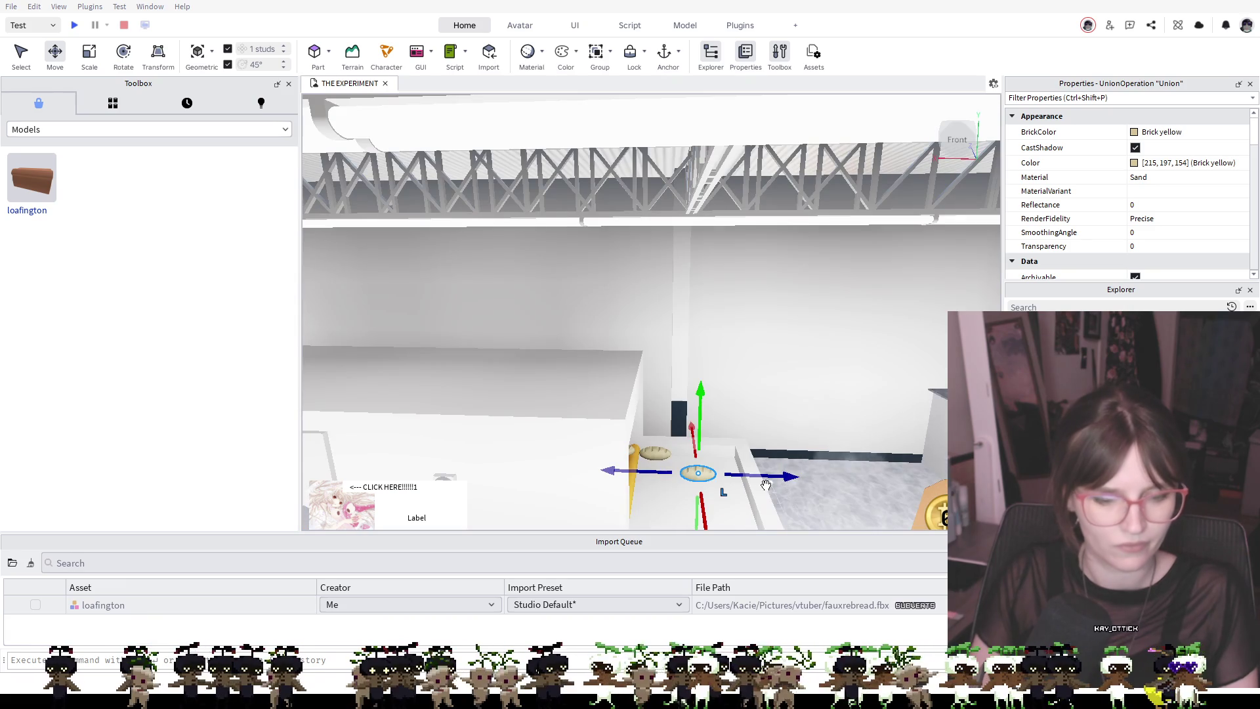
key("ctrl+d")
left_click_drag(704, 469, 664, 507)
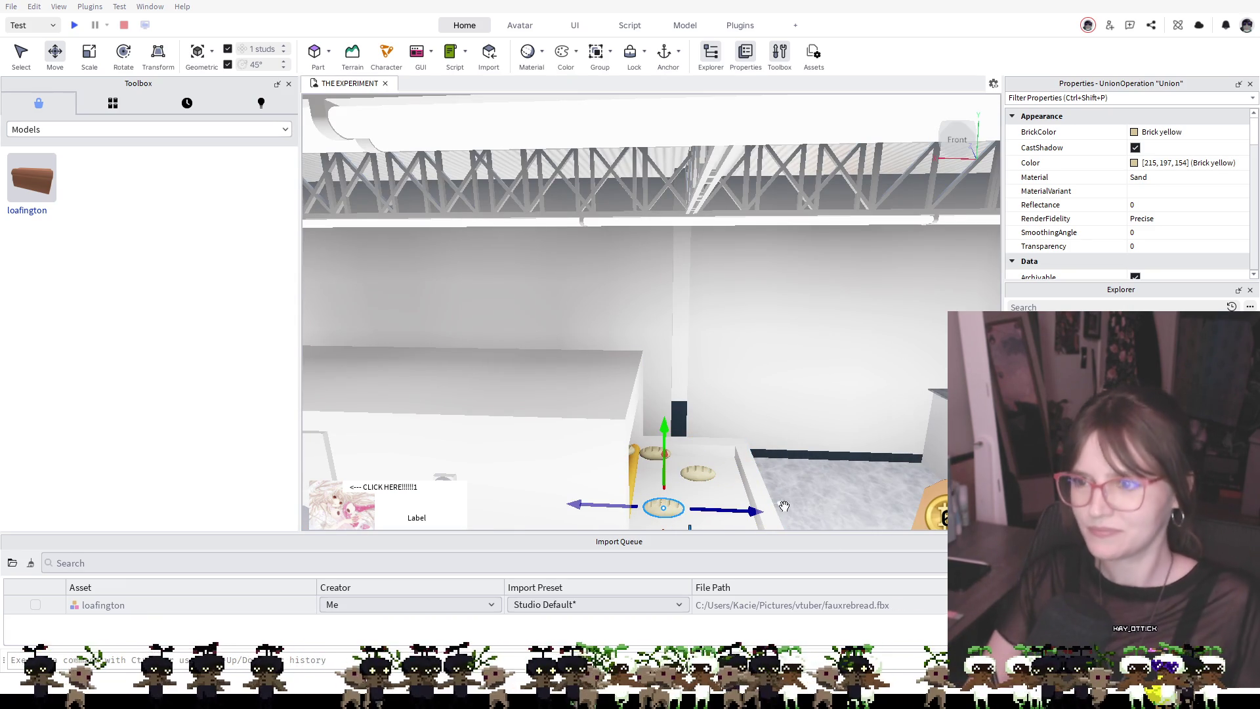
scroll(806, 457, "up", 10)
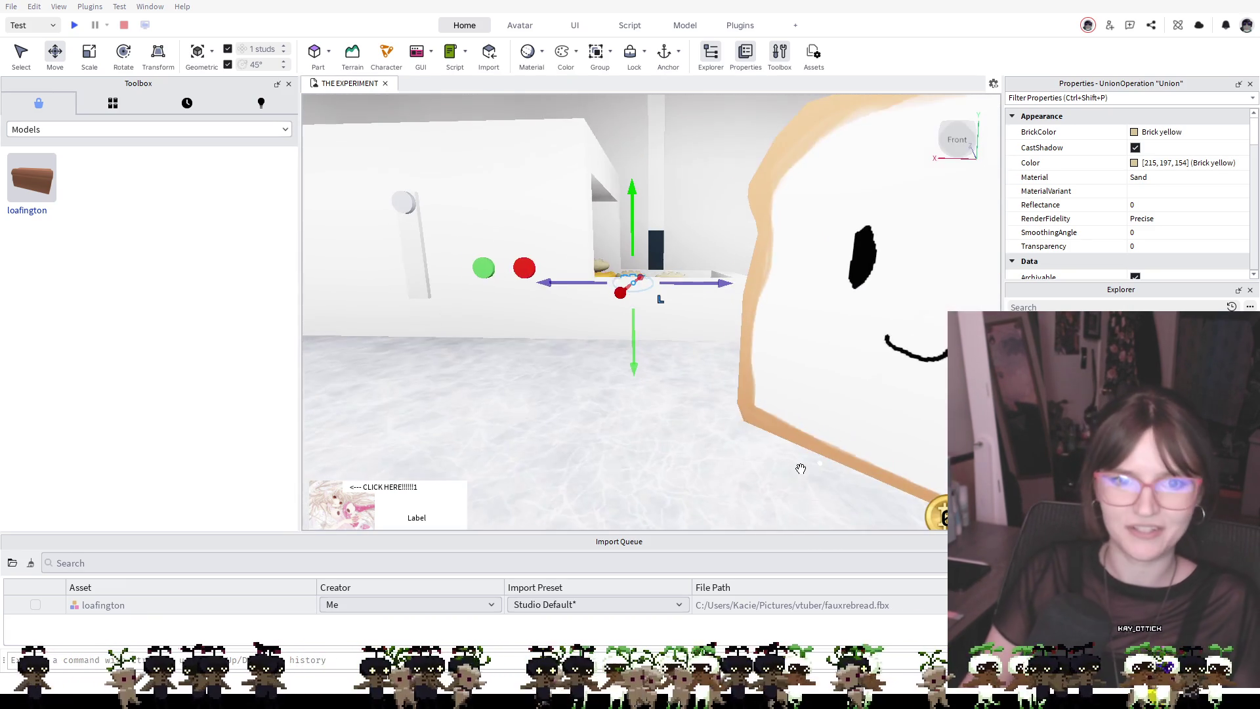
scroll(801, 469, "down", 5)
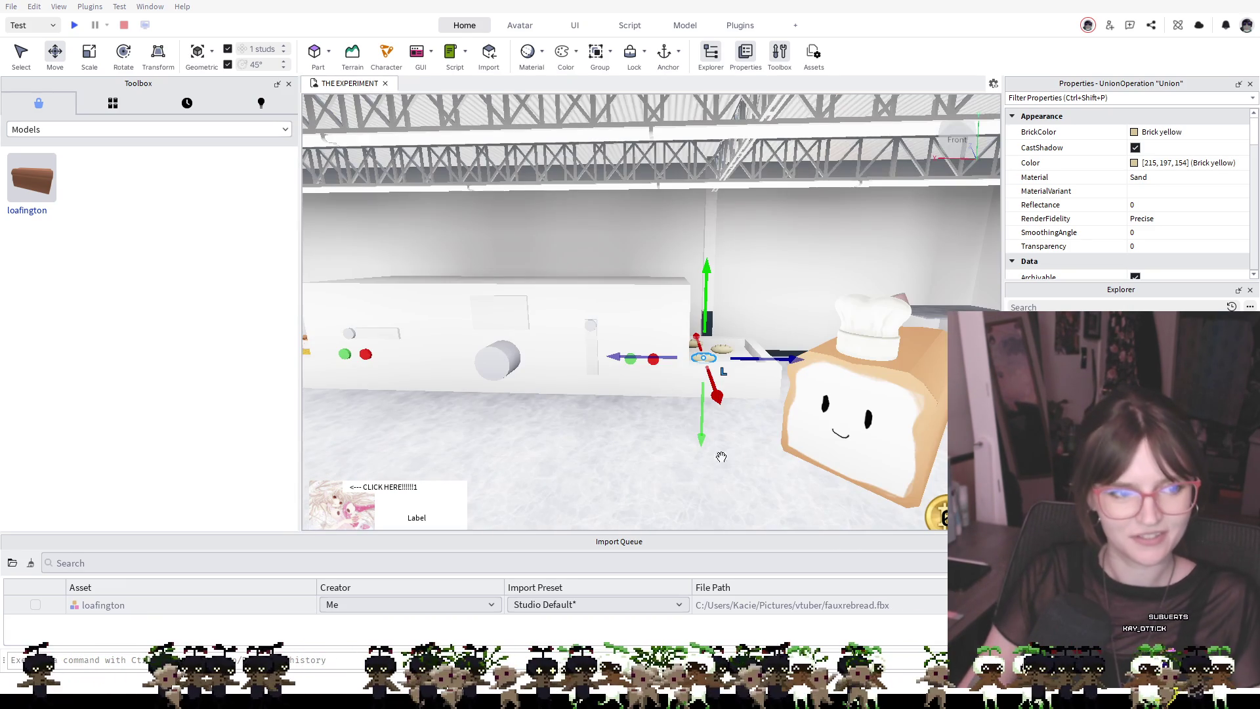
Place the Cakes Showcase in front of the counter
key("s")
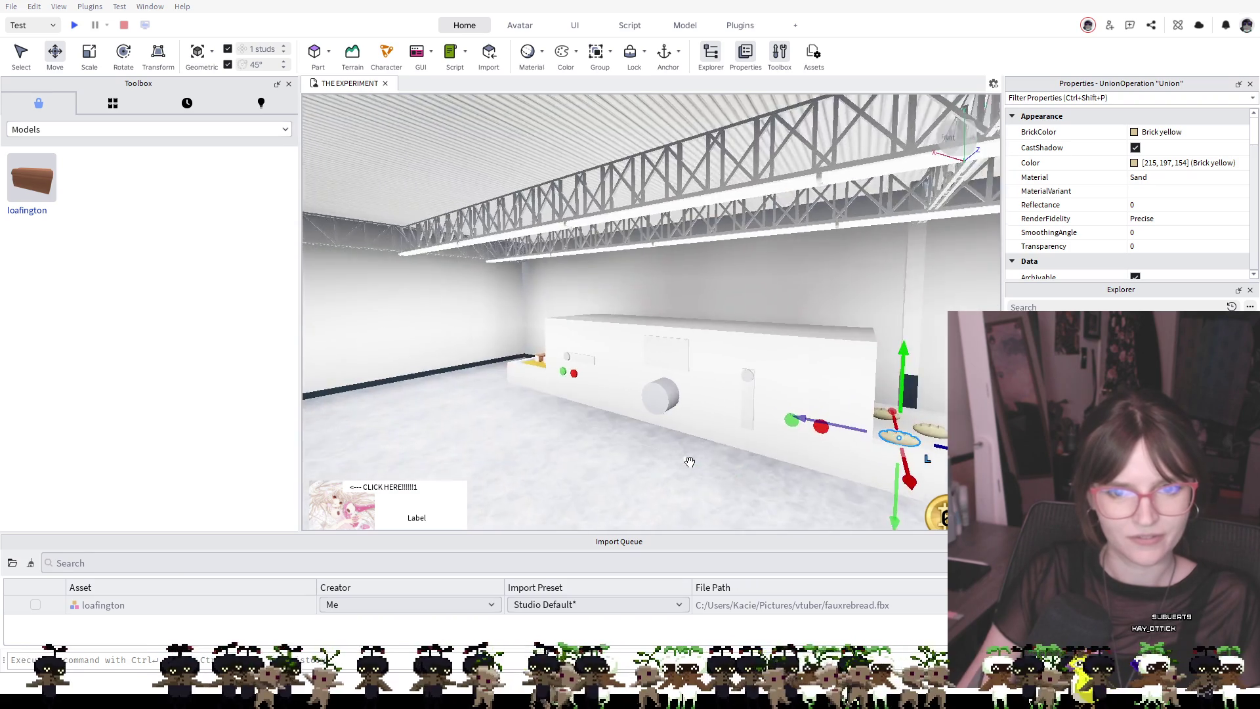
key("f")
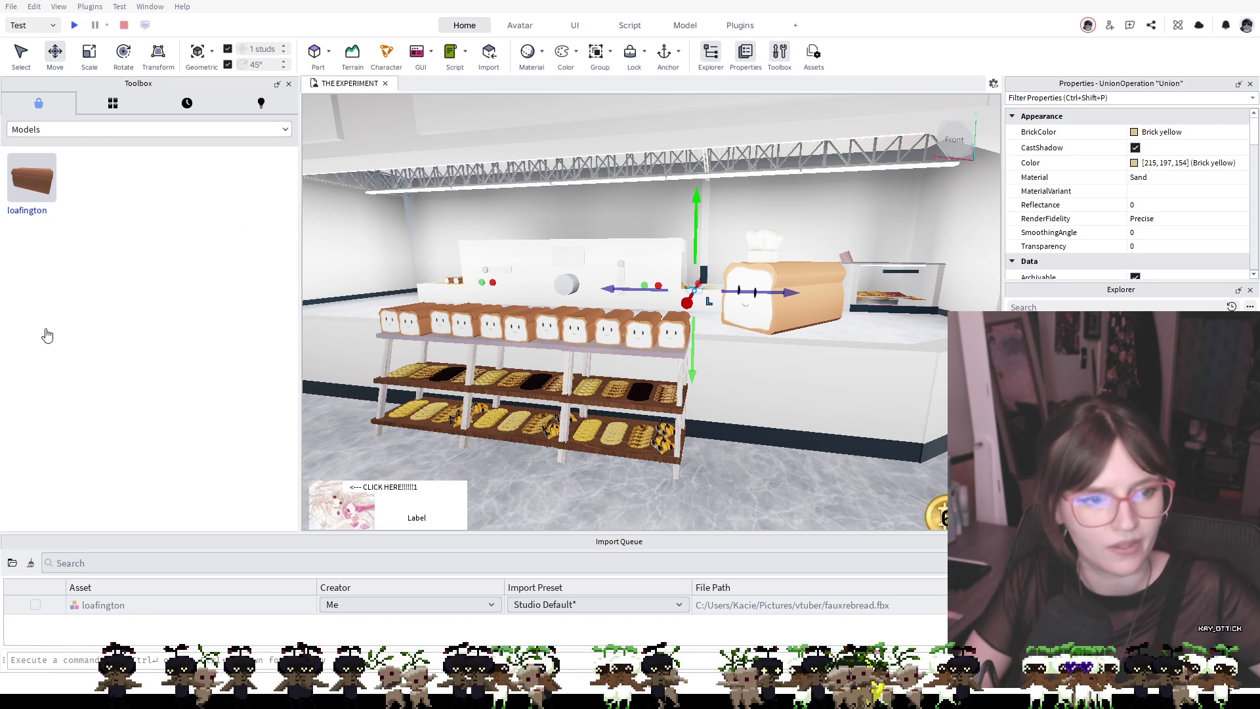
left_click_drag(537, 483, 774, 477)
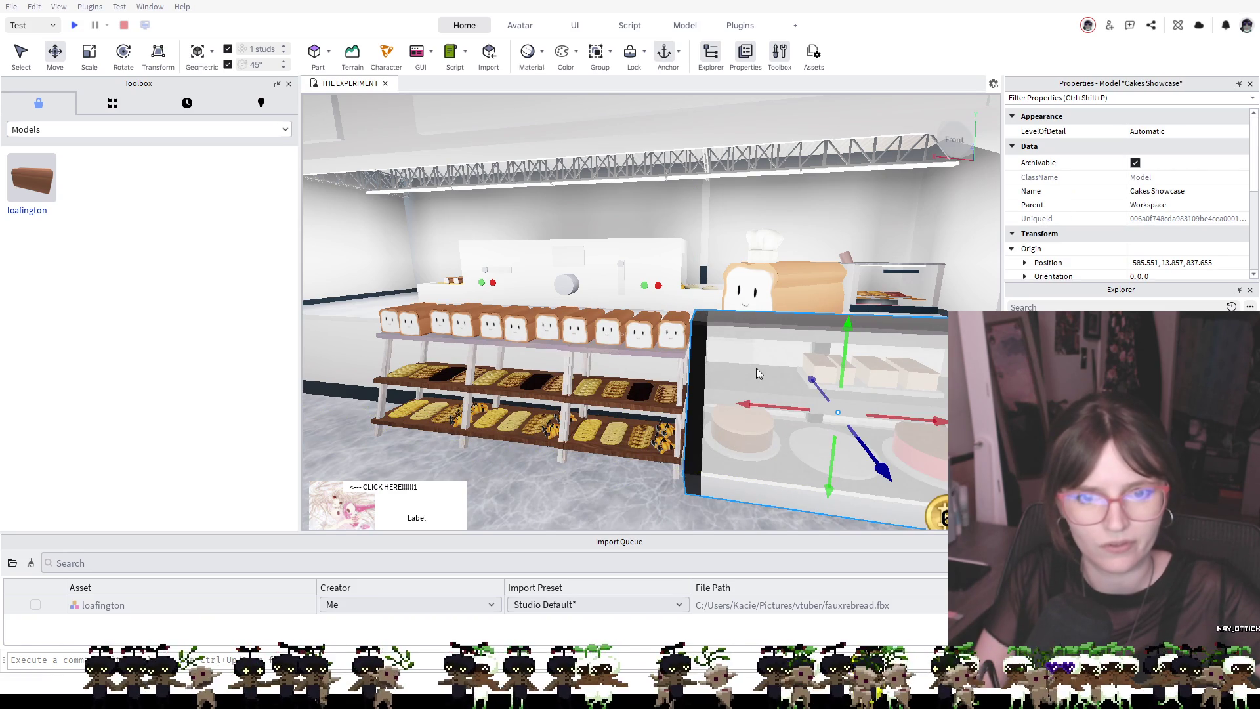
Delete the Cakes Showcase from the scene
key("Delete")
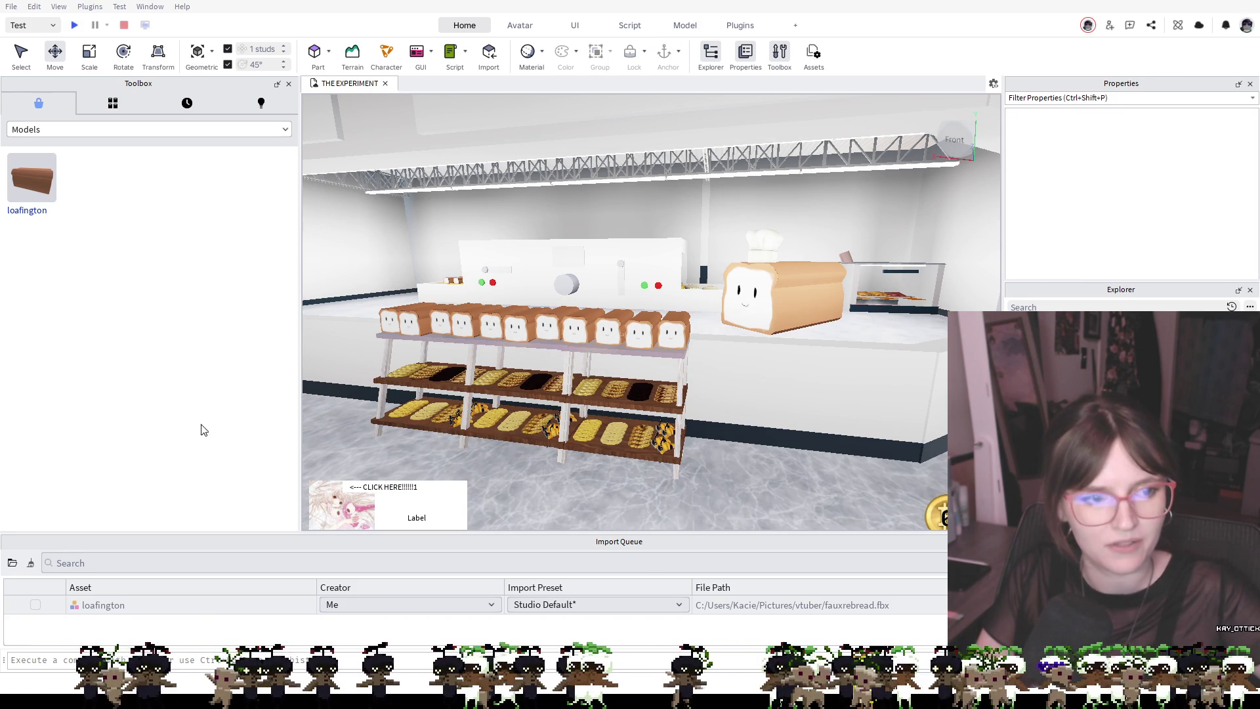
key("ctrl+z")
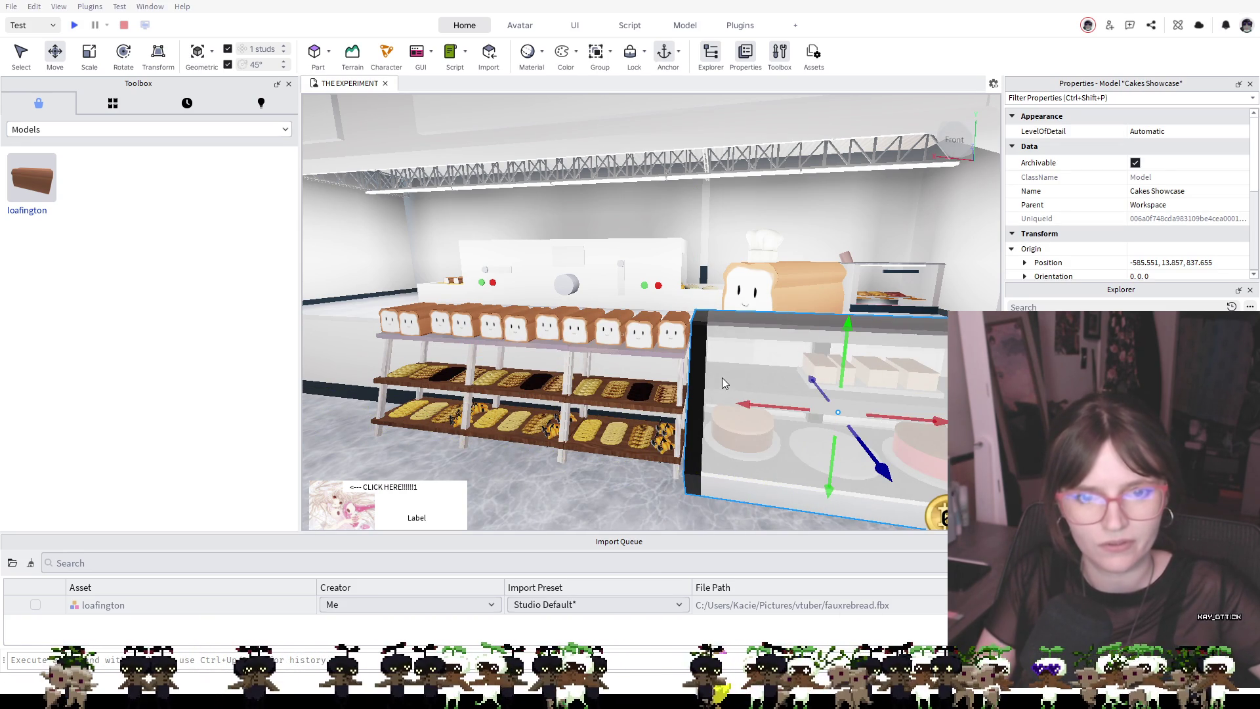
key("Delete")
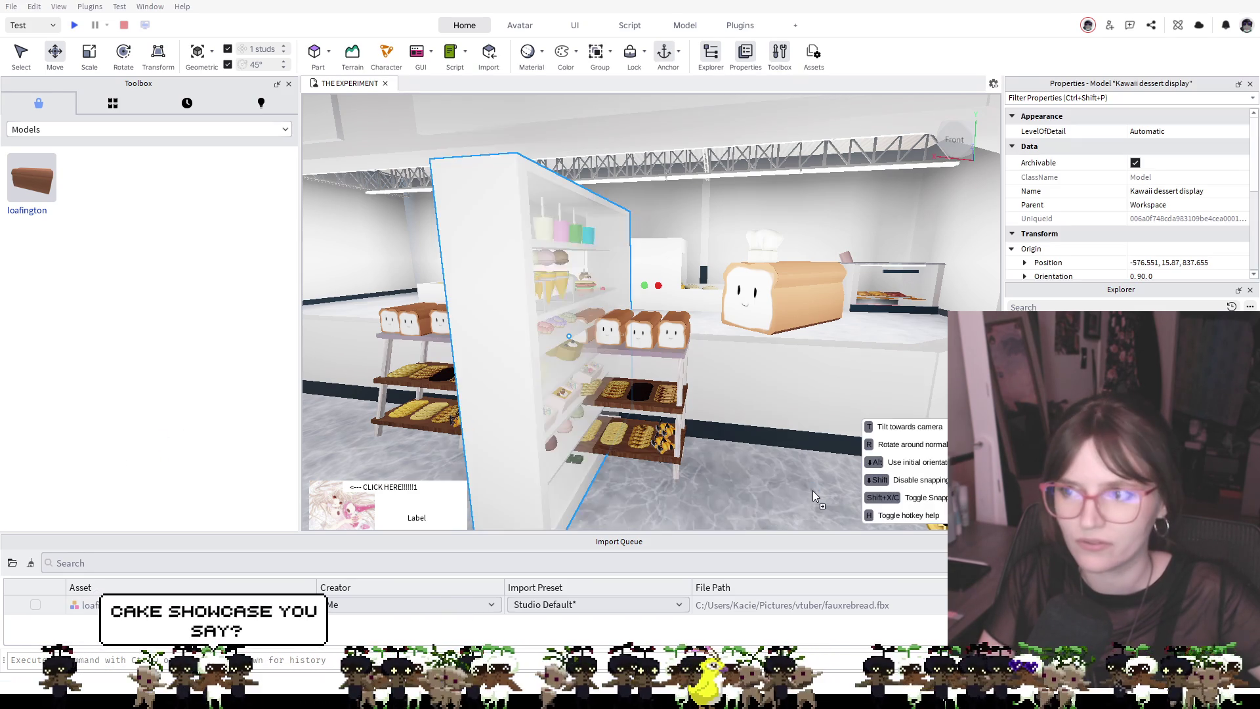
Set the Kawaii dessert display down near the counter
left_click(841, 521)
scroll(746, 478, "up", 5)
scroll(760, 479, "down", 8)
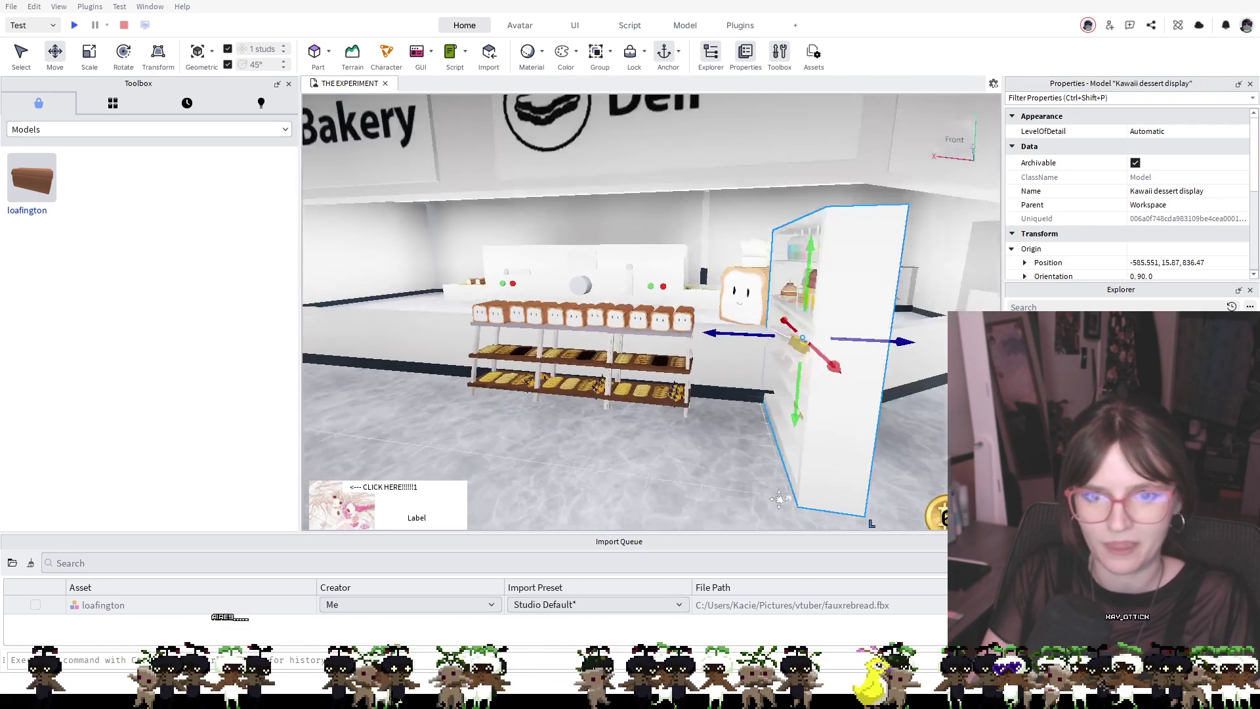
scroll(779, 500, "down", 2)
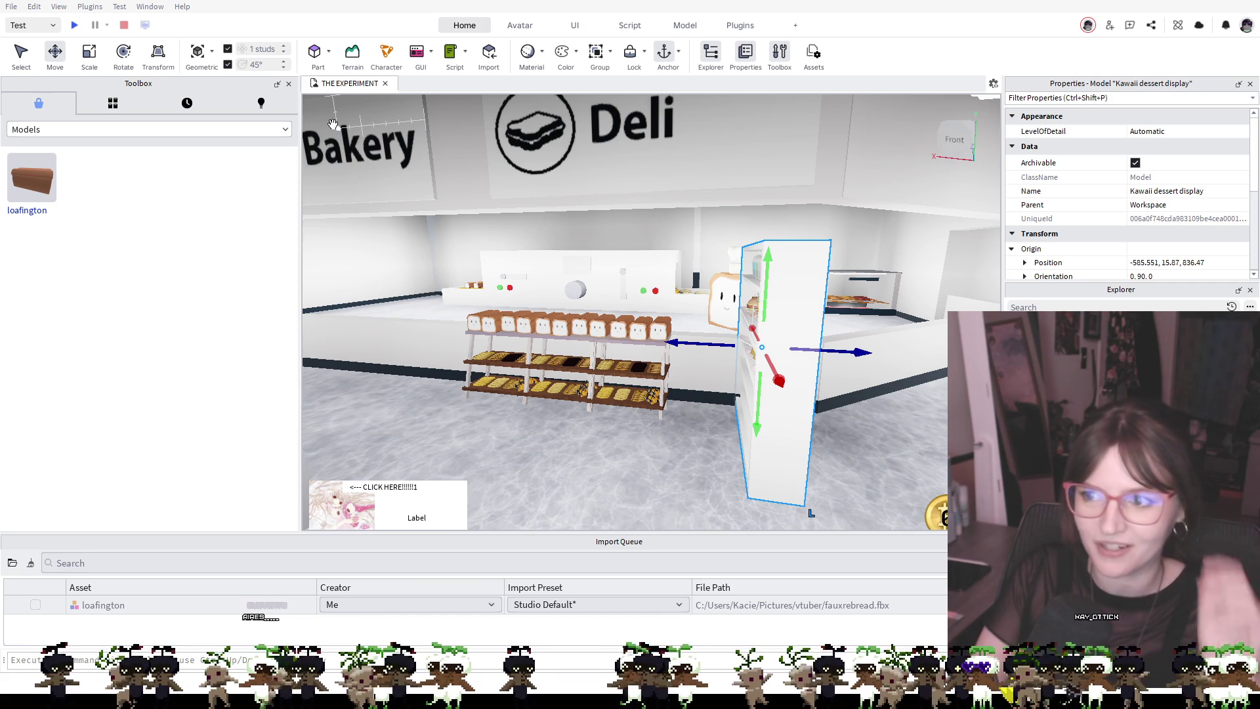
scroll(470, 282, "down", 2)
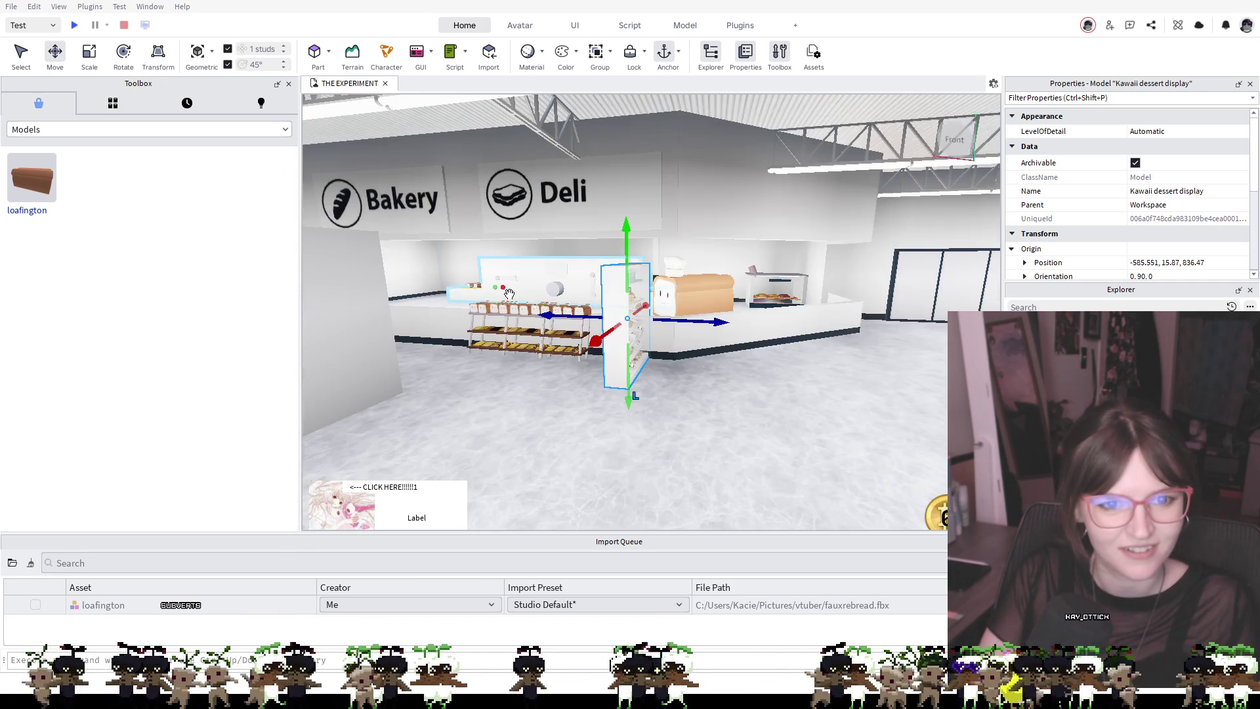
Rotate the dessert display to orientation 0,0,0 so it faces the front
left_click(122, 55)
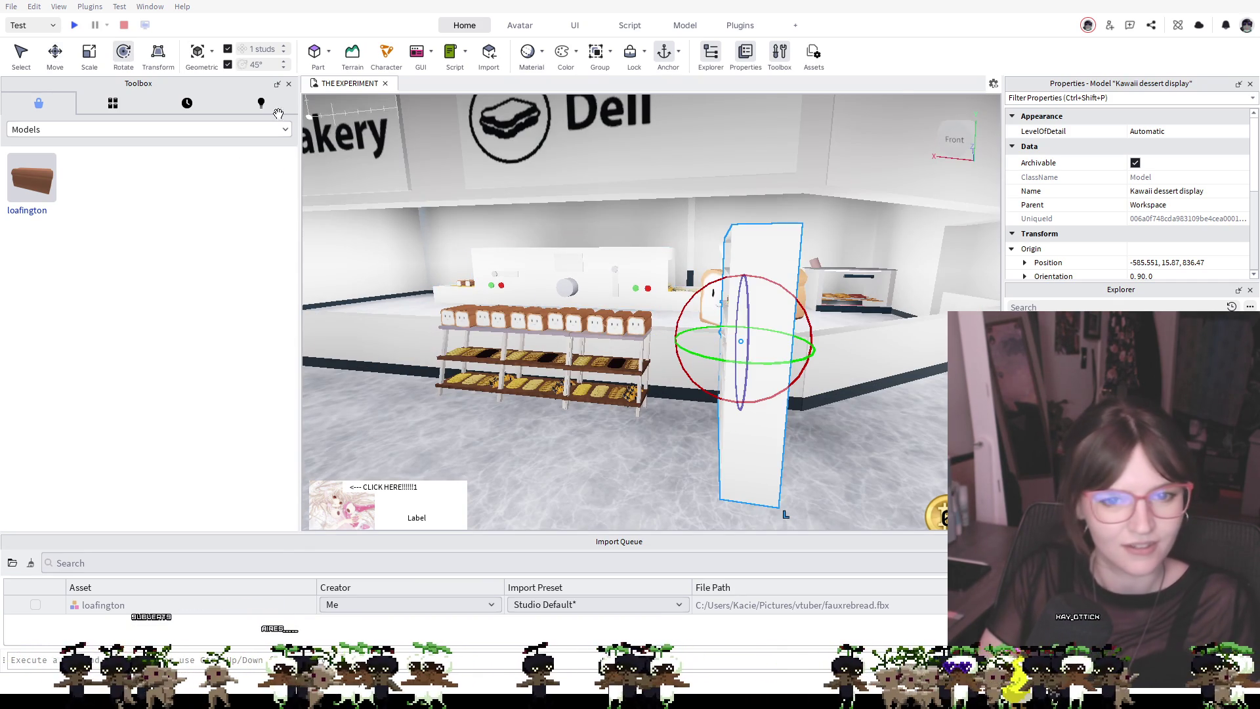
left_click_drag(722, 366, 889, 372)
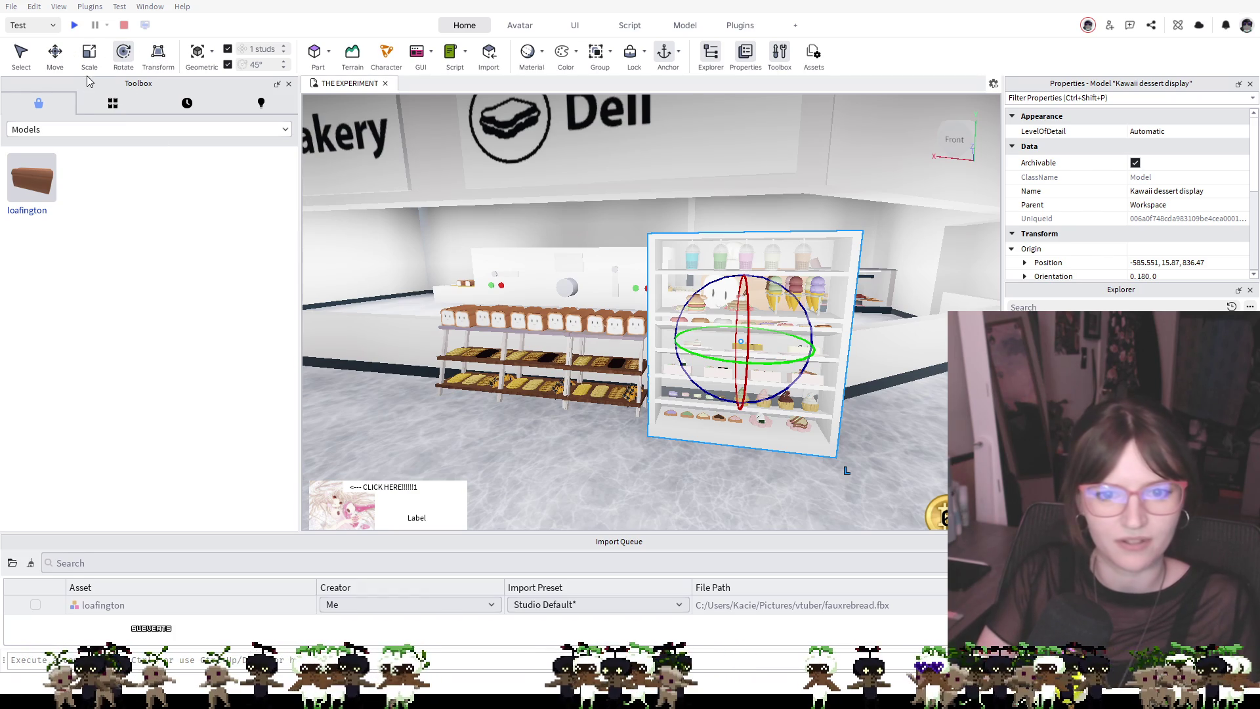
left_click(56, 56)
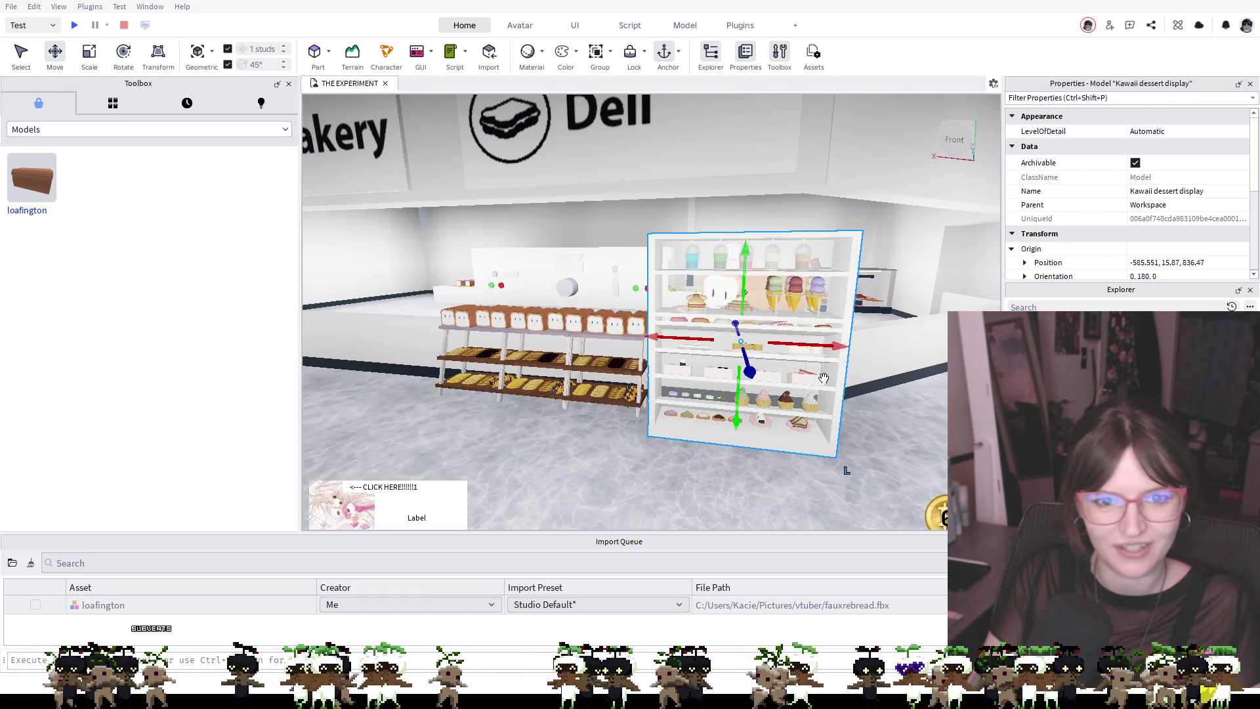
key("d")
key("ctrl+2")
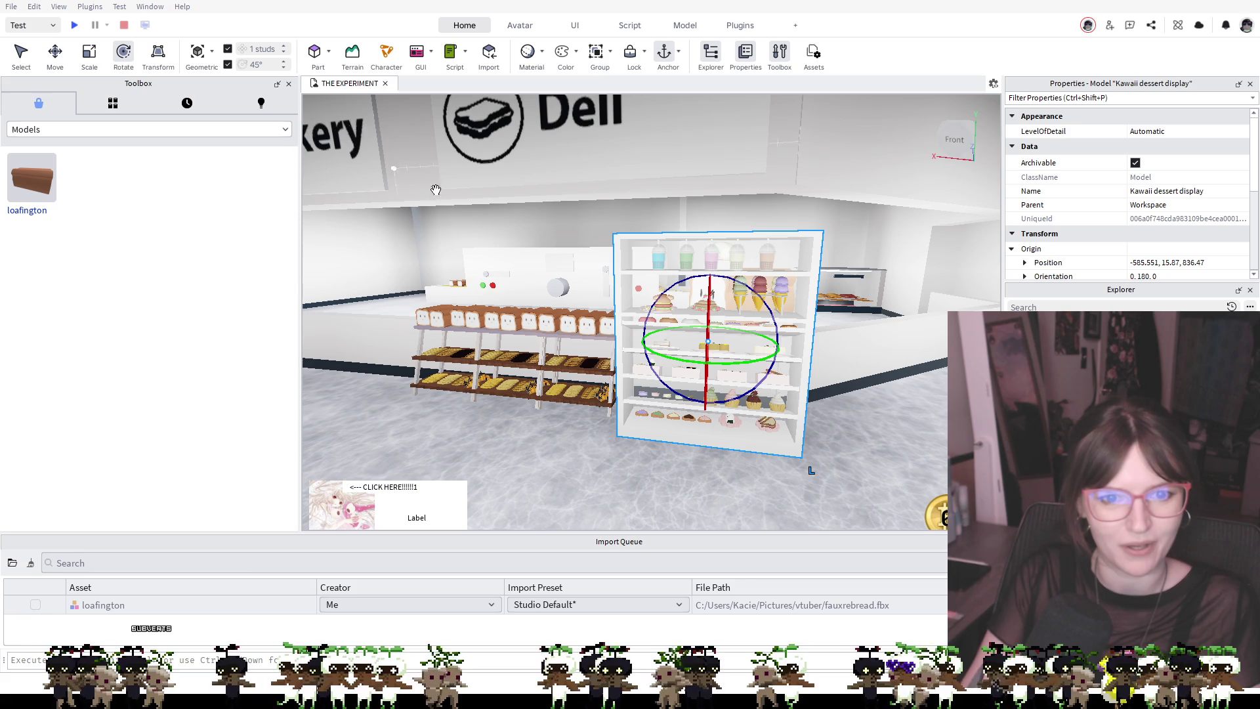
left_click_drag(745, 365, 518, 310)
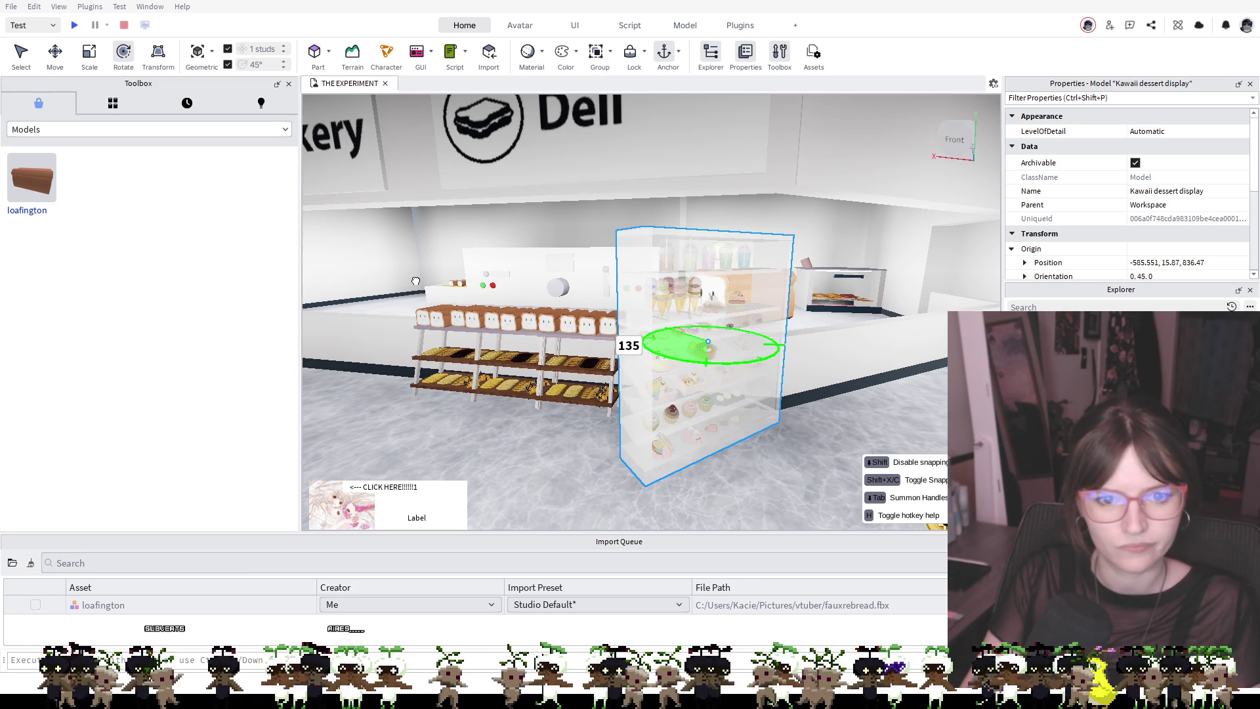
left_click_drag(417, 281, 421, 282)
mouse_move(778, 349)
left_mouse_down()
mouse_move(777, 361)
mouse_move(733, 357)
left_mouse_up()
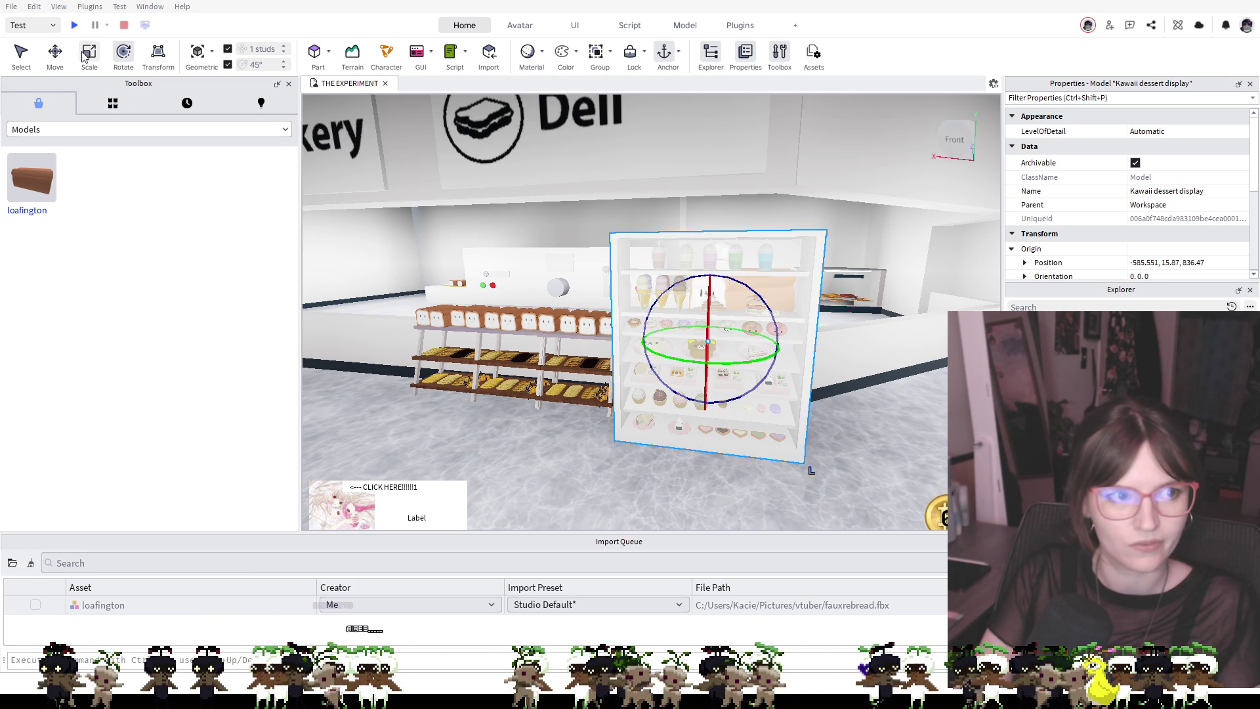
Push the display case along its Z depth axis
left_click(56, 54)
mouse_move(724, 376)
left_mouse_down()
mouse_move(551, 403)
mouse_move(500, 386)
mouse_move(737, 436)
mouse_move(778, 364)
left_mouse_up()
key("f")
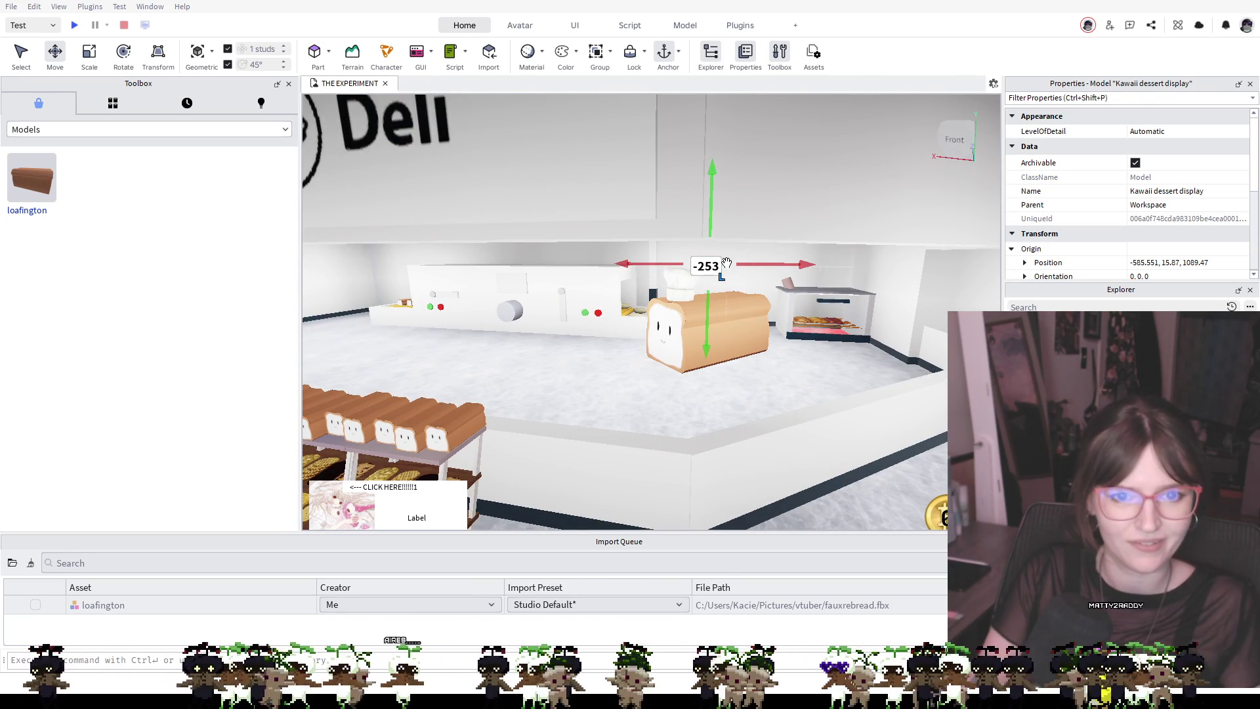
mouse_move(505, 365)
left_mouse_down()
mouse_move(501, 394)
mouse_move(562, 346)
mouse_move(623, 356)
left_mouse_up()
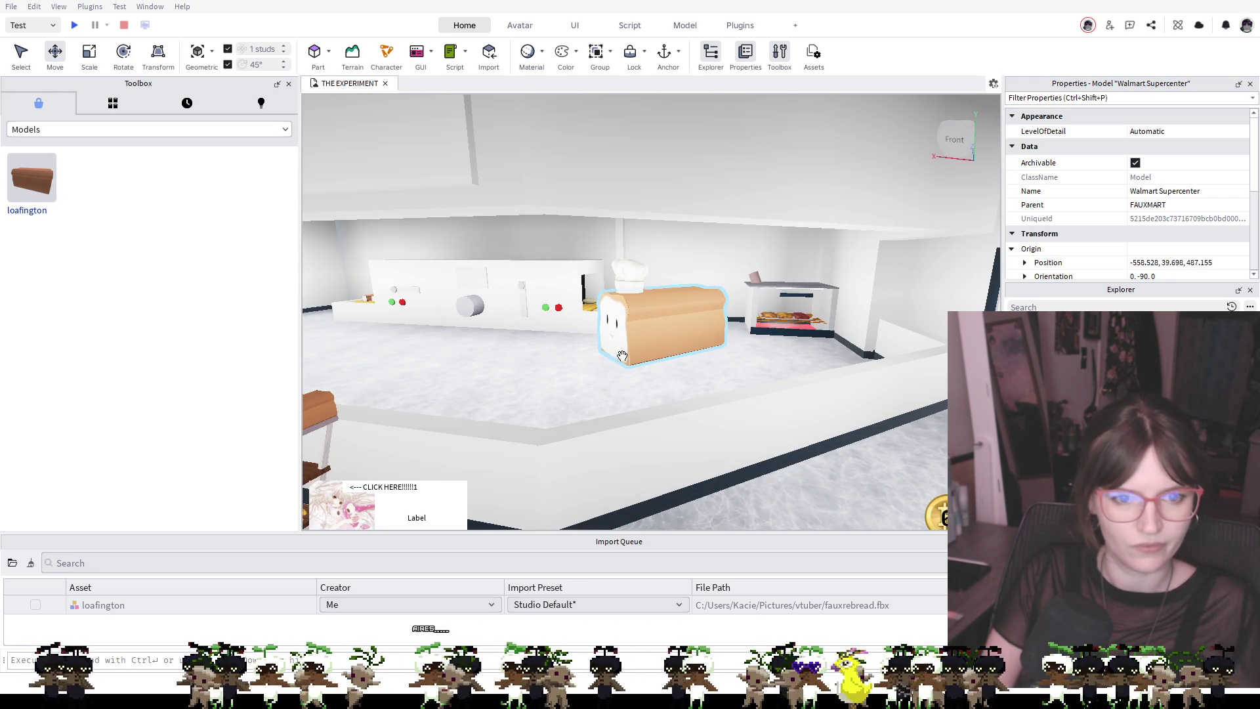
Undo the last move and slide the dessert display left beside the bread rack
key("ctrl+z")
scroll(606, 360, "down", 5)
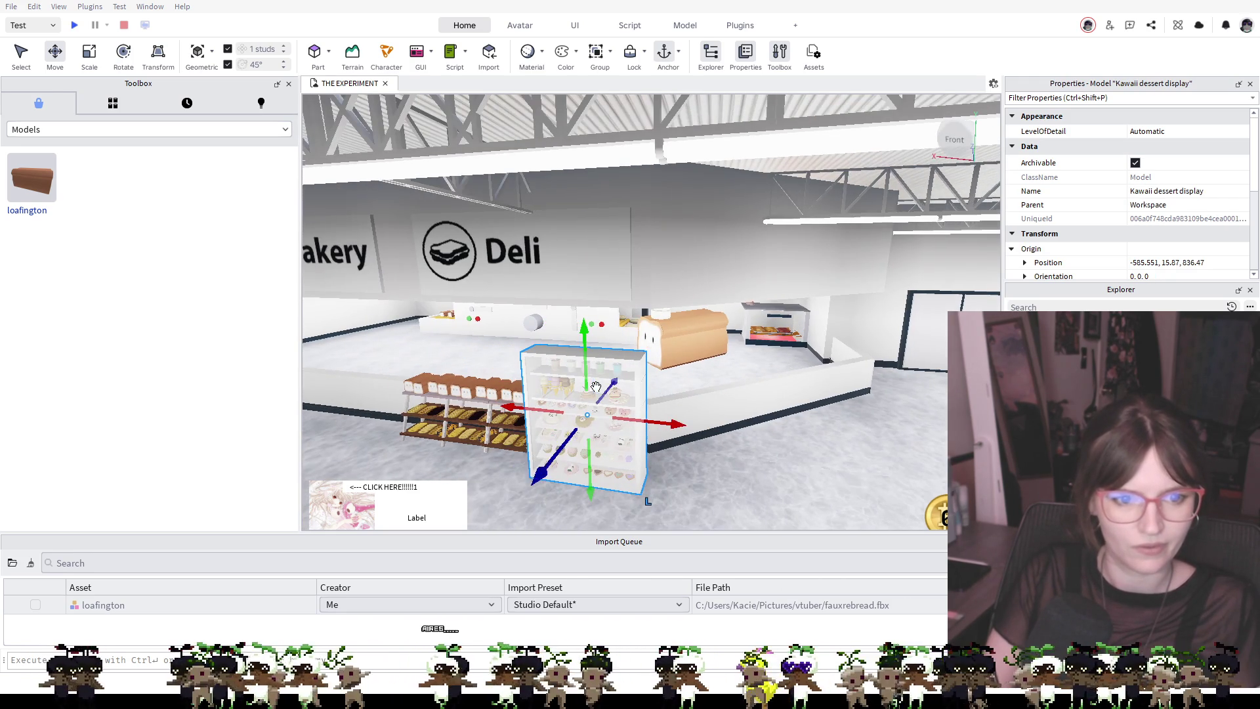
left_click_drag(565, 422, 417, 414)
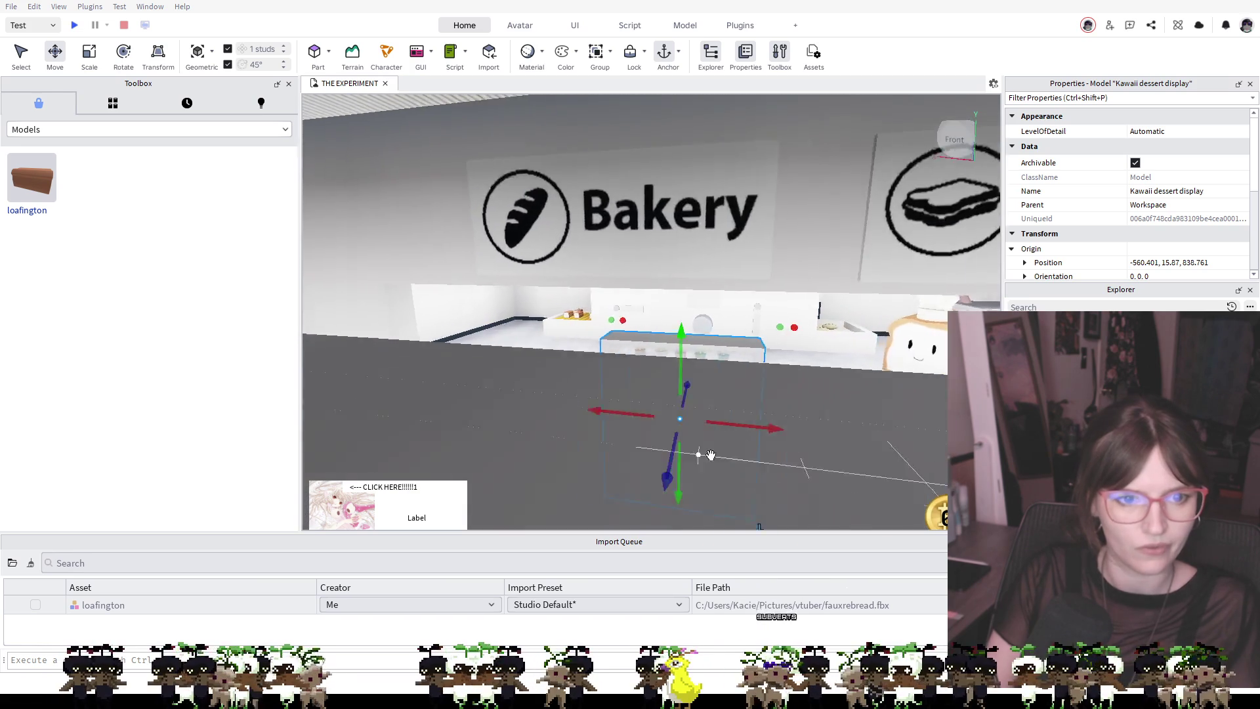
scroll(729, 473, "up", 5)
mouse_move(730, 453)
left_mouse_down()
mouse_move(422, 479)
mouse_move(399, 428)
mouse_move(381, 432)
left_mouse_up()
scroll(694, 474, "up", 5)
scroll(694, 474, "down", 5)
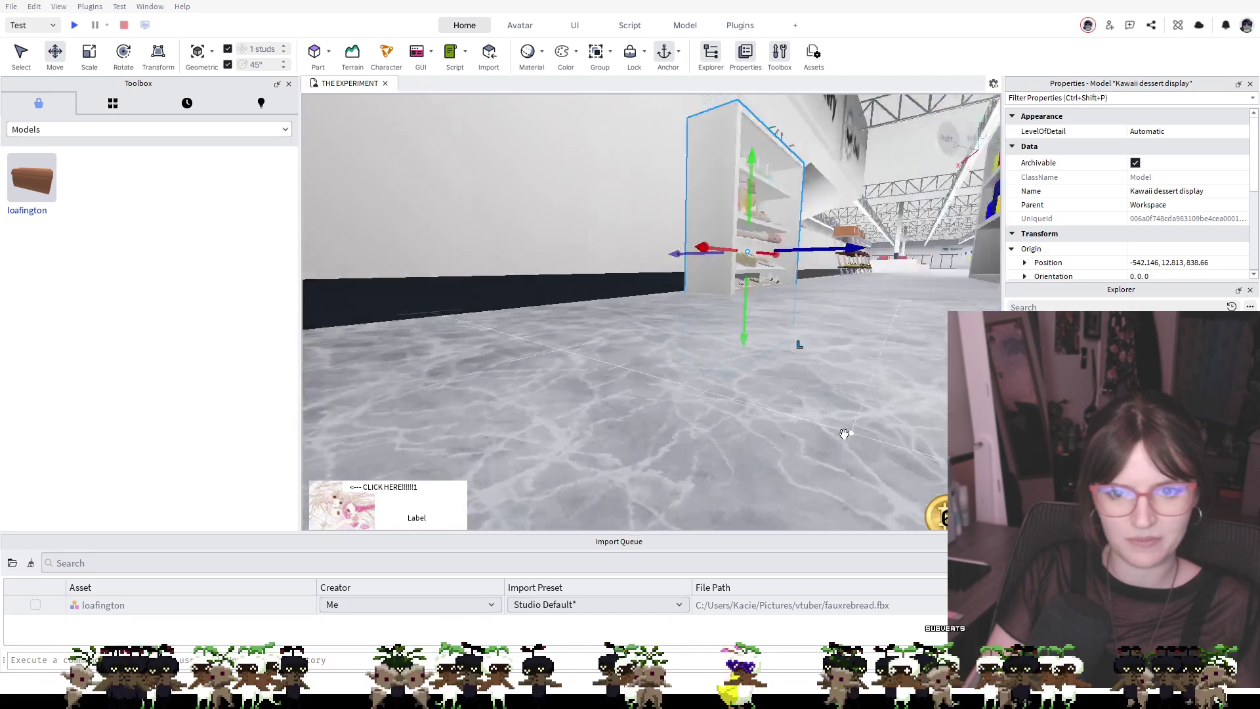
Slide the dessert display down the aisle to -549.716, 15.87, 838.761 near the shelves
key("q")
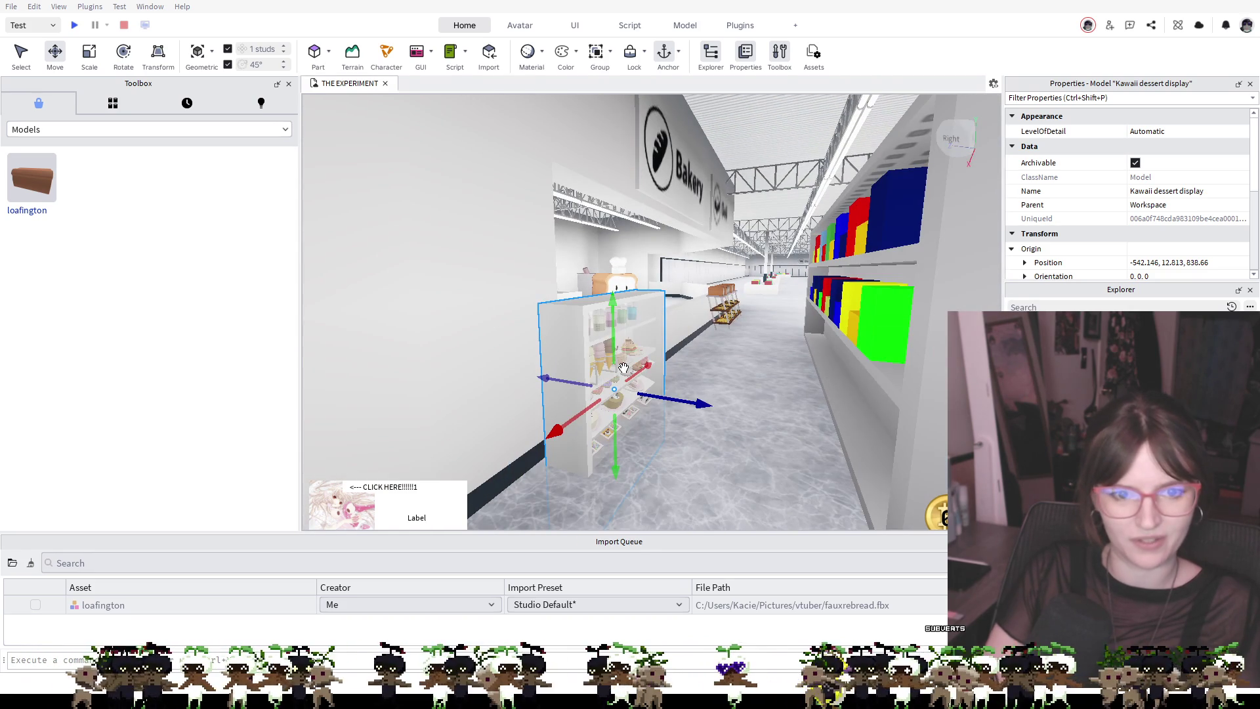
mouse_move(631, 348)
left_mouse_down()
mouse_move(546, 304)
mouse_move(611, 460)
mouse_move(628, 429)
left_mouse_up()
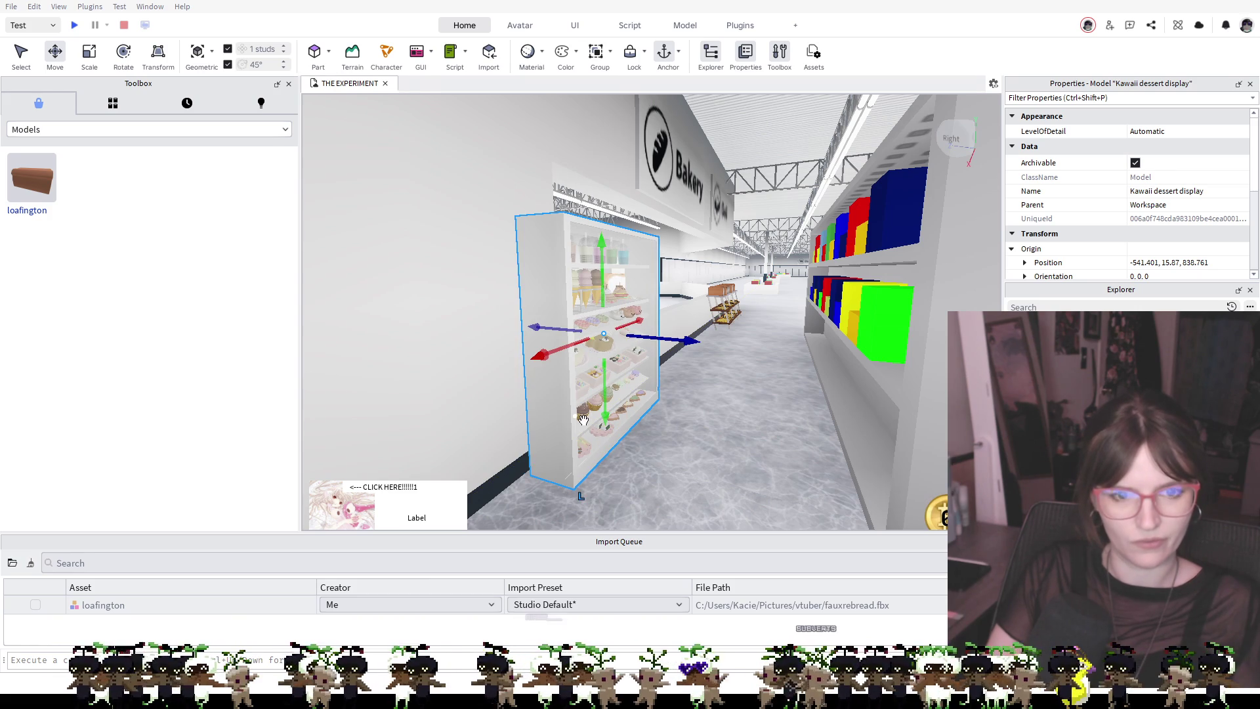
mouse_move(591, 296)
left_mouse_down()
mouse_move(704, 326)
mouse_move(678, 380)
left_mouse_up()
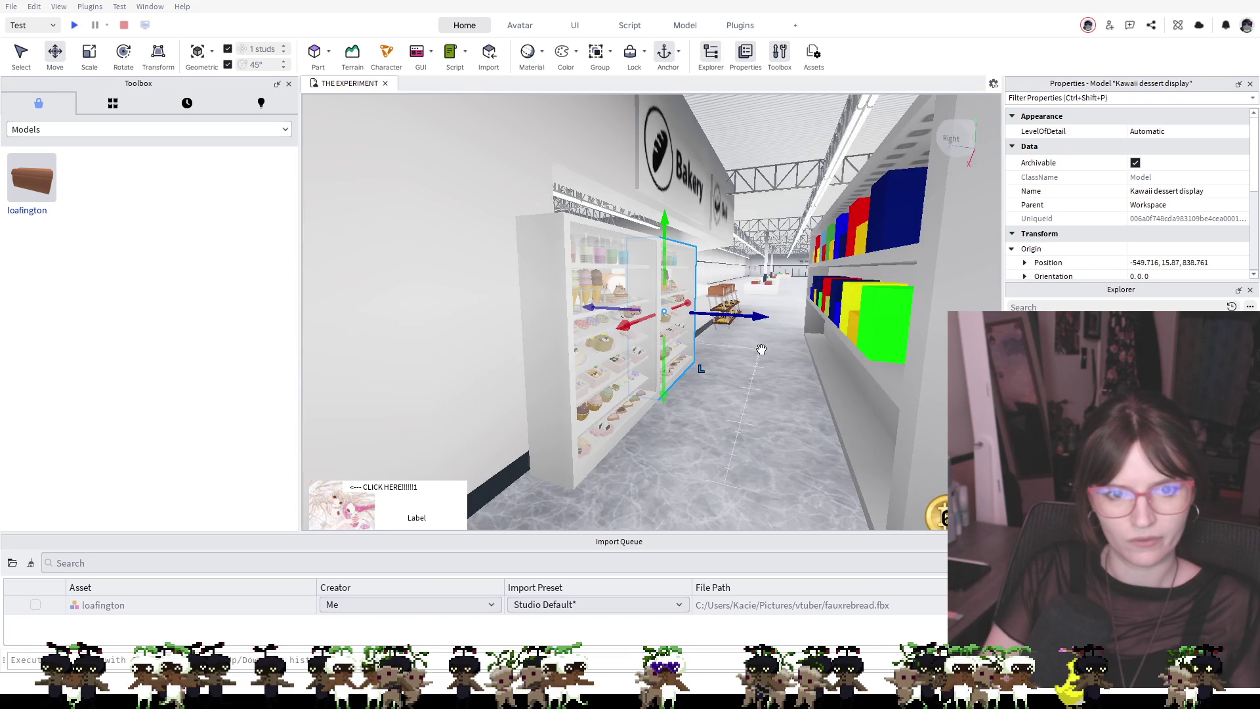
key("d")
key("Right")
key("s")
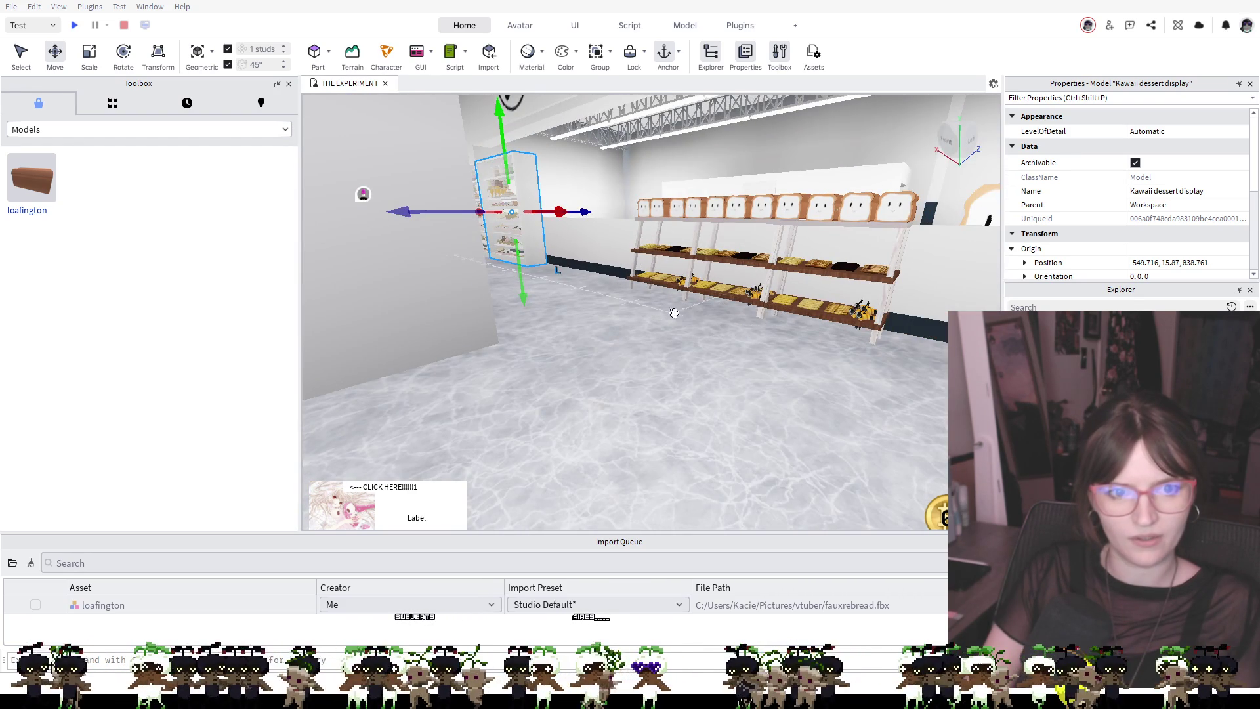
Nudge the Kawaii dessert display into a new position near the counter
left_click_drag(552, 263, 562, 259)
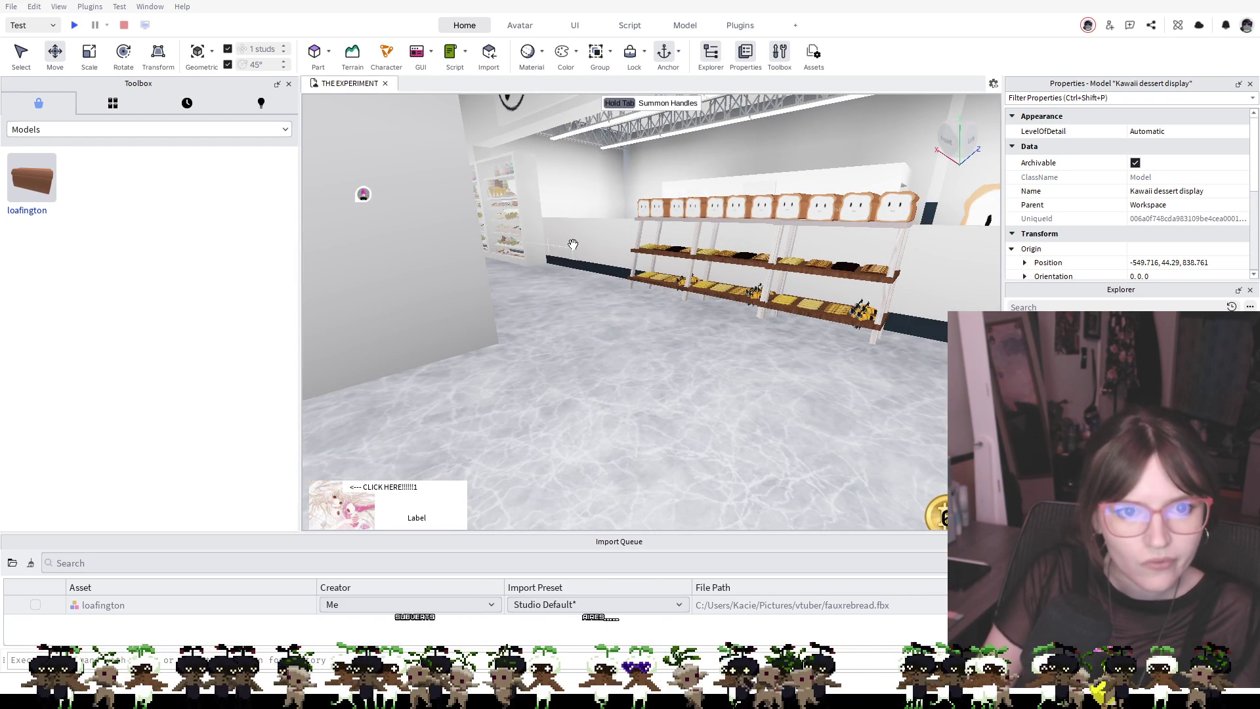
key("a")
key("e")
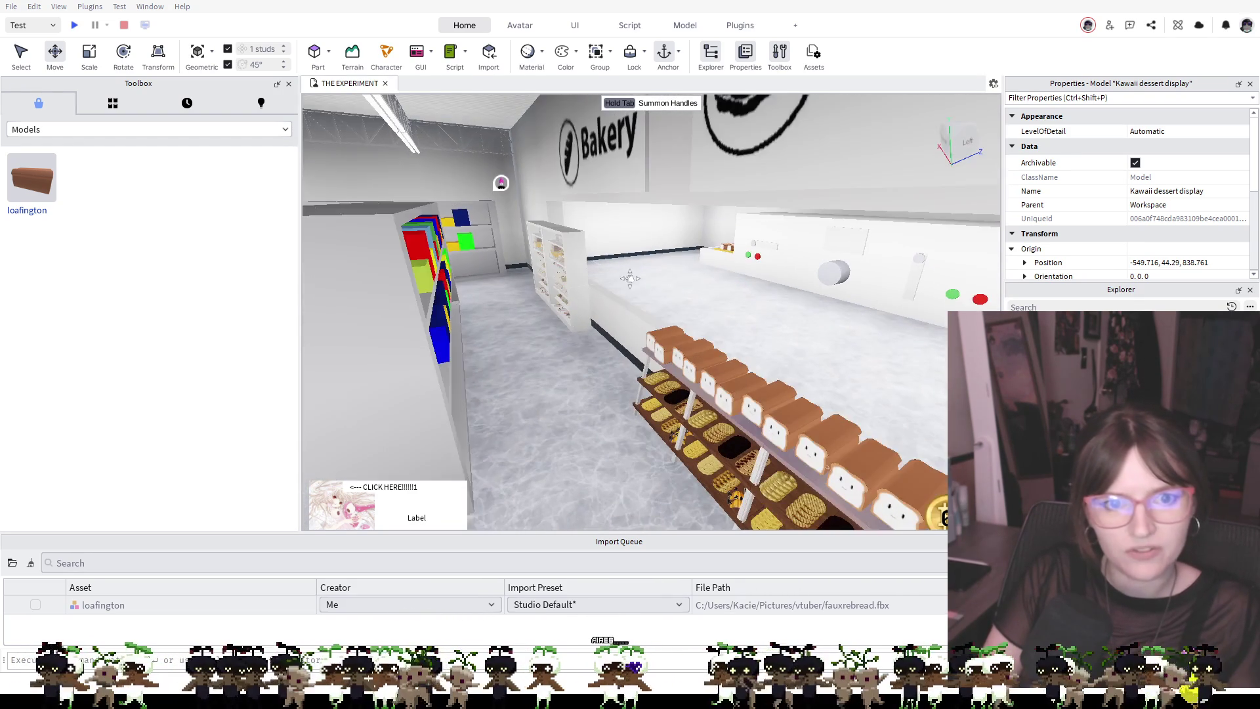
left_click(630, 278)
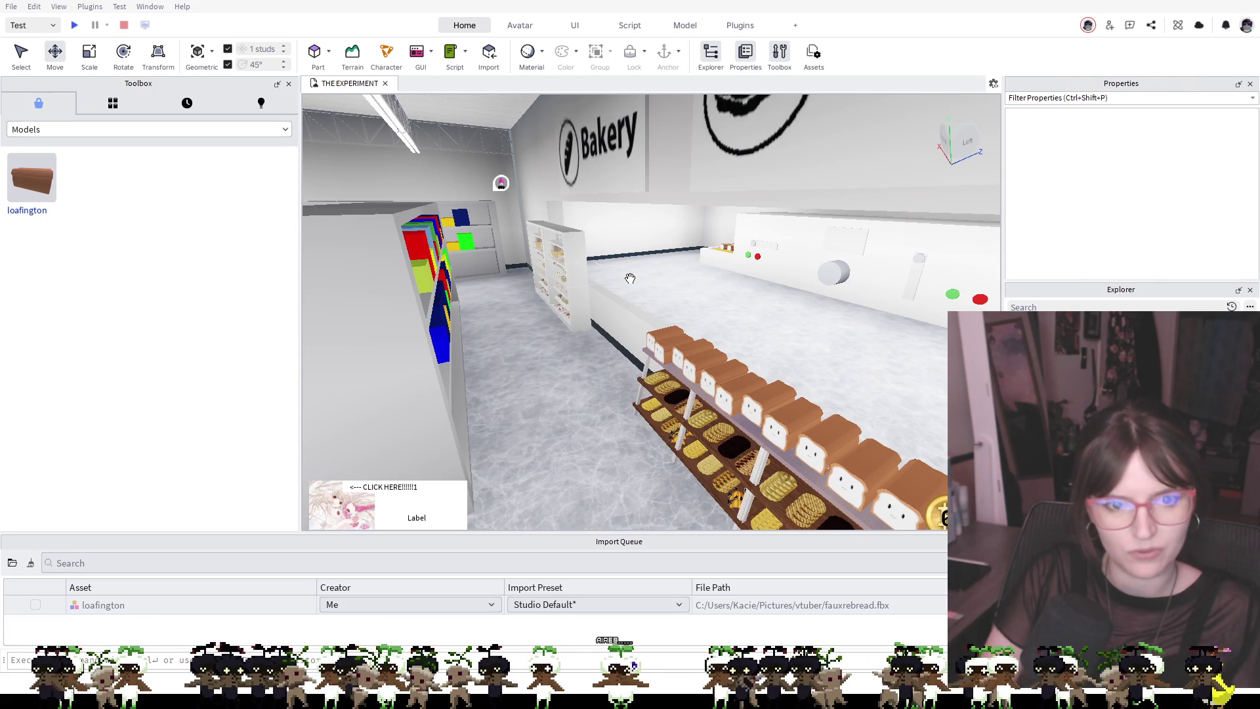
left_click(583, 287)
left_click_drag(583, 287, 583, 289)
scroll(583, 306, "up", 3)
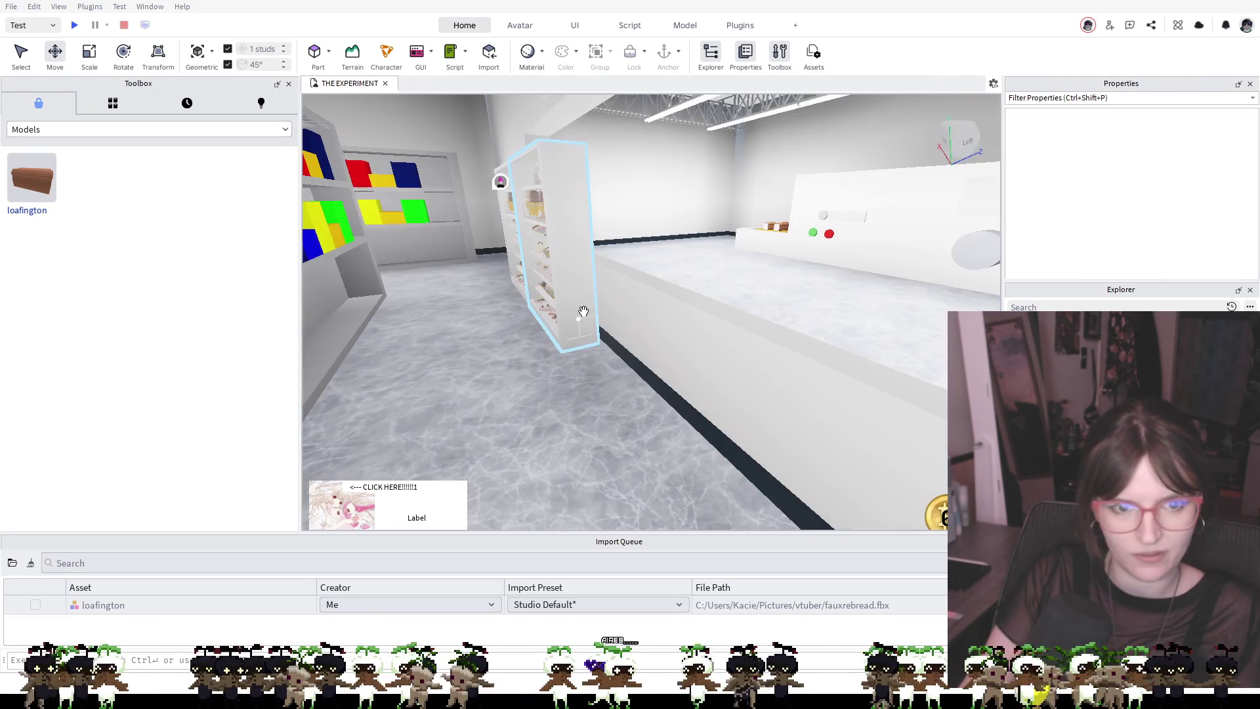
left_click(581, 299)
left_click_drag(597, 309, 588, 294)
key("d")
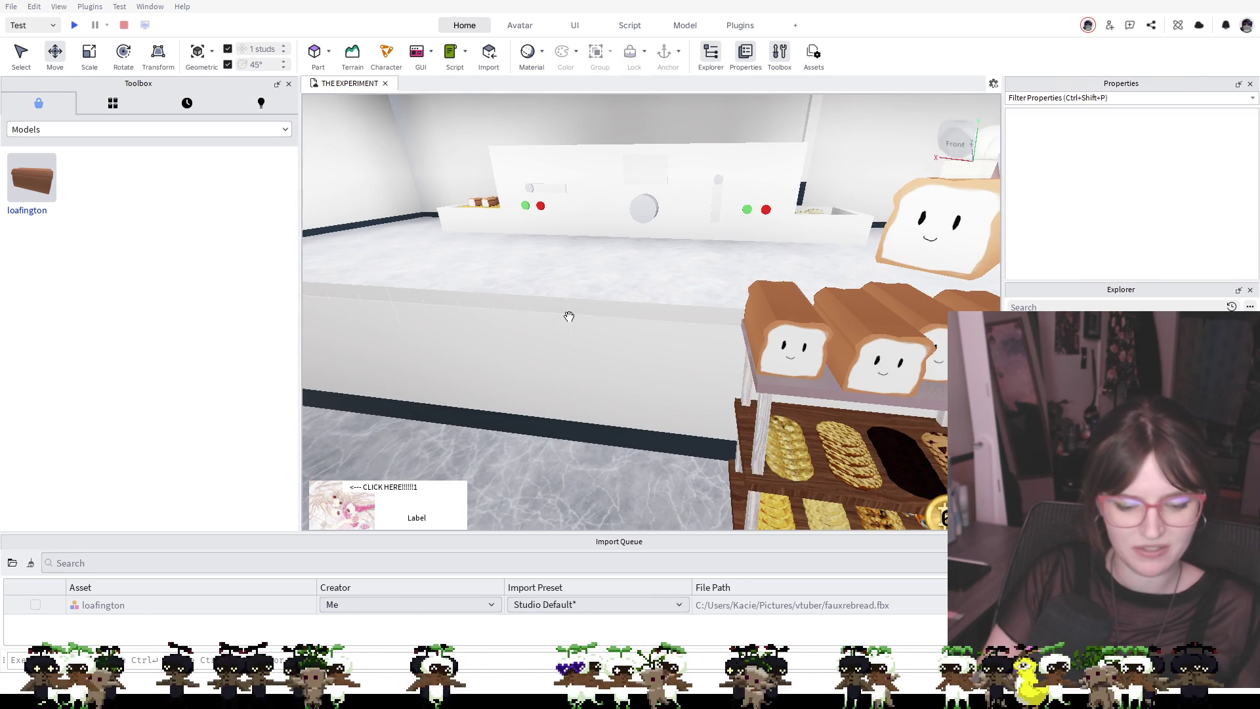
left_click(569, 316)
key("s")
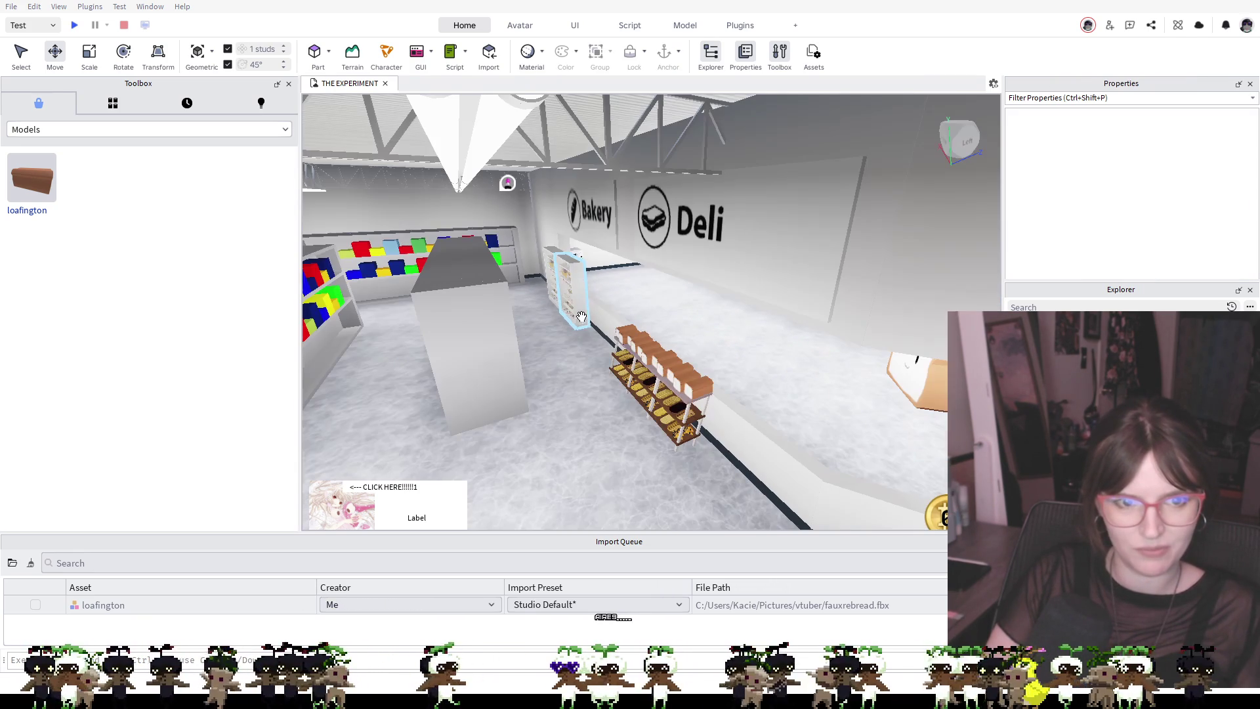
Set one display on the floor by the counter and move the other alongside it
left_click(584, 314)
left_click_drag(584, 315, 596, 346)
key("Escape")
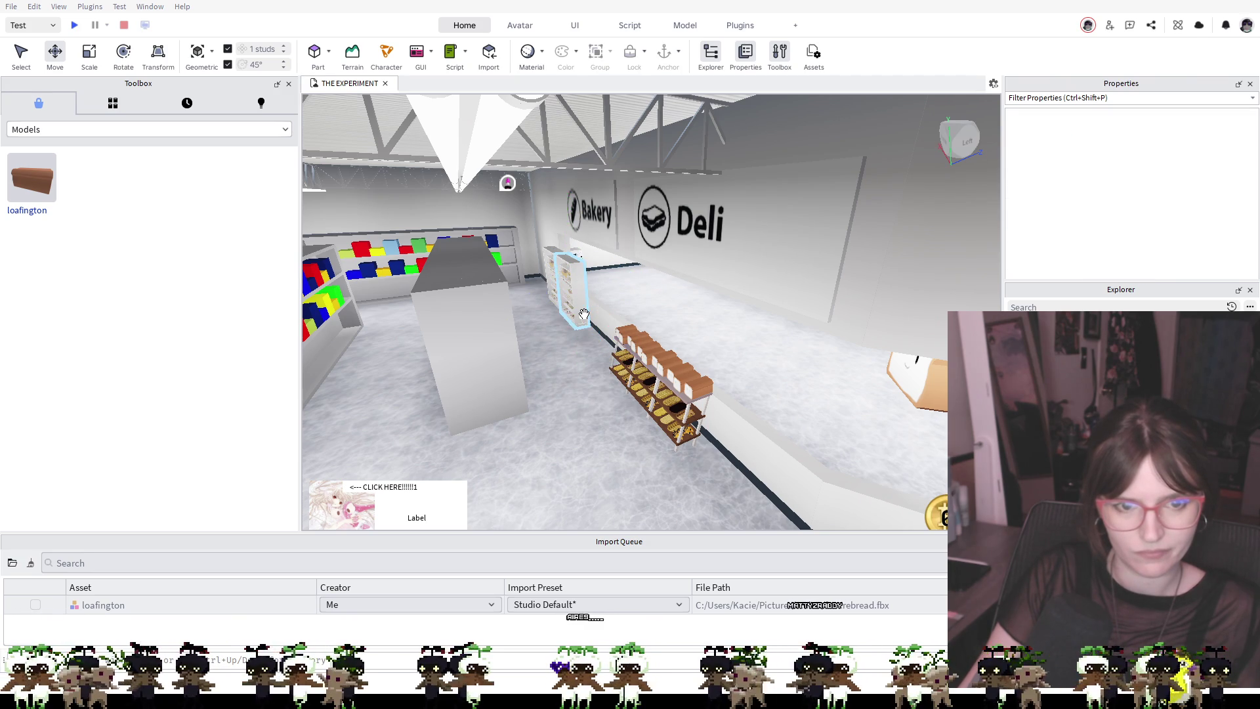
key("ctrl+z")
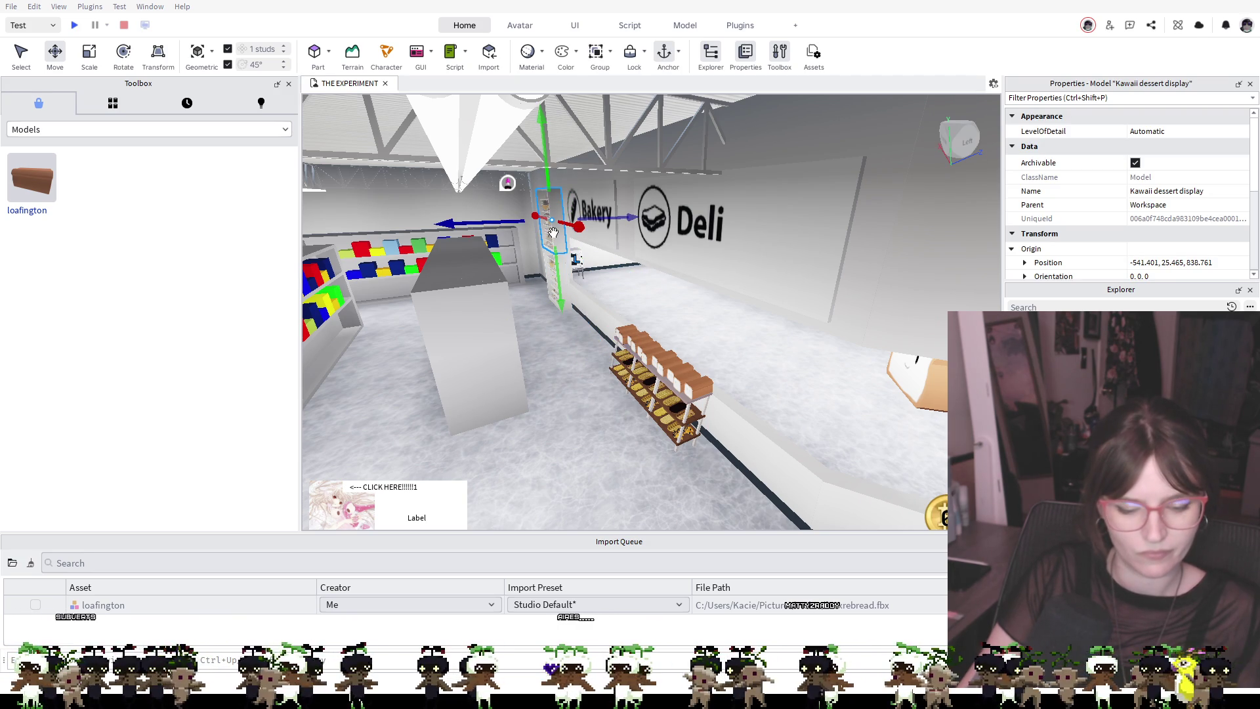
left_click_drag(553, 233, 575, 328)
scroll(571, 330, "up", 3)
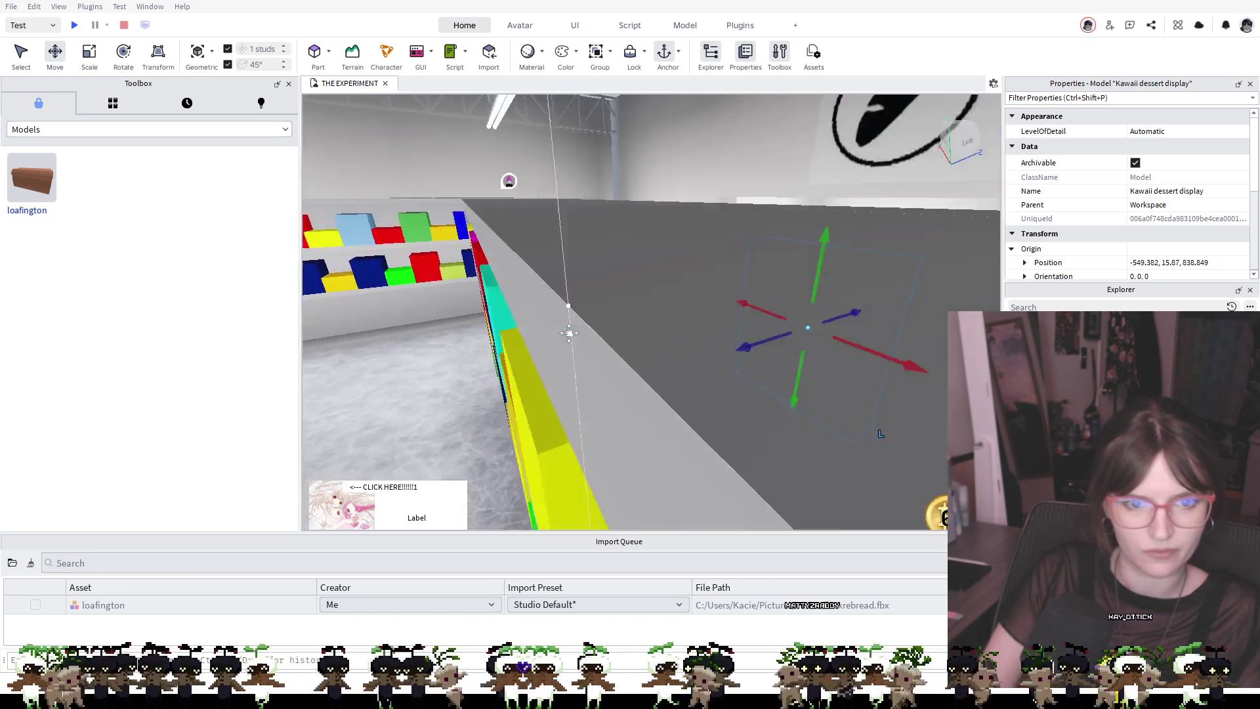
scroll(569, 333, "down", 4)
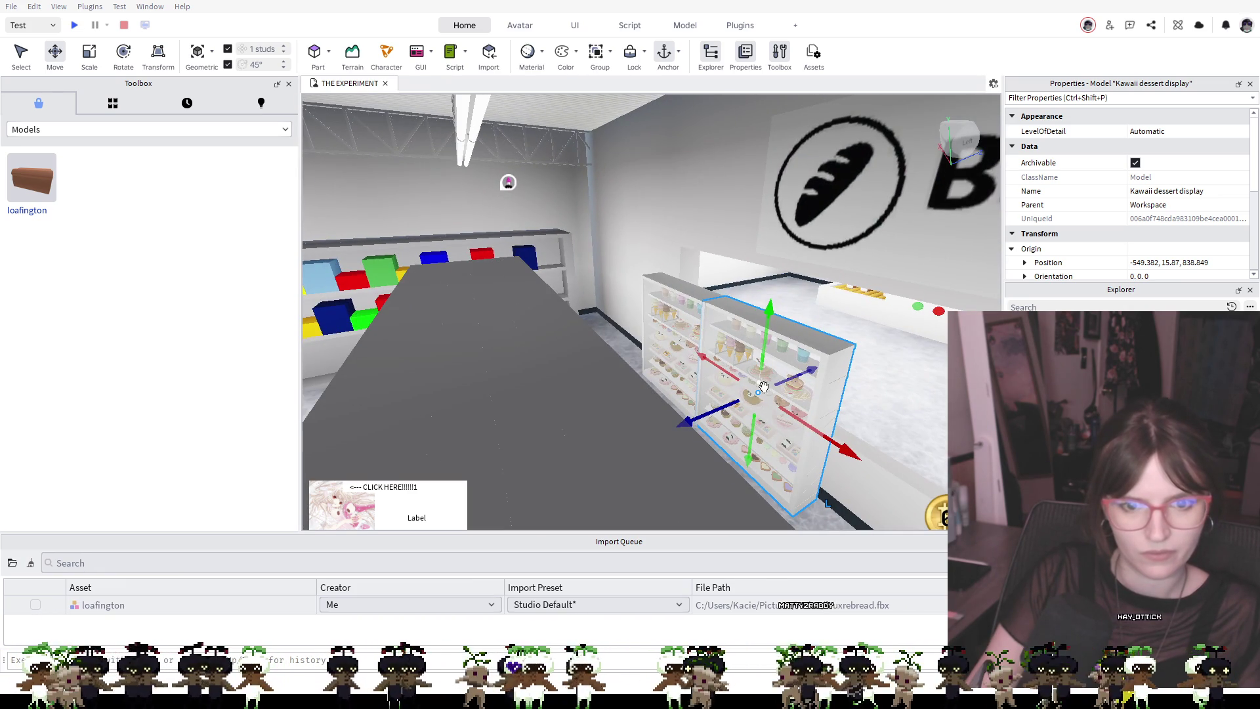
mouse_move(771, 393)
left_mouse_down()
mouse_move(807, 440)
mouse_move(791, 482)
mouse_move(768, 489)
left_mouse_up()
left_click(693, 319)
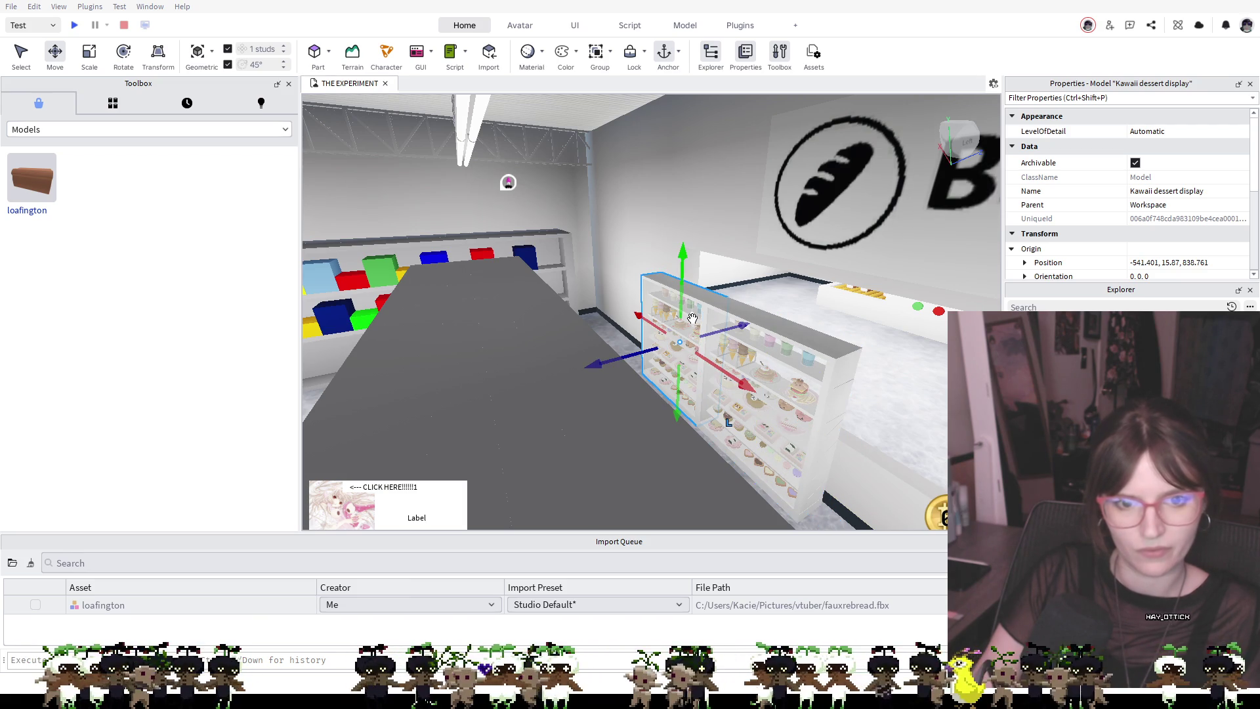
mouse_move(693, 319)
left_mouse_down()
mouse_move(909, 522)
mouse_move(949, 381)
mouse_move(919, 420)
mouse_move(850, 466)
left_mouse_up()
Fine-tune the display copy to -558.382, 15.87, 838.849 against the wall by the bread shelf
key("f")
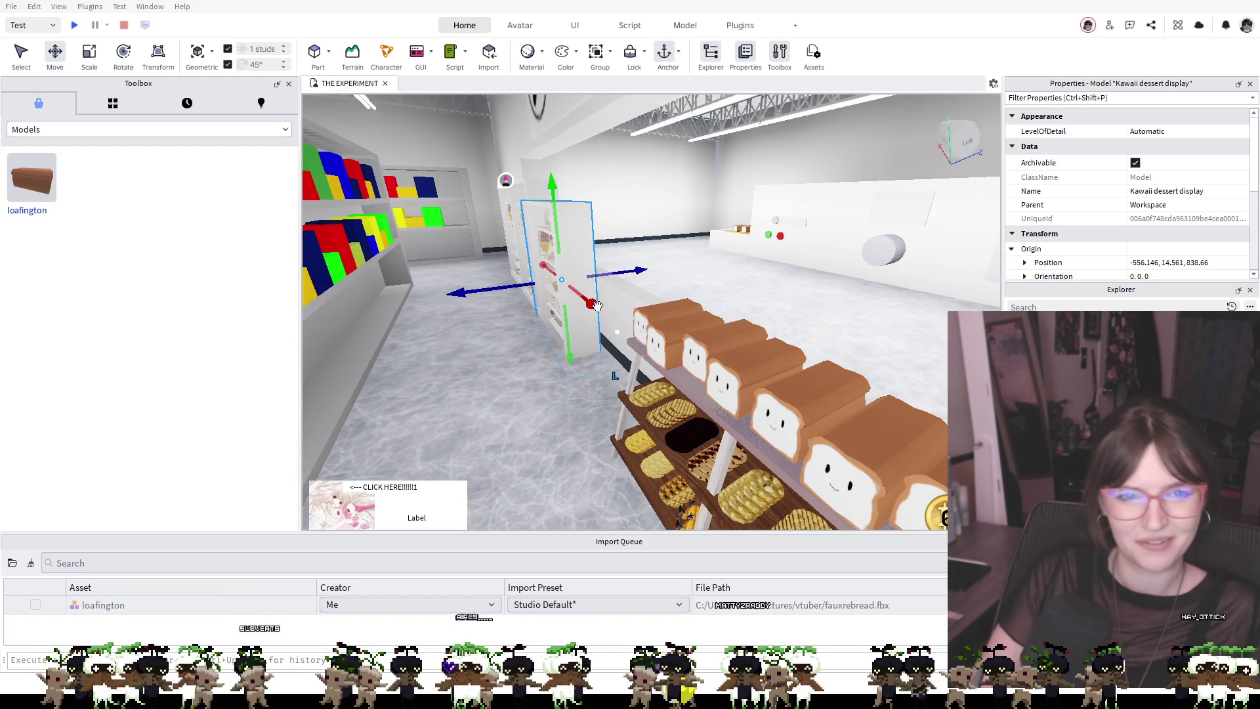
left_click_drag(595, 304, 586, 344)
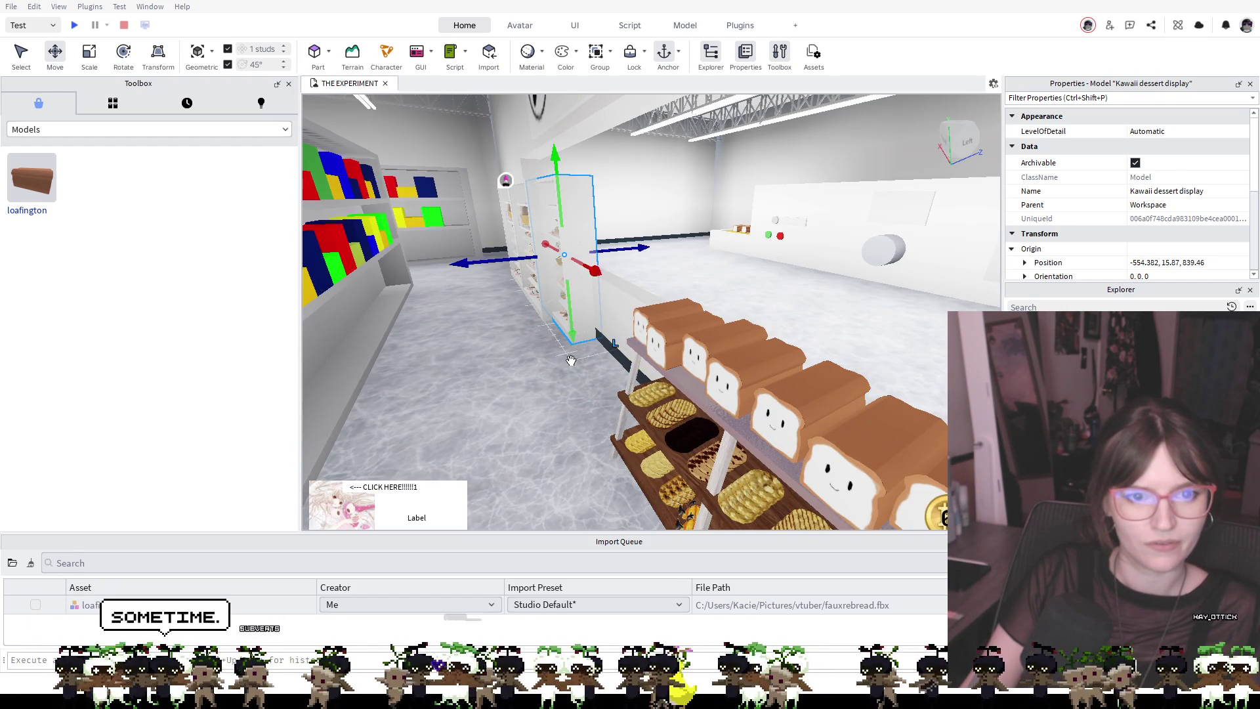
scroll(568, 370, "up", 5)
key("f")
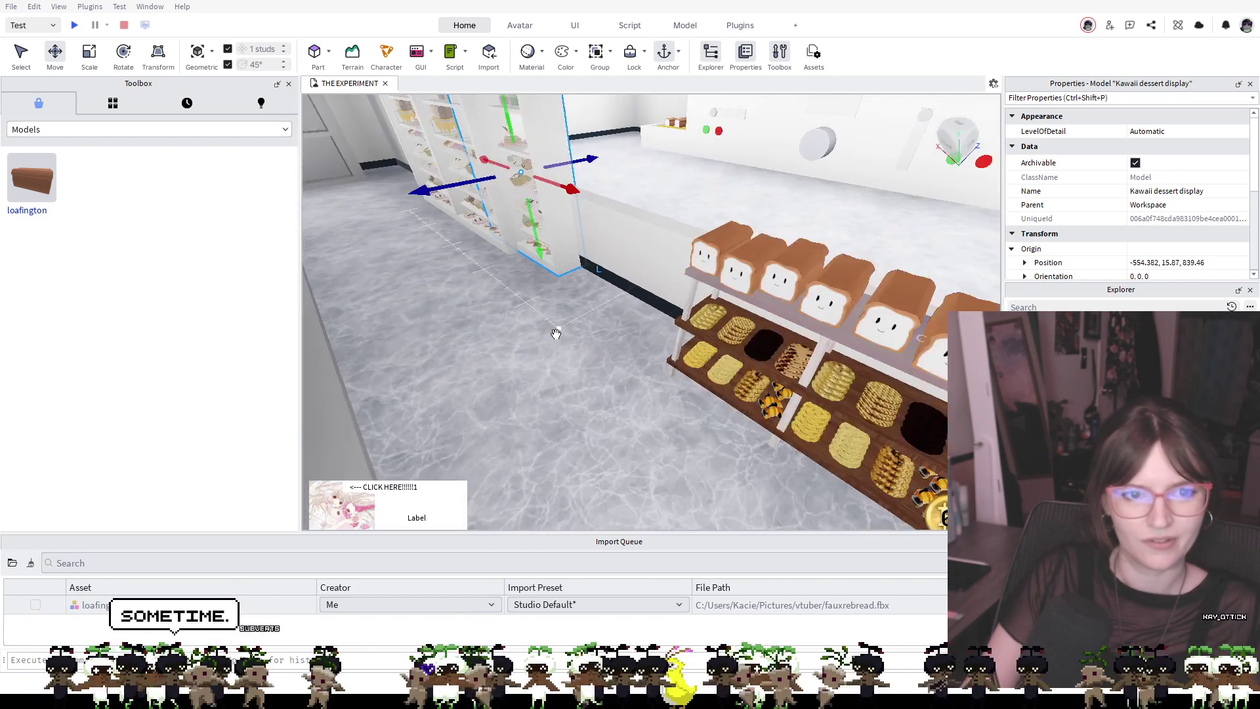
left_click_drag(619, 310, 640, 354)
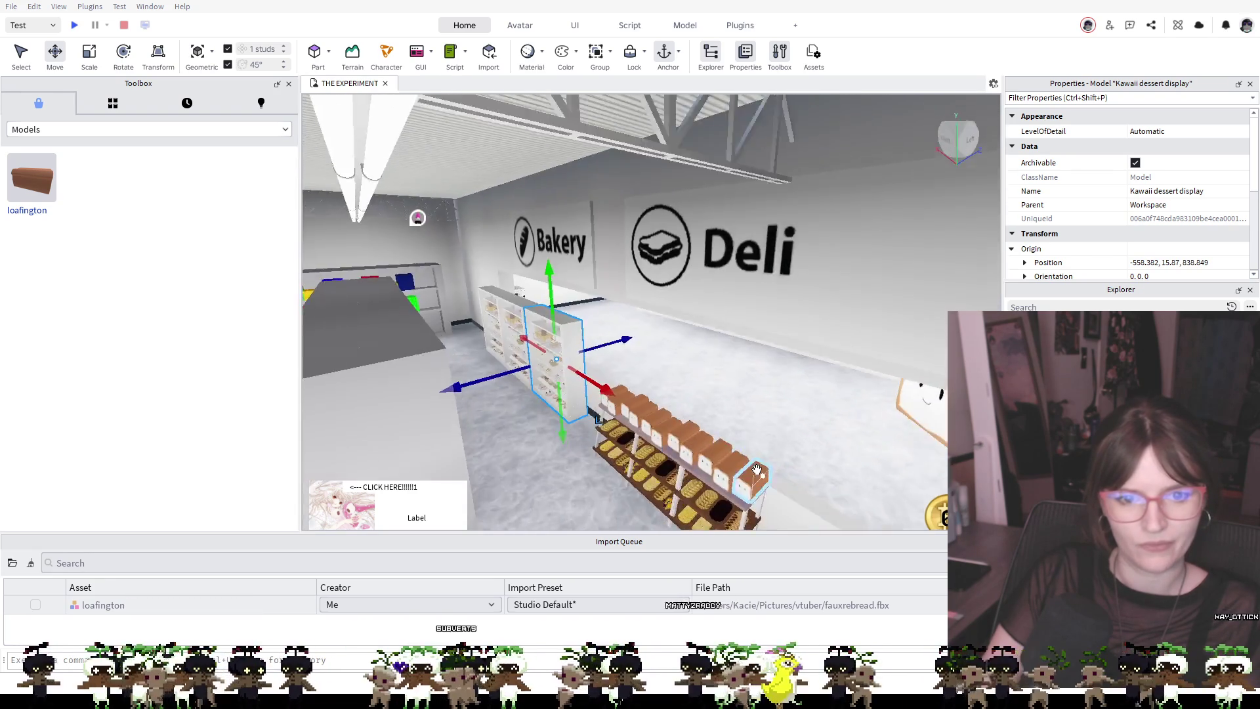
scroll(757, 469, "up", 5)
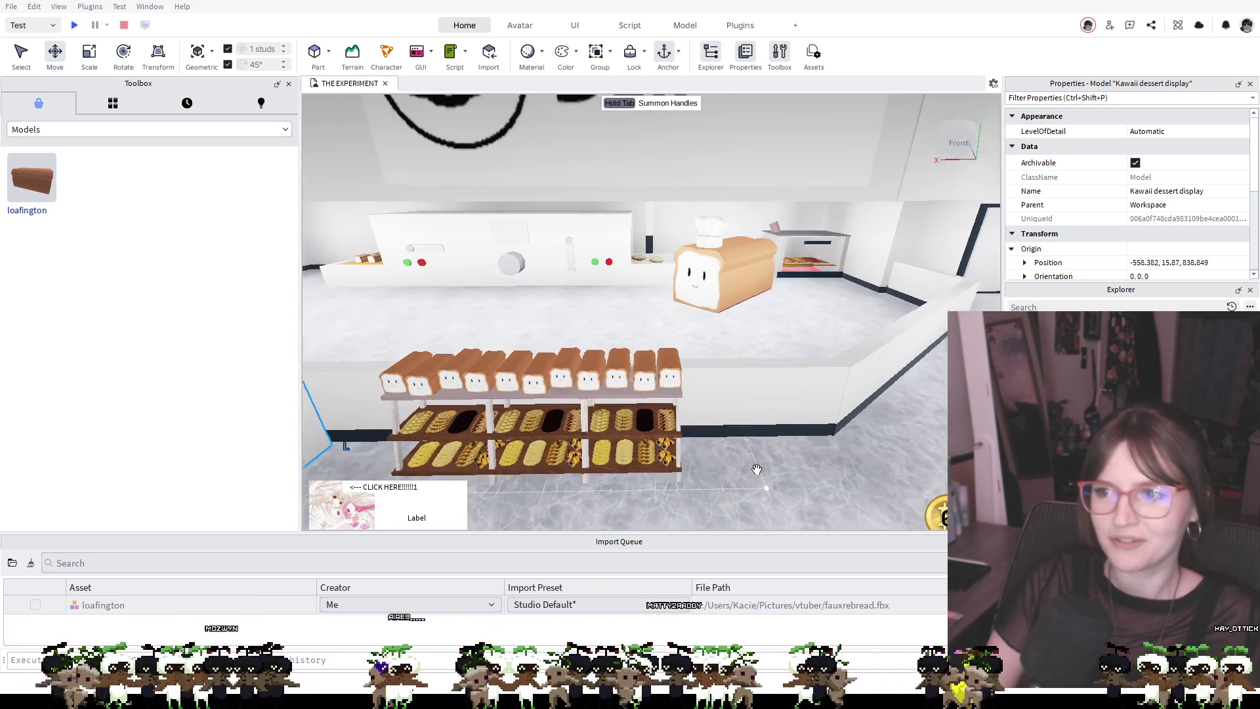
scroll(757, 470, "down", 1)
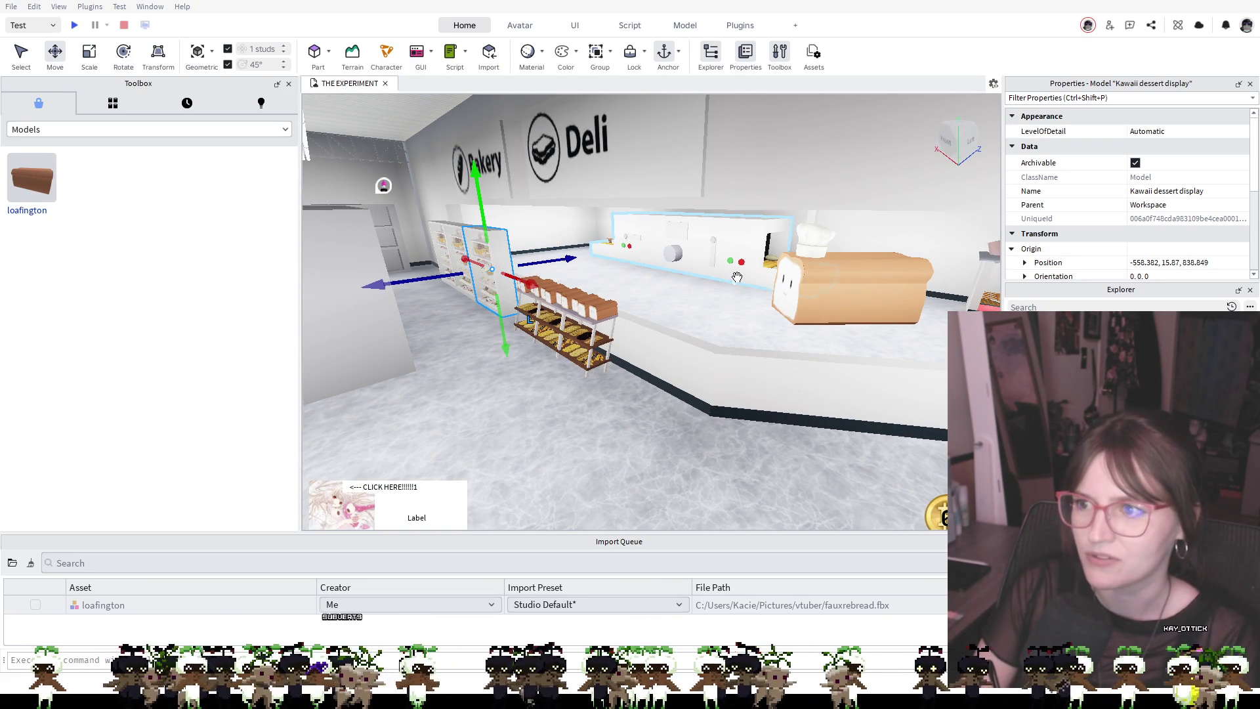
Fly the camera over the store and back to the bakery counter to check the placement
key("a")
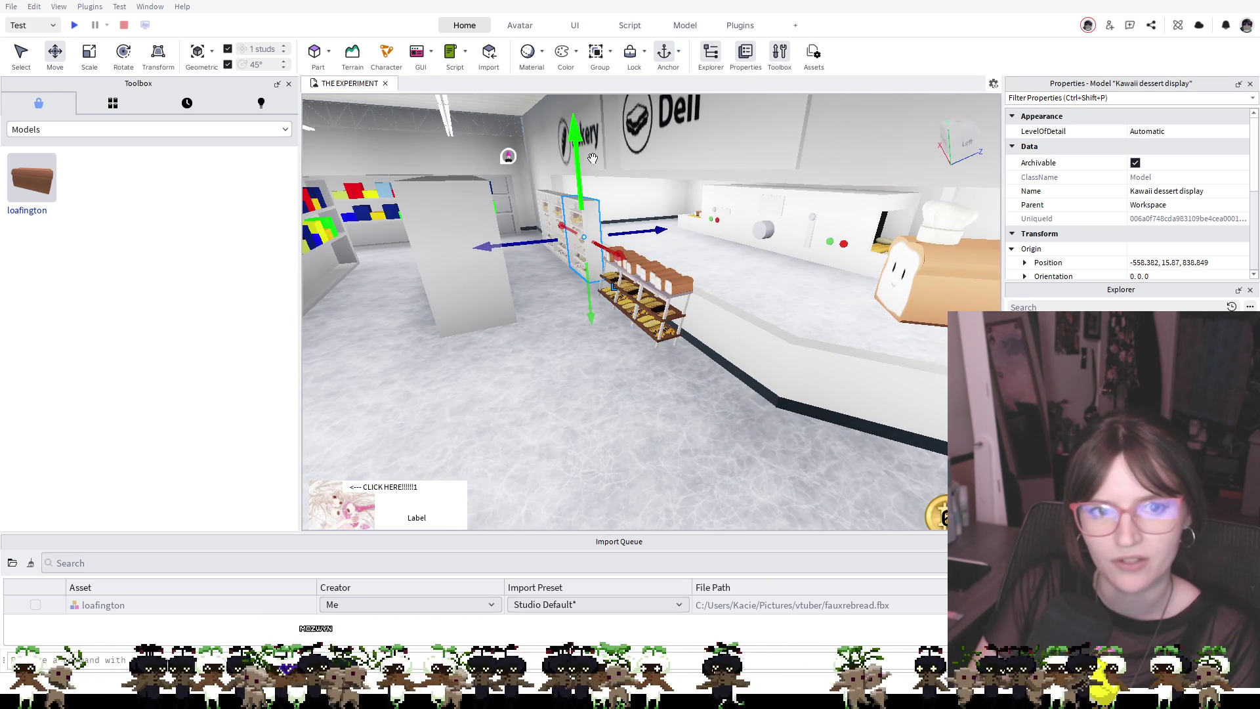
key("s")
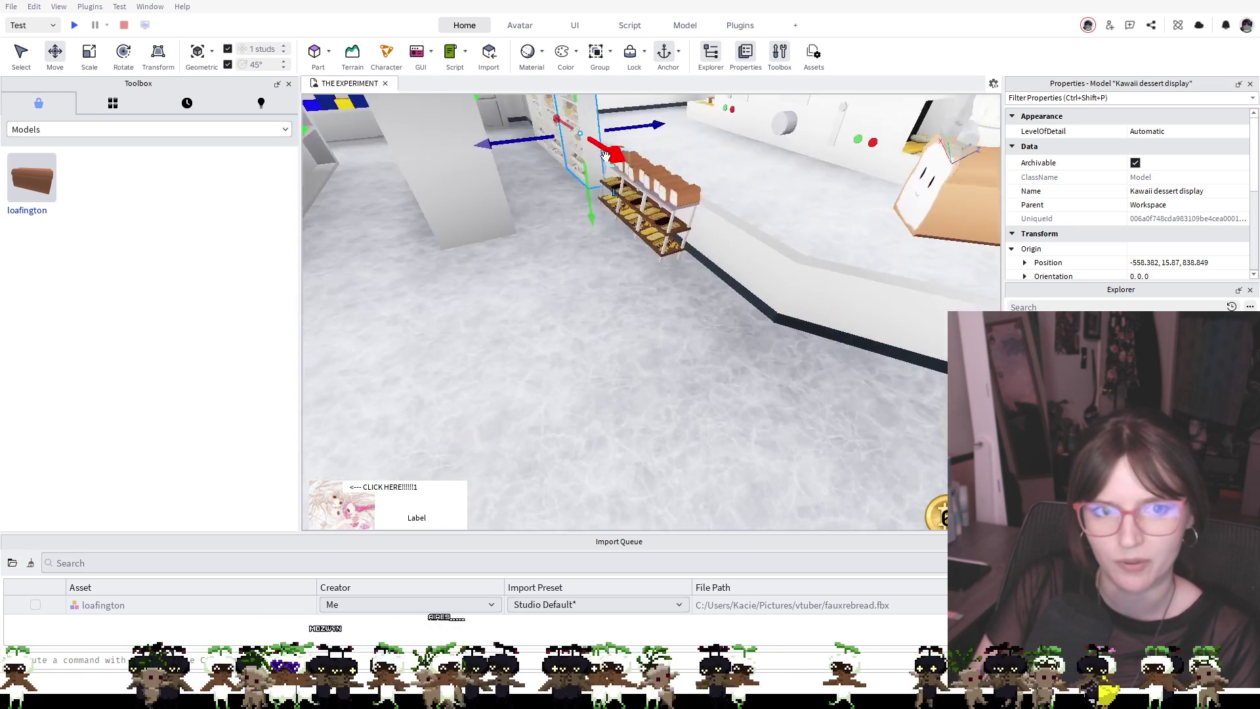
key("s")
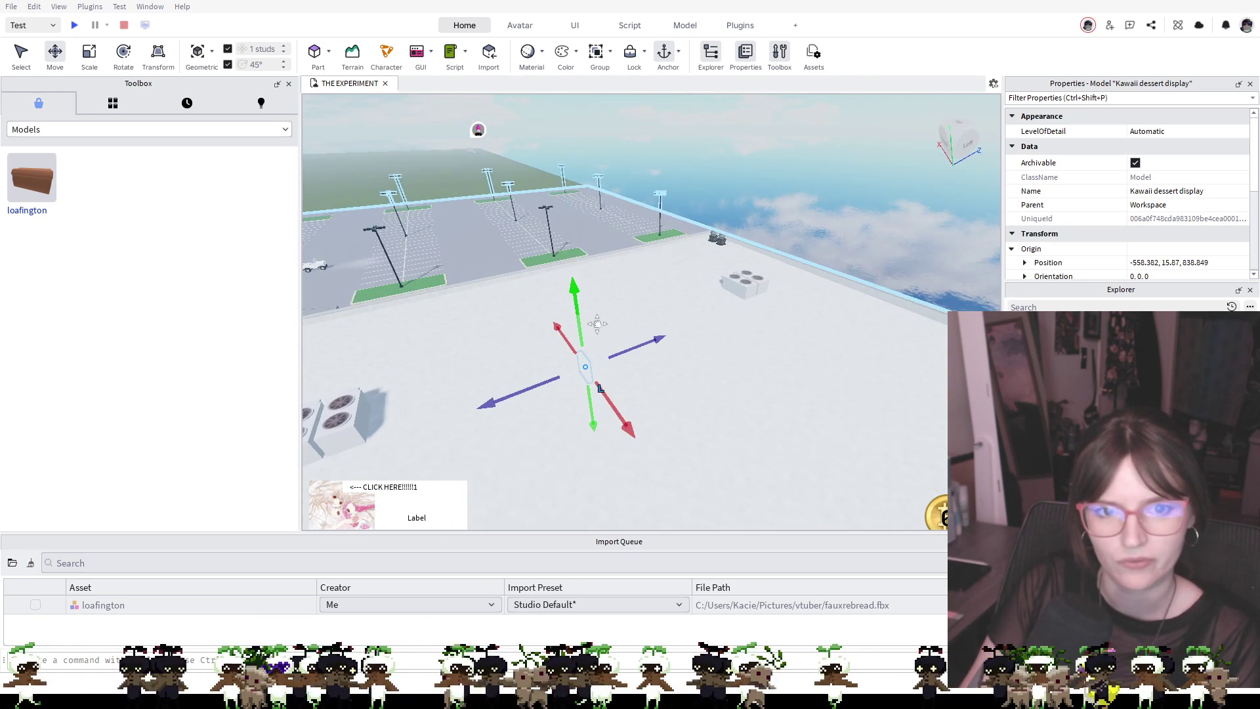
key("w")
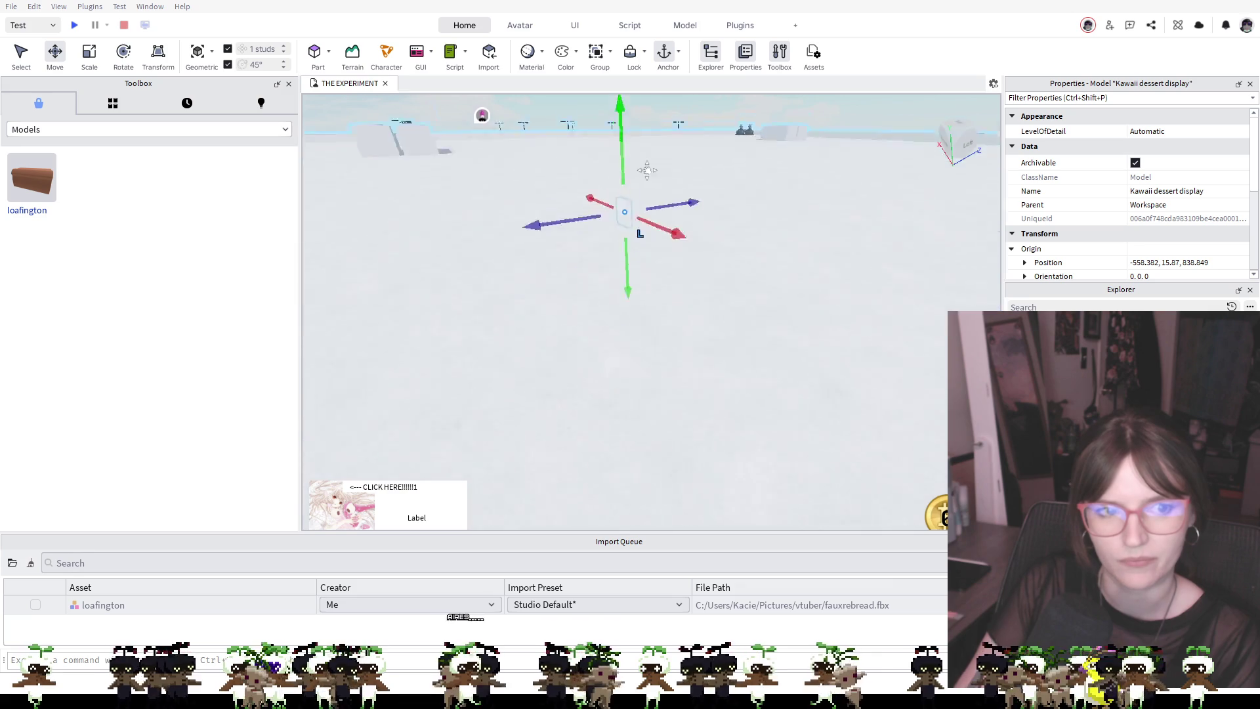
key("w")
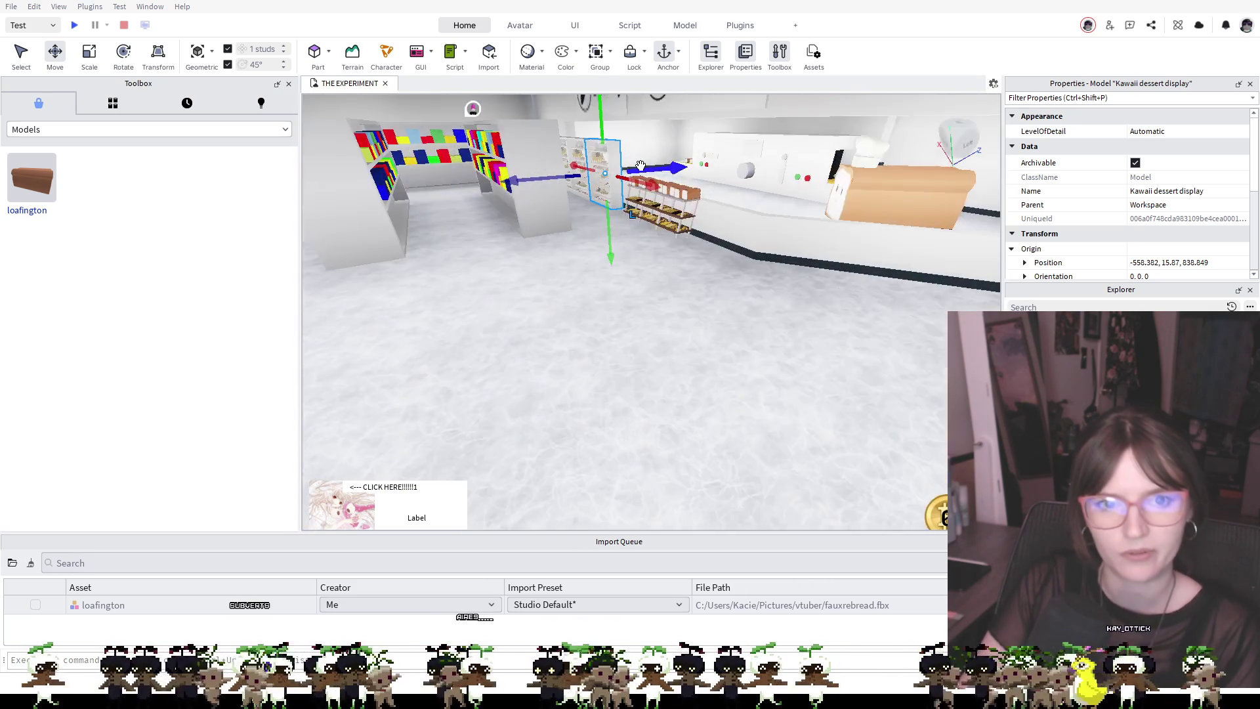
key("d")
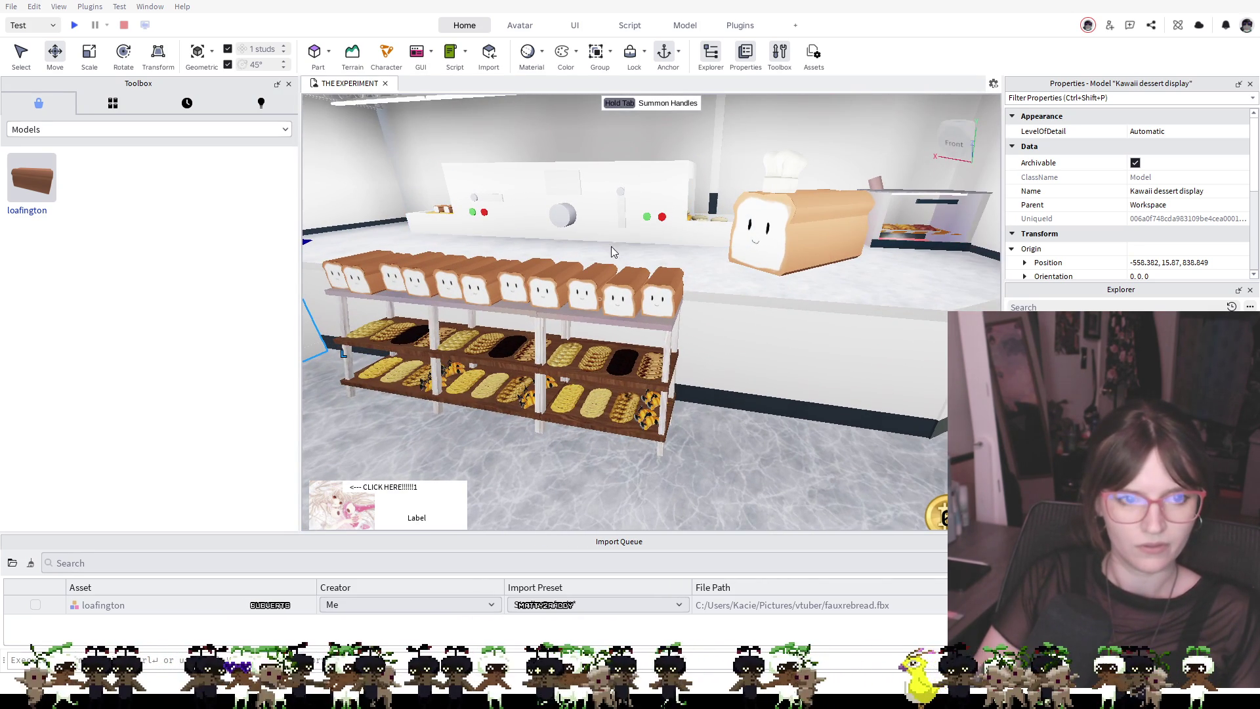
Nudge a part forward to the front of the counter by the pastry case
left_click(473, 235)
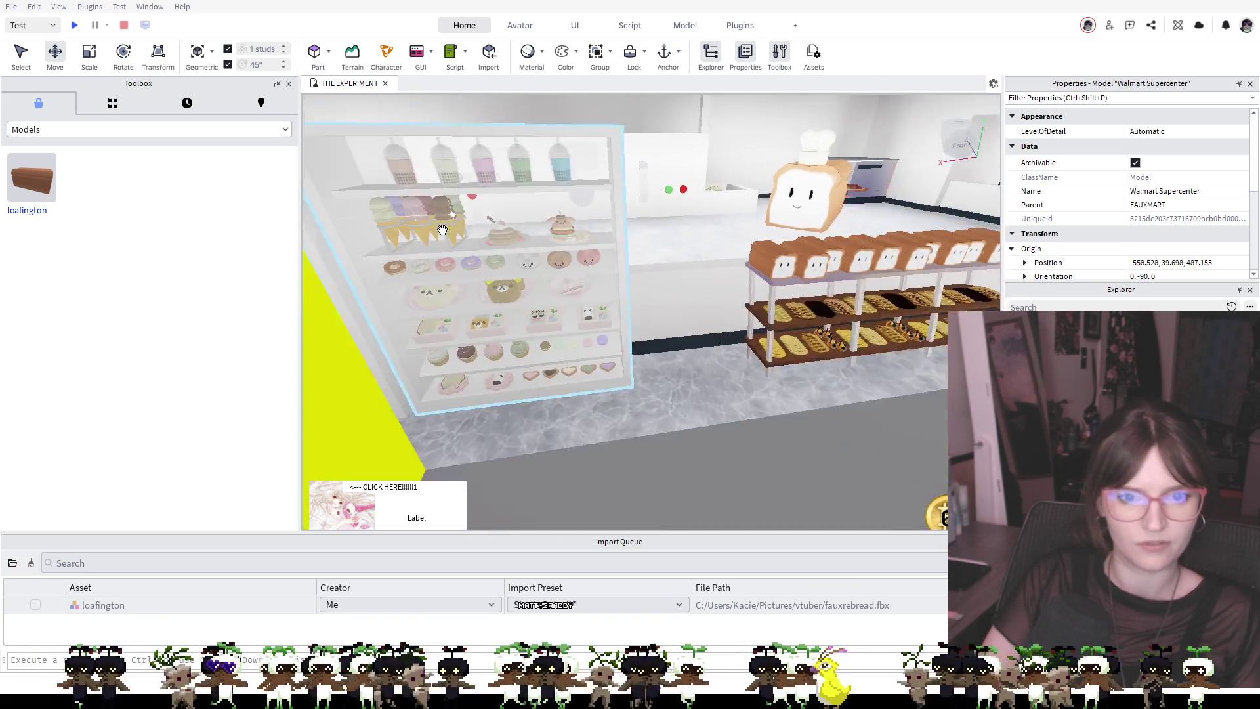
key("s")
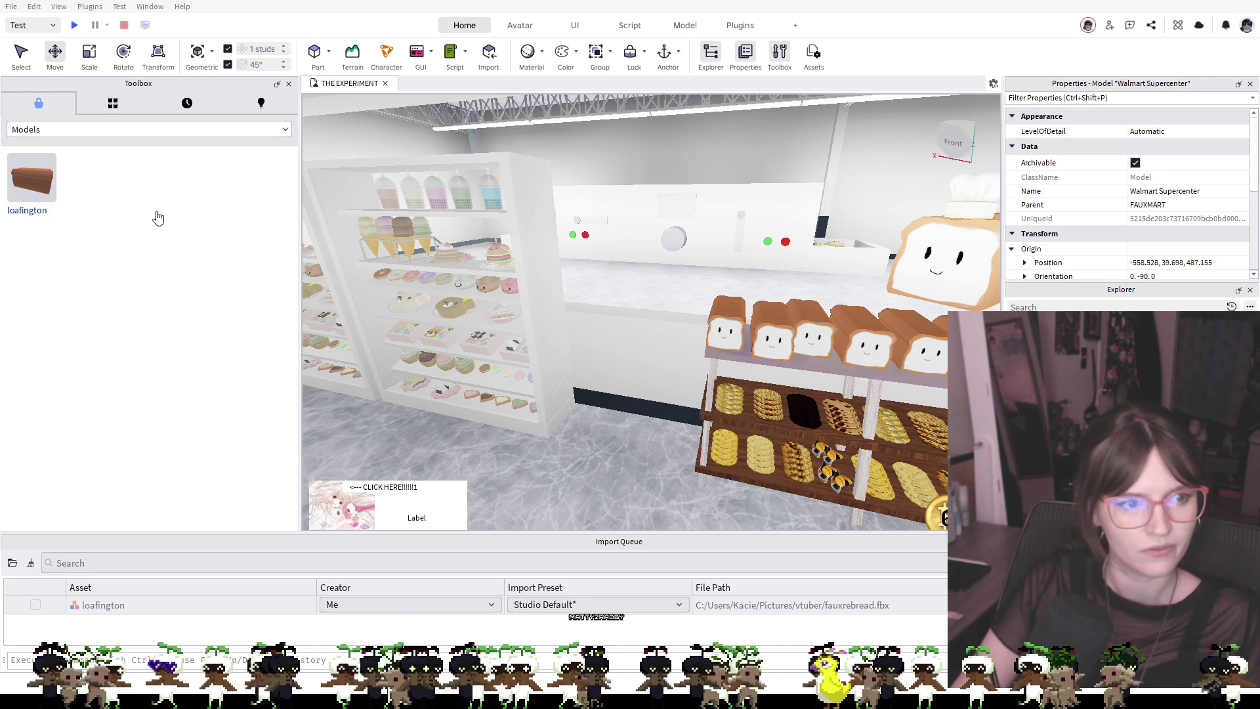
left_click_drag(635, 378, 648, 354)
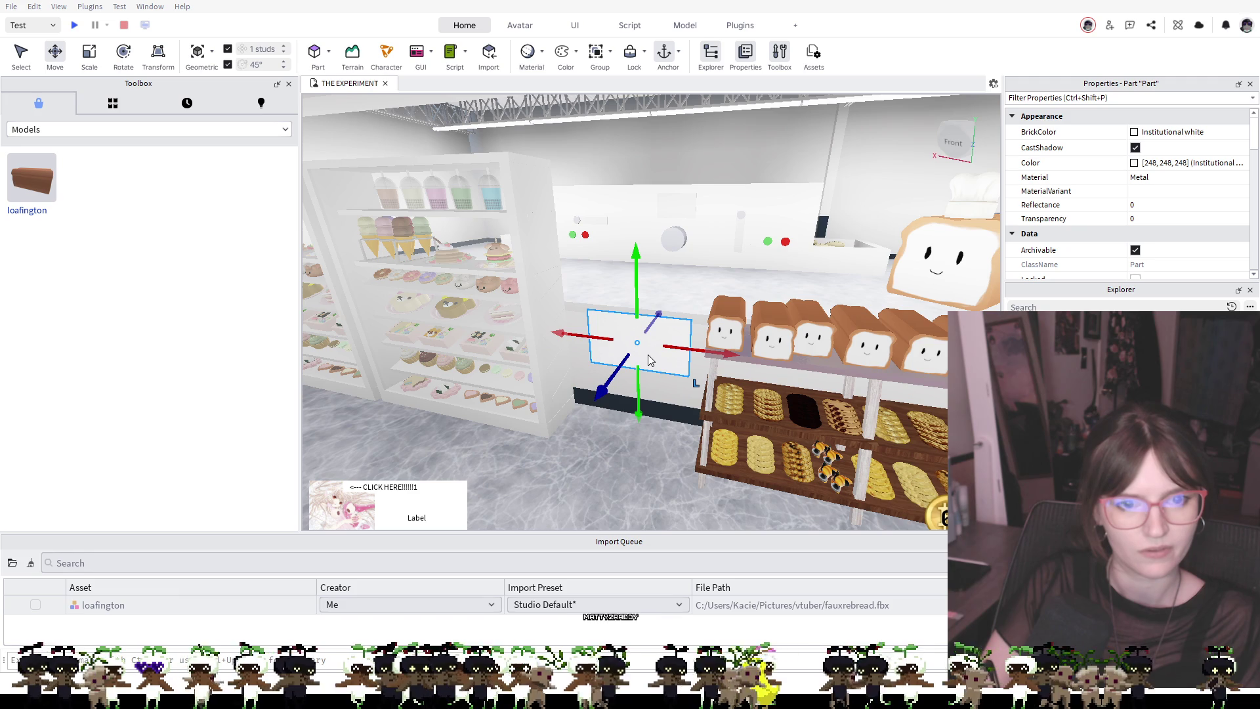
left_click(715, 379)
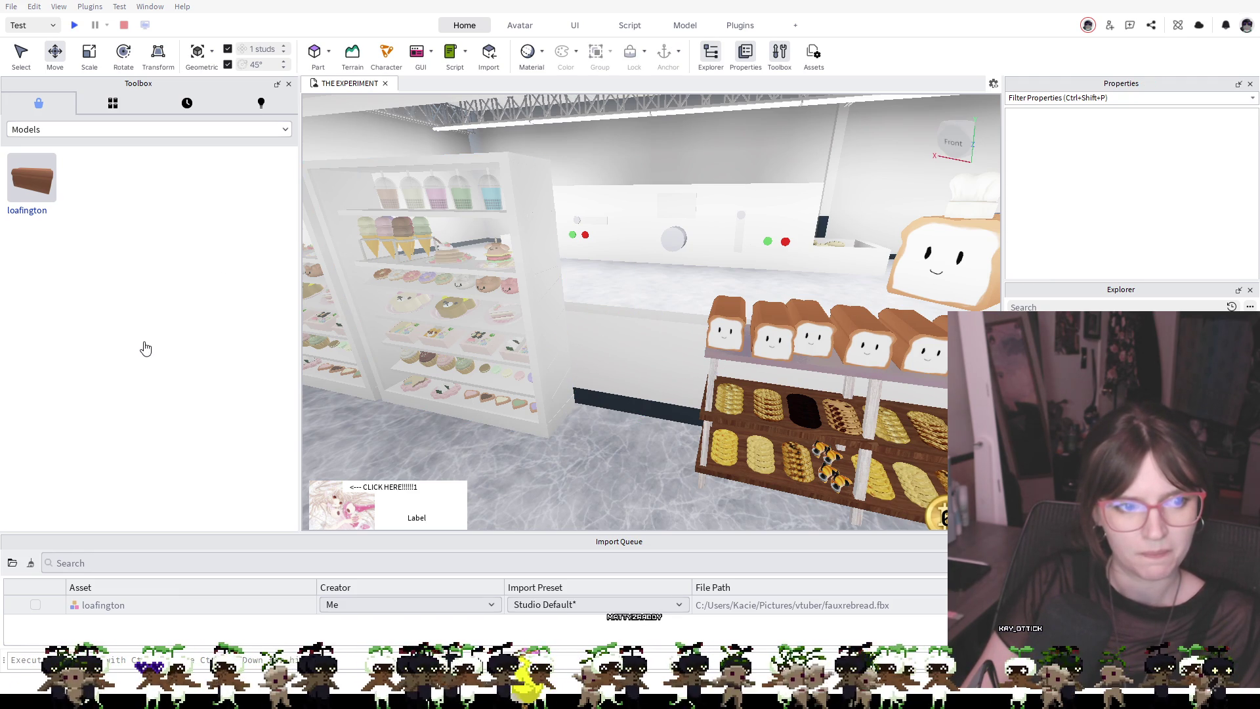
Try the neon shop sign in the scene, delete it, and bring up My Models
mouse_move(30, 181)
left_mouse_down()
mouse_move(533, 415)
mouse_move(648, 367)
left_mouse_up()
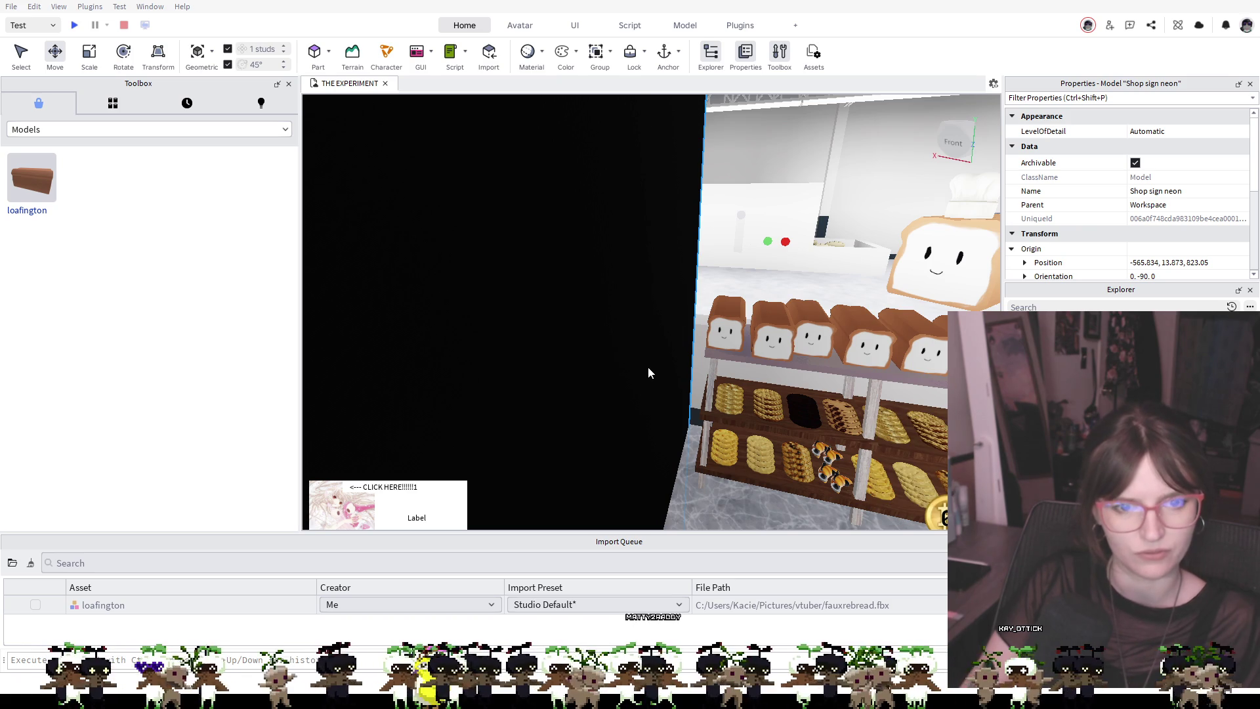
key("Delete")
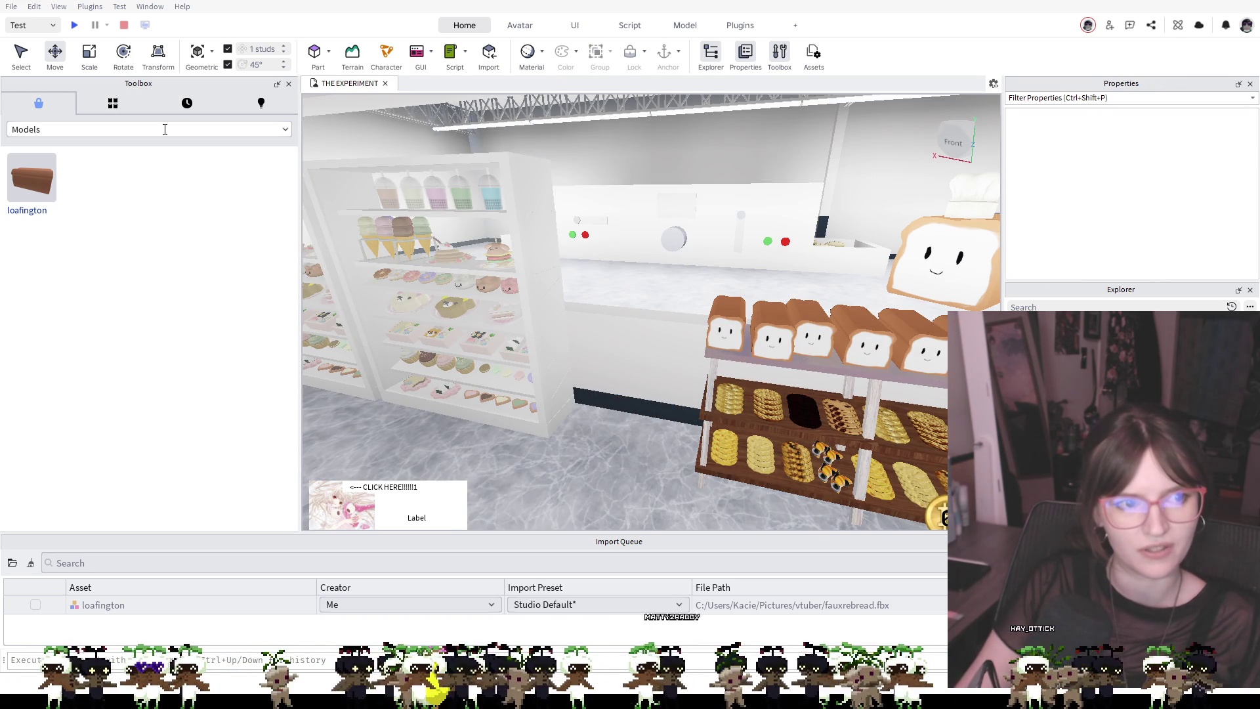
key("s")
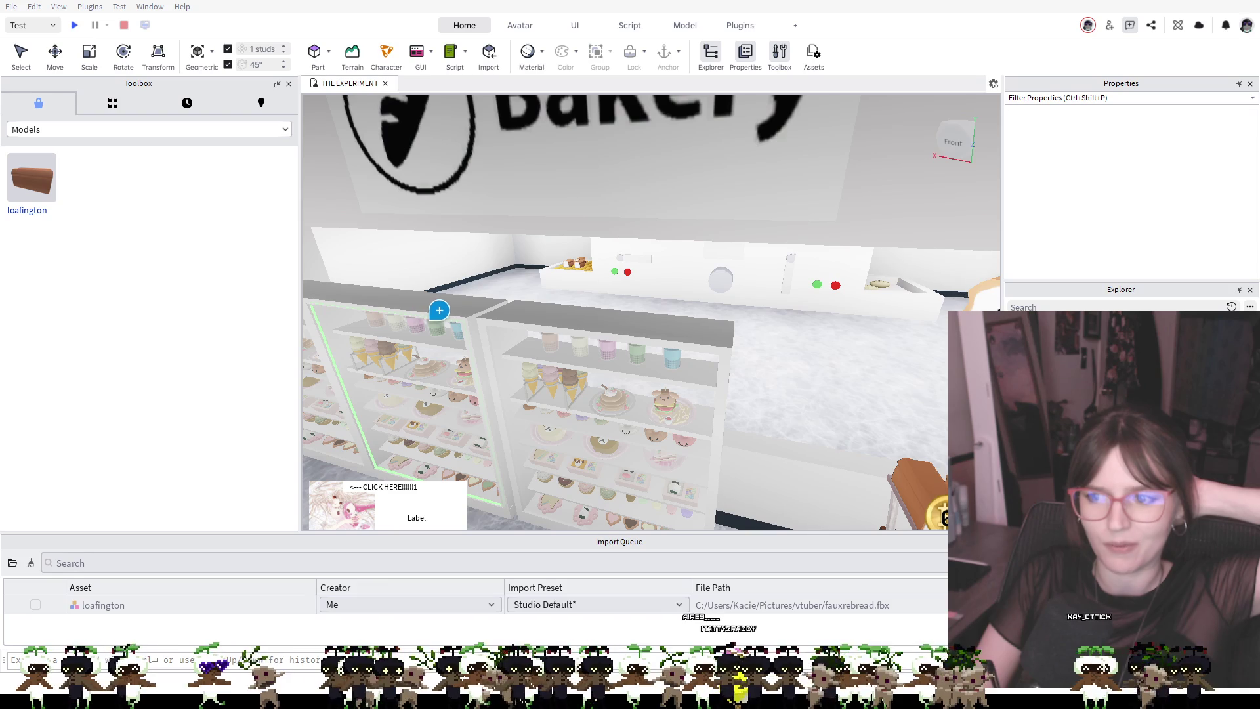
left_click(104, 108)
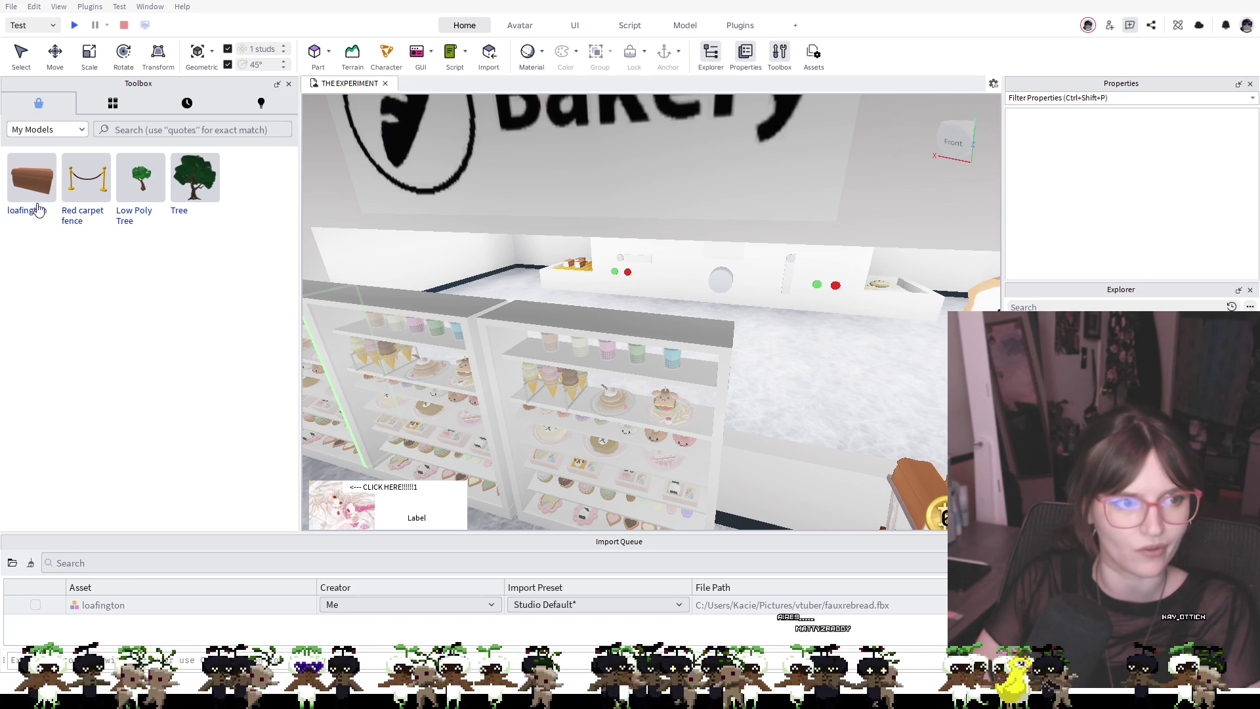
Place the A-frame chalkboard sign beside the bread shelf at -565.551, 13.419, 837.655
left_click(802, 486)
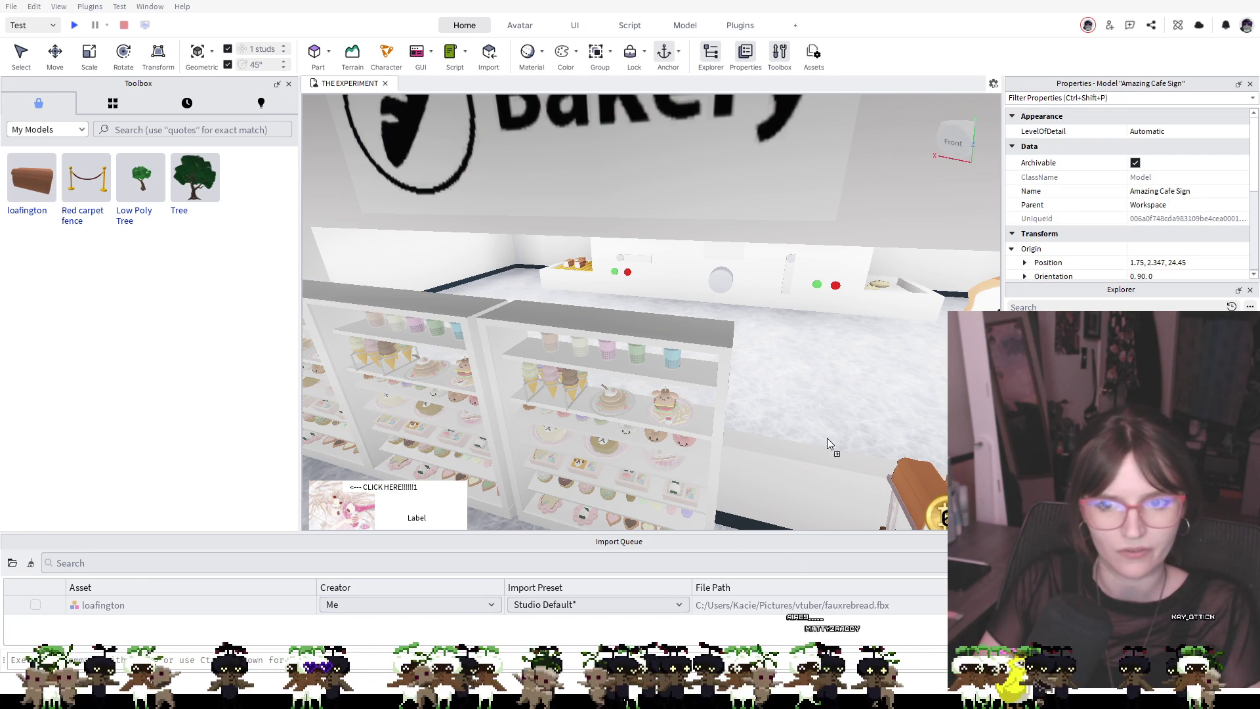
left_click(716, 376)
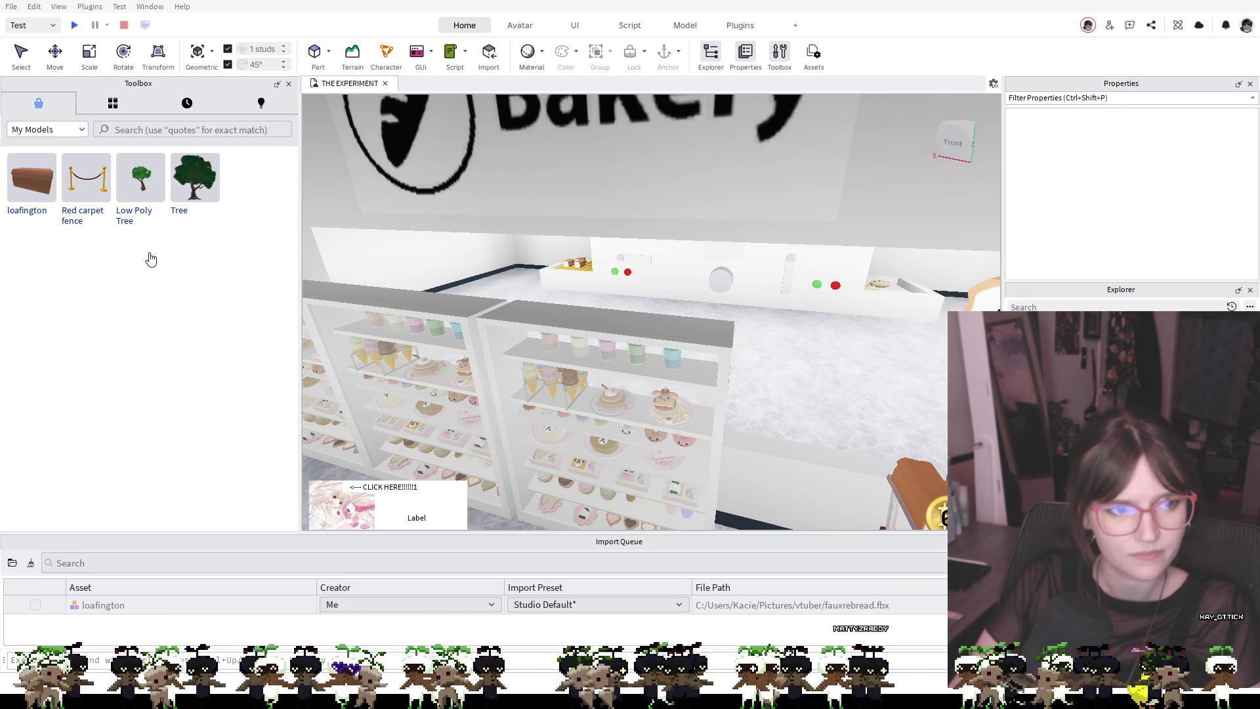
key("s")
key("w")
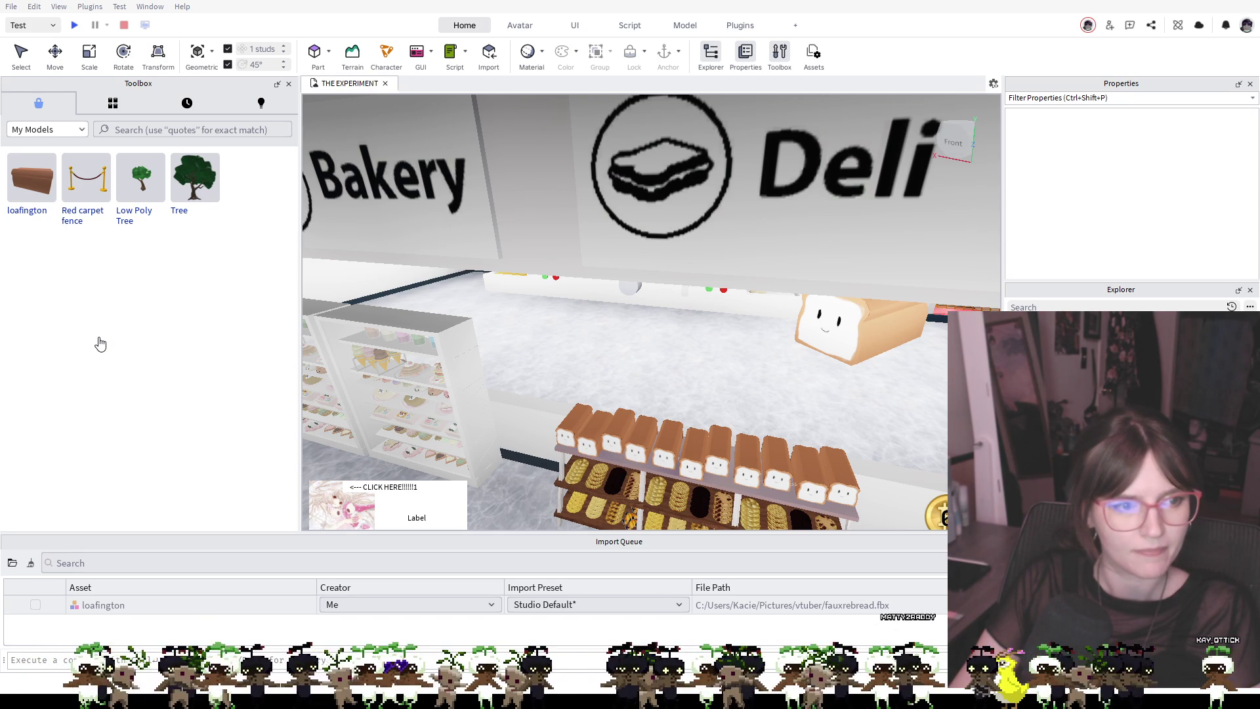
mouse_move(208, 231)
left_mouse_down()
mouse_move(296, 323)
mouse_move(531, 494)
left_mouse_up()
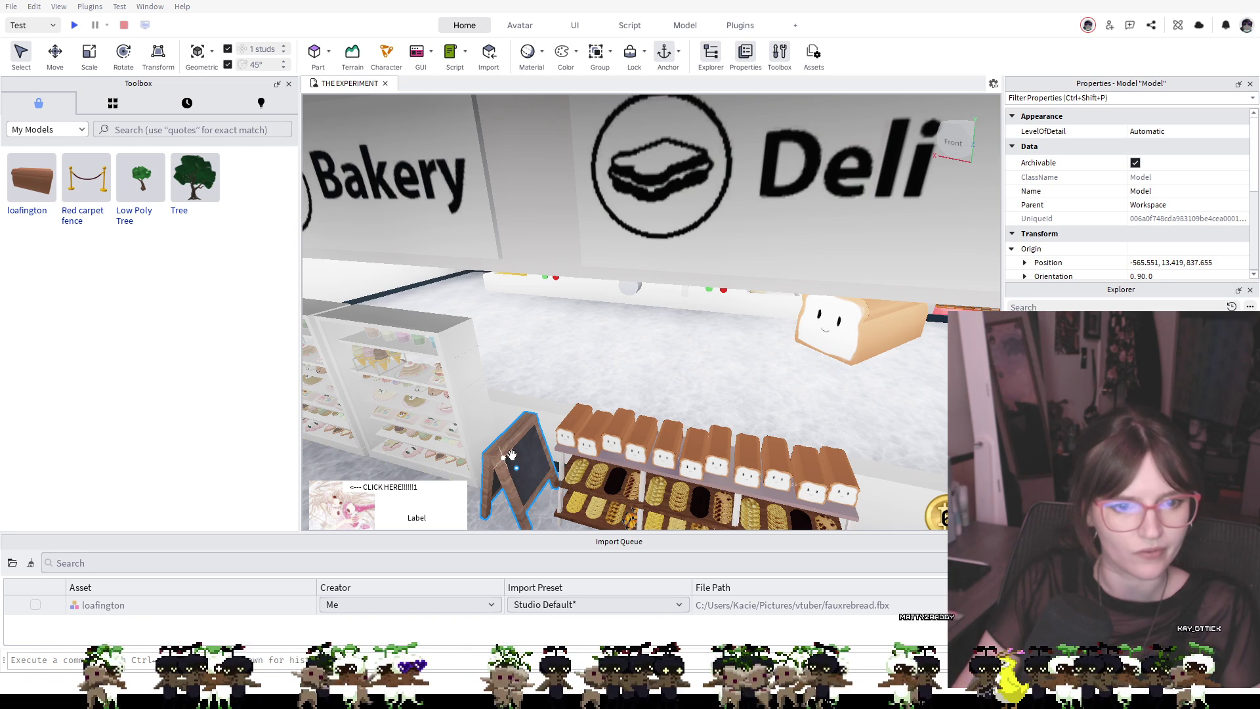
Rotate the chalkboard A-frame sign 45 degrees at the end of the bread shelf
scroll(580, 471, "up", 5)
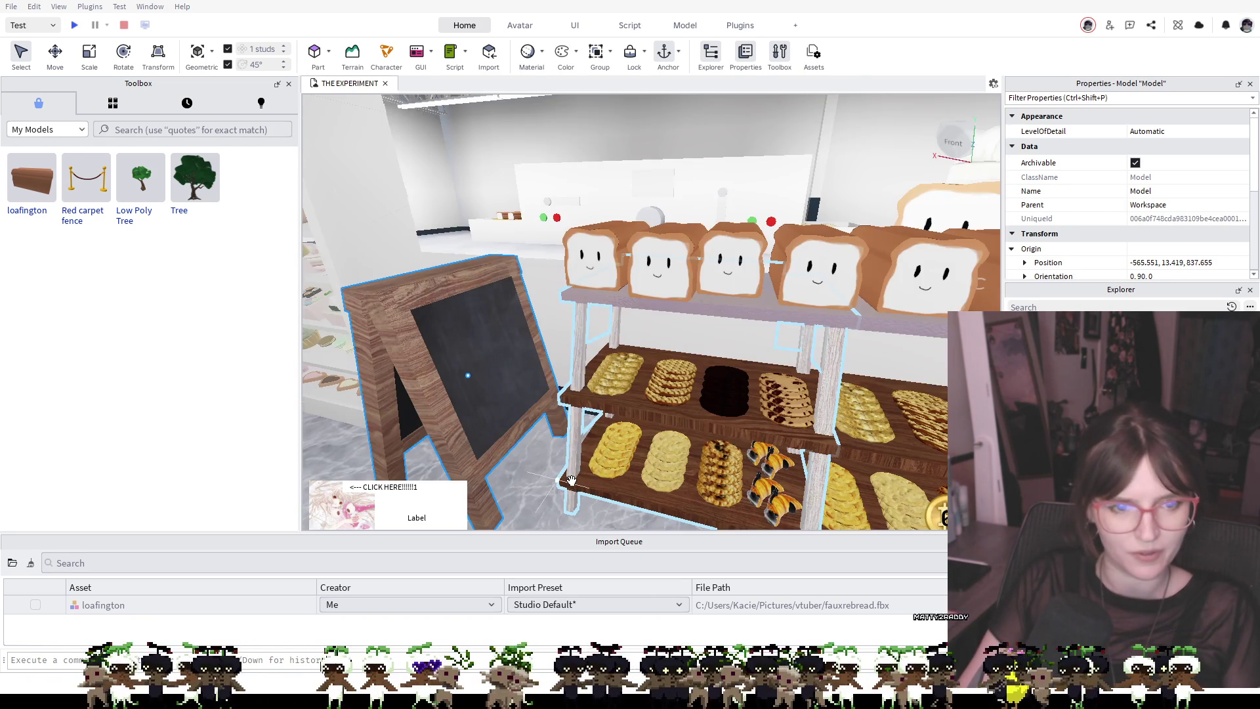
scroll(580, 471, "down", 5)
key("ctrl+4")
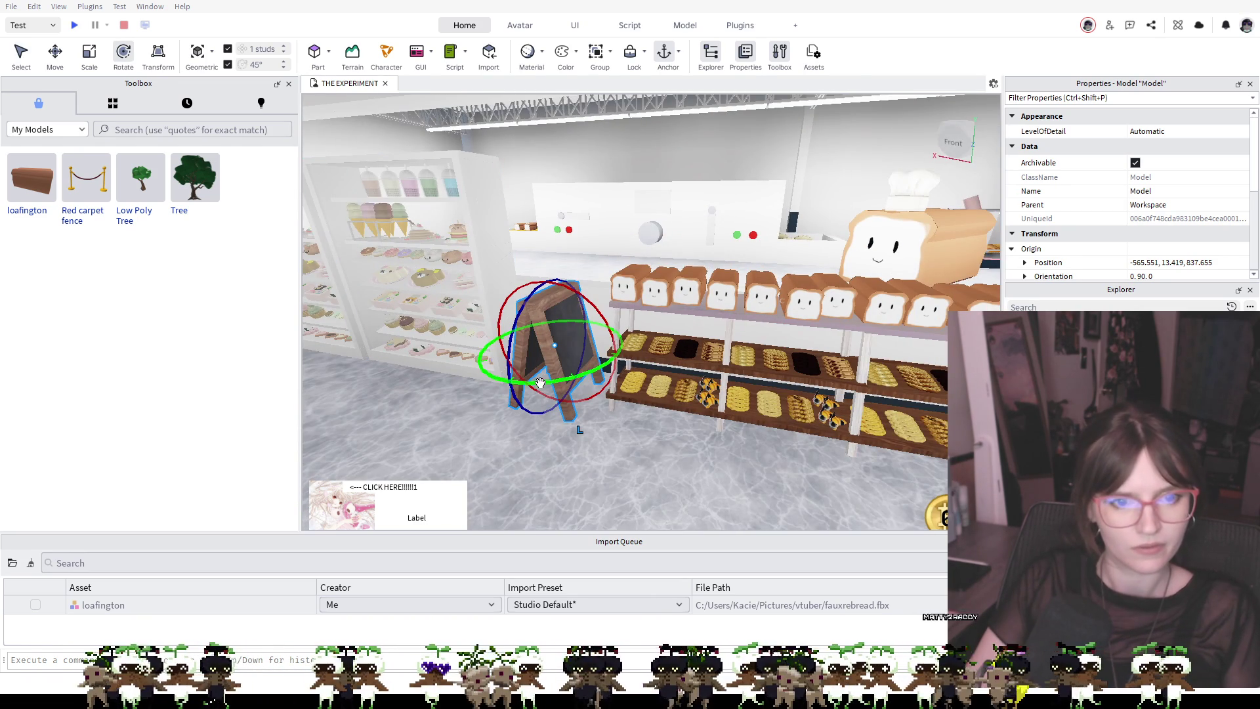
mouse_move(539, 383)
left_mouse_down()
mouse_move(714, 366)
mouse_move(578, 394)
mouse_move(577, 380)
mouse_move(594, 377)
mouse_move(650, 453)
left_mouse_up()
scroll(752, 452, "down", 5)
left_click(752, 452)
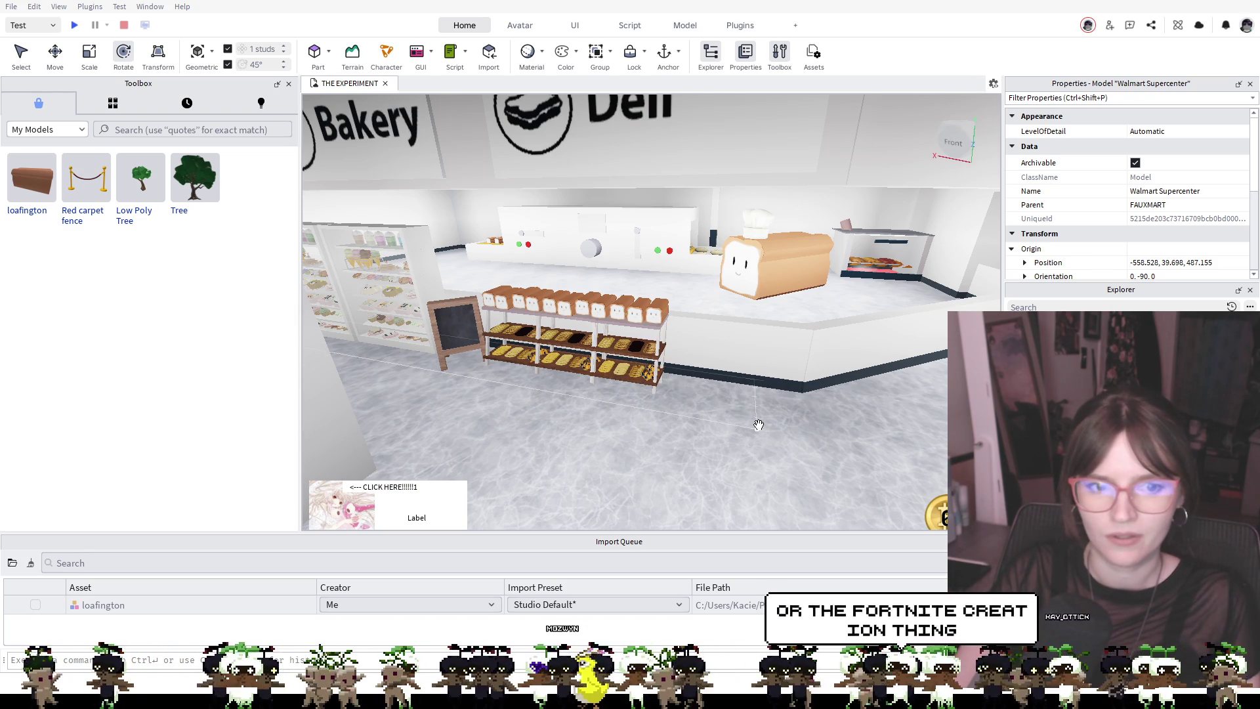
Fly around the bread shelf, deli counter and Bakery sign, then switch the Toolbox collection
key("w")
key("s")
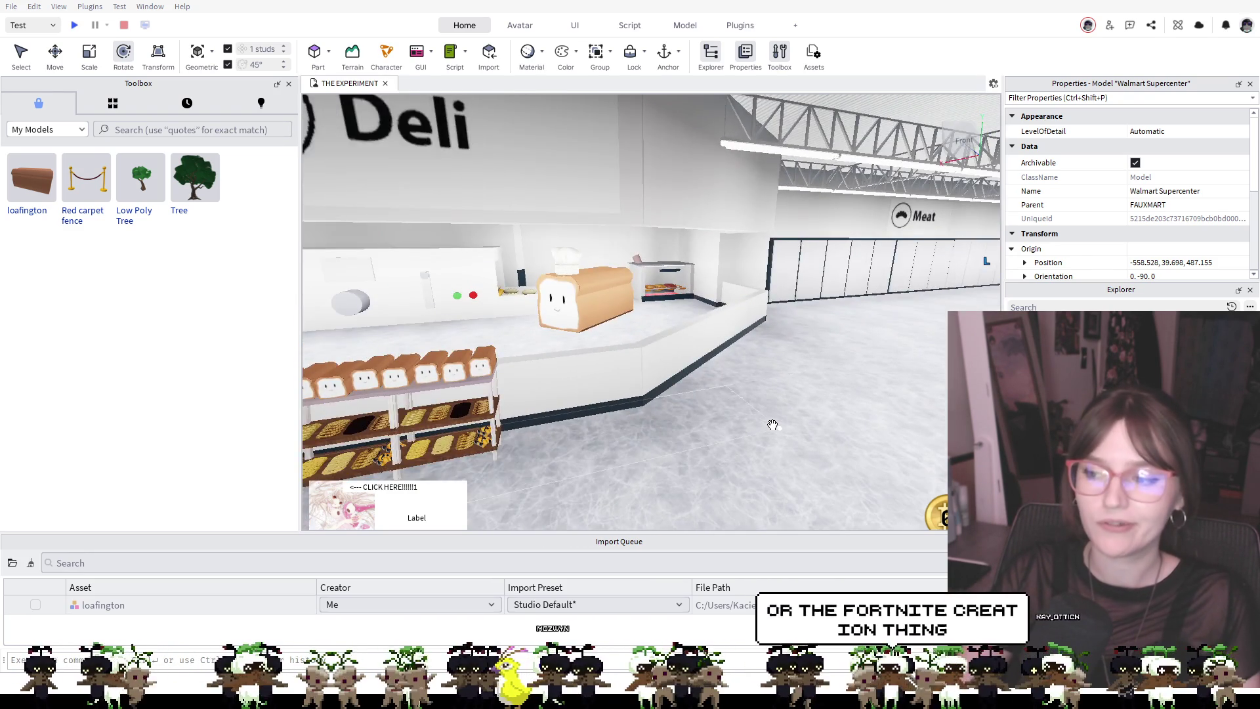
key("Left")
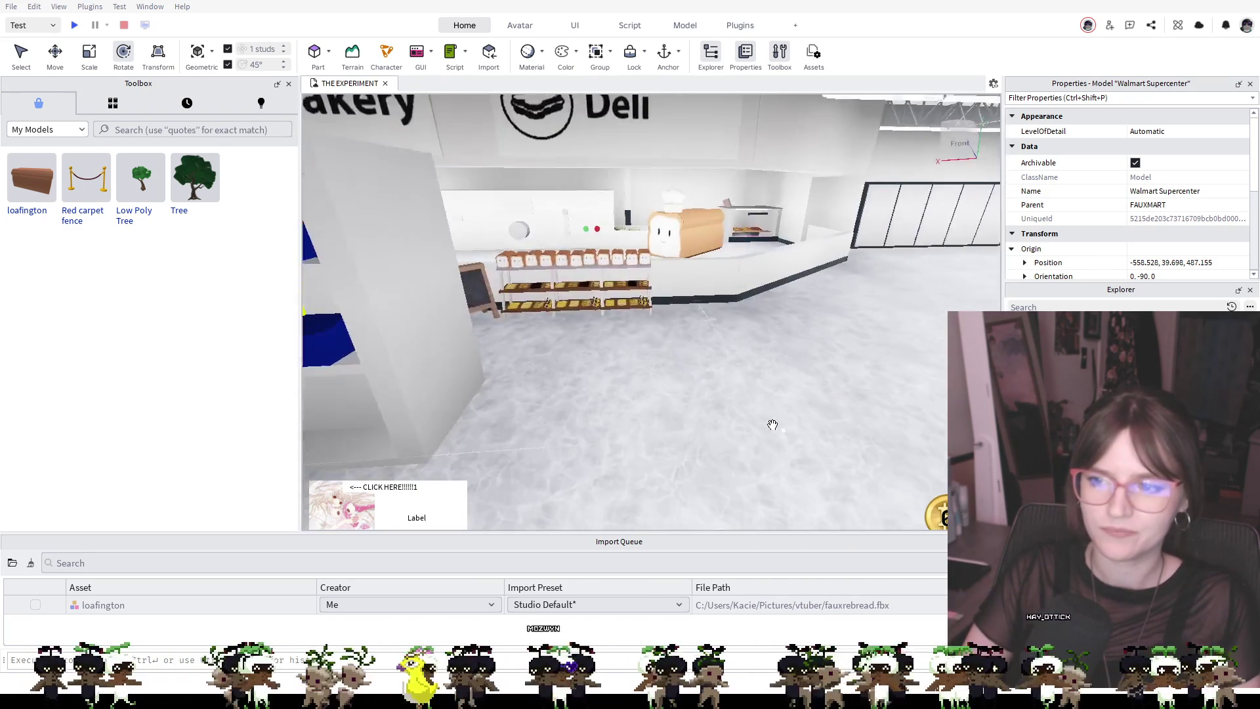
key("Right")
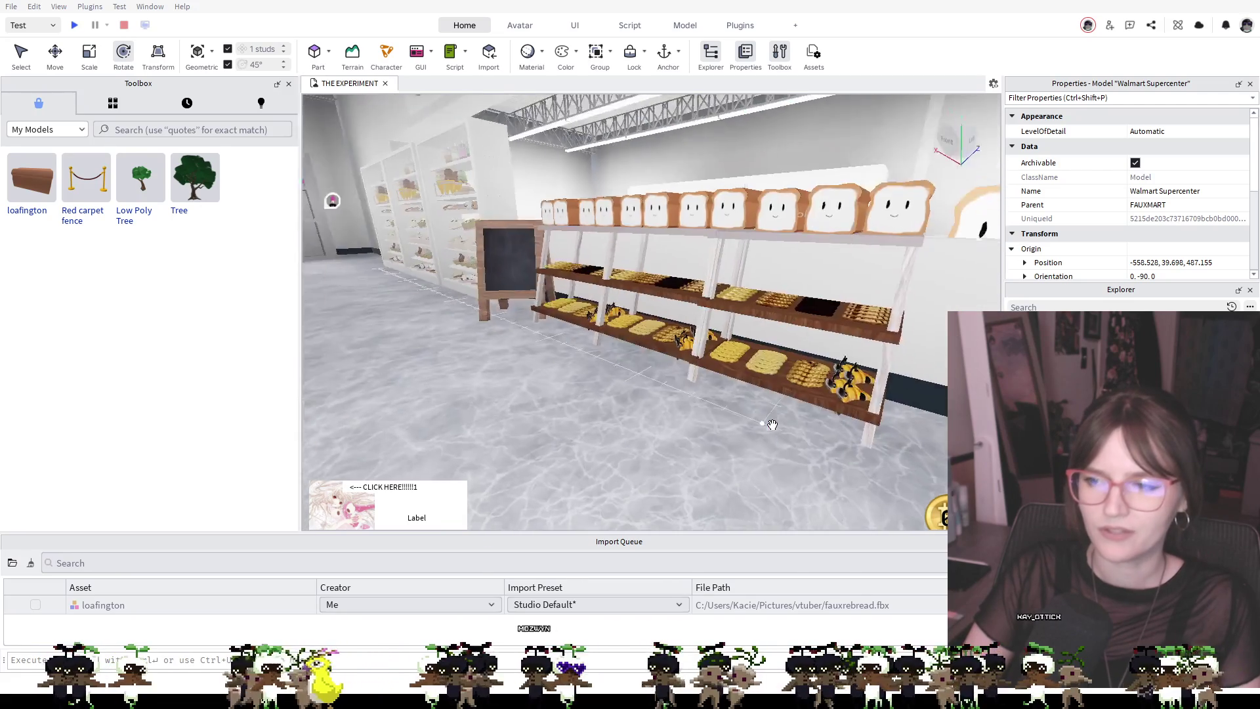
key("w")
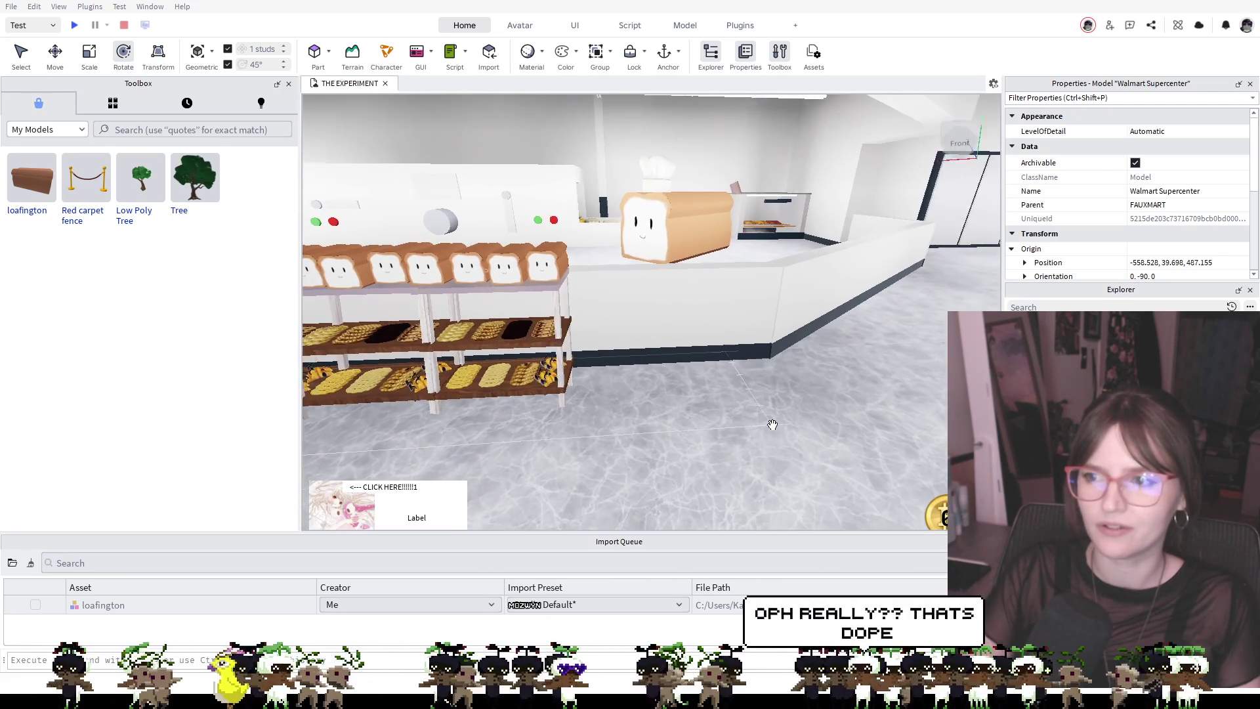
key("s")
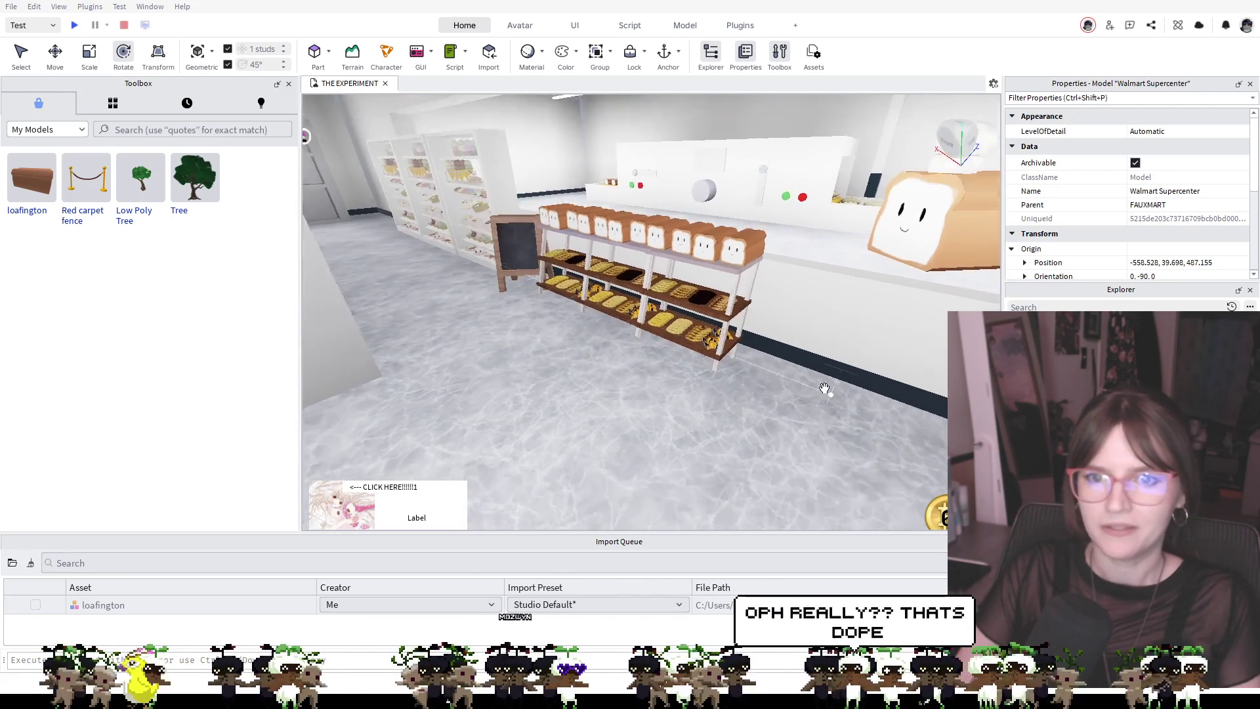
key("s")
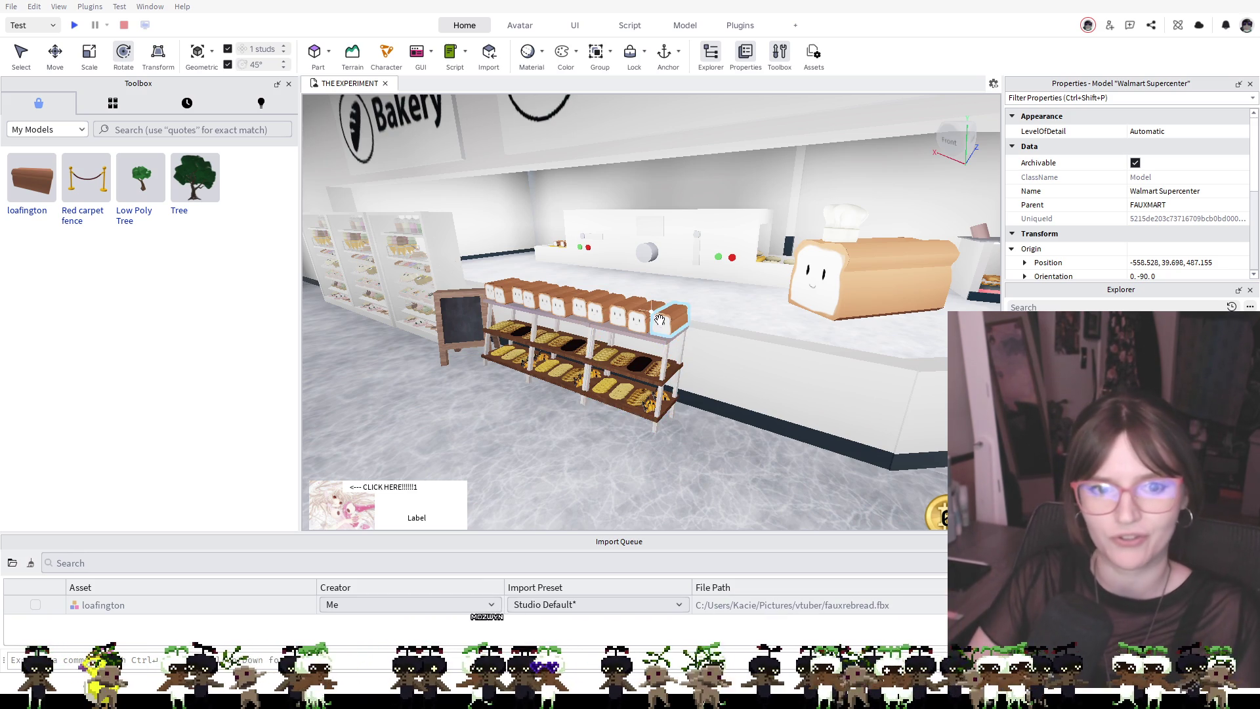
scroll(664, 329, "up", 5)
scroll(664, 329, "down", 5)
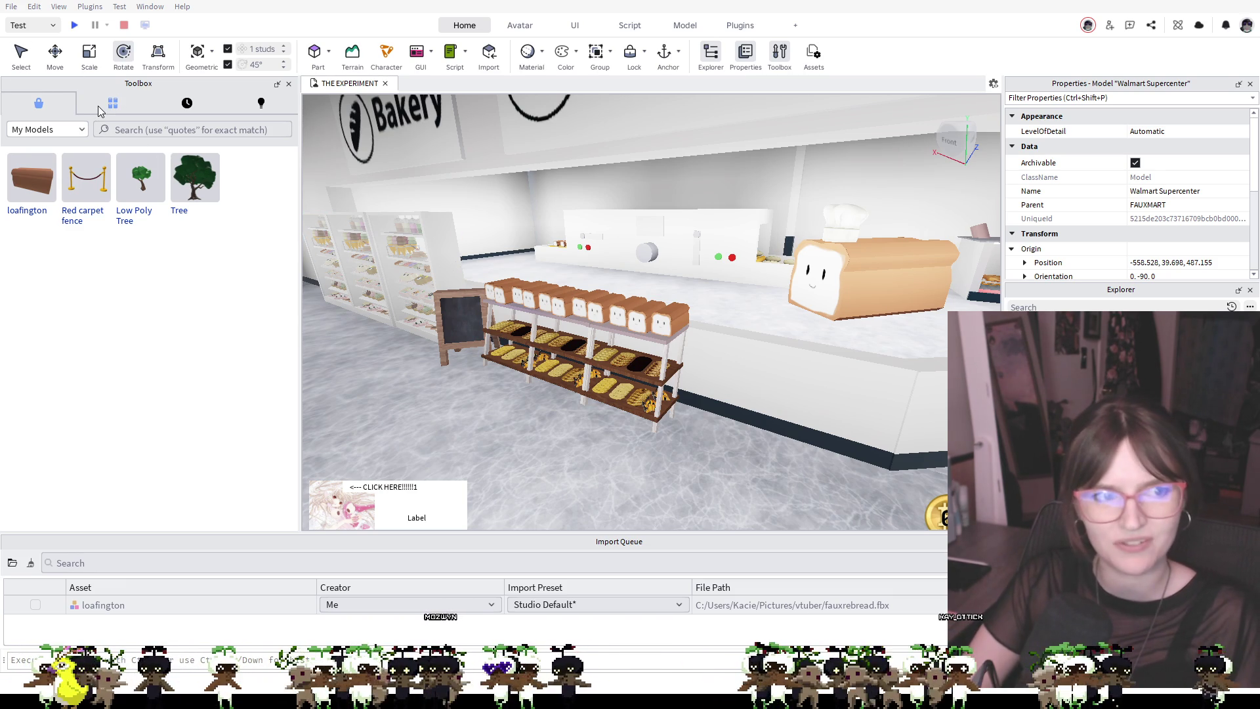
left_click(128, 106)
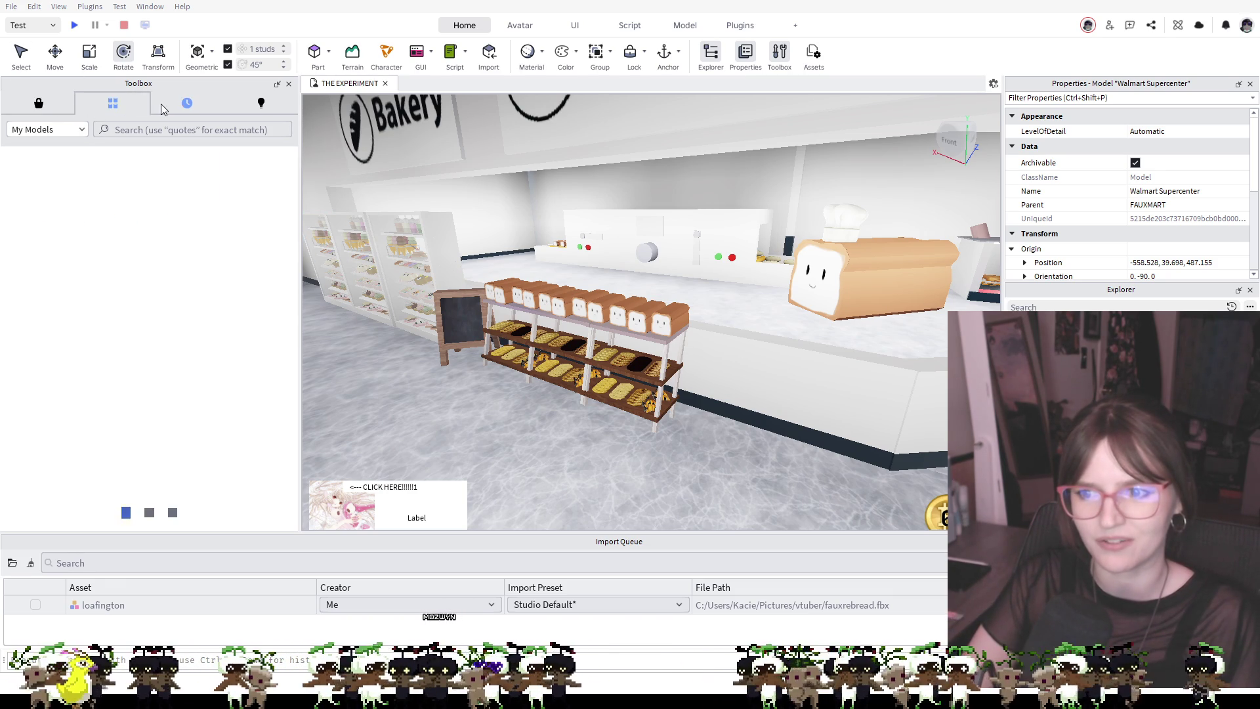
Show the Toolbox Models collection and undo the unwanted Bakery counter model
left_click(186, 109)
left_click(260, 111)
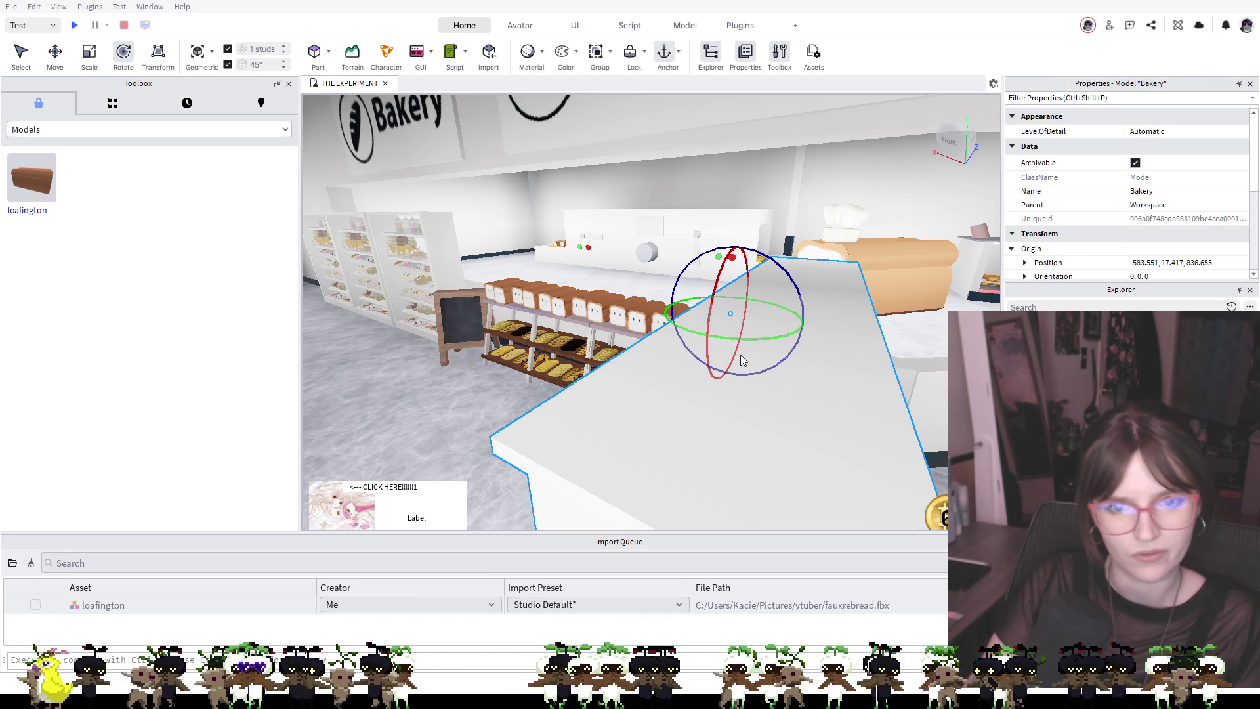
key("ctrl+z")
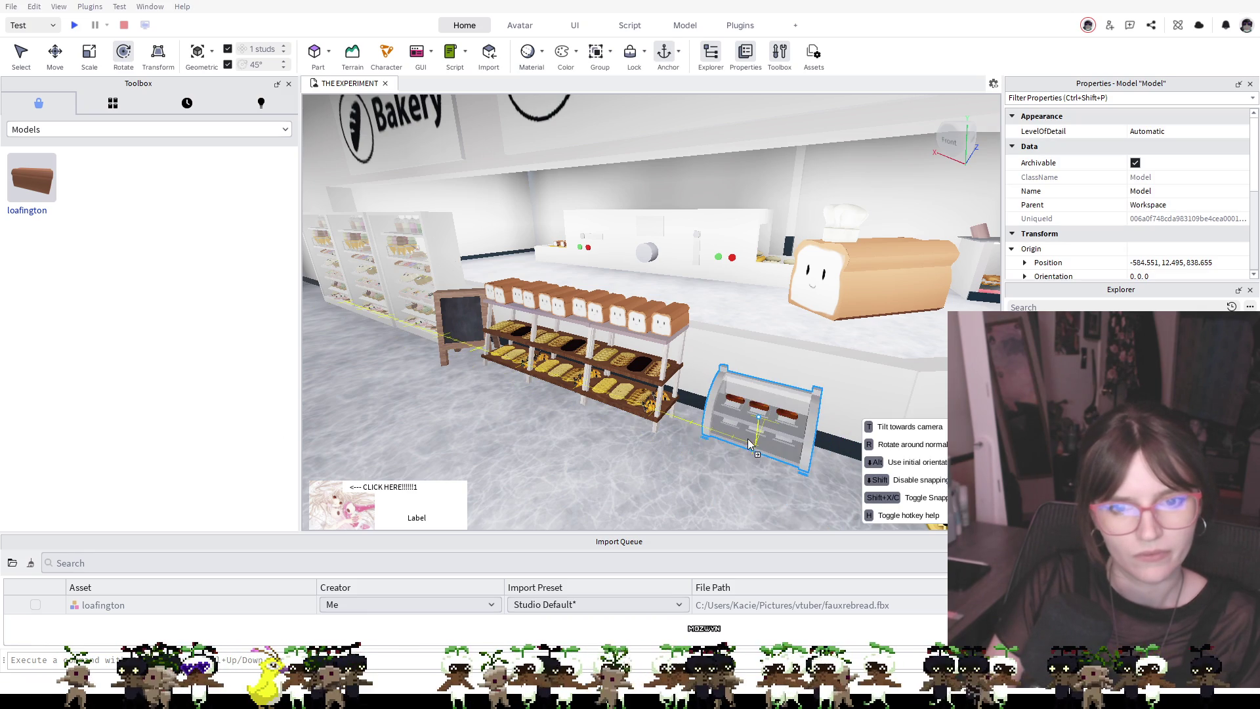
Drop the display case, stretch it wider, and move it beside the bread shelf
left_click(720, 445)
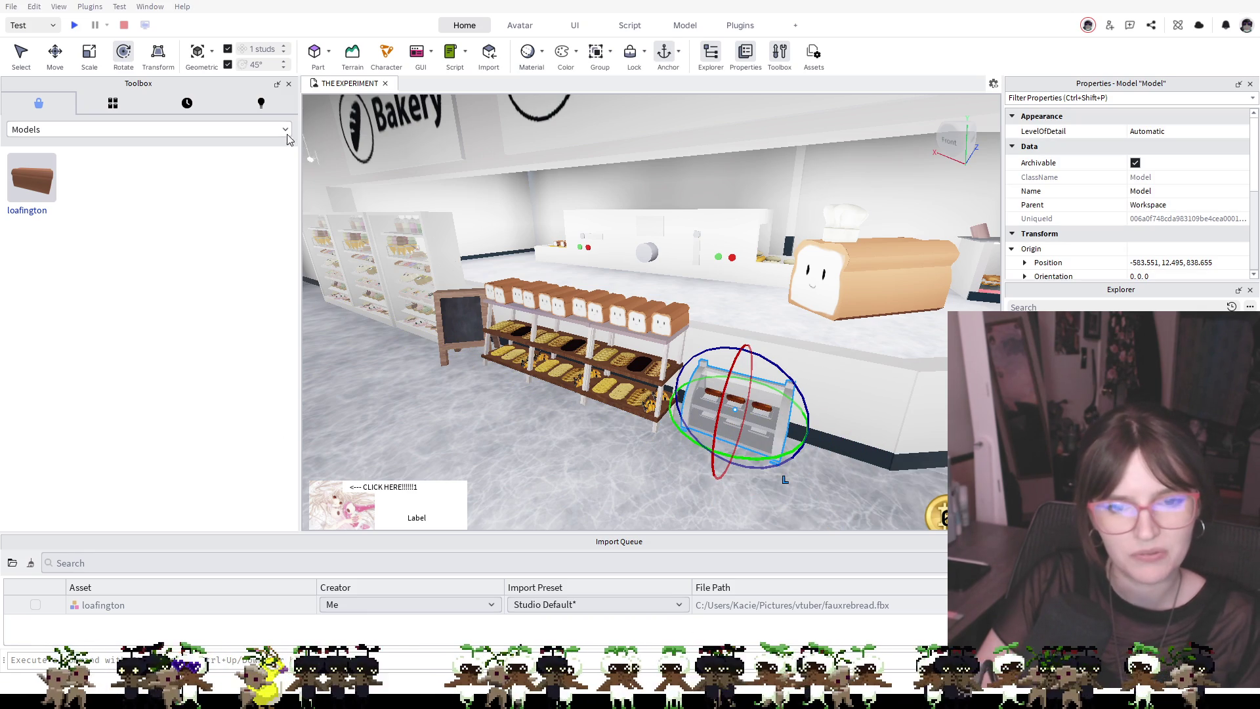
left_click(89, 55)
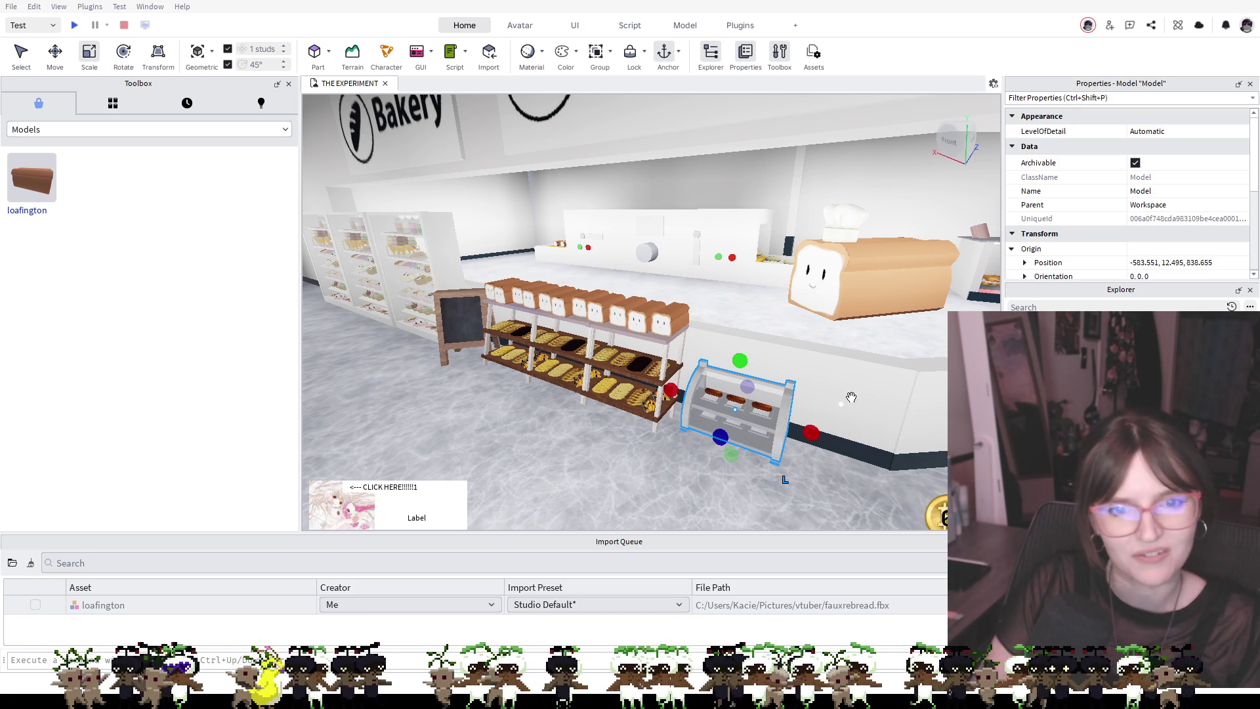
left_click_drag(811, 434, 922, 467)
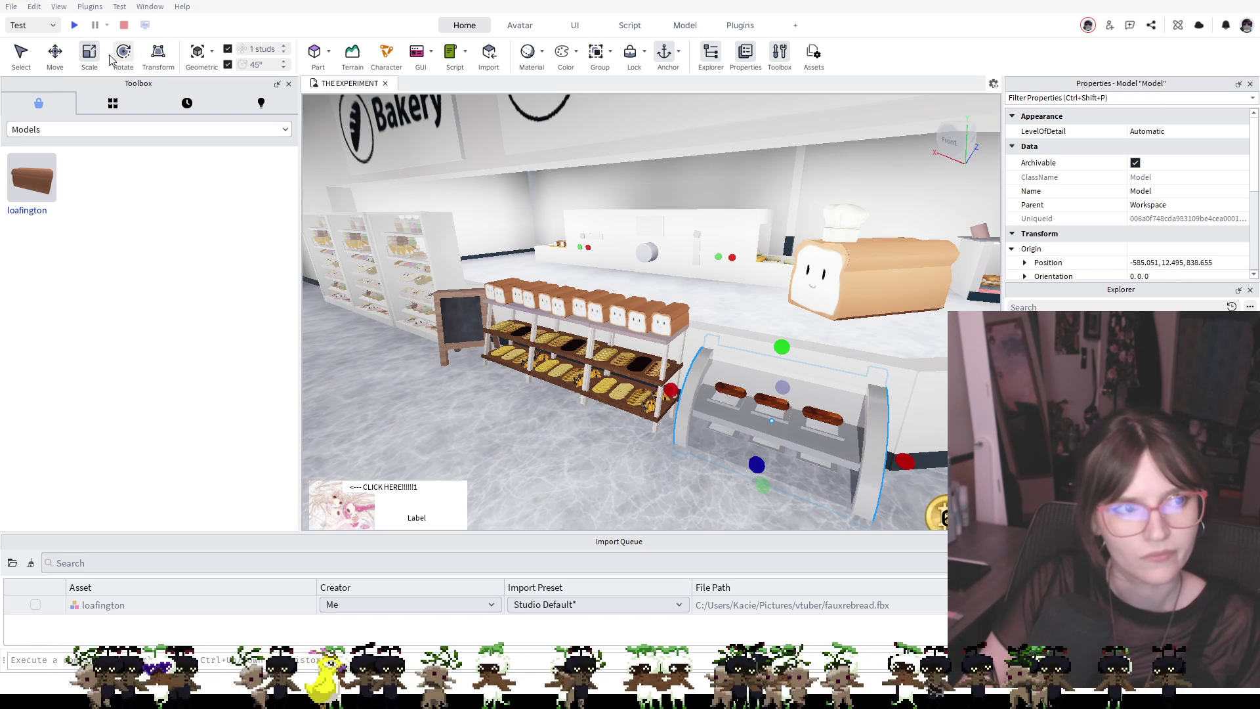
left_click(59, 60)
left_click_drag(781, 431, 756, 482)
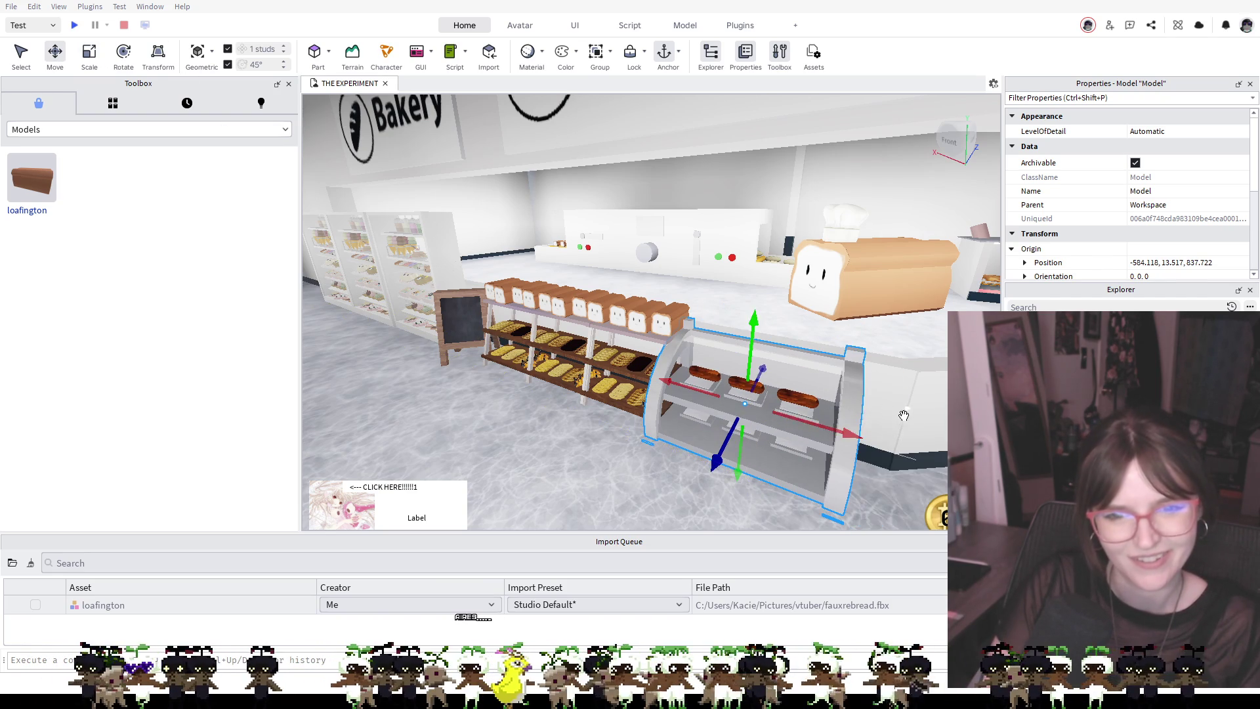
Duplicate the display case and slide the copies into a row along the counter front
scroll(777, 408, "down", 5)
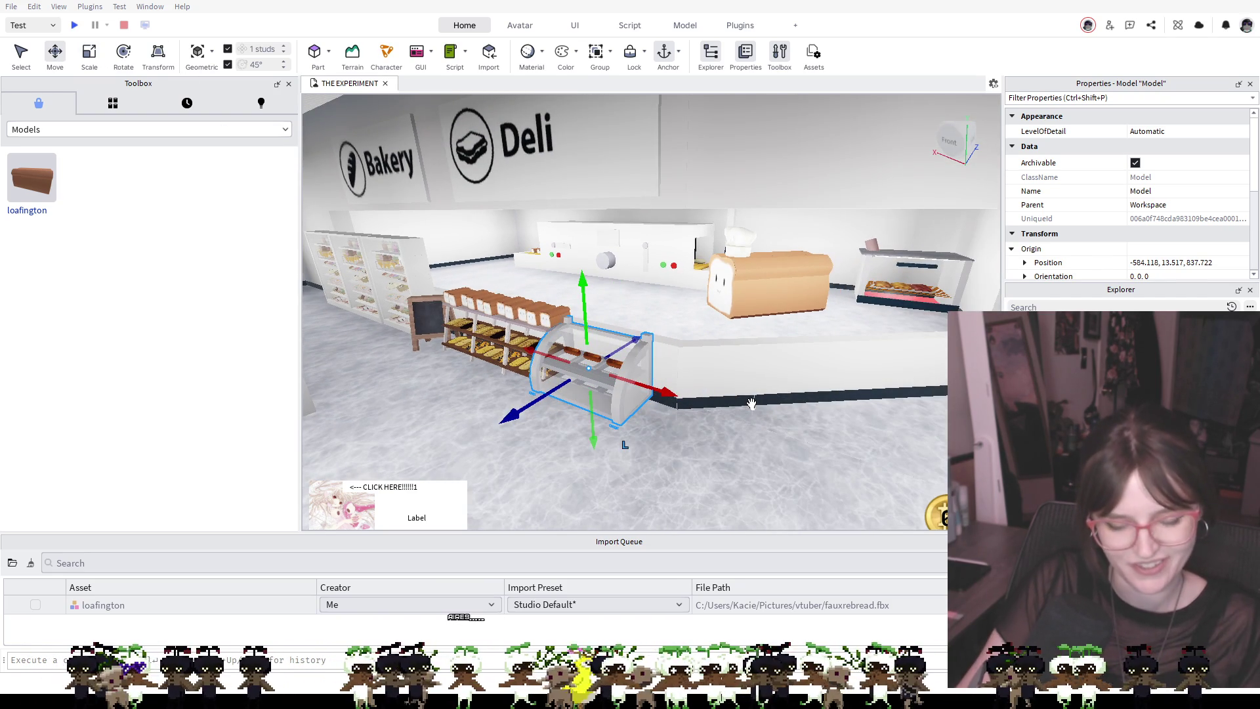
key("ctrl+d")
mouse_move(620, 417)
left_mouse_down()
mouse_move(623, 347)
mouse_move(728, 400)
mouse_move(756, 461)
mouse_move(792, 384)
mouse_move(896, 436)
mouse_move(873, 374)
left_mouse_up()
key("ctrl+d")
key("w")
key("d")
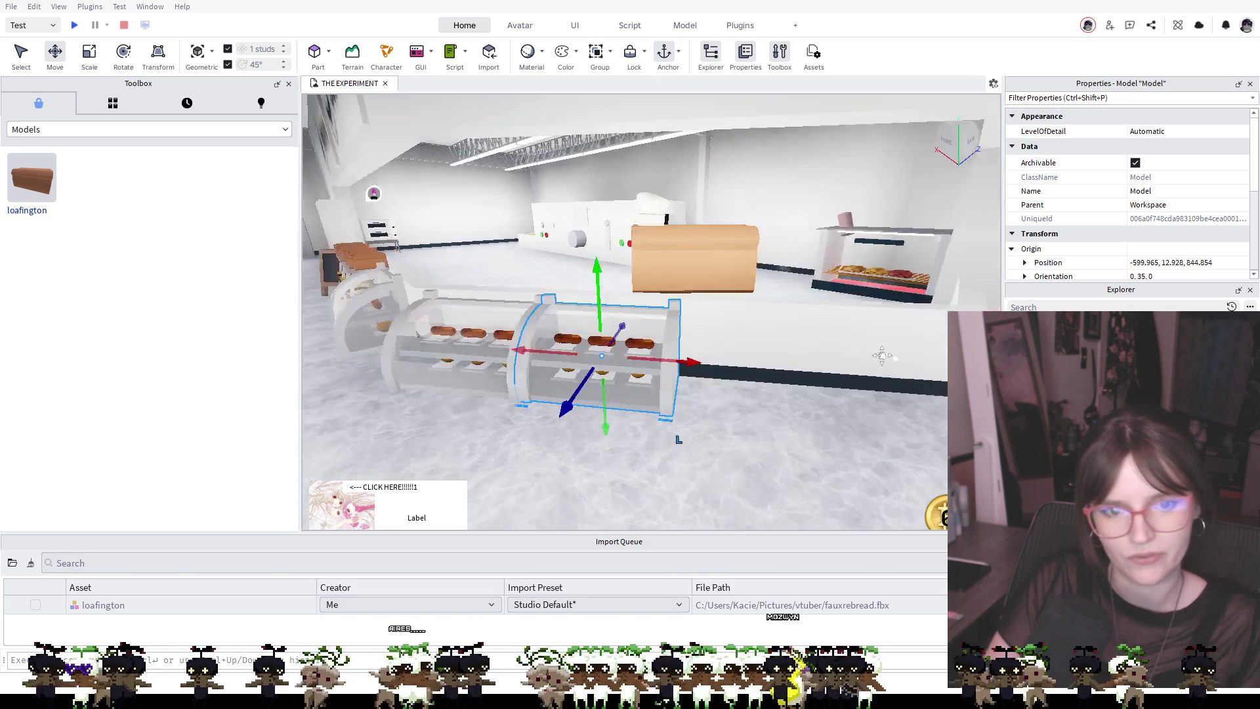
key("d")
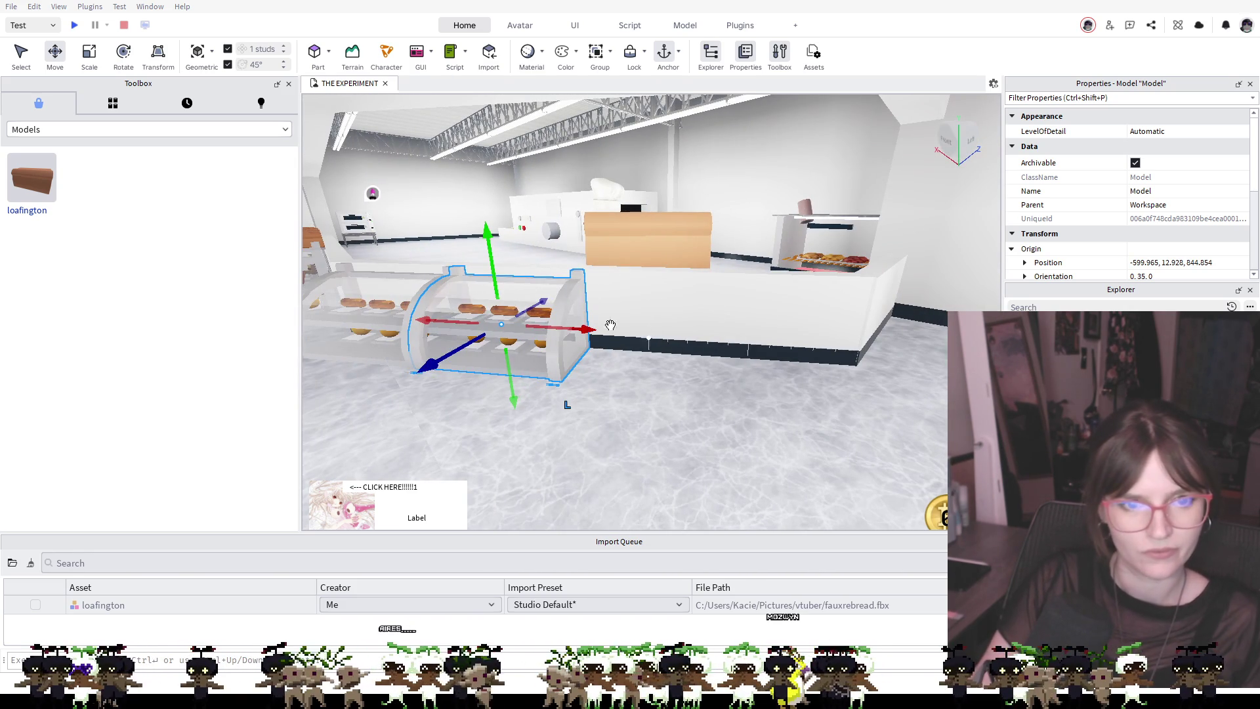
mouse_move(571, 328)
left_mouse_down()
mouse_move(695, 354)
mouse_move(686, 326)
mouse_move(824, 331)
mouse_move(917, 309)
mouse_move(905, 322)
left_mouse_up()
key("f")
mouse_move(670, 335)
left_mouse_down()
mouse_move(804, 346)
mouse_move(752, 344)
left_mouse_up()
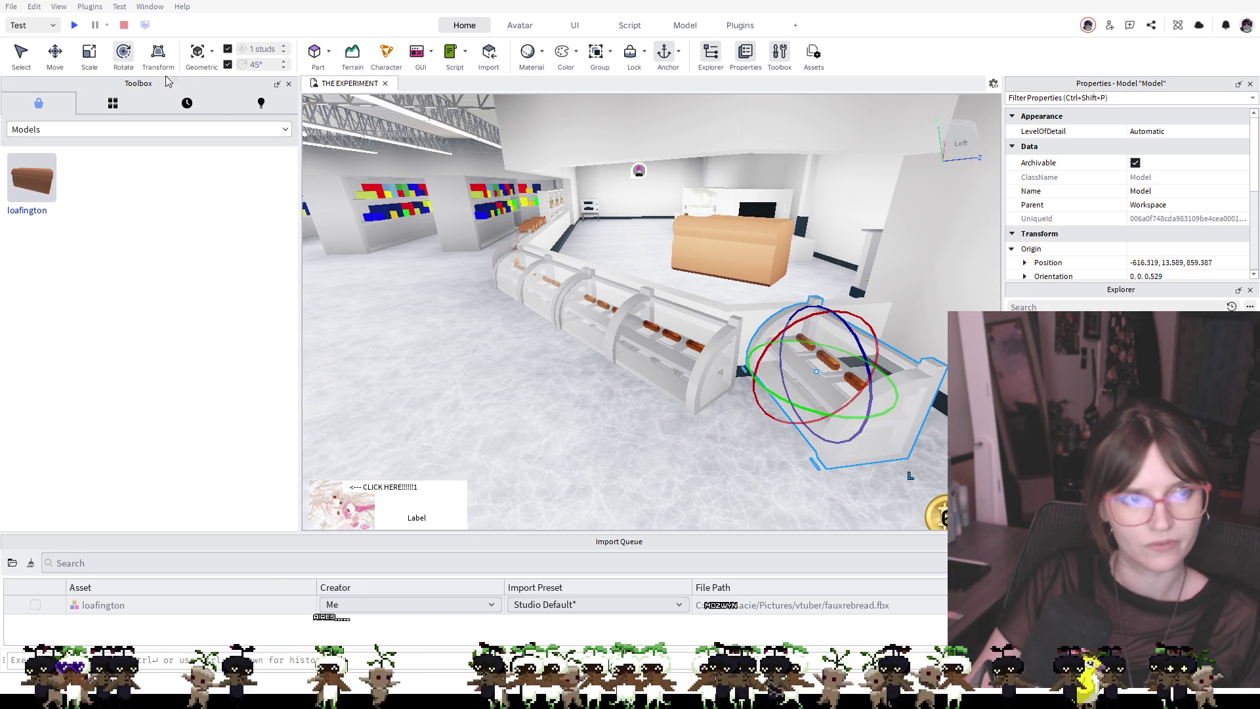
Turn the end display case 90 degrees and lower it slightly
mouse_move(825, 413)
left_mouse_down()
mouse_move(887, 374)
mouse_move(816, 387)
mouse_move(828, 432)
mouse_move(657, 416)
left_mouse_up()
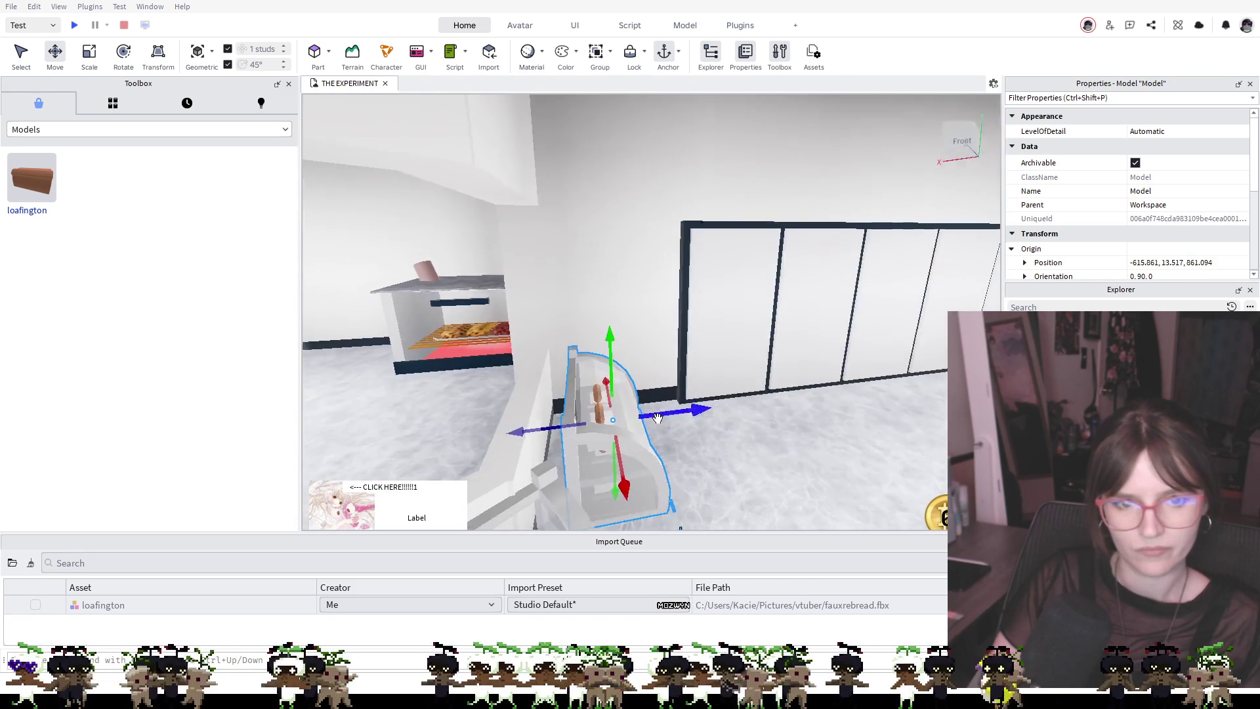
scroll(658, 417, "down", 3)
scroll(607, 366, "up", 5)
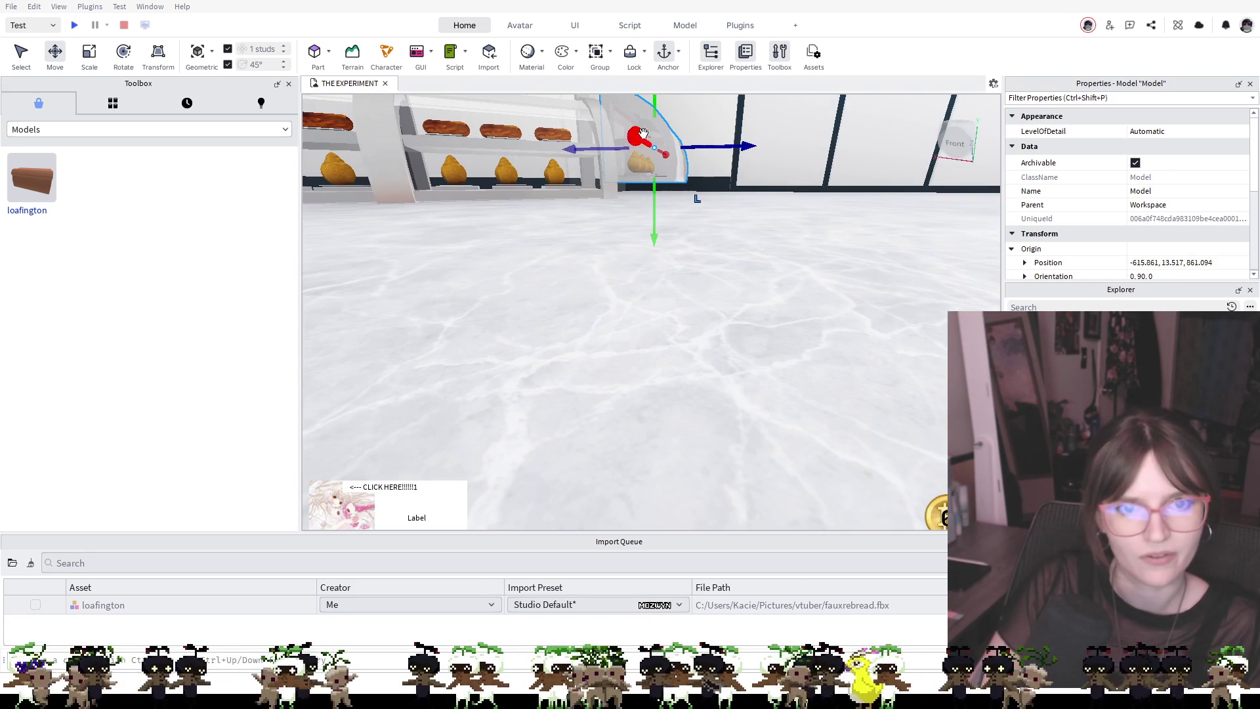
left_click_drag(652, 111, 652, 128)
key("f")
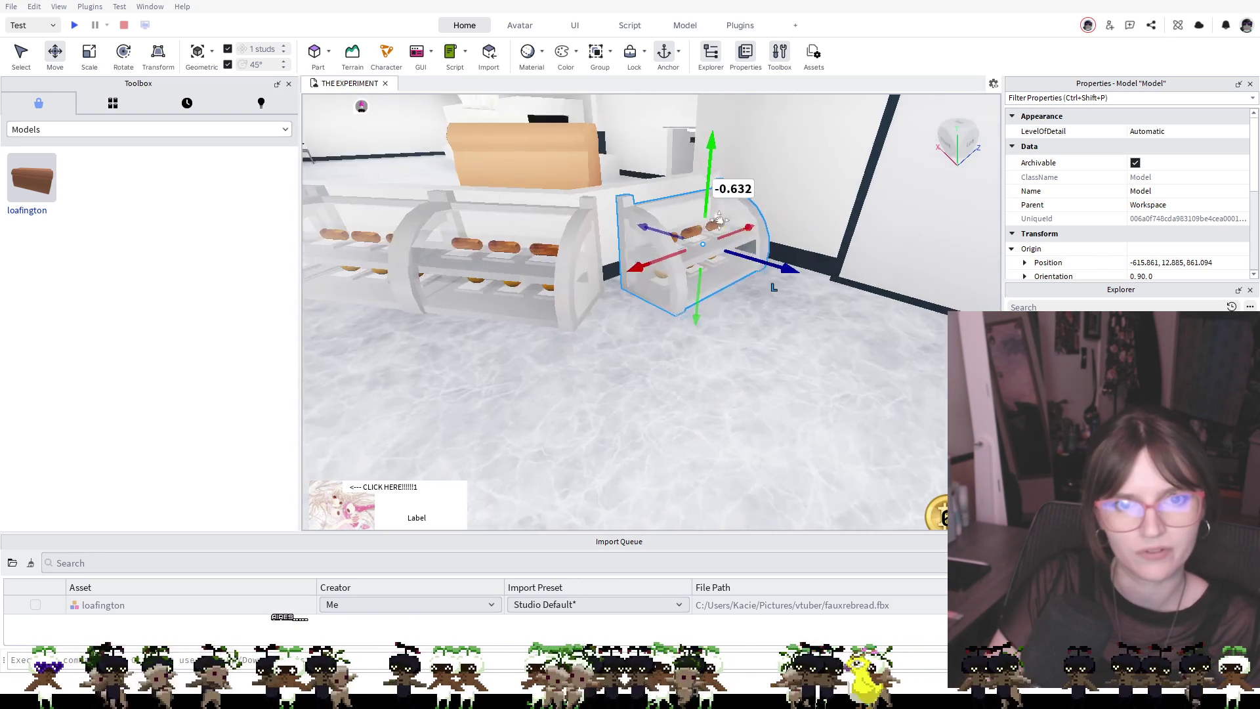
Lower the end case 0.632 studs and shift it 1 stud into line at -614.655, 12.885, 860.094
left_click_drag(717, 218, 678, 287)
left_click_drag(675, 149, 675, 169)
left_click_drag(716, 251, 715, 240)
left_click_drag(594, 253, 605, 244)
mouse_move(717, 250)
left_mouse_down()
mouse_move(686, 236)
mouse_move(594, 249)
left_mouse_up()
left_click_drag(690, 247, 711, 273)
left_click(782, 321)
key("s")
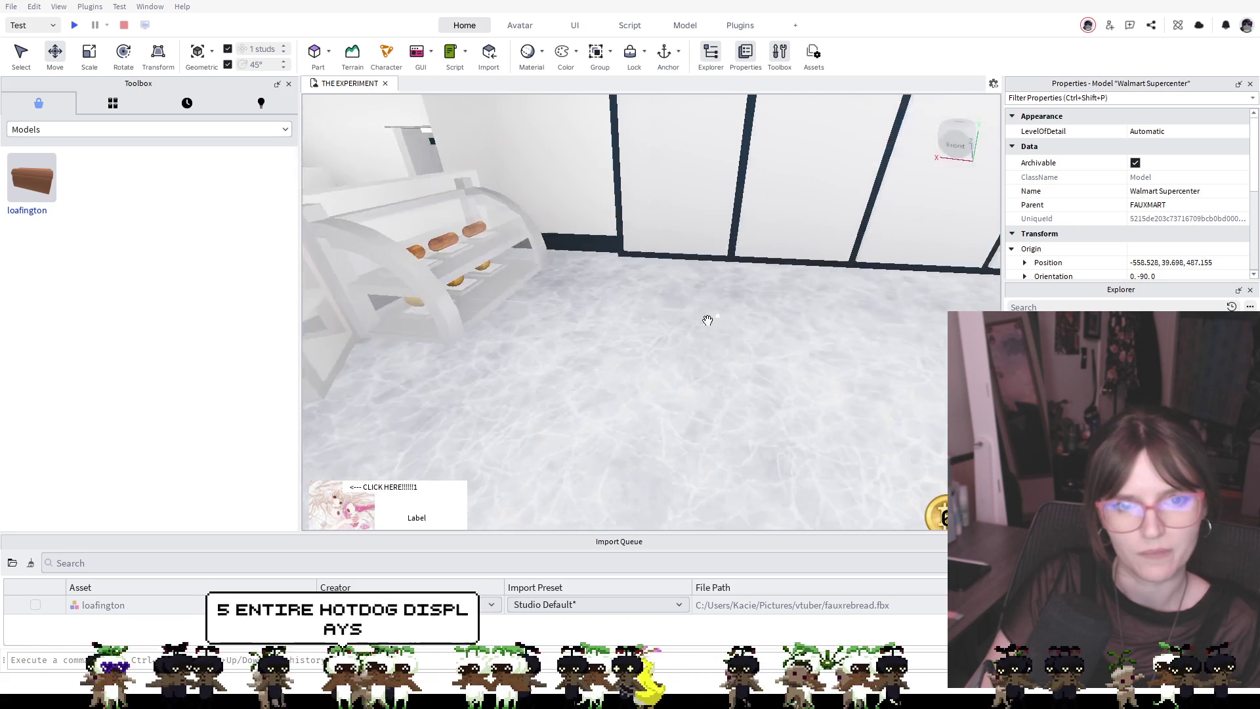
key("e")
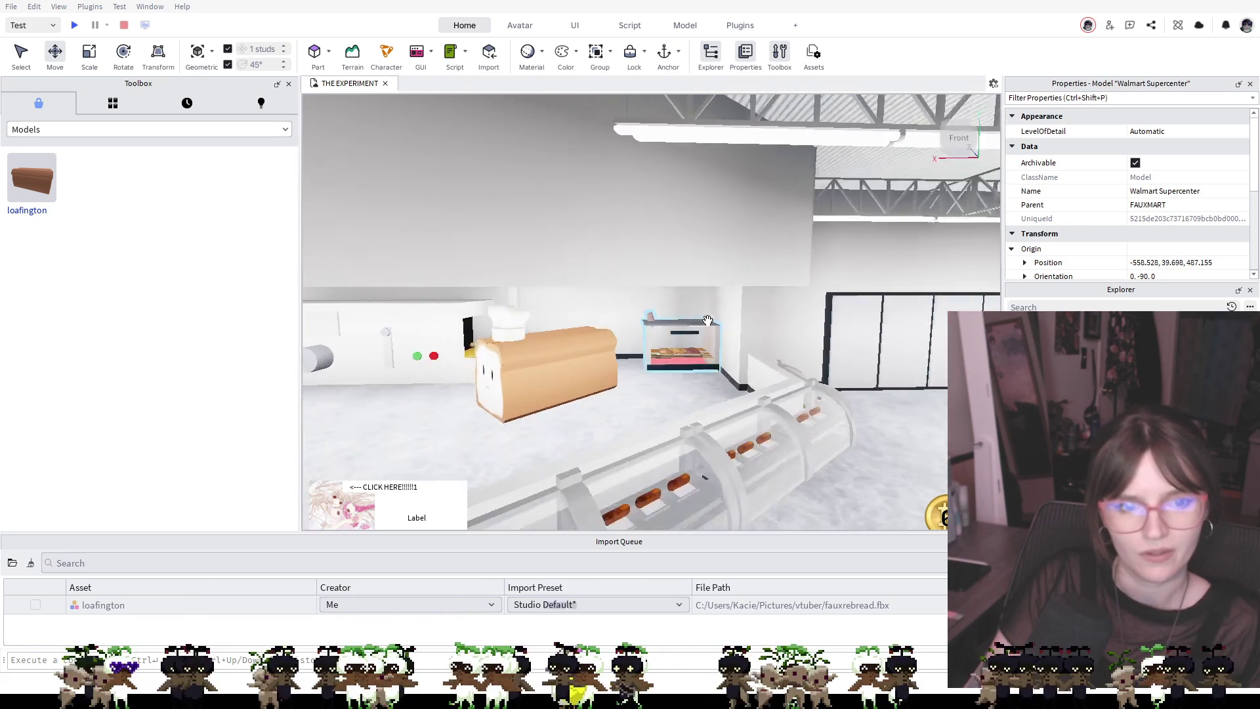
key("a")
key("q")
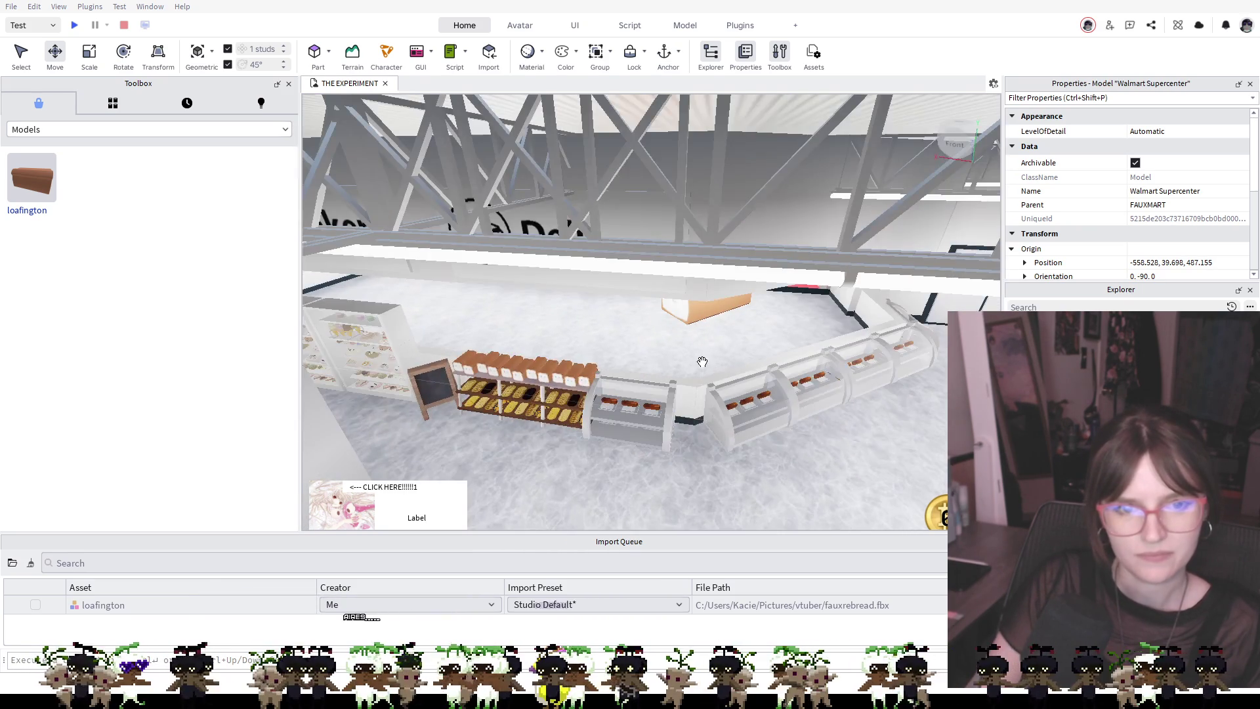
key("w")
key("d")
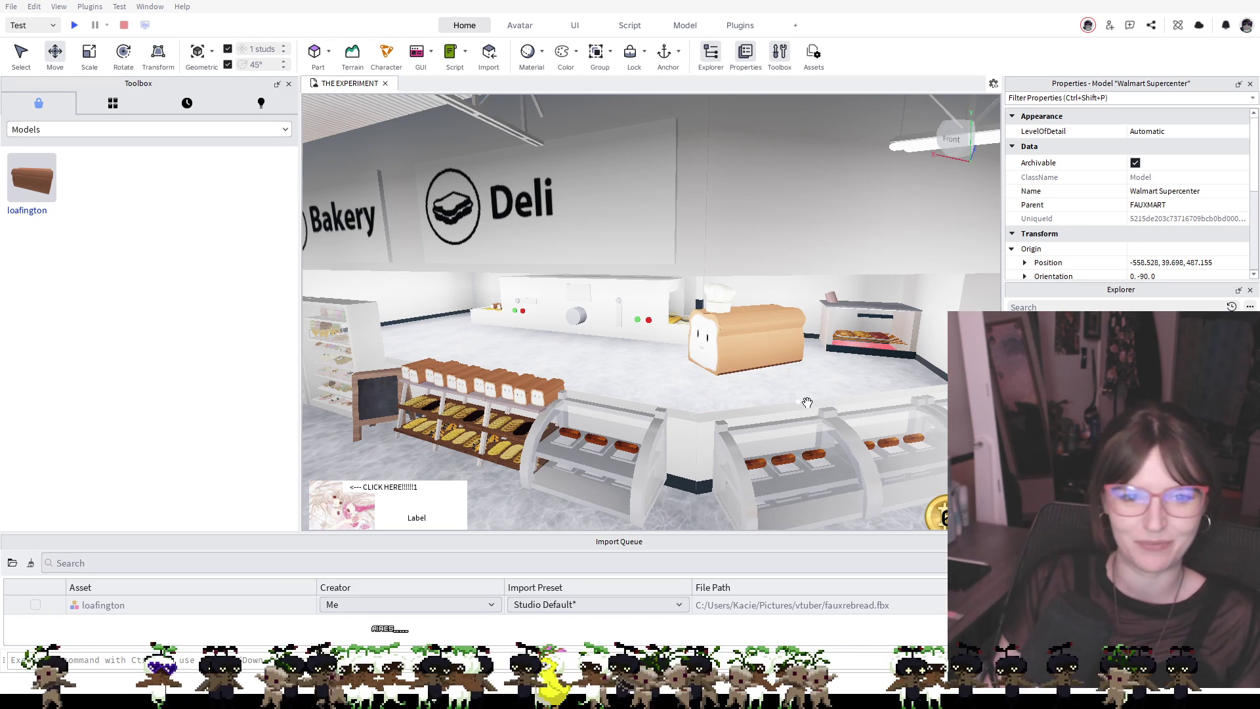
key("w")
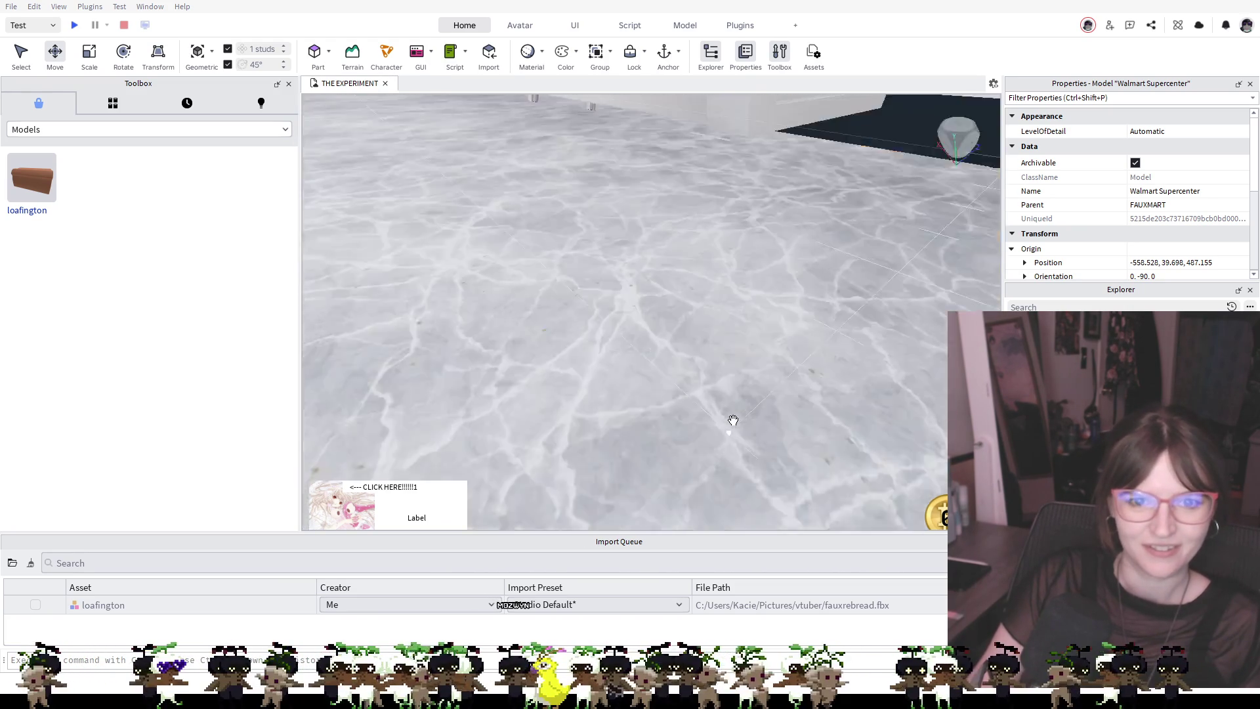
key("s")
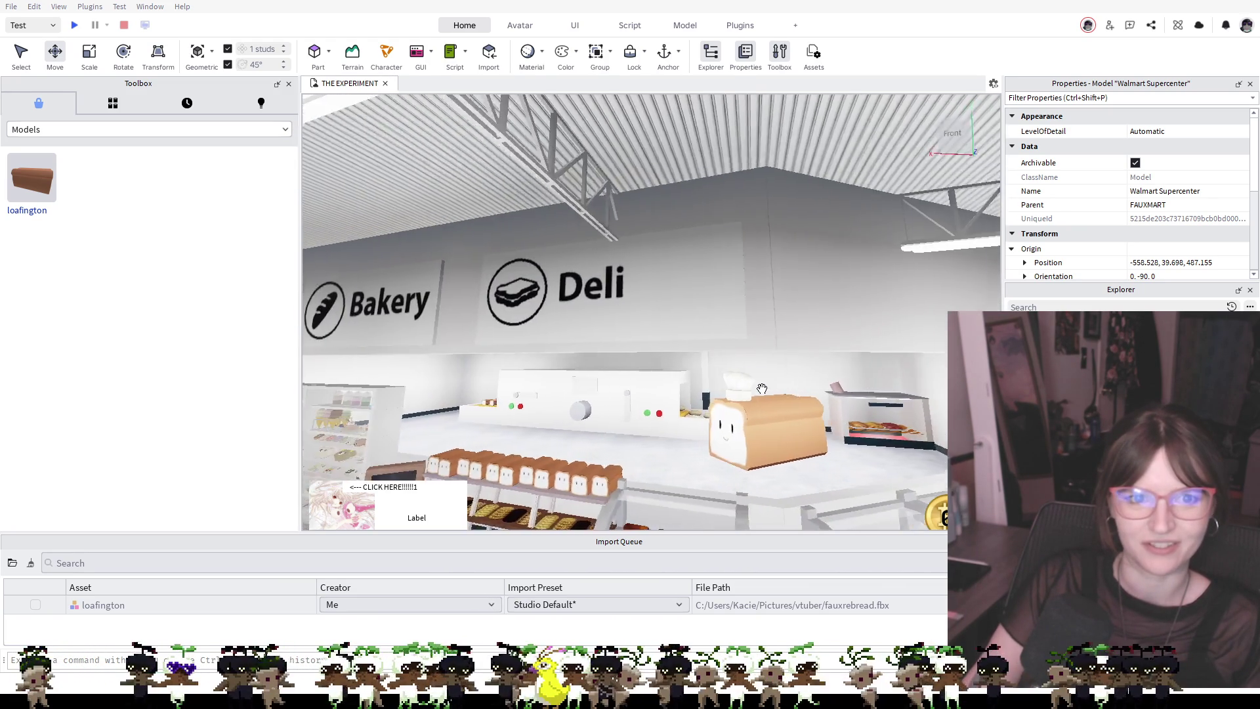
key("s")
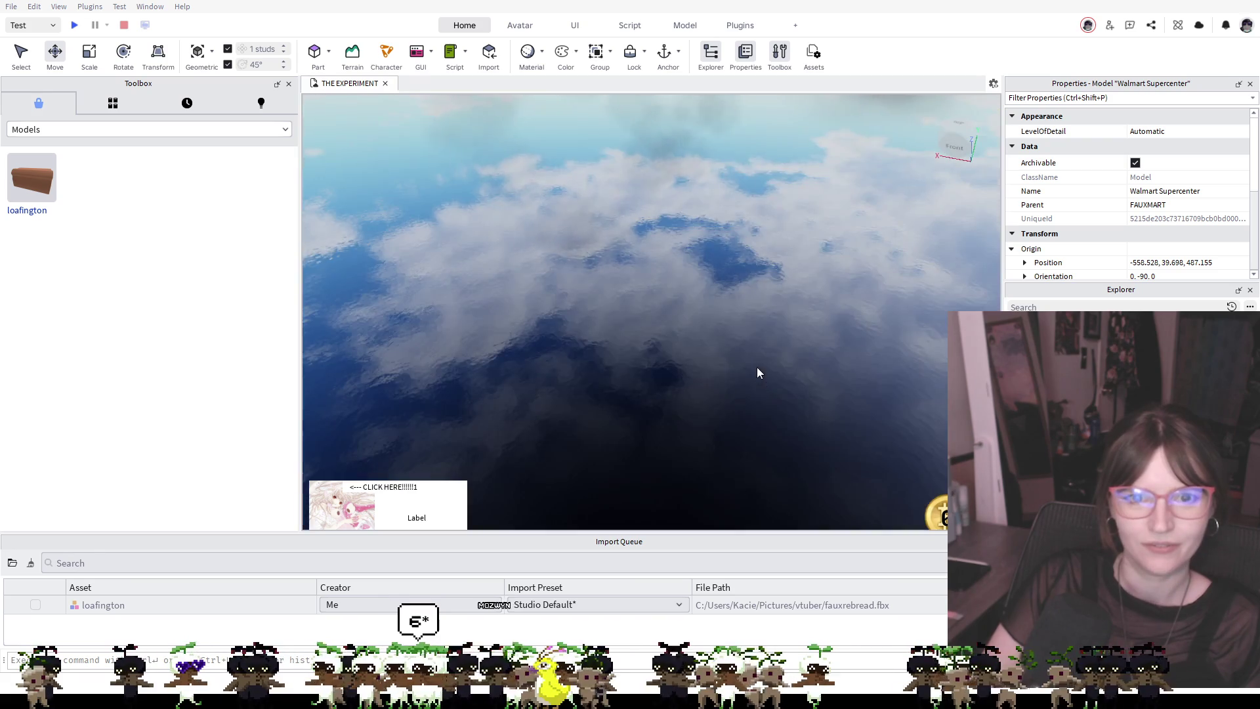
key("w")
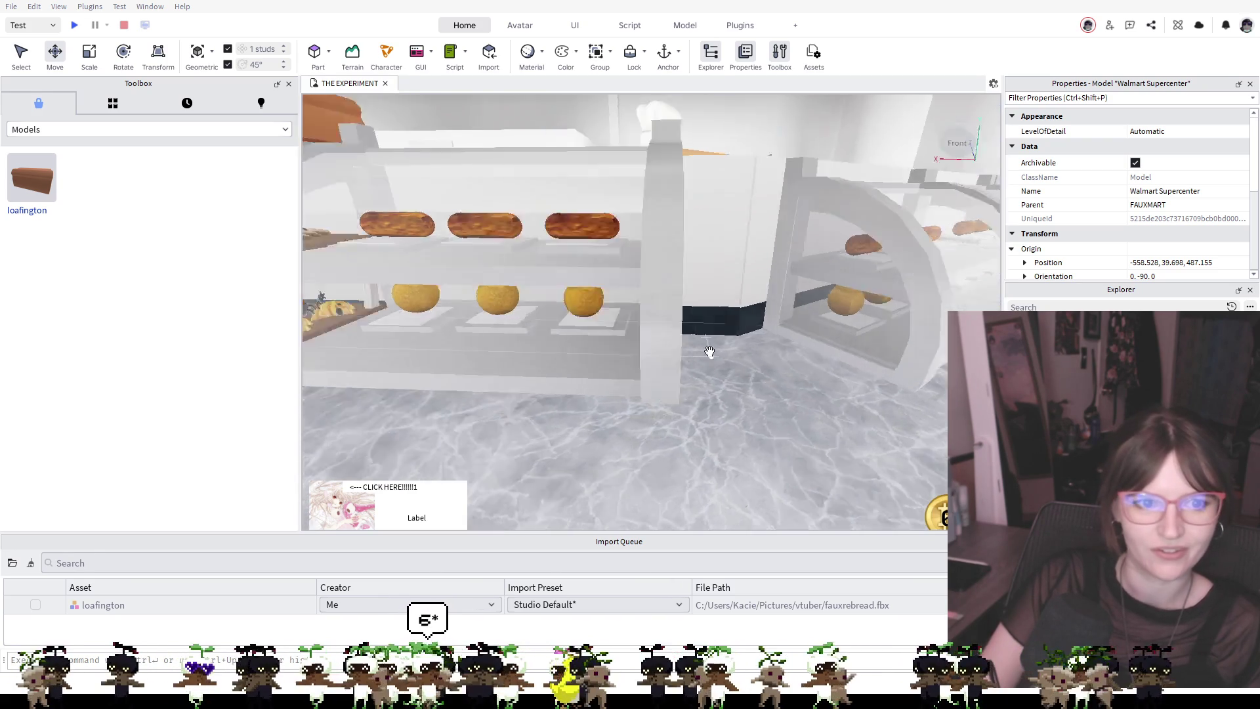
key("w")
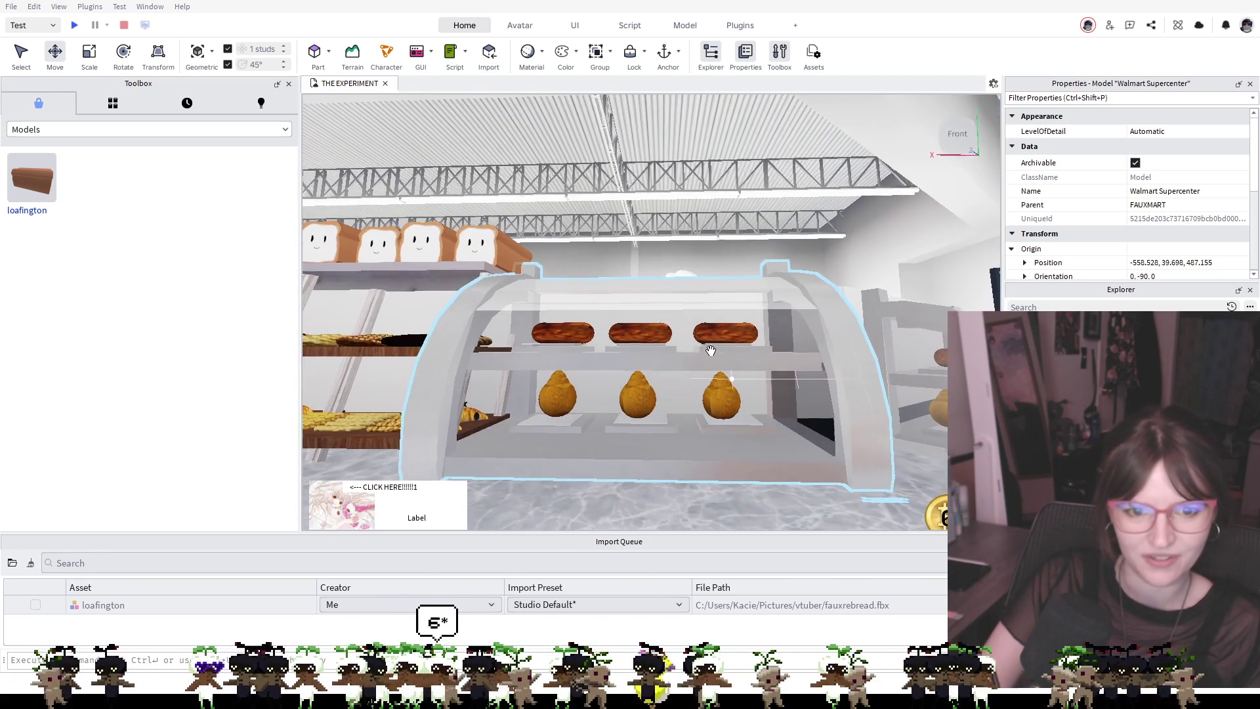
key("q")
key("q")
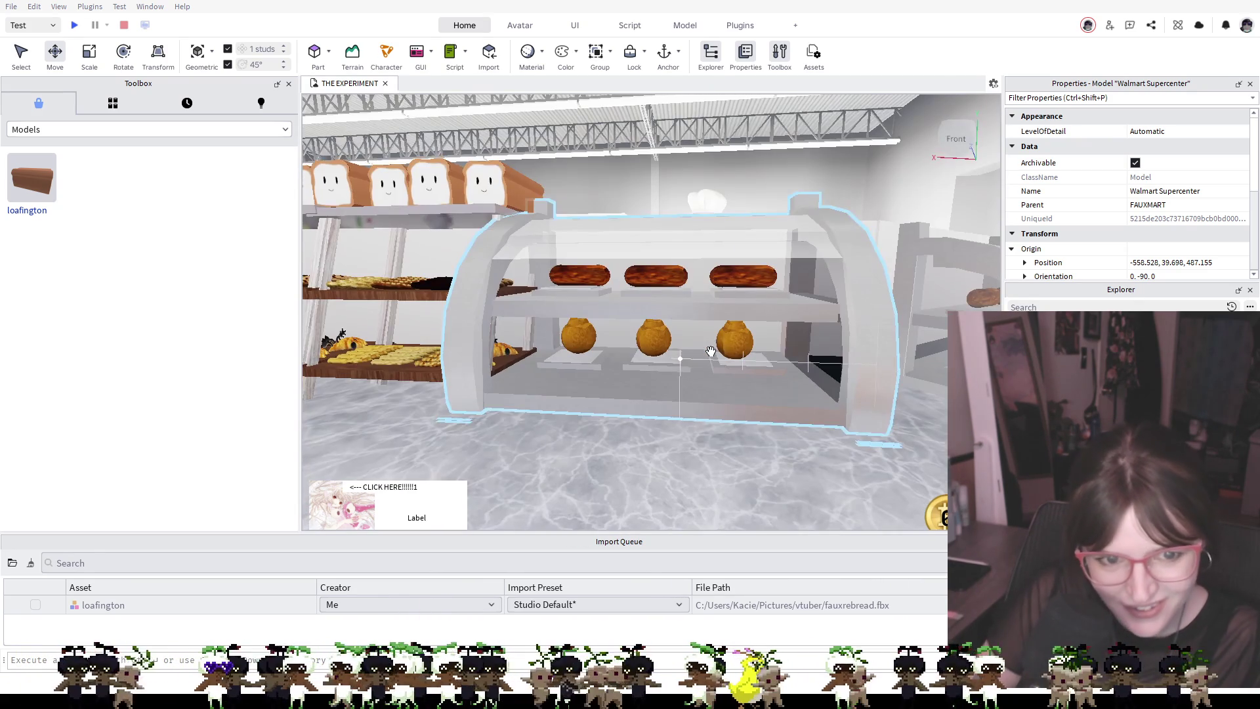
key("e")
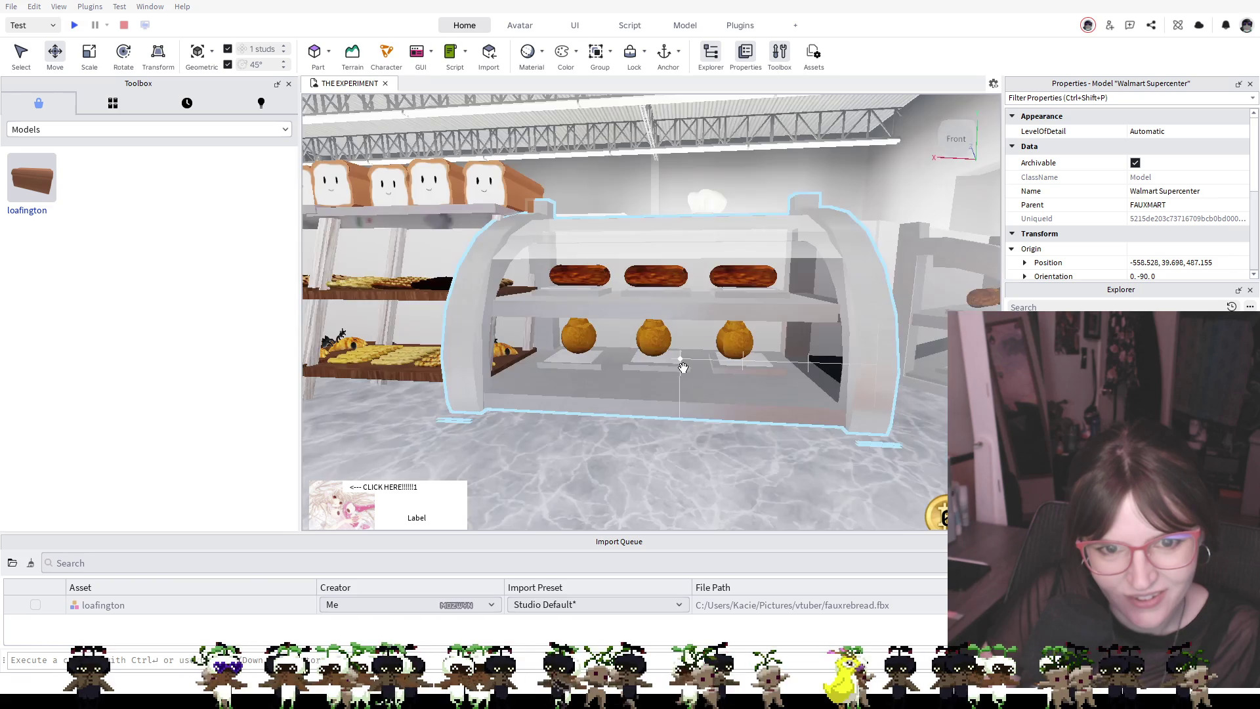
key("w")
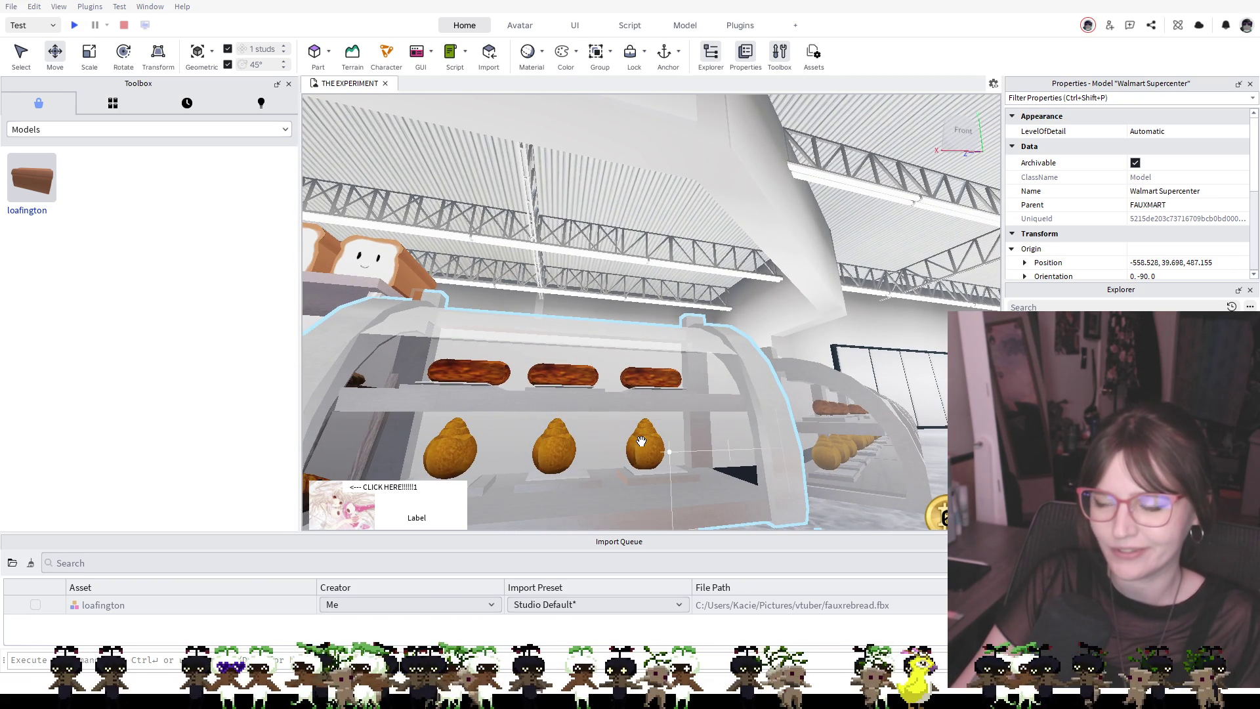
key("s")
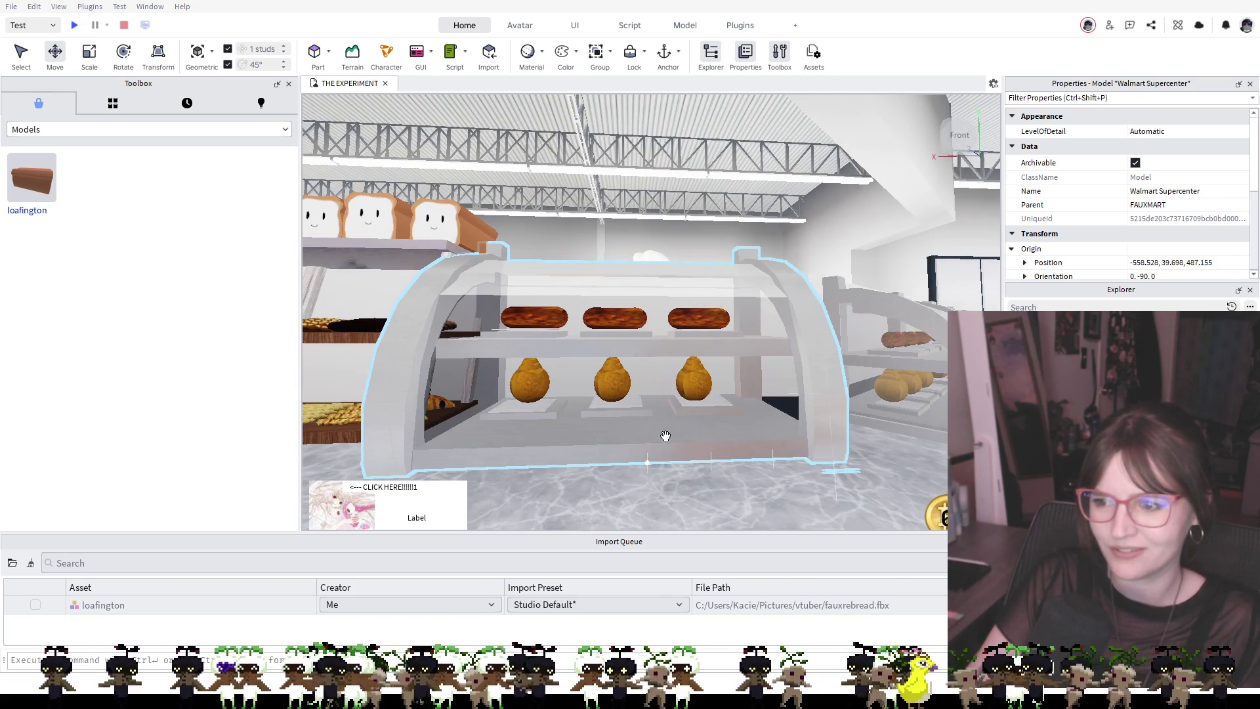
key("w")
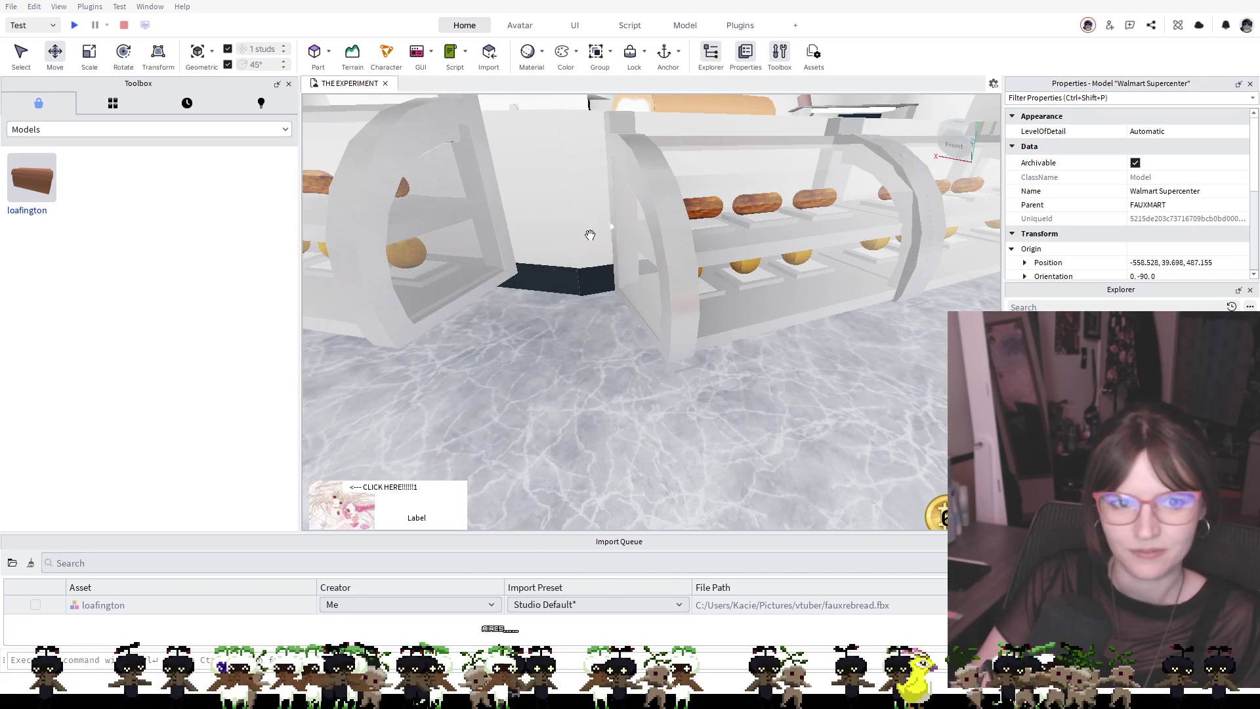
left_click(540, 237)
key("f")
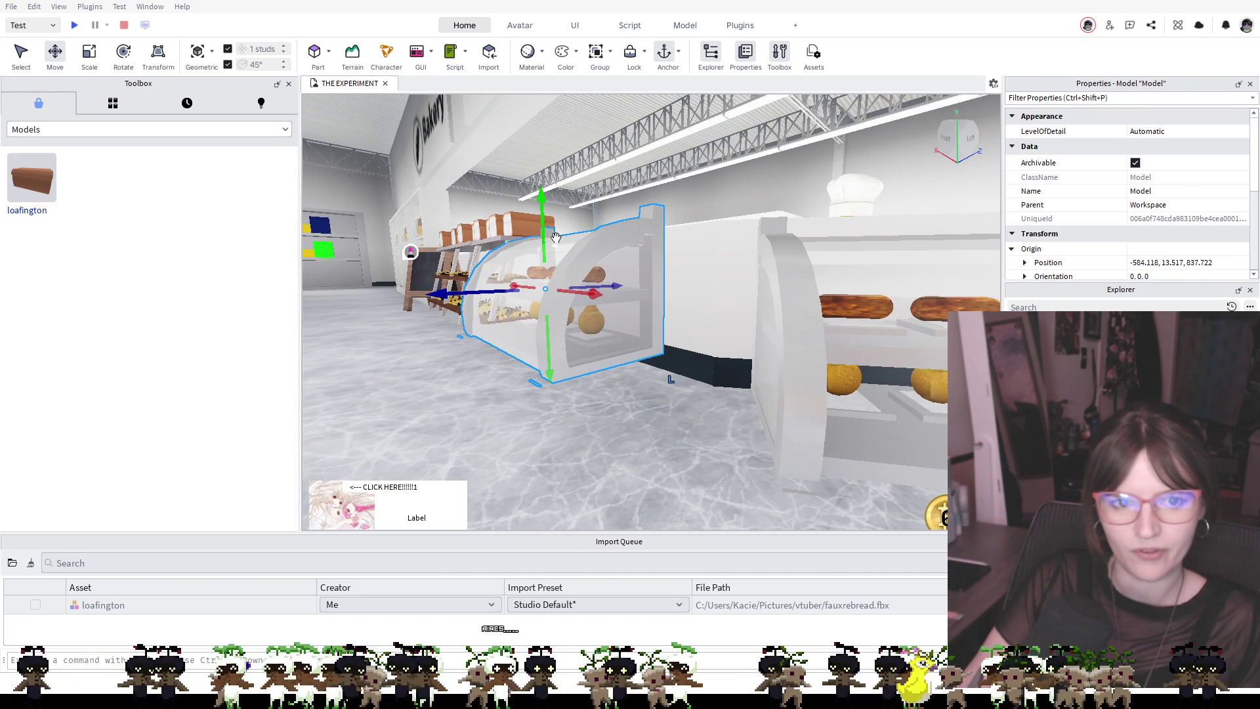
Lower the second display case 0.632 studs and align it at -585.814, 12.928, 837.924
left_click_drag(556, 237, 552, 245)
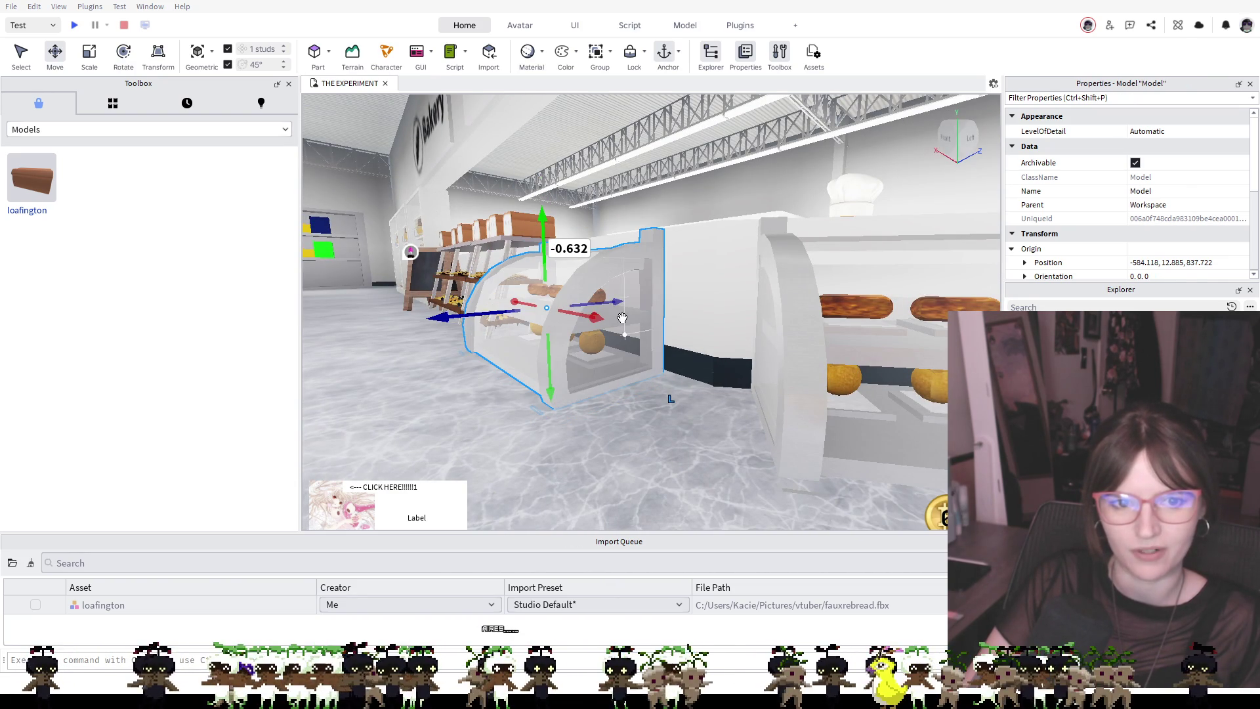
key("f")
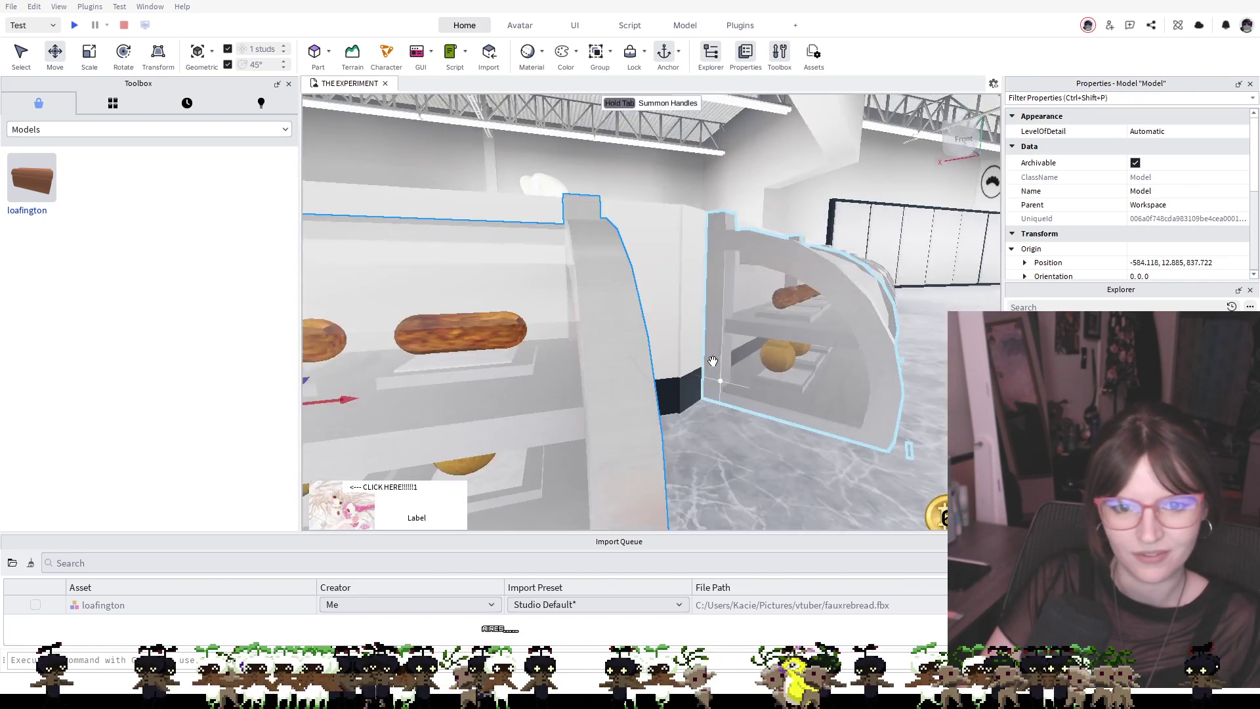
scroll(705, 363, "up", 2)
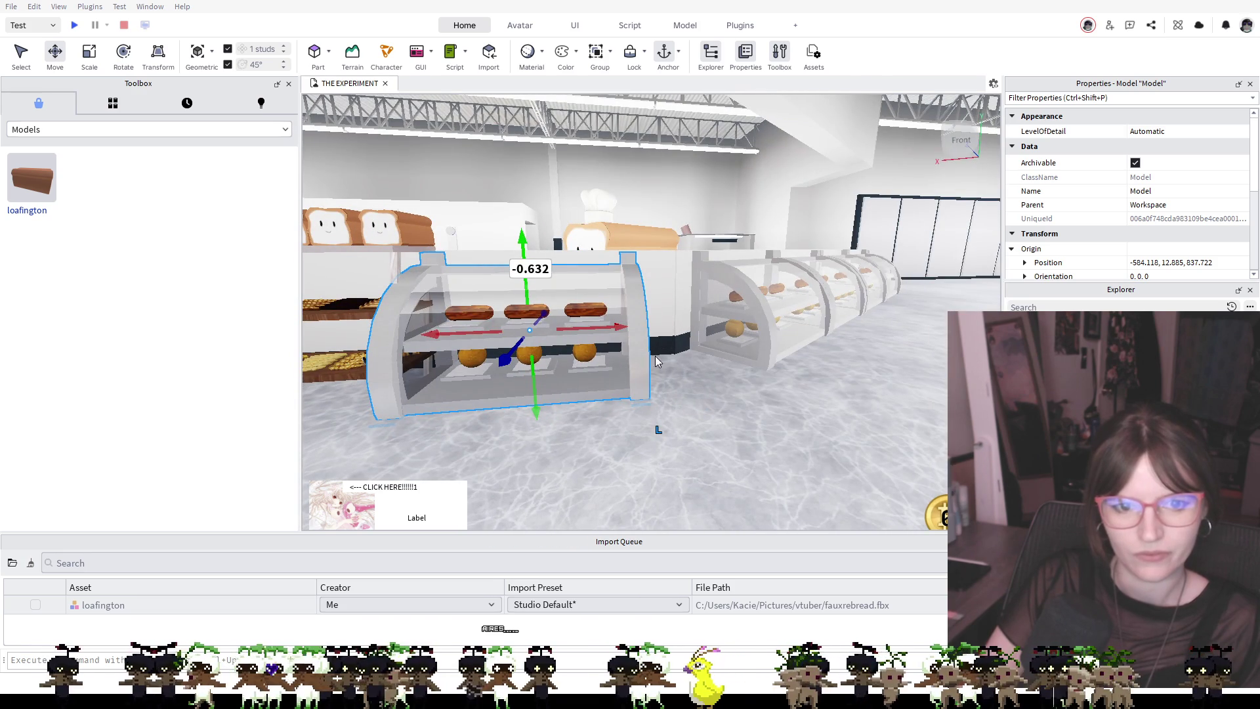
mouse_move(600, 345)
left_mouse_down()
mouse_move(636, 310)
mouse_move(661, 314)
left_mouse_up()
scroll(716, 407, "up", 5)
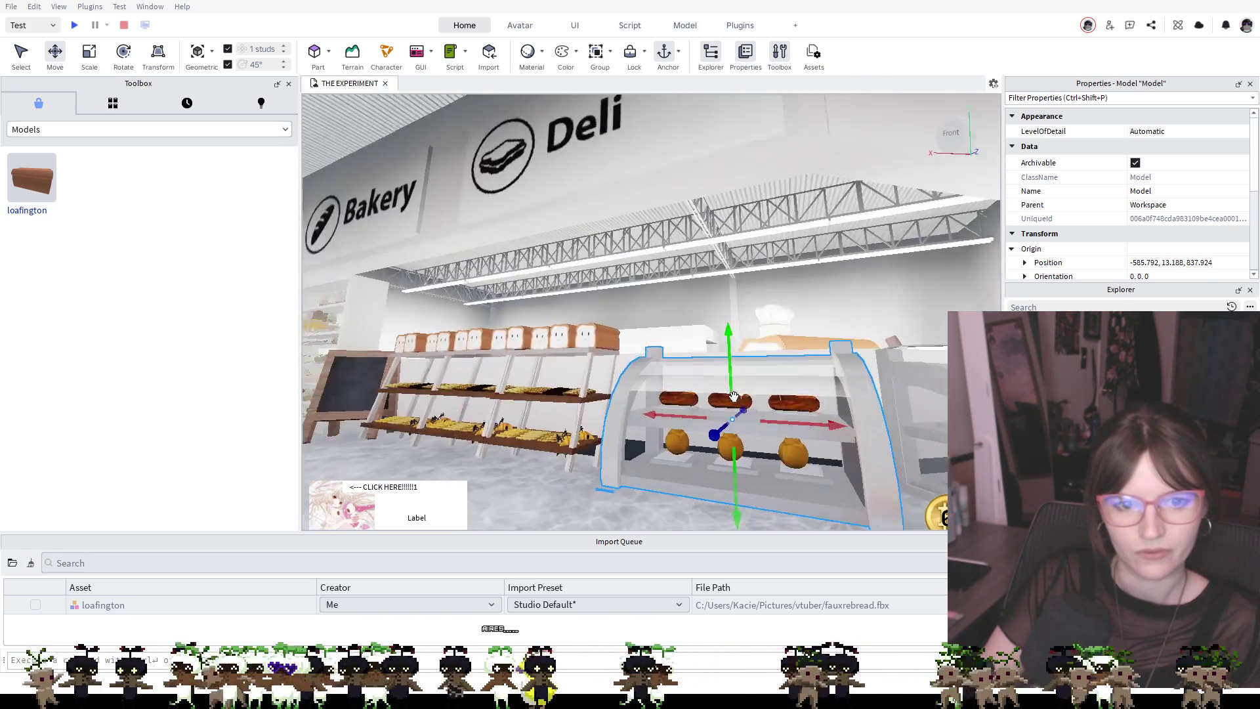
scroll(725, 399, "down", 3)
mouse_move(729, 371)
left_mouse_down()
mouse_move(779, 354)
mouse_move(783, 369)
left_mouse_up()
key("f")
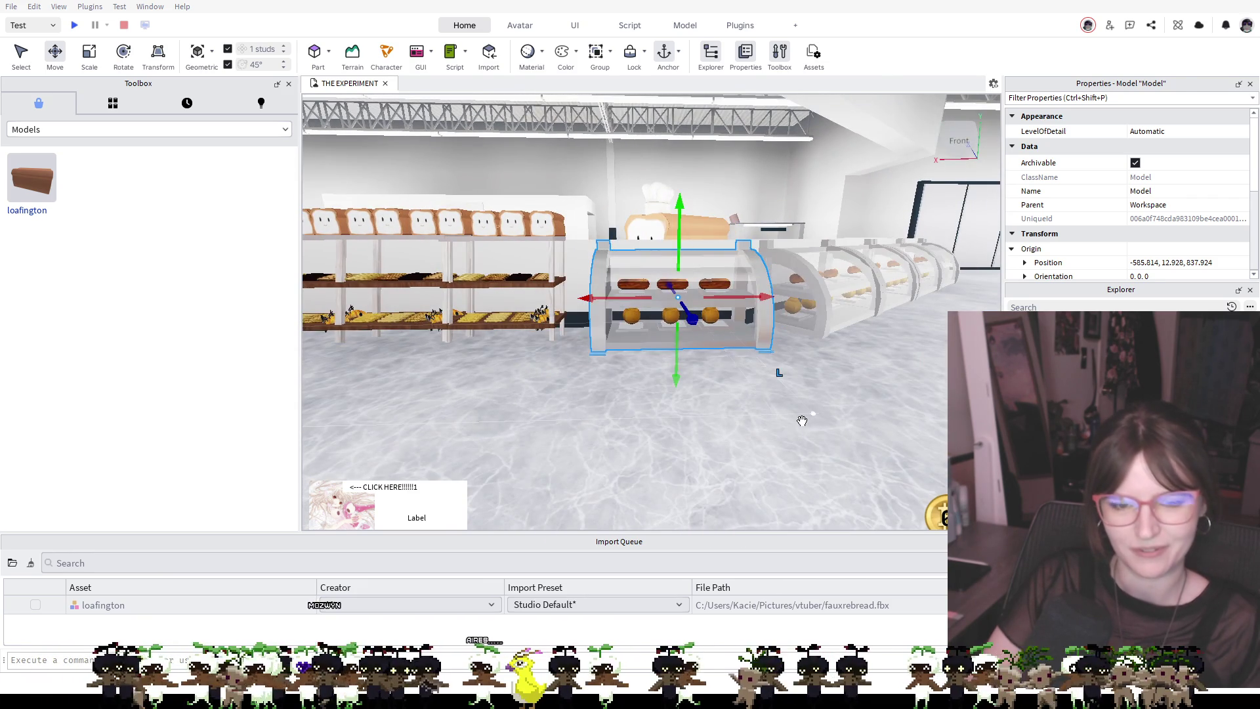
Place a Metal Table in the prep area at -577.851, 12.572, 857.655
left_click(802, 422)
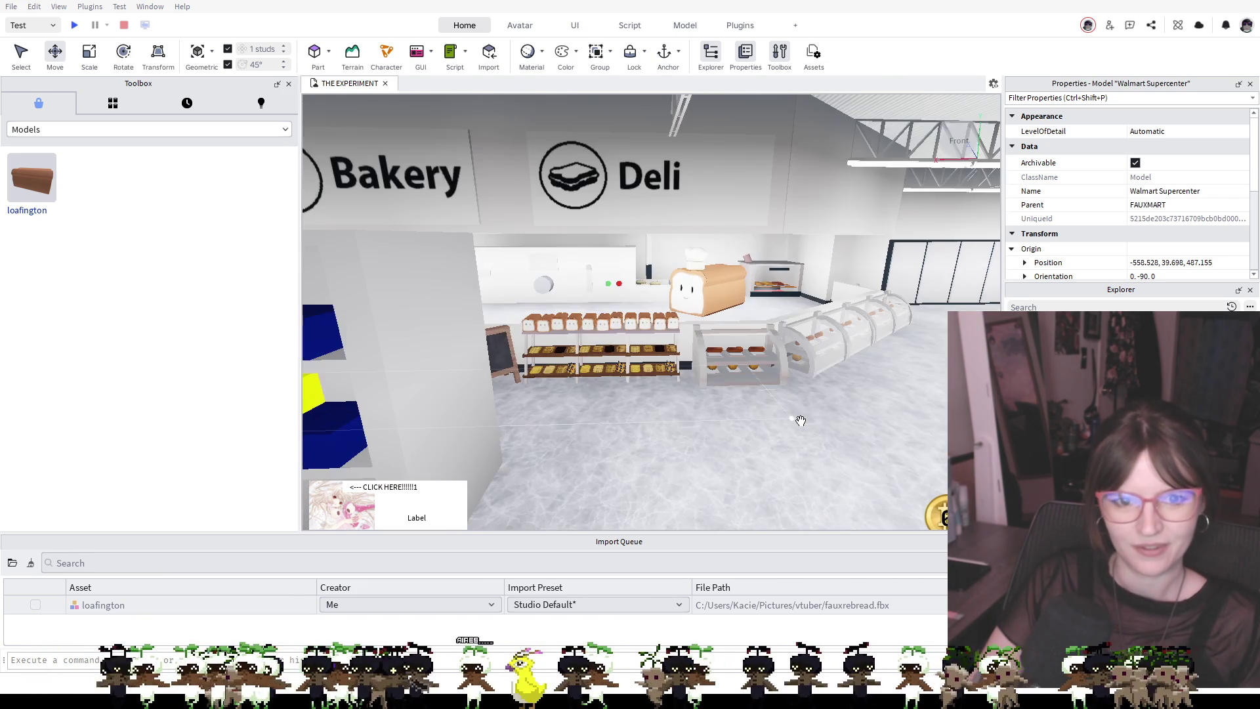
scroll(806, 424, "up", 2)
scroll(808, 424, "up", 5)
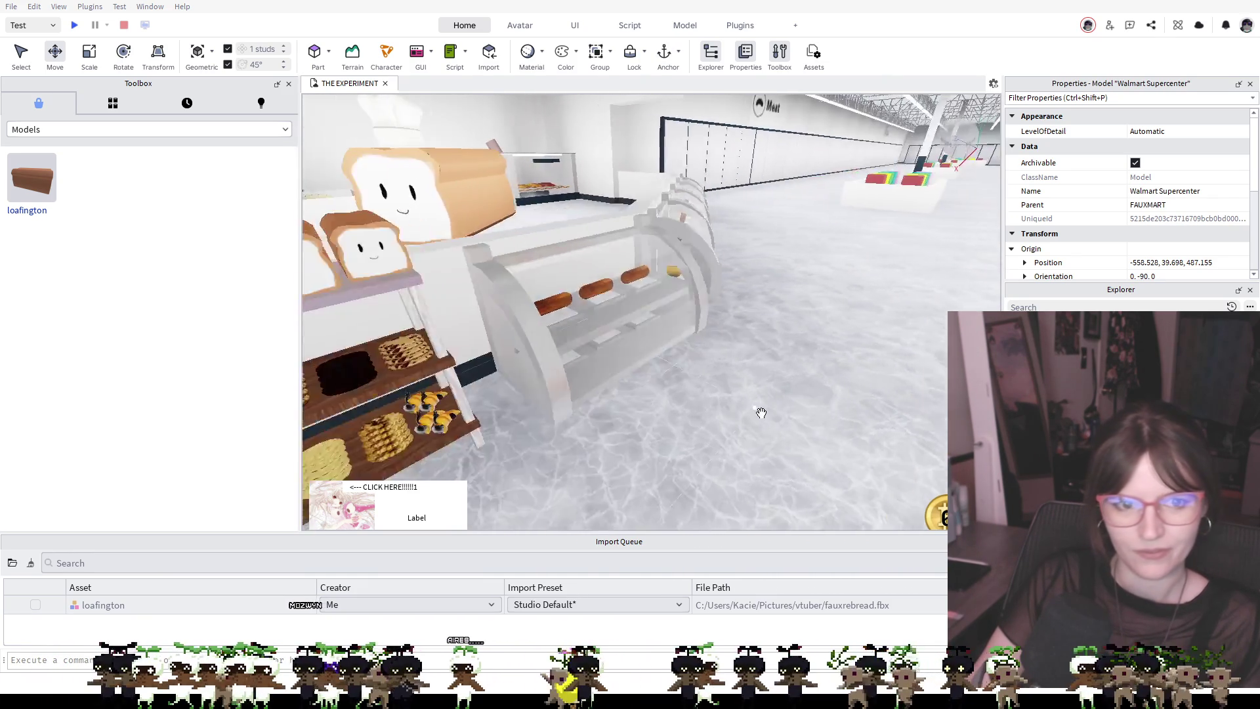
scroll(761, 413, "down", 5)
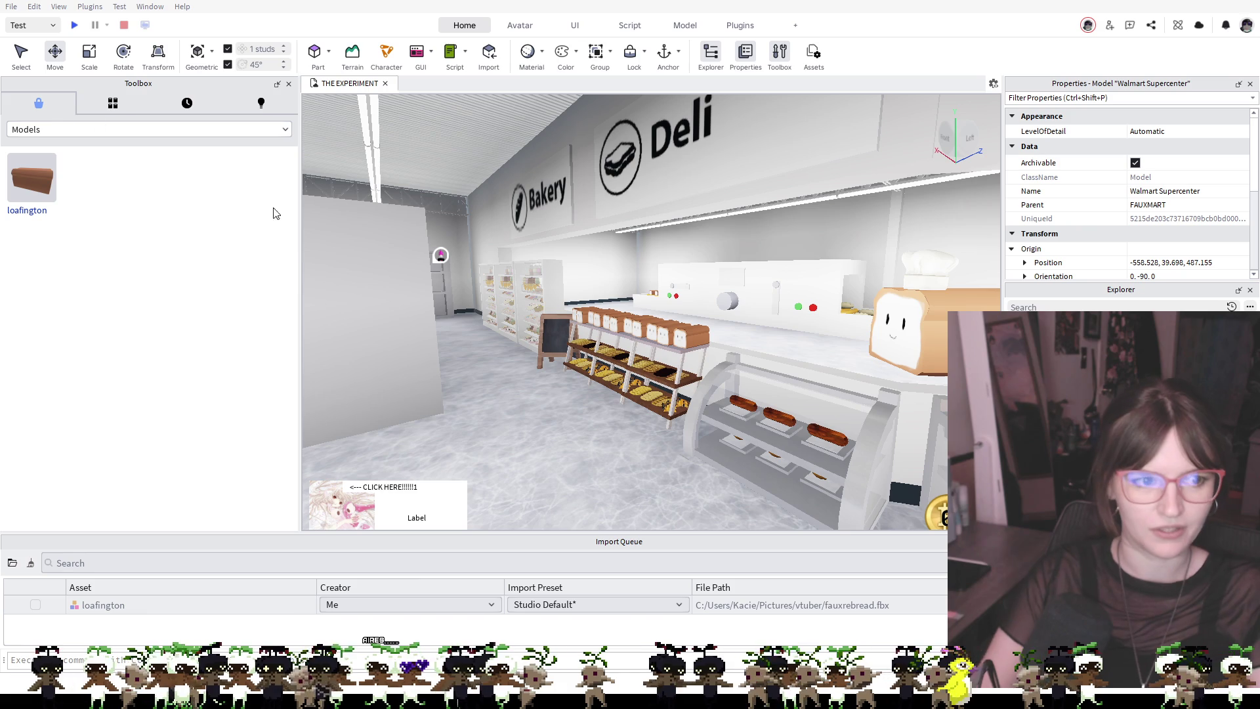
mouse_move(92, 264)
left_mouse_down()
mouse_move(801, 345)
mouse_move(803, 358)
left_mouse_up()
scroll(814, 361, "down", 5)
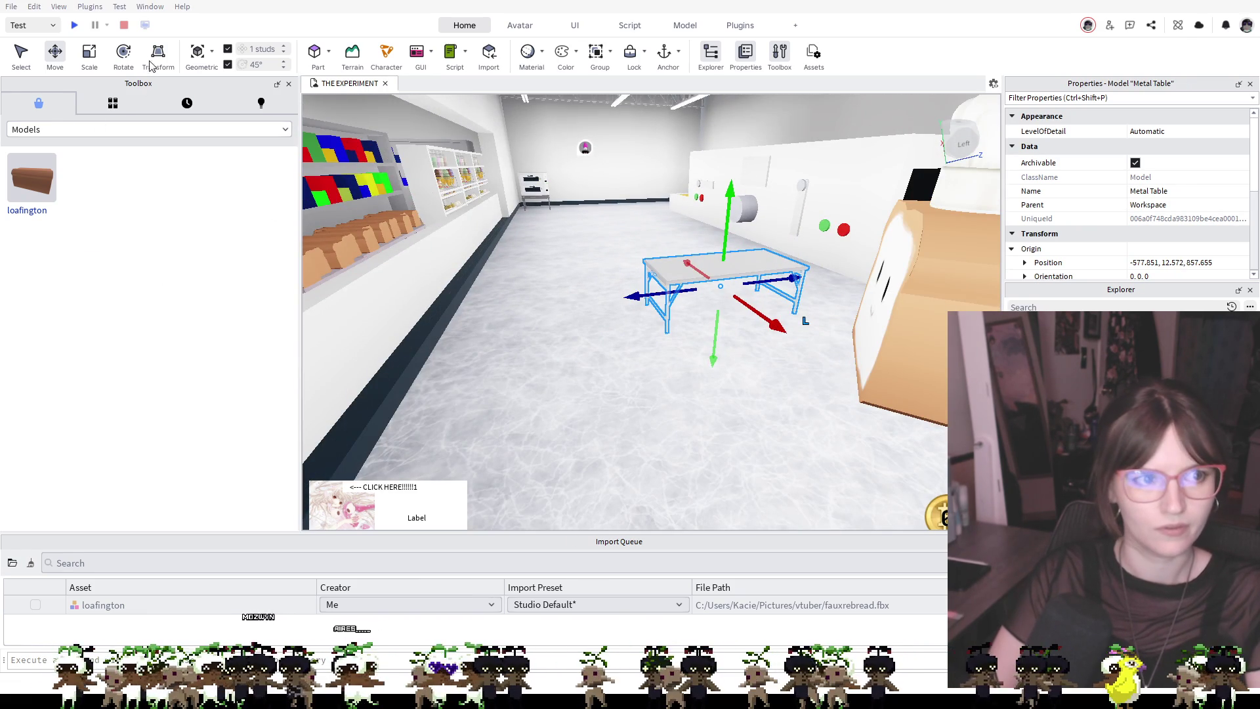
Turn the Metal Table 90 degrees, slide it along the back counter, and add a red stand mixer
key("ctrl+4")
mouse_move(774, 308)
left_mouse_down()
mouse_move(679, 315)
mouse_move(758, 300)
mouse_move(796, 317)
mouse_move(705, 262)
left_mouse_up()
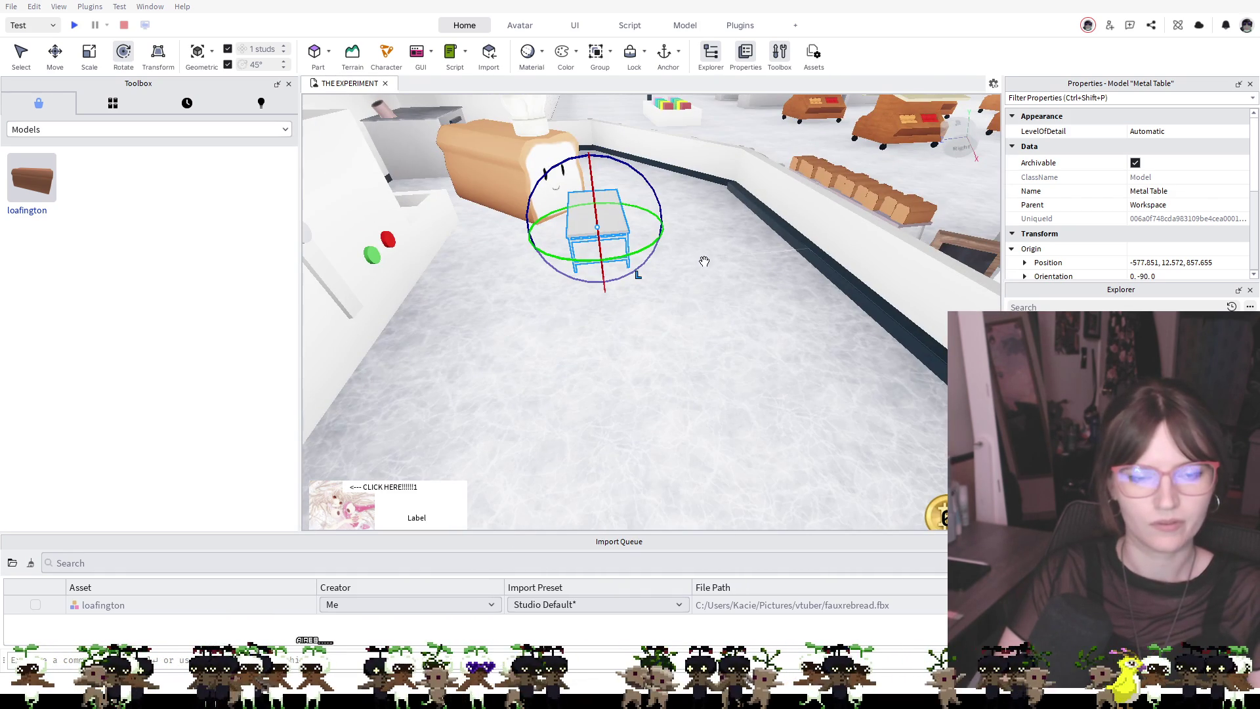
left_click_drag(619, 233, 604, 232)
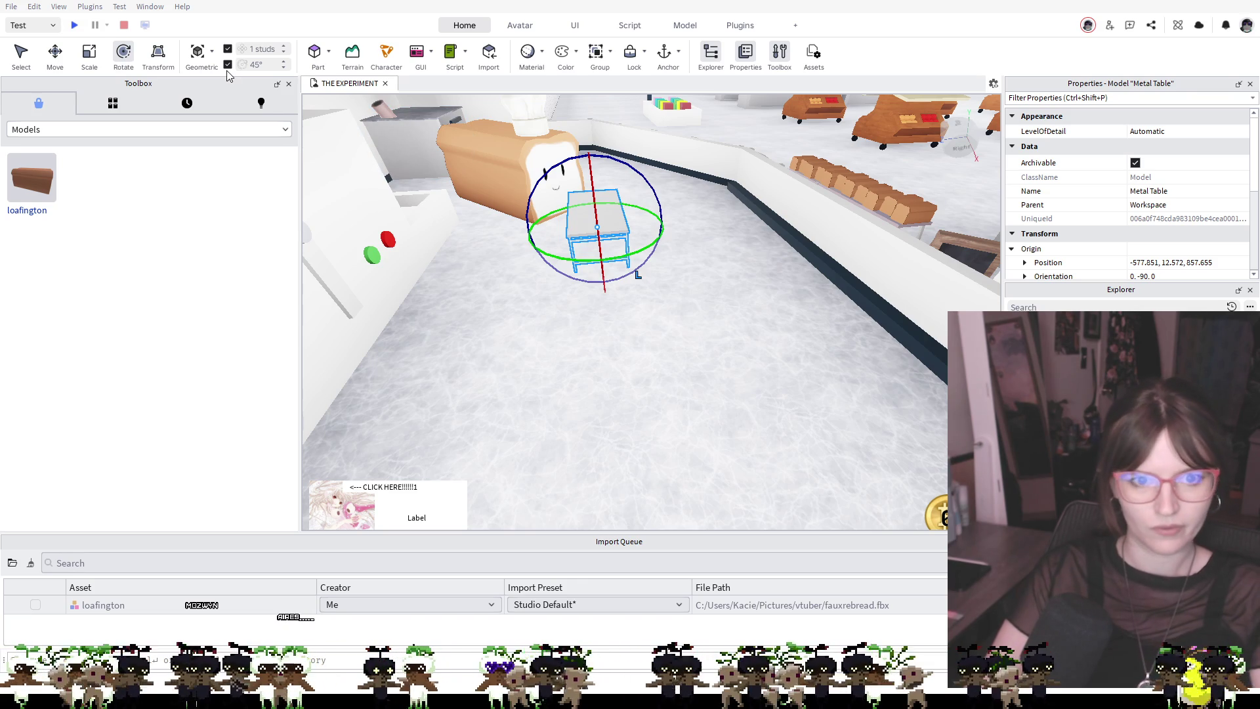
key("ctrl+z")
mouse_move(604, 187)
left_mouse_down()
mouse_move(622, 283)
mouse_move(619, 371)
mouse_move(669, 508)
left_mouse_up()
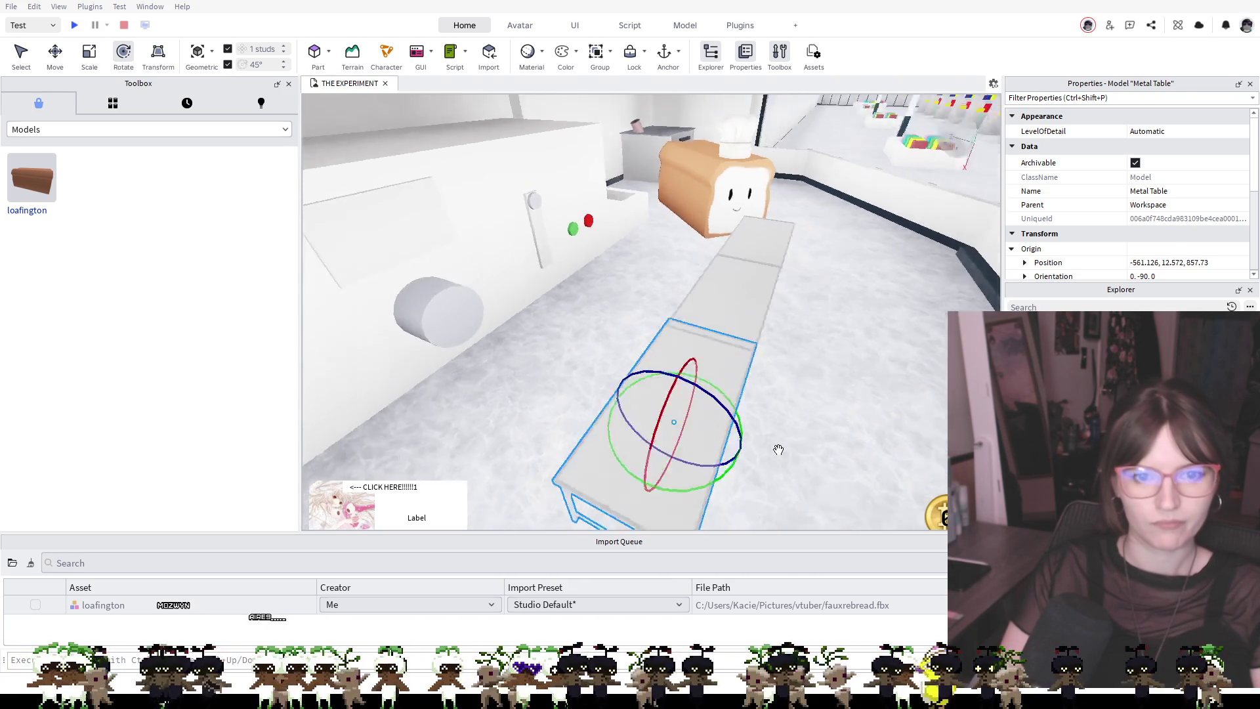
left_click_drag(795, 450, 779, 450)
mouse_move(819, 406)
left_mouse_down()
mouse_move(718, 364)
mouse_move(696, 399)
left_mouse_up()
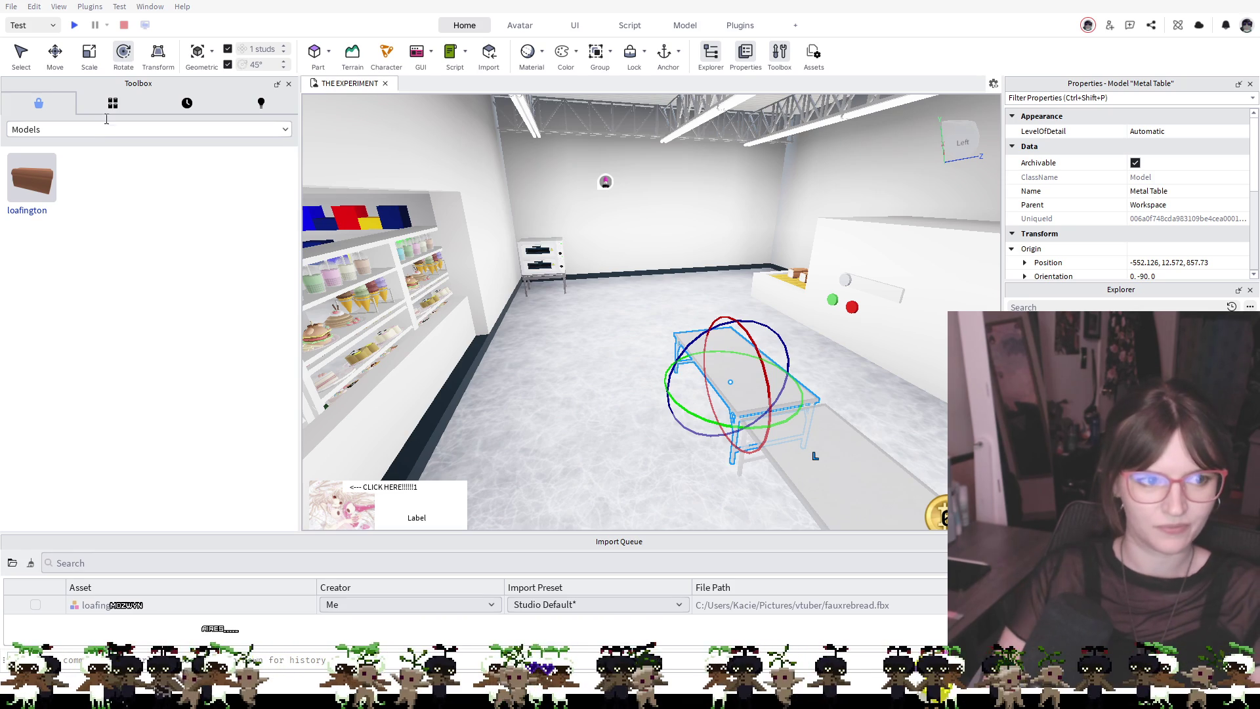
mouse_move(32, 181)
left_mouse_down()
mouse_move(263, 276)
mouse_move(759, 366)
mouse_move(703, 337)
mouse_move(718, 348)
left_mouse_up()
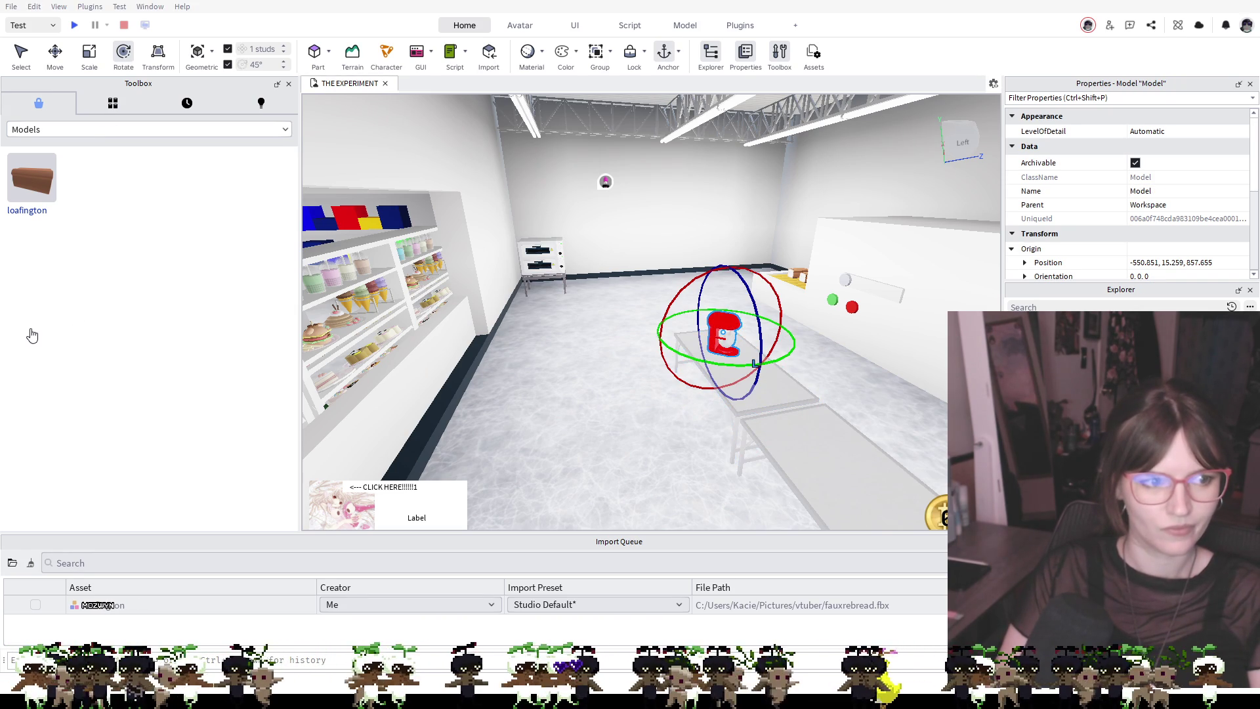
Place the HOBaRT mixer model by the prep table
mouse_move(269, 379)
left_mouse_down()
mouse_move(770, 404)
mouse_move(784, 428)
left_mouse_up()
scroll(821, 442, "up", 5)
key("f")
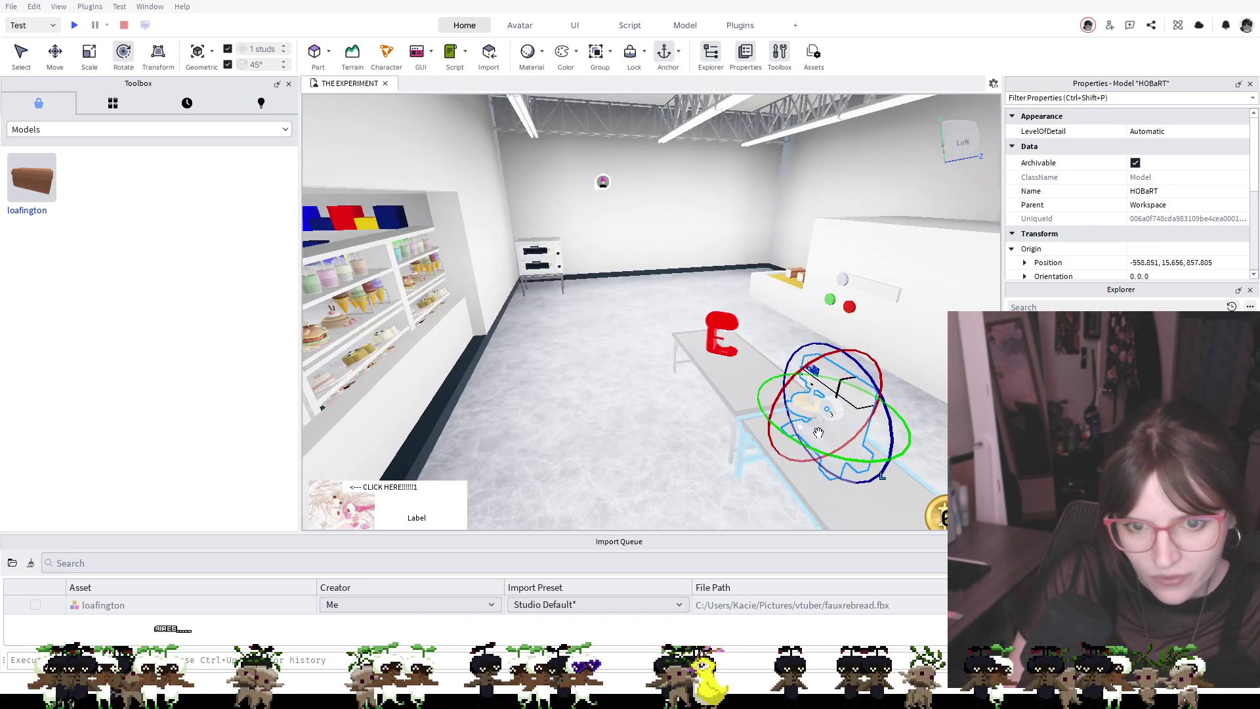
left_click_drag(820, 433, 801, 451)
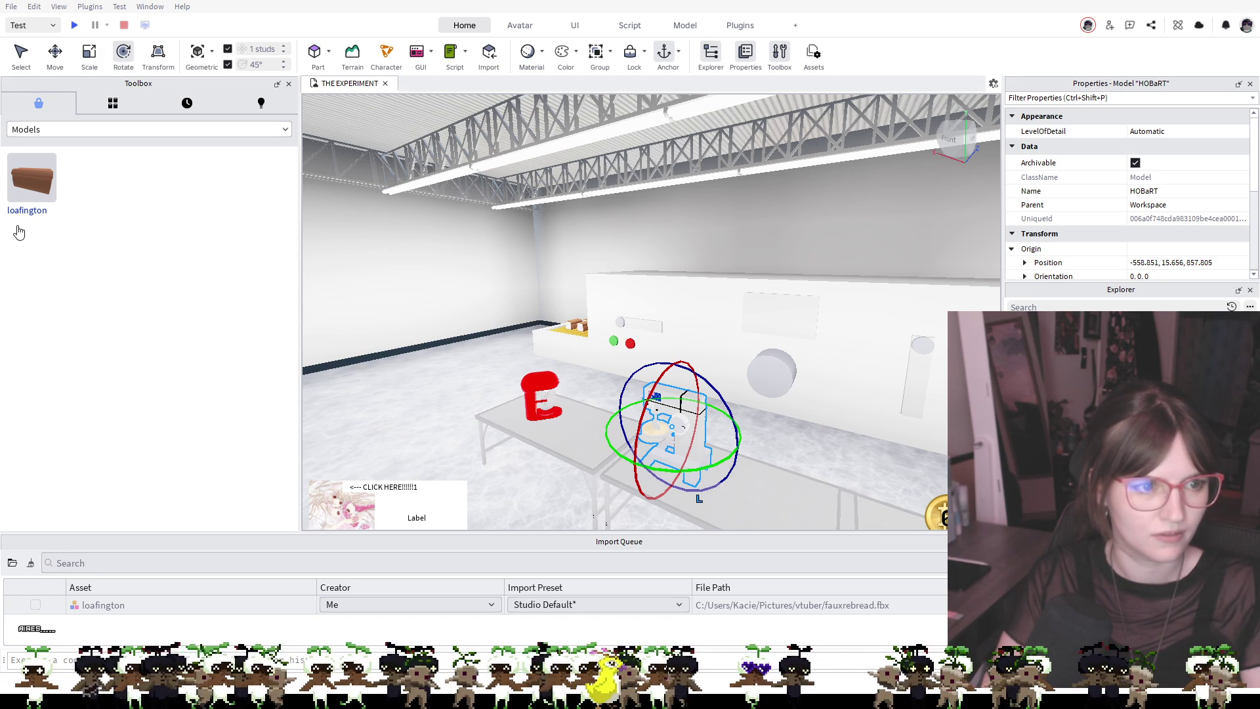
Set a second red mixer on the prep table
mouse_move(32, 229)
left_mouse_down()
mouse_move(675, 451)
mouse_move(596, 426)
mouse_move(582, 436)
left_mouse_up()
key("s")
key("d")
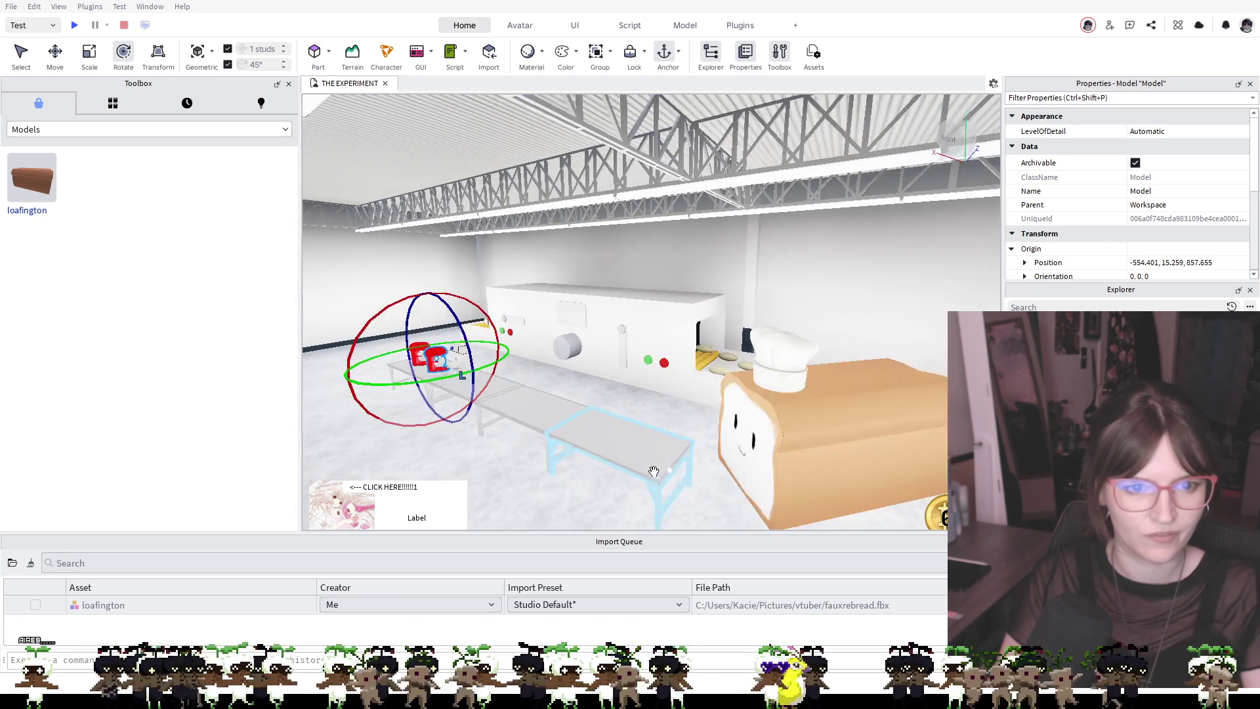
left_click(528, 486)
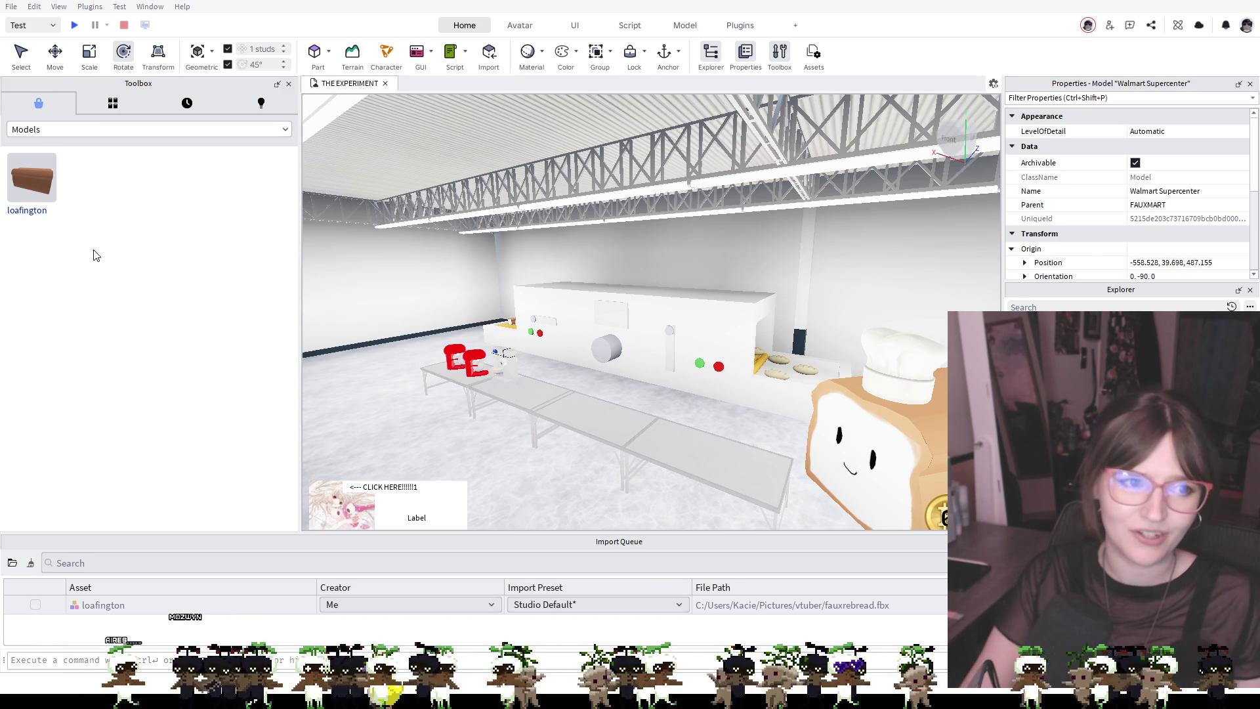
Remove a misplaced model, then set the Bag of Flour stack on the metal prep table beside the Sugar bag
mouse_move(142, 237)
left_mouse_down()
mouse_move(205, 304)
mouse_move(433, 451)
left_mouse_up()
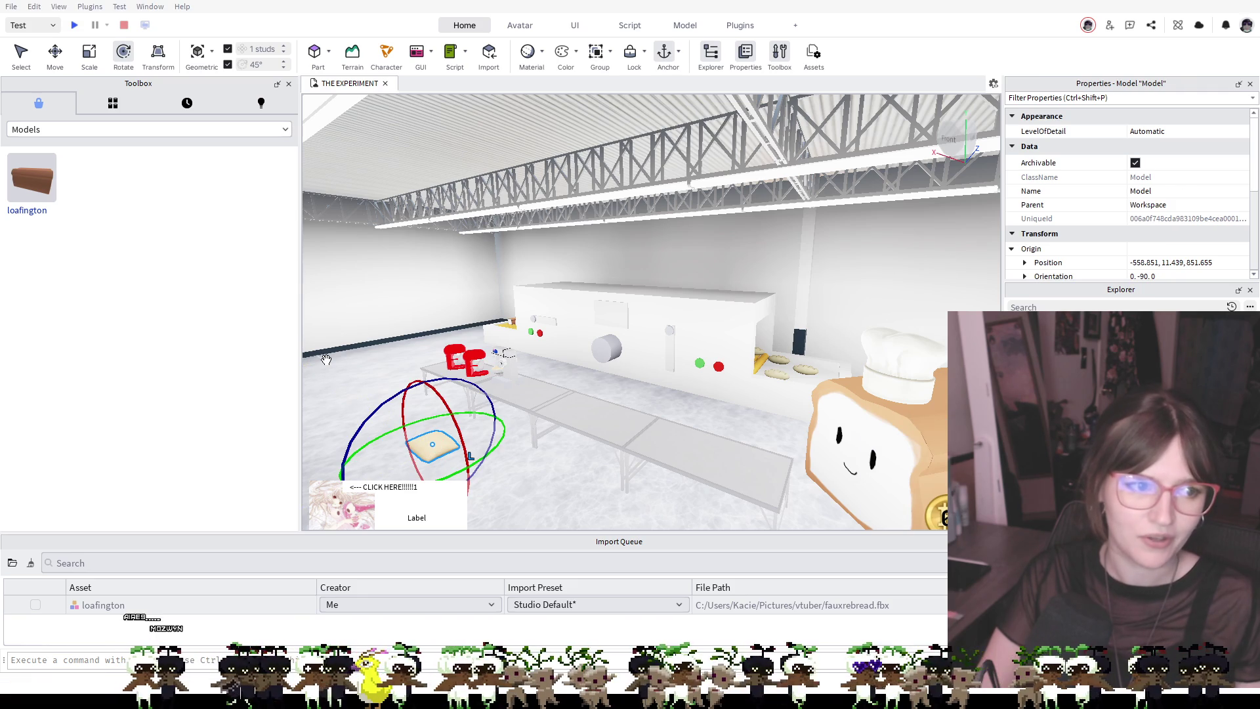
key("Delete")
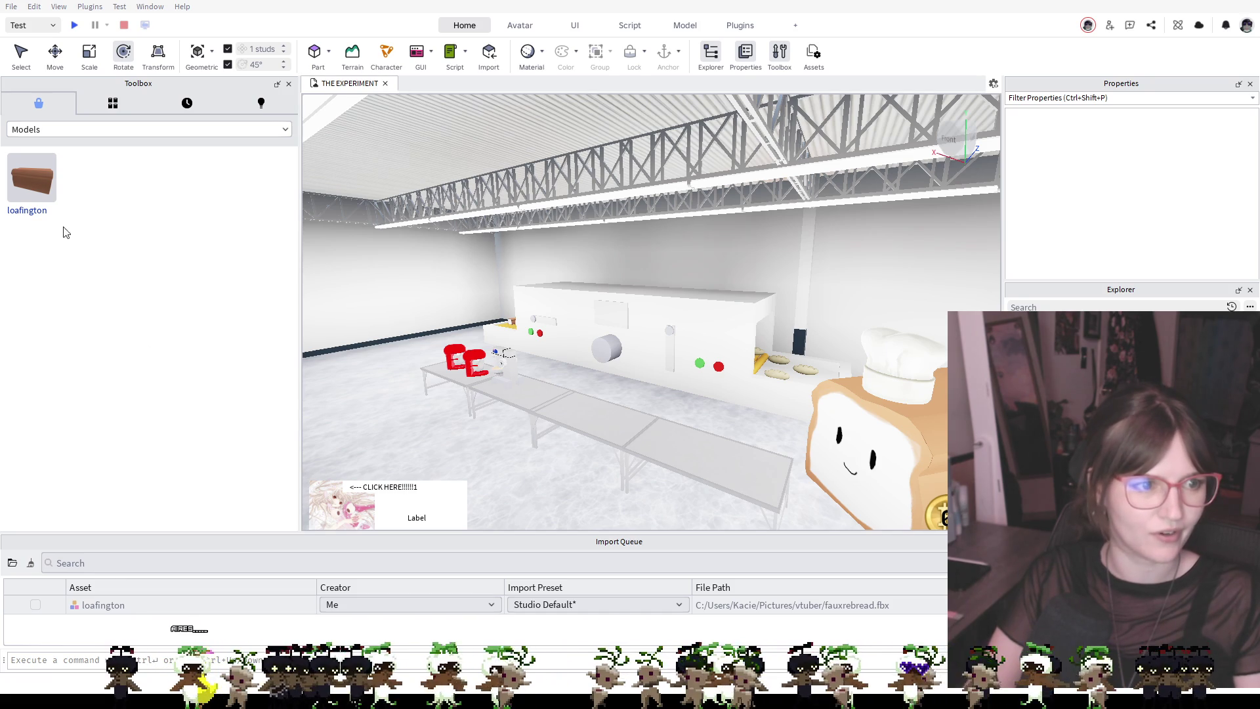
mouse_move(25, 231)
left_mouse_down()
mouse_move(328, 413)
mouse_move(394, 438)
left_mouse_up()
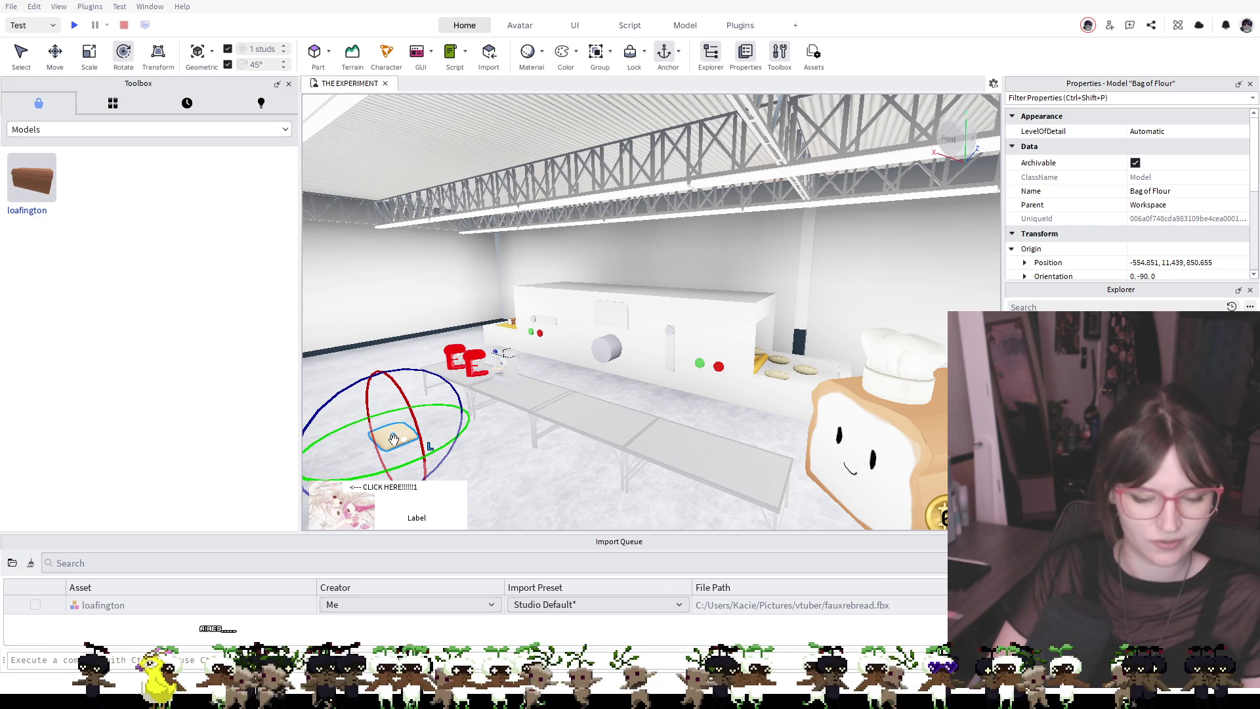
left_click_drag(394, 439, 546, 390)
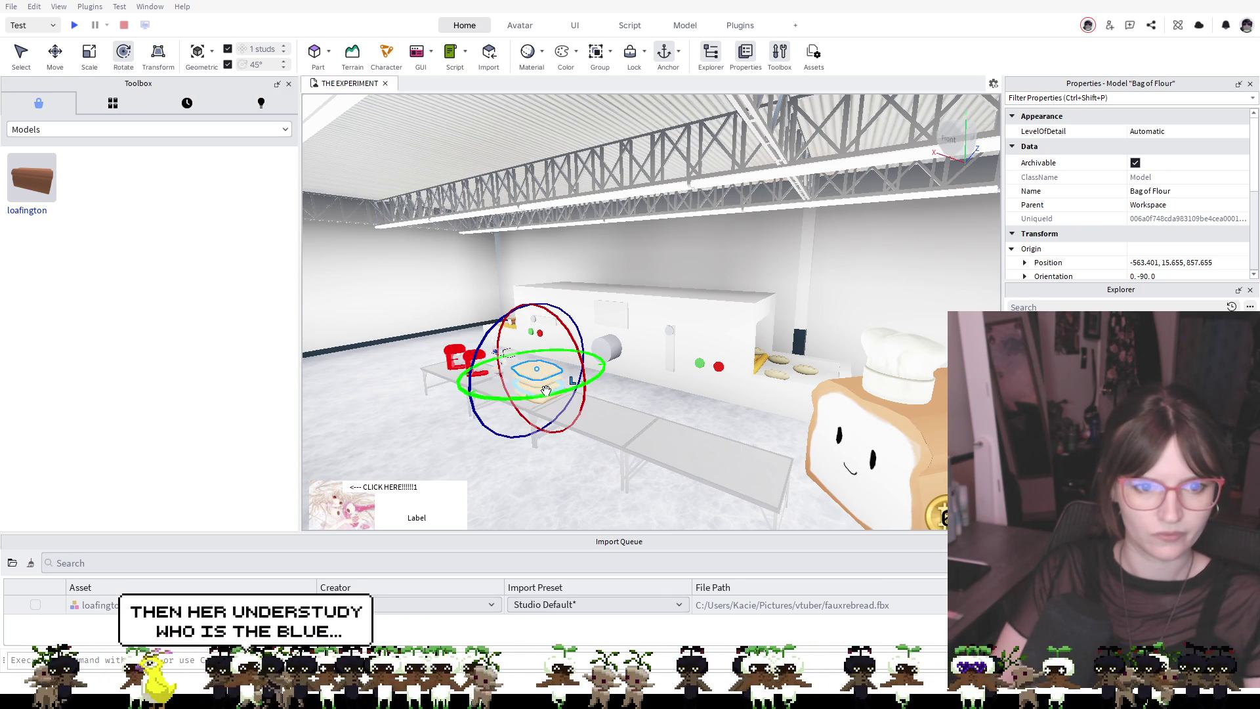
left_click(555, 410)
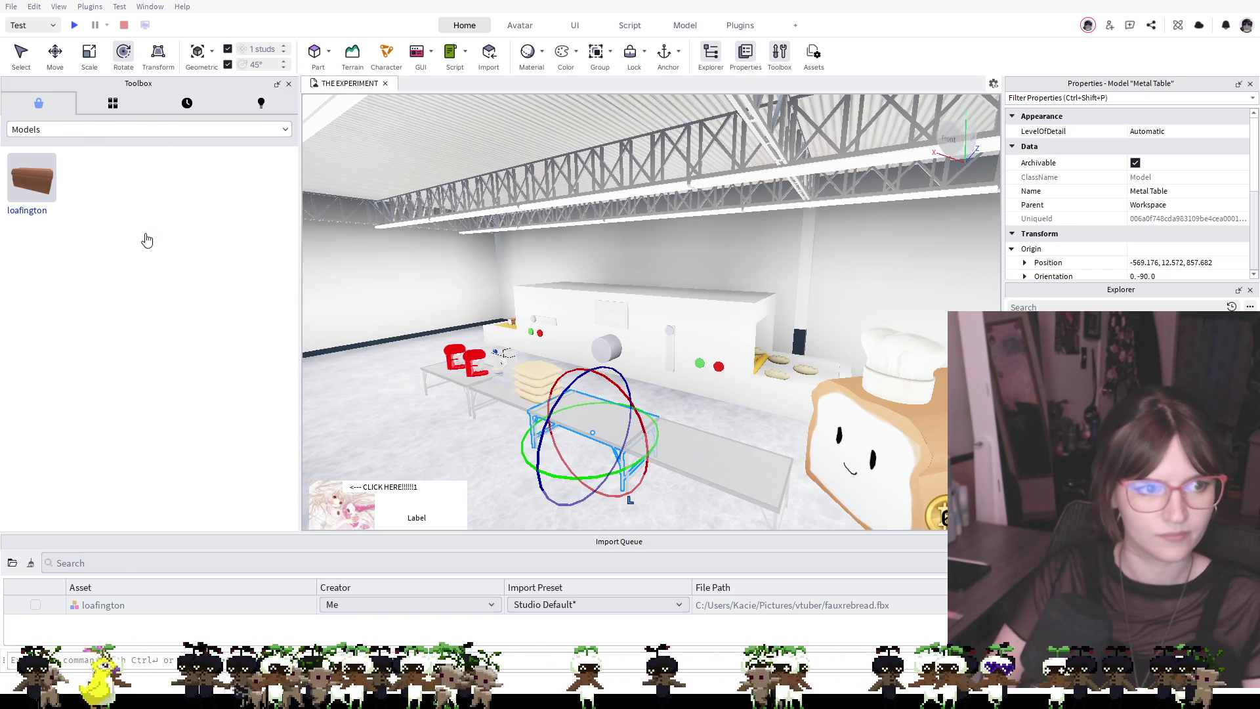
left_click(590, 415)
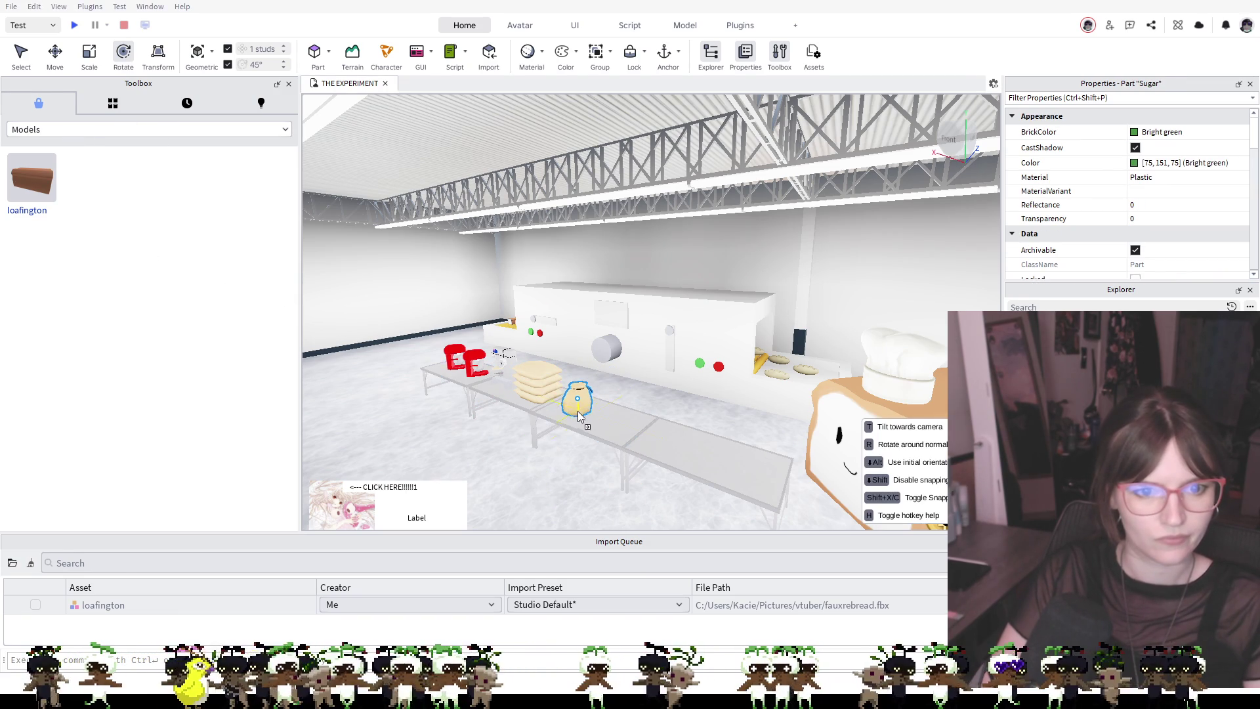
Turn the sugar bag 90 degrees and discard the trial Roasted Ground Rice model
left_click_drag(565, 431, 712, 394)
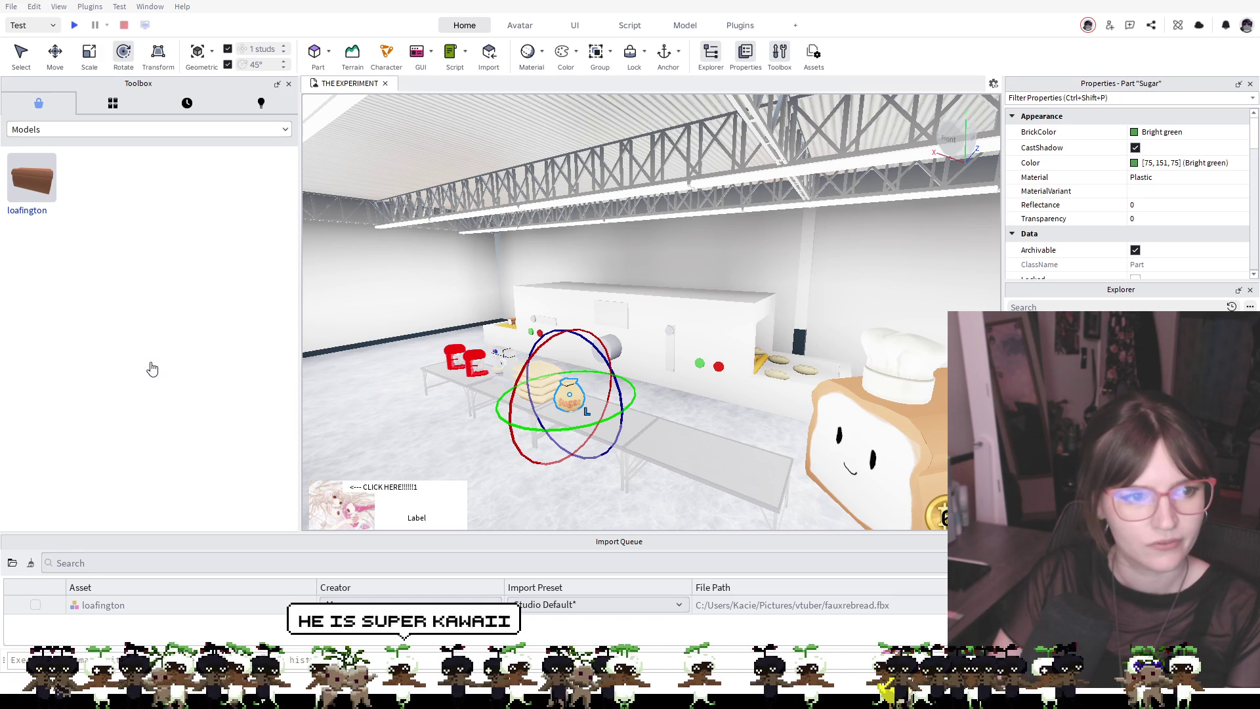
mouse_move(202, 239)
left_mouse_down()
mouse_move(670, 445)
mouse_move(591, 414)
left_mouse_up()
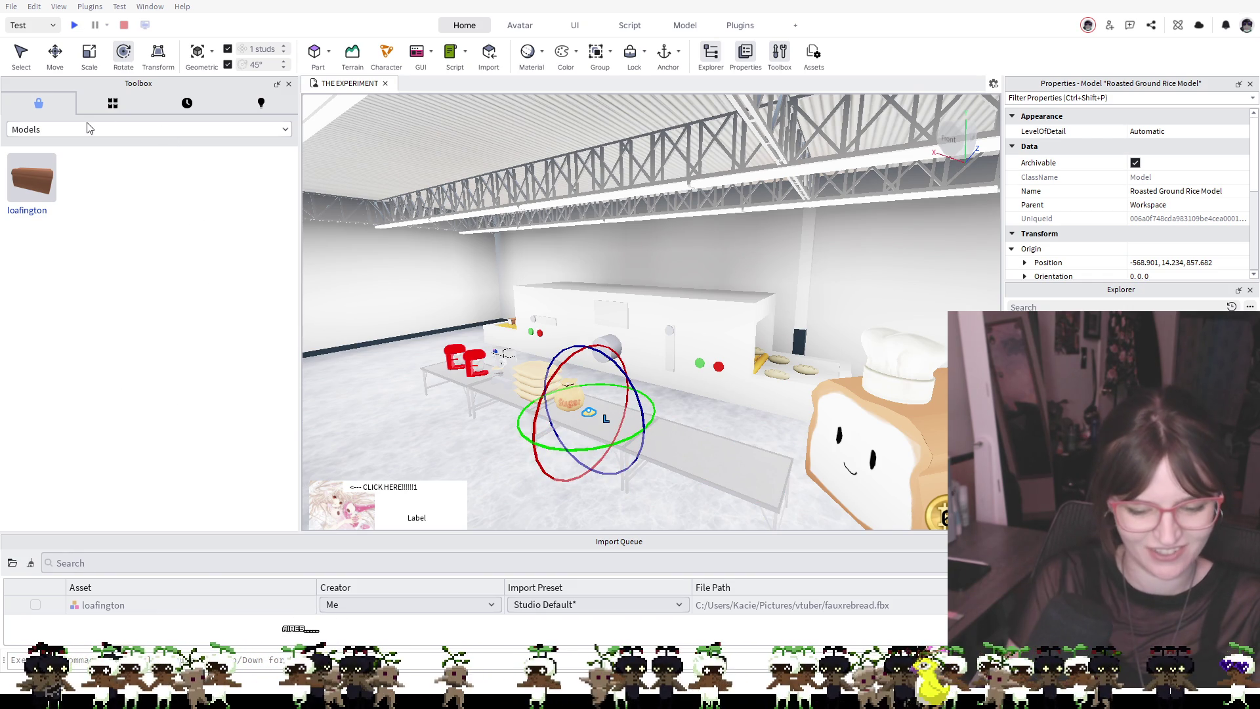
key("Delete")
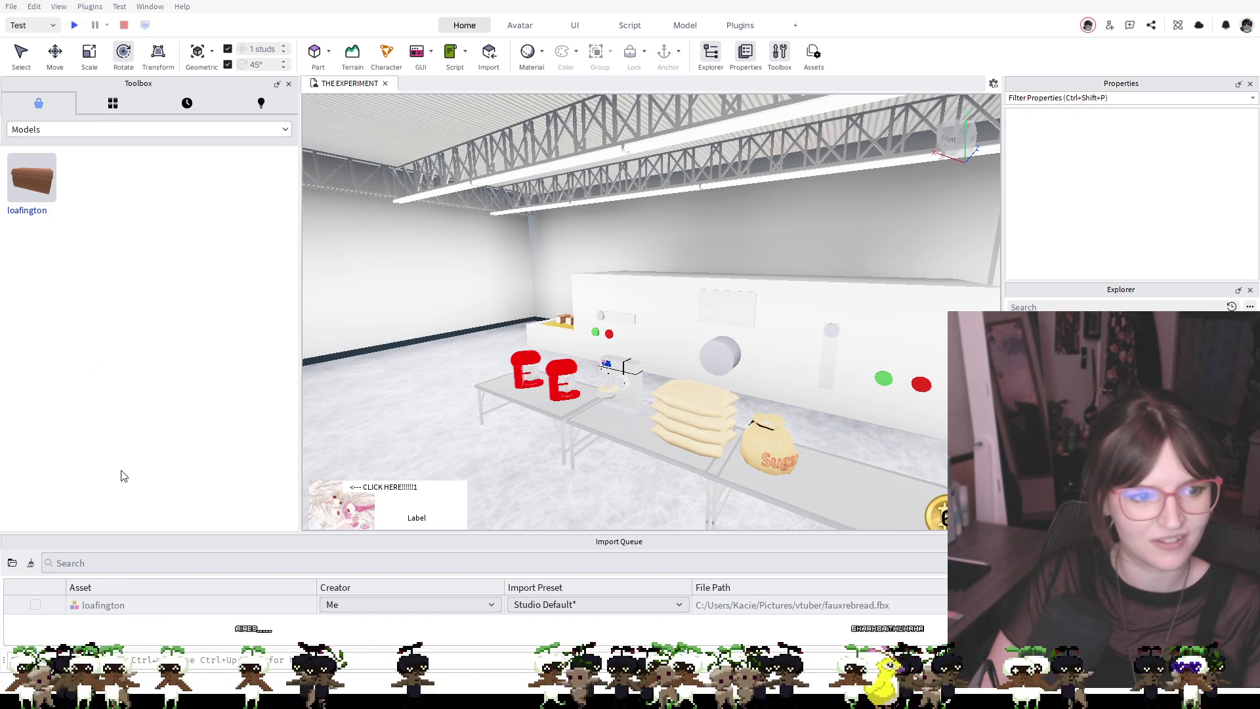
Remove another dropped model and place the sink model against the back wall
left_click_drag(31, 176, 365, 397)
key("Delete")
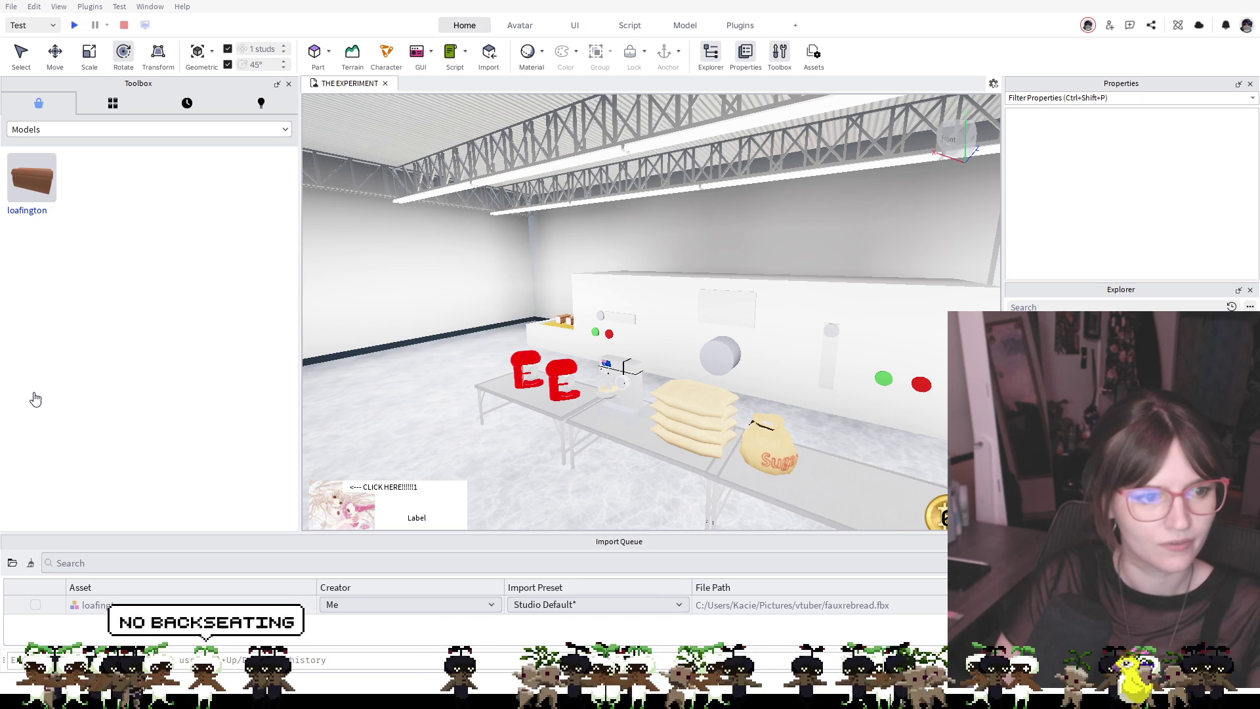
mouse_move(105, 483)
left_mouse_down()
mouse_move(93, 298)
mouse_move(384, 401)
mouse_move(337, 368)
left_mouse_up()
scroll(394, 365, "up", 2)
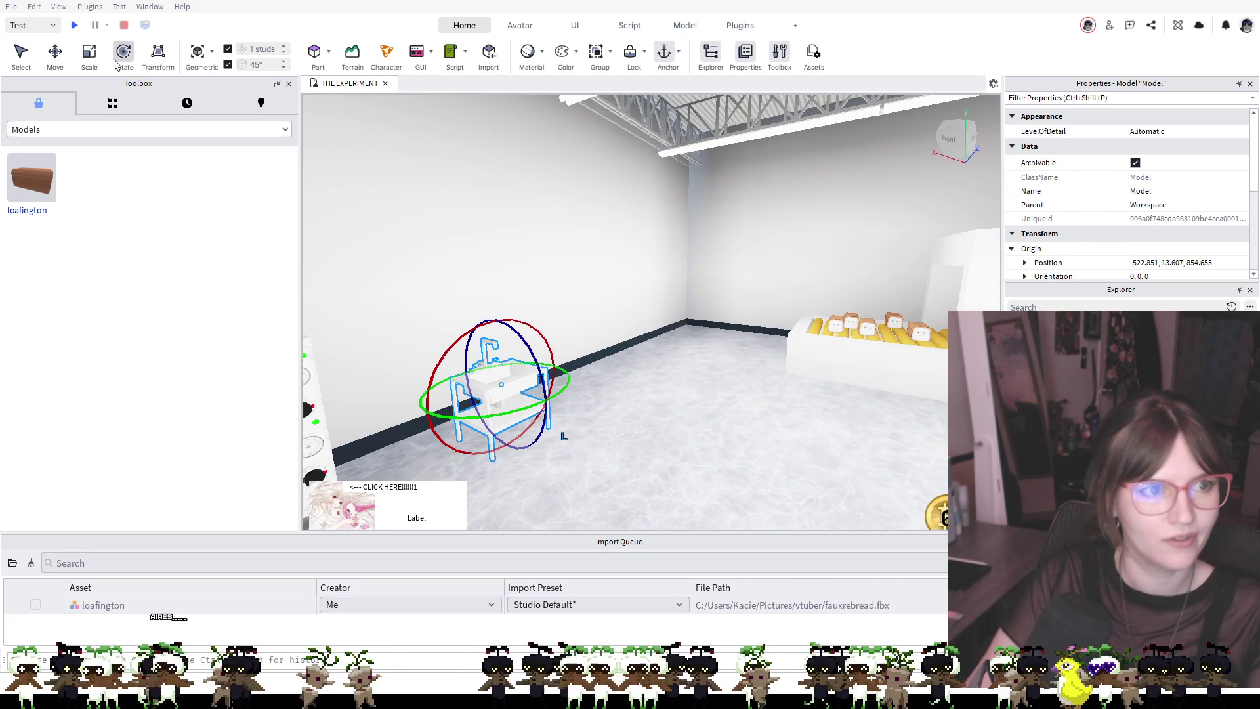
Enlarge the sink with the Scale tool and slide it left, undoing an accidental lowering
left_click(90, 54)
left_click_drag(494, 313, 487, 219)
mouse_move(628, 317)
left_mouse_down()
mouse_move(650, 309)
mouse_move(586, 289)
mouse_move(579, 331)
mouse_move(633, 272)
mouse_move(599, 274)
mouse_move(584, 294)
left_mouse_up()
scroll(579, 333, "down", 5)
left_click(55, 53)
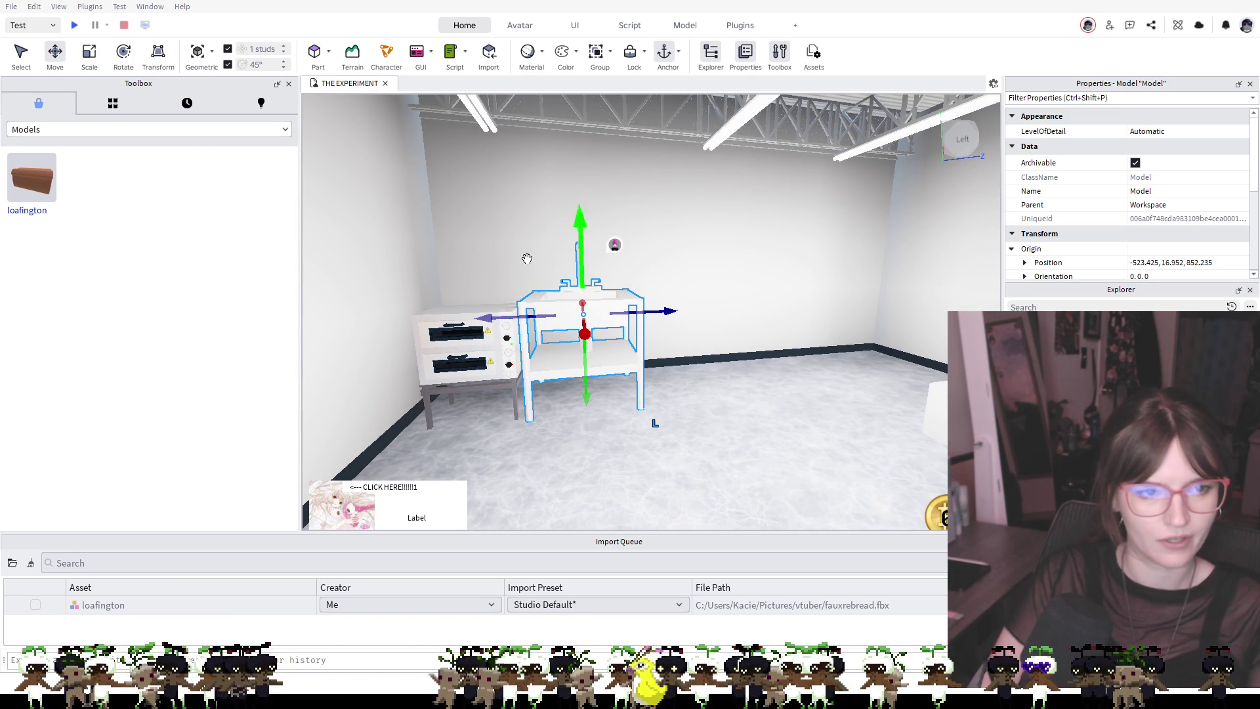
left_click_drag(579, 248, 579, 267)
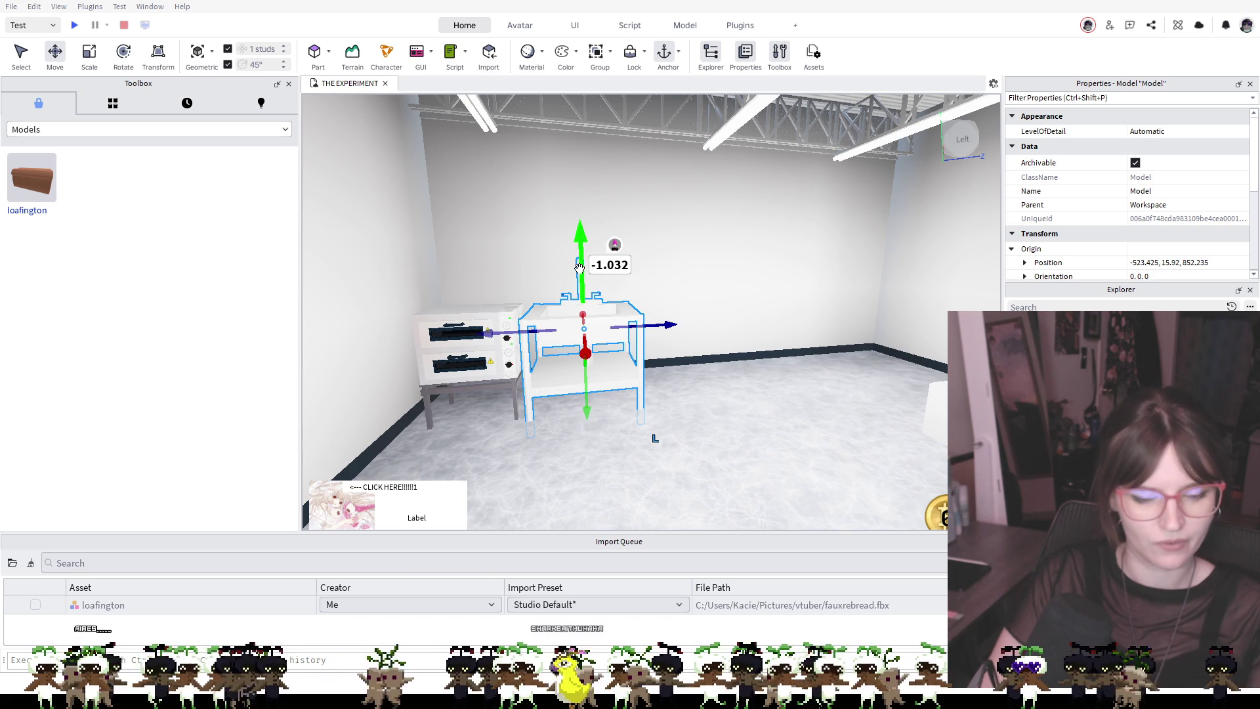
key("ctrl+z")
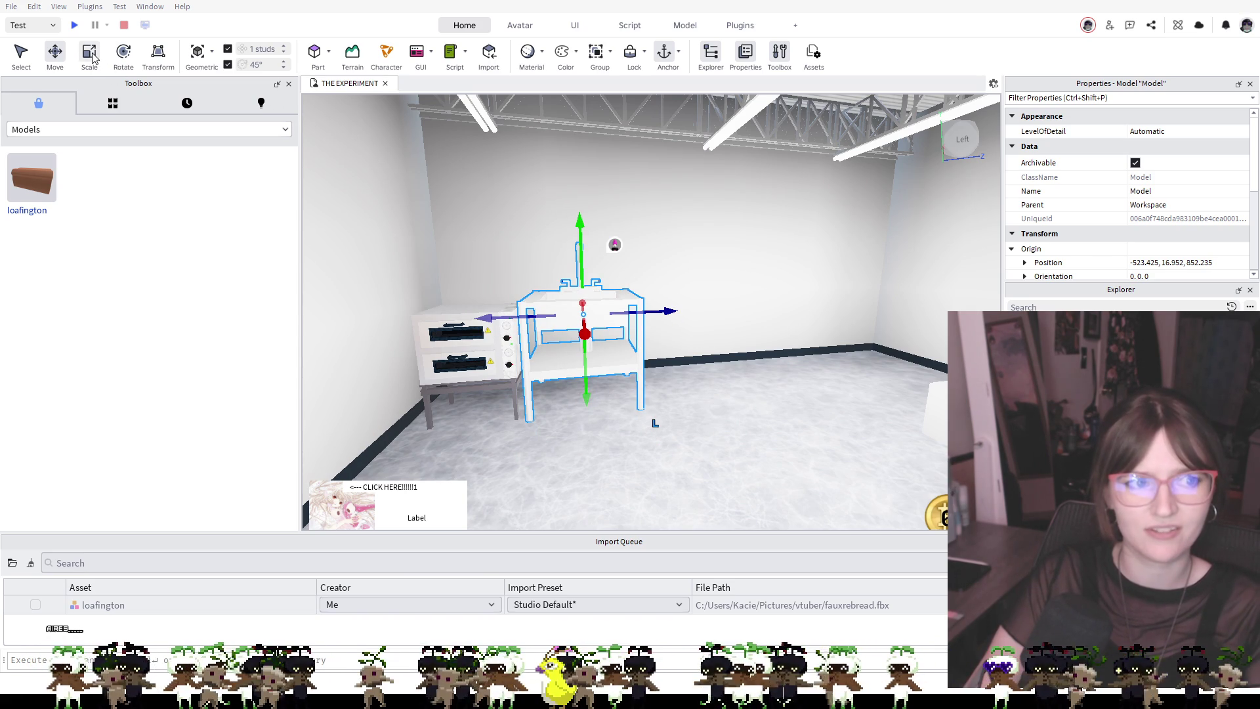
Shrink the sink to a smaller size and slide it next to the stacked ovens
left_click(92, 57)
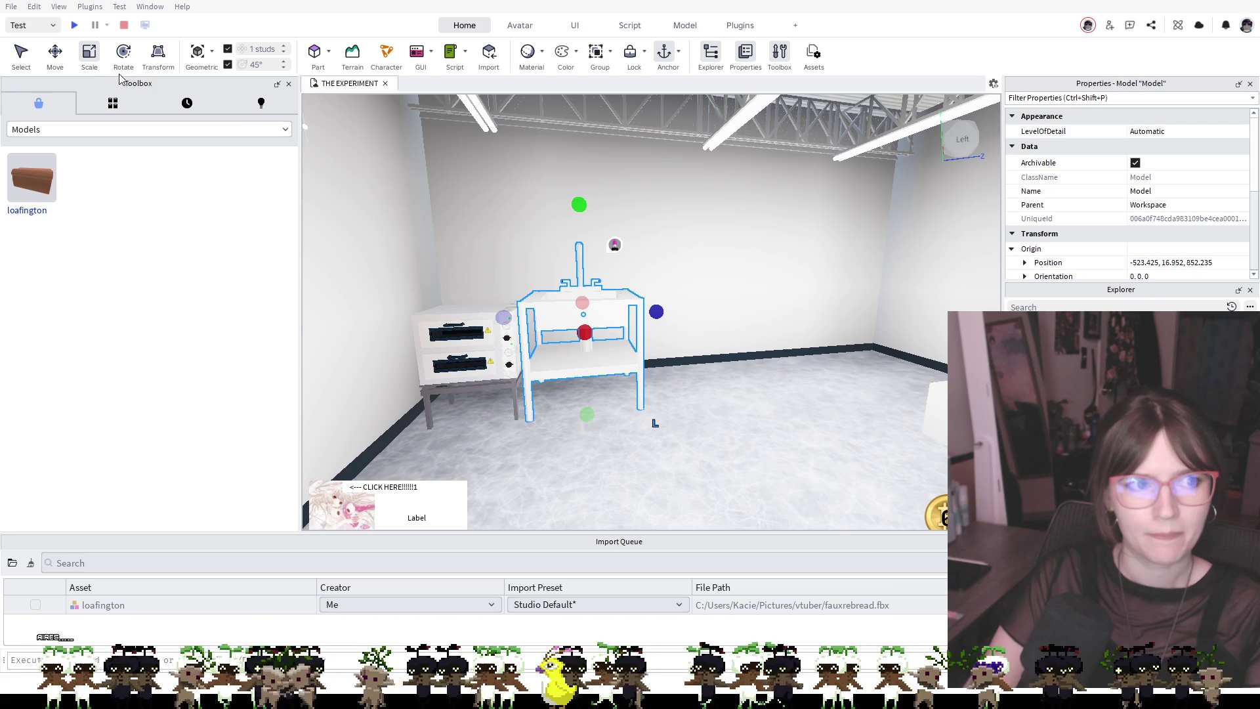
left_click_drag(579, 206, 581, 250)
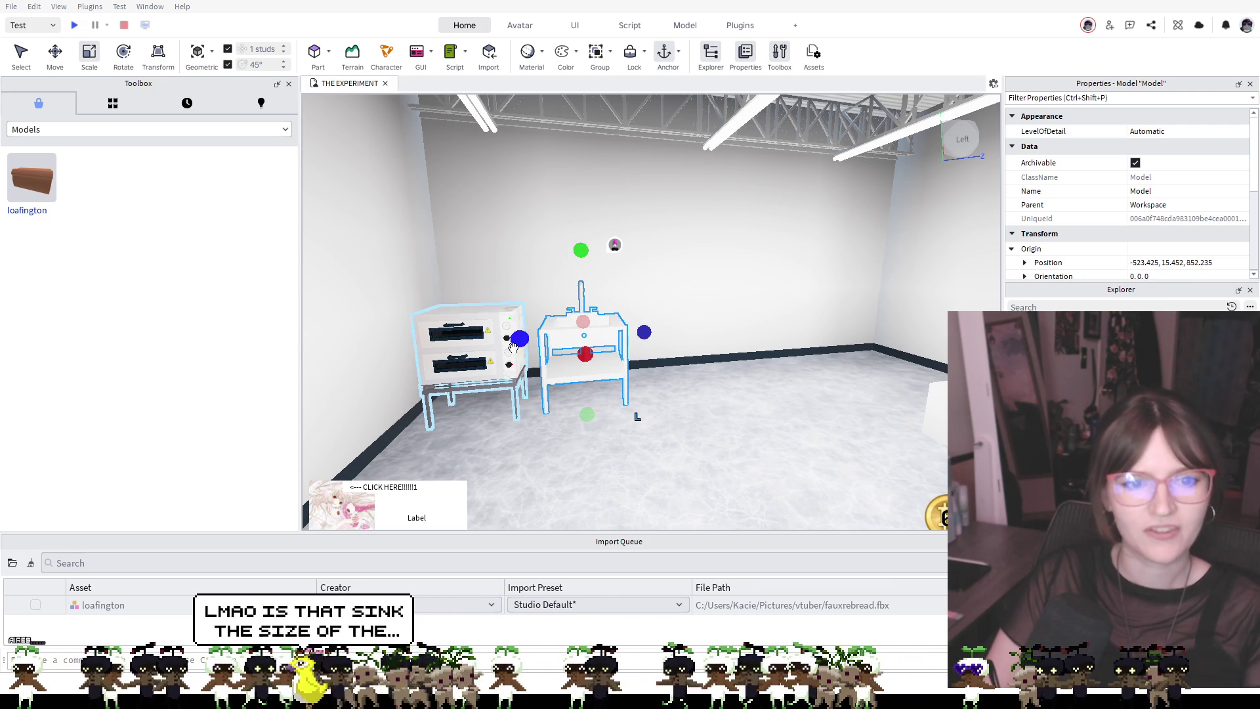
left_click(55, 52)
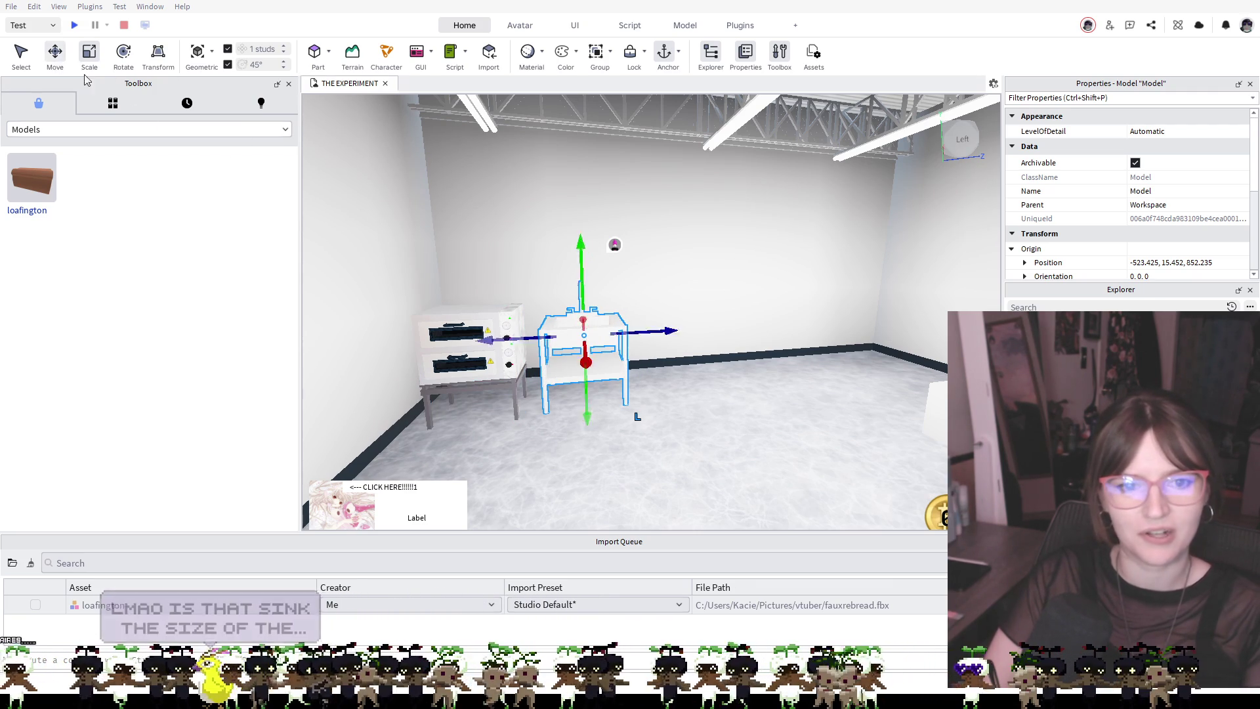
mouse_move(604, 394)
left_mouse_down()
mouse_move(587, 389)
mouse_move(608, 387)
mouse_move(566, 298)
left_mouse_up()
left_click(588, 264)
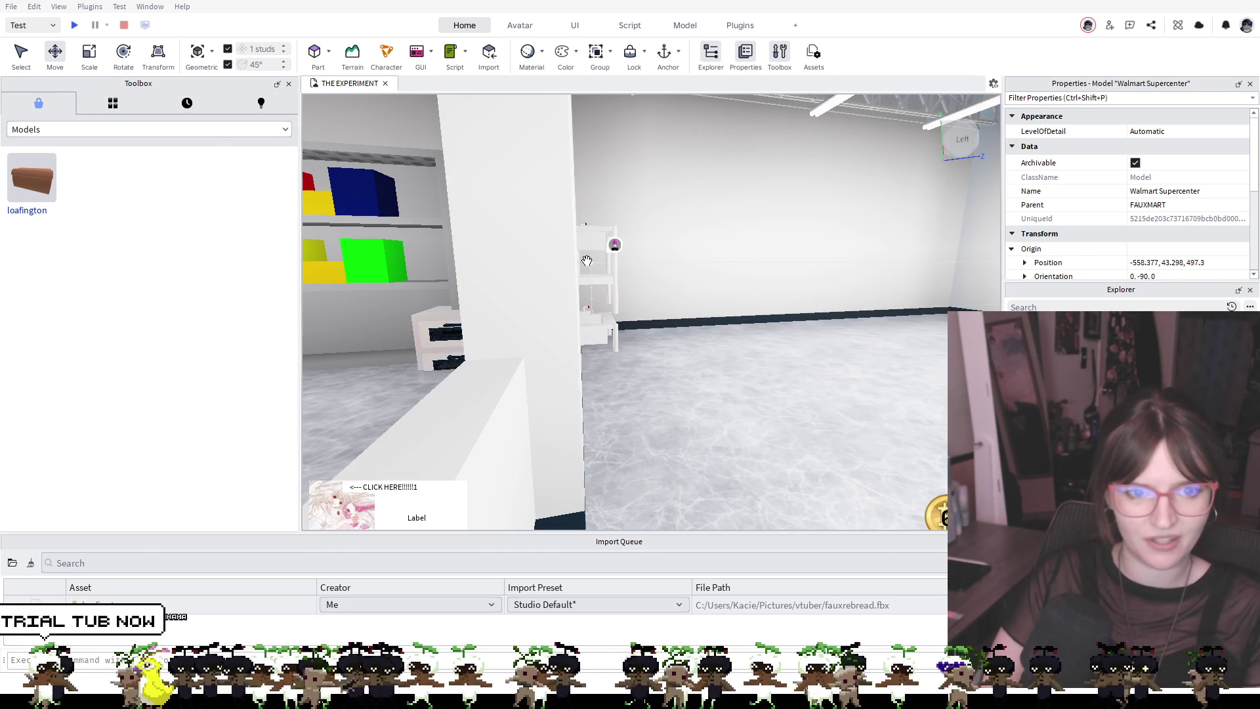
scroll(612, 281, "up", 5)
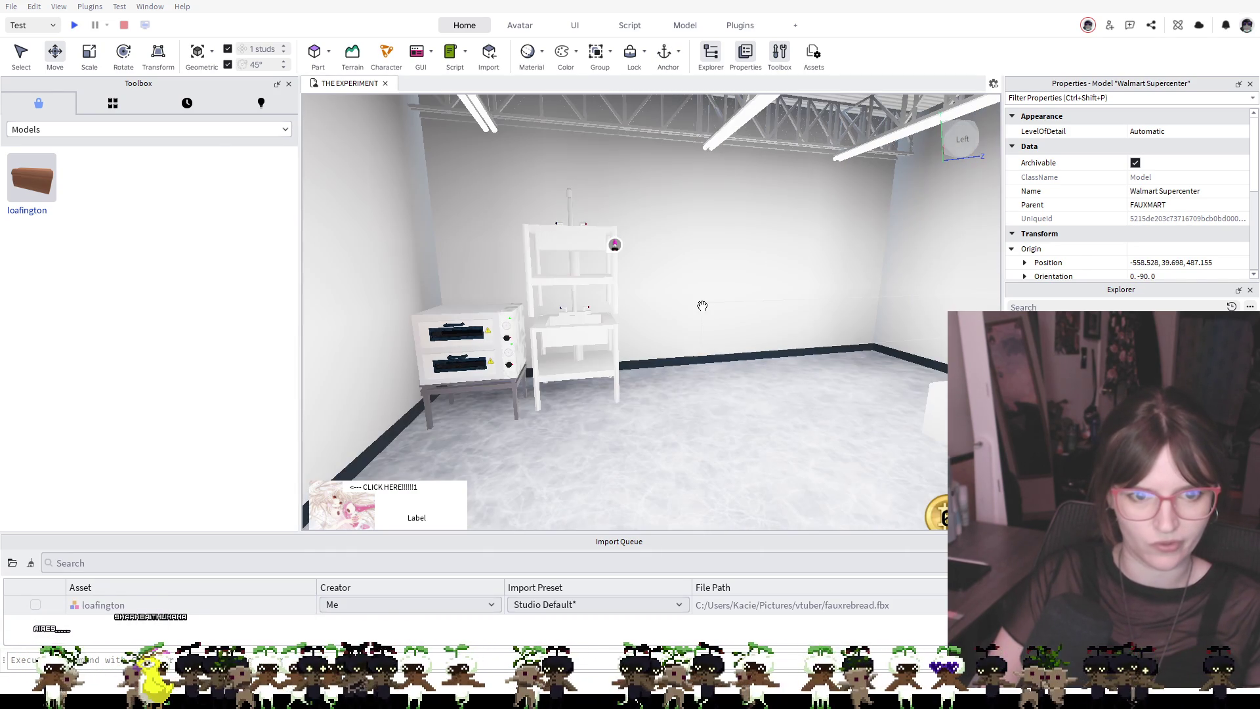
left_click(590, 294)
mouse_move(591, 295)
left_mouse_down()
mouse_move(659, 380)
mouse_move(710, 377)
left_mouse_up()
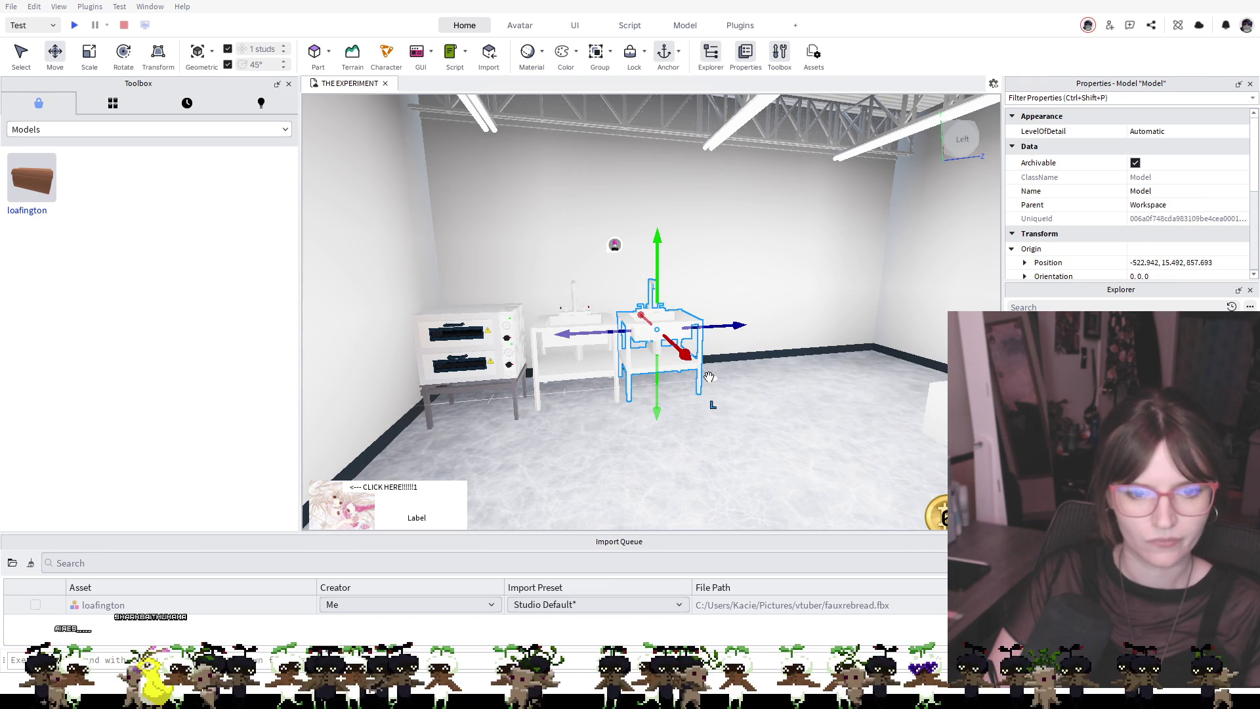
left_click(740, 375)
key("w")
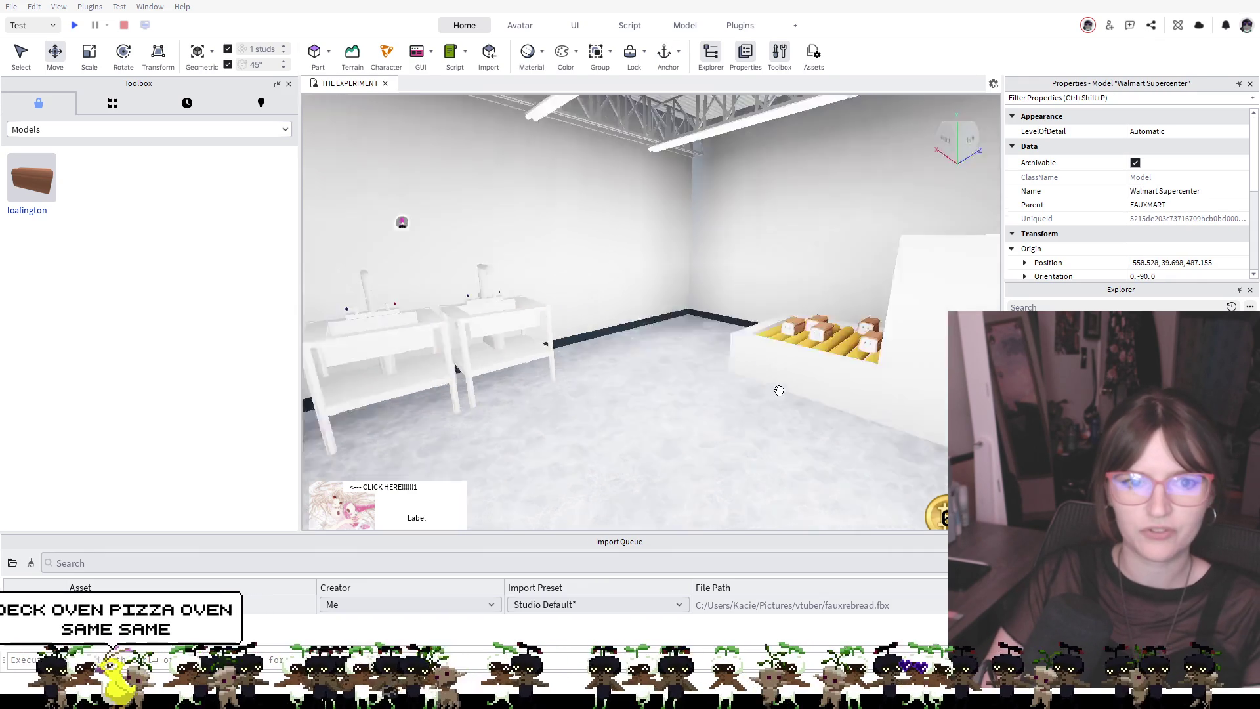
key("w")
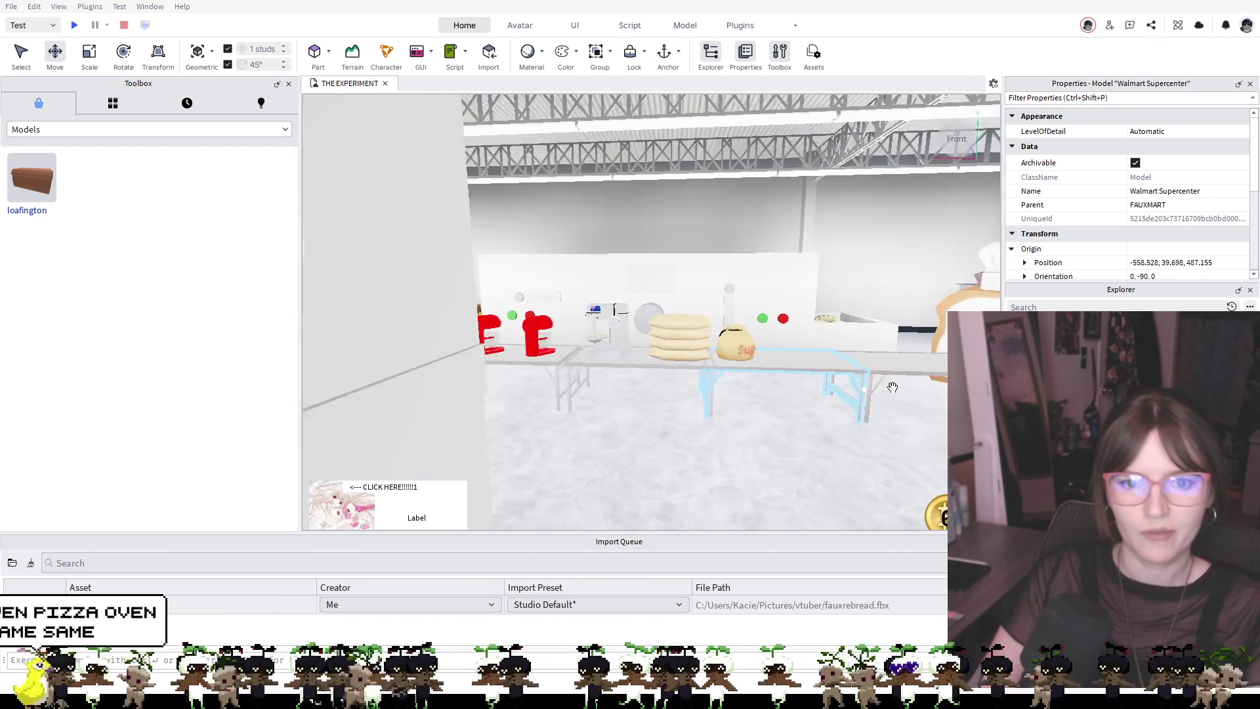
key("s")
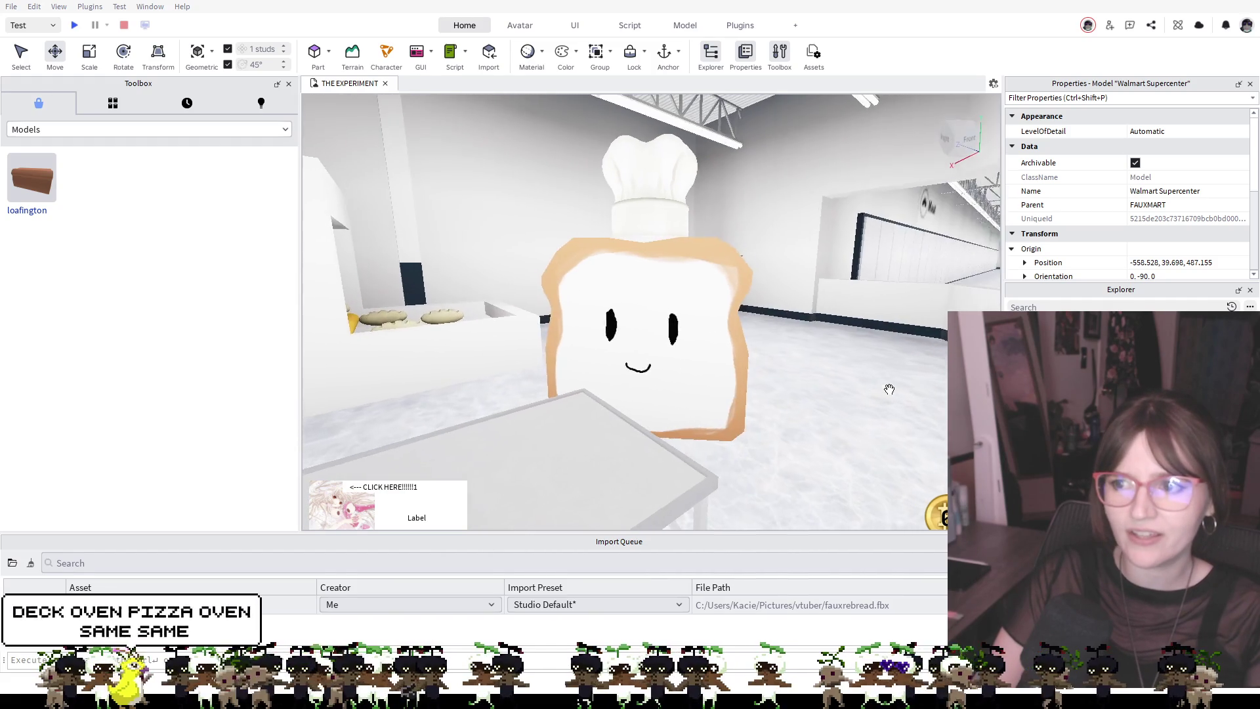
key("a")
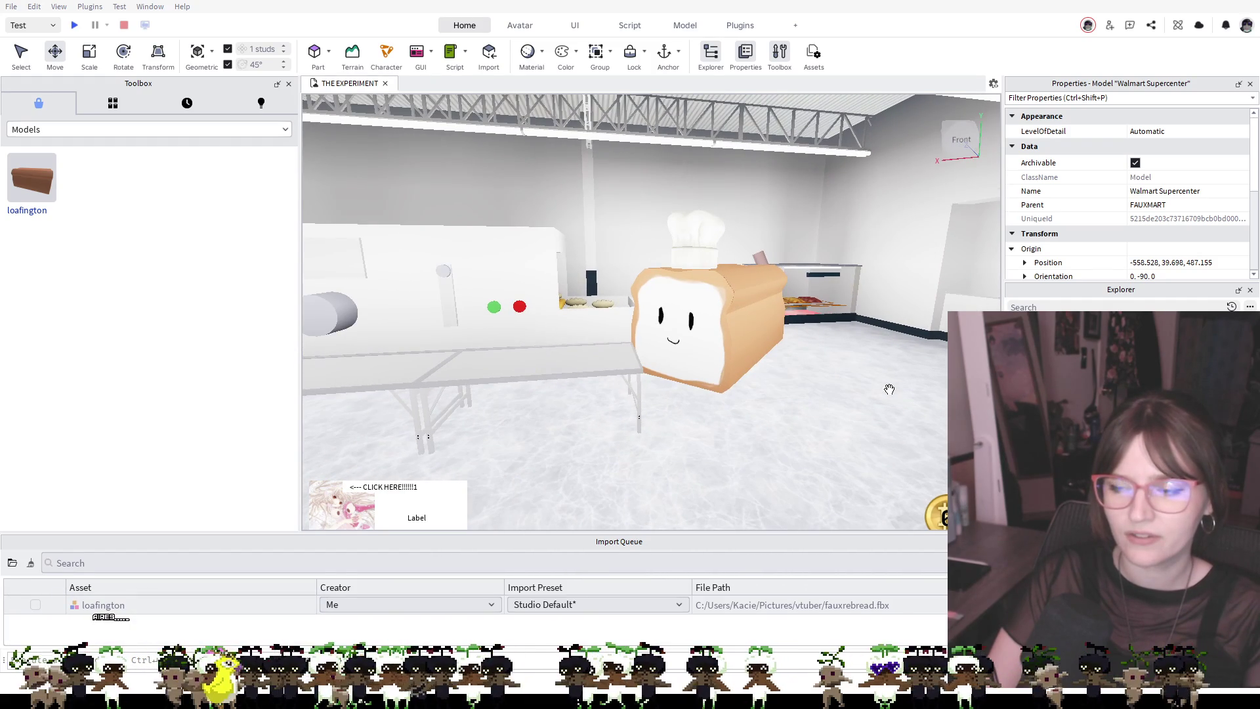
key("a")
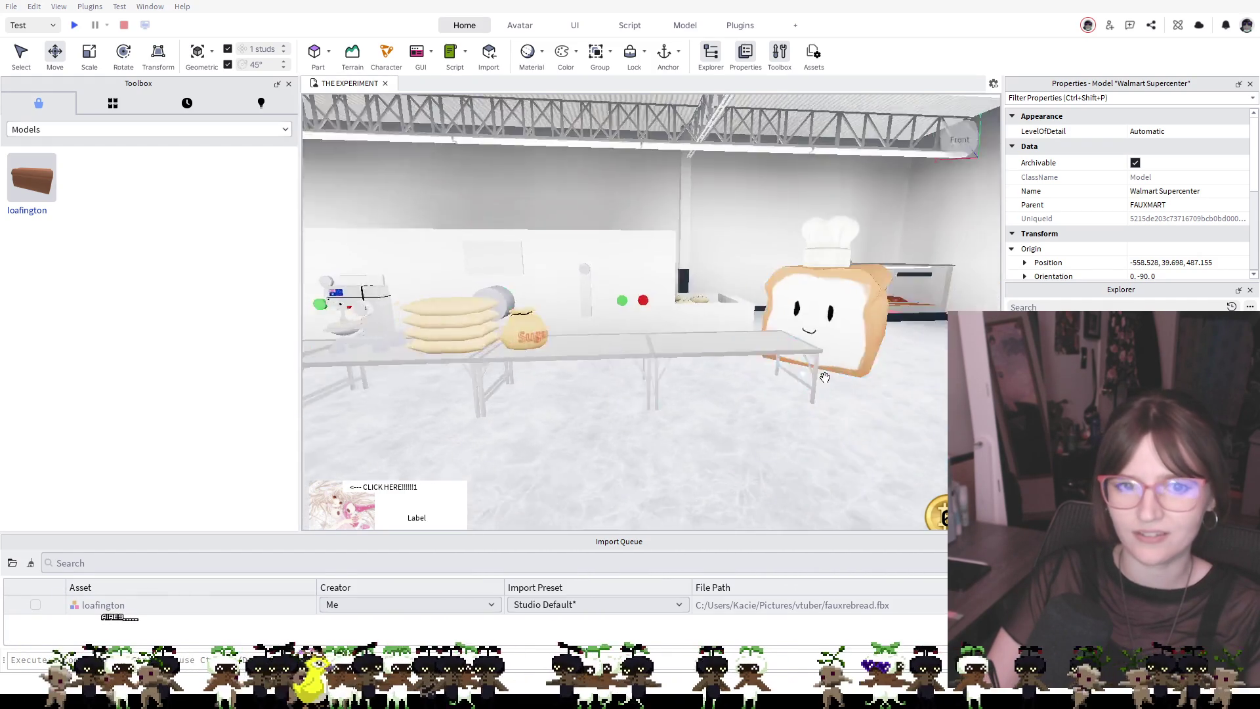
key("s")
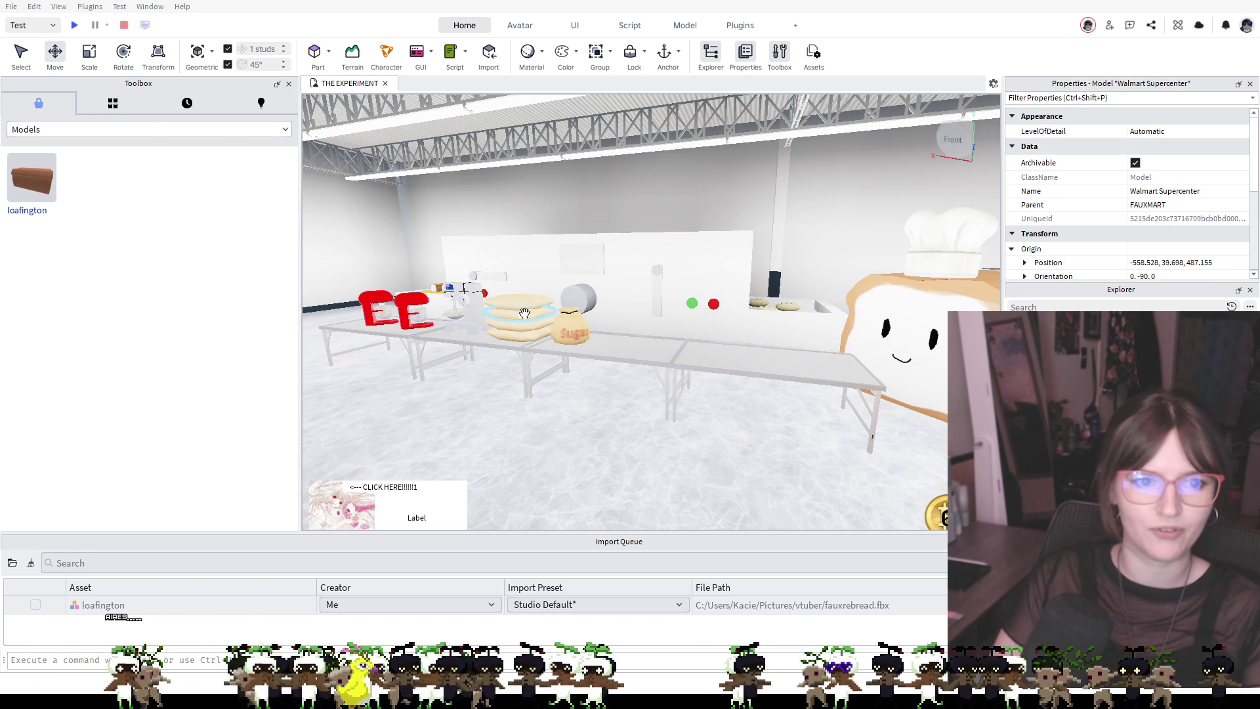
key("d")
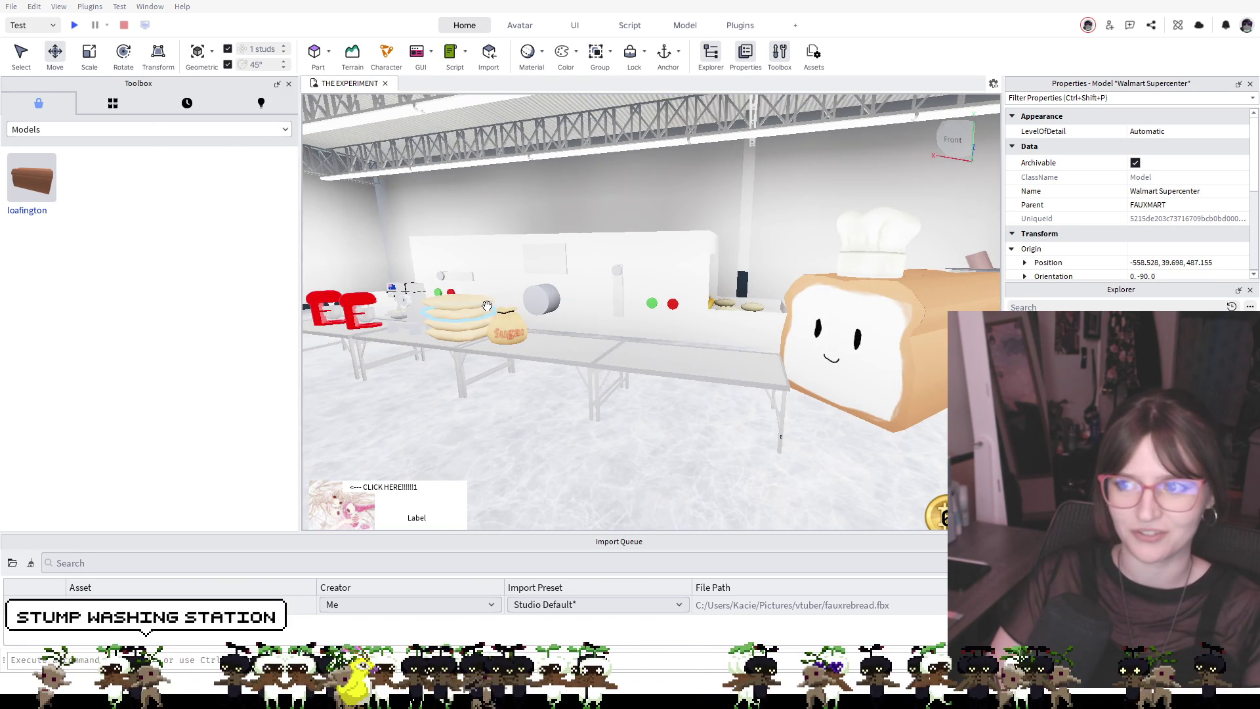
key("a")
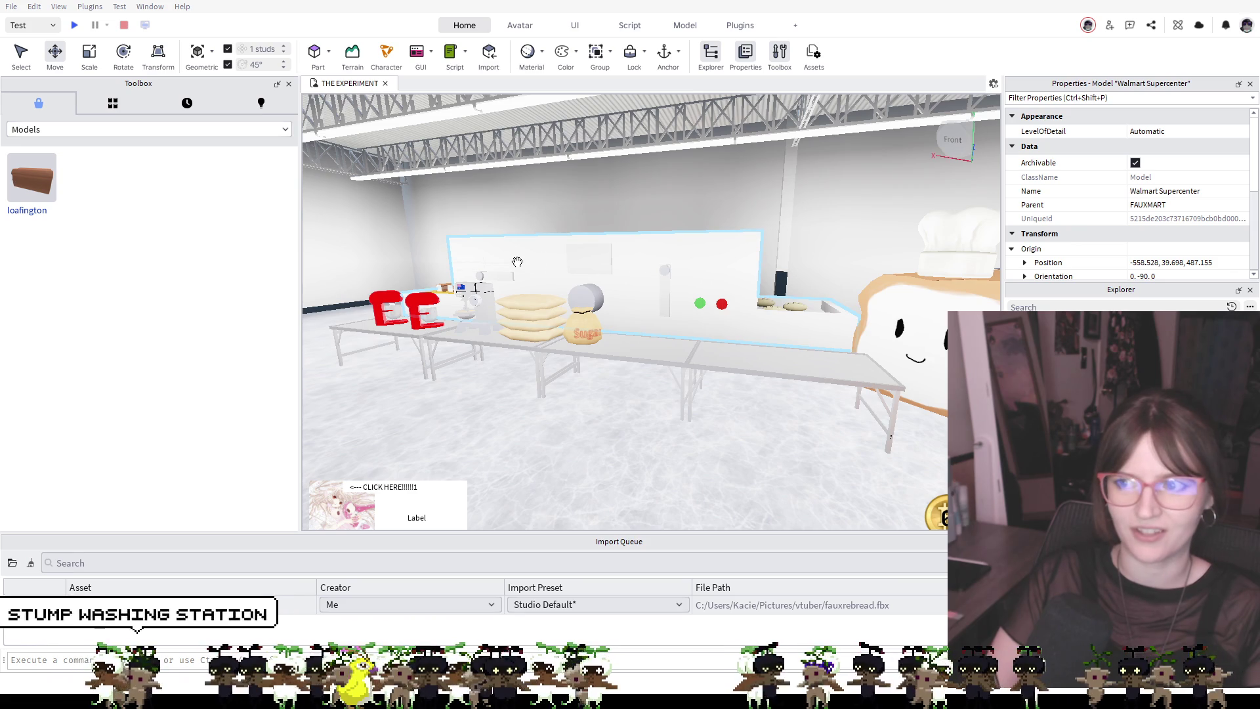
key("d")
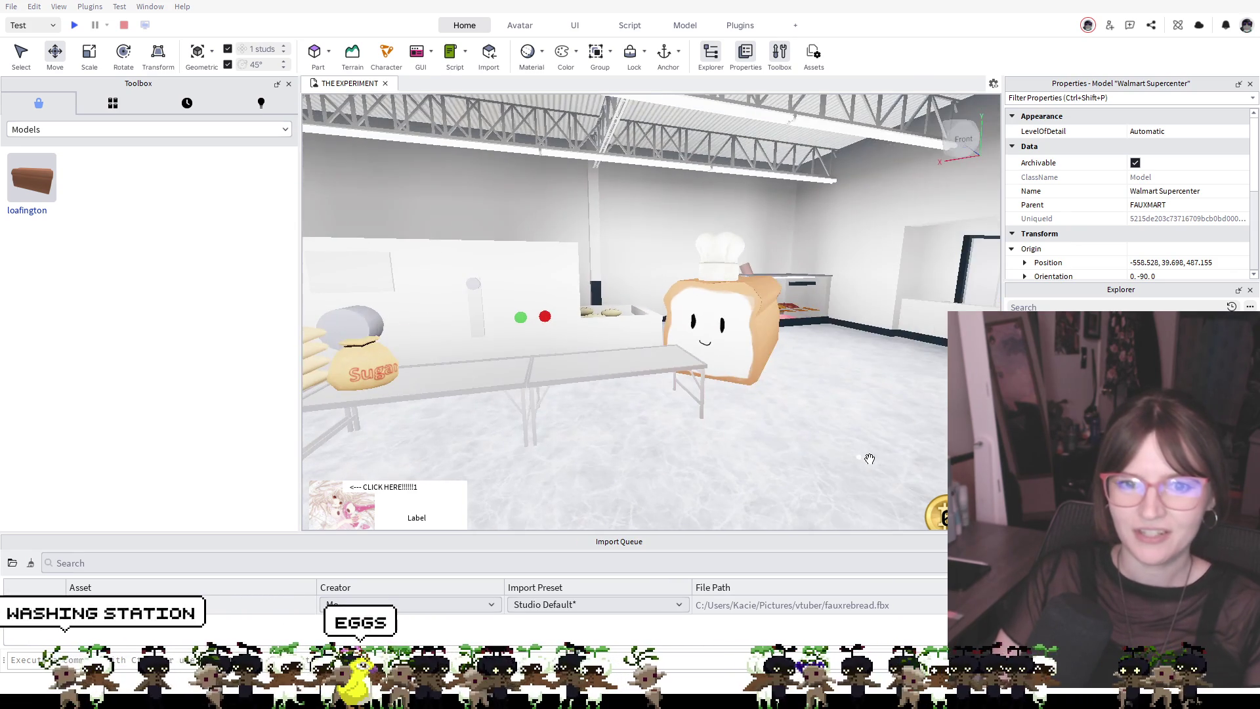
key("a")
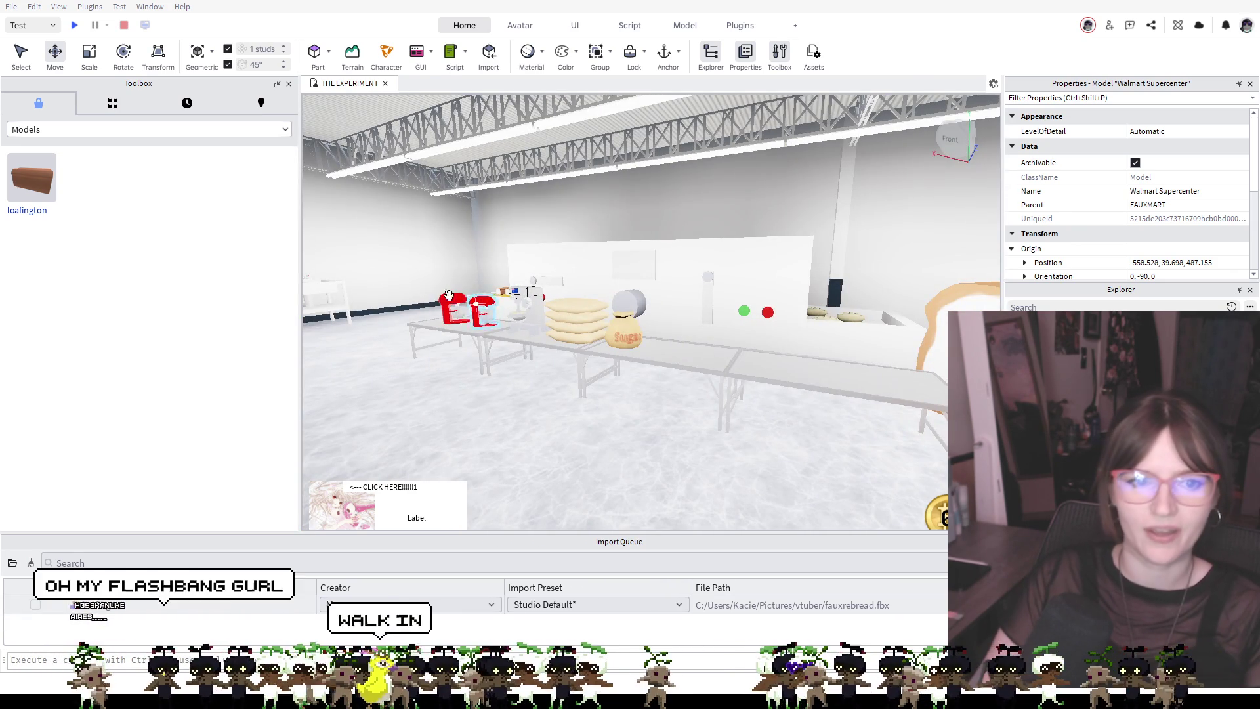
key("a")
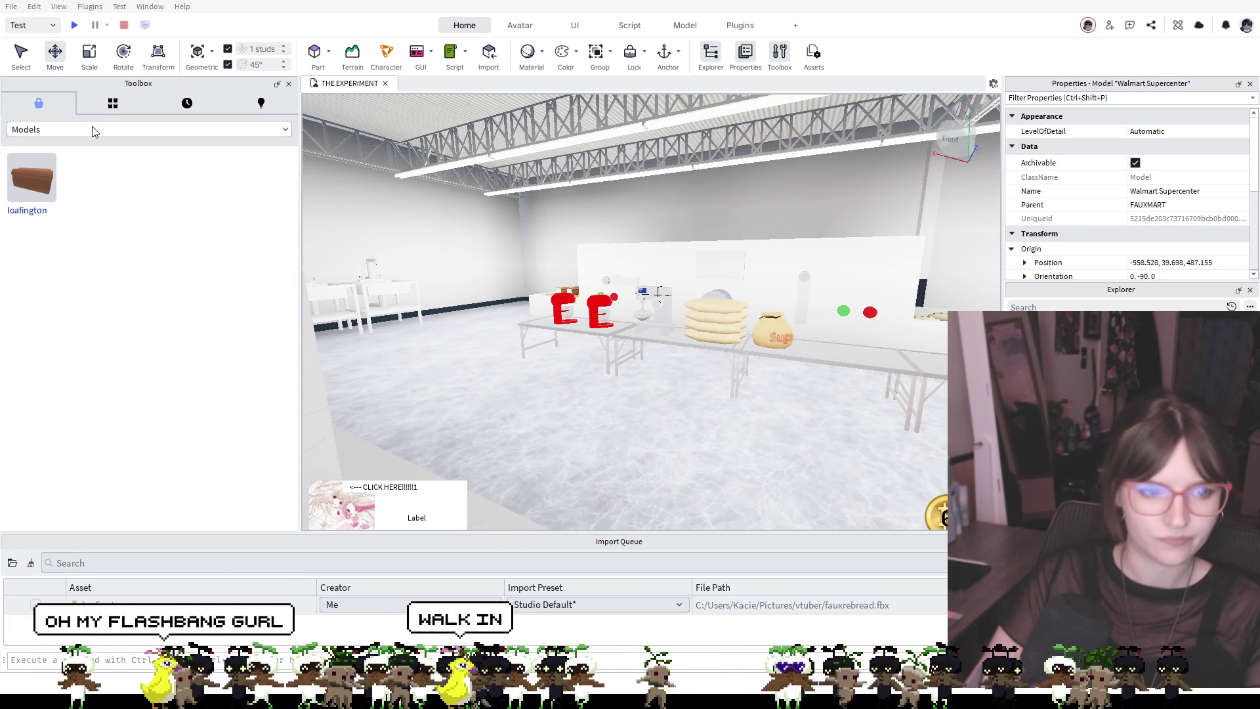
key("f")
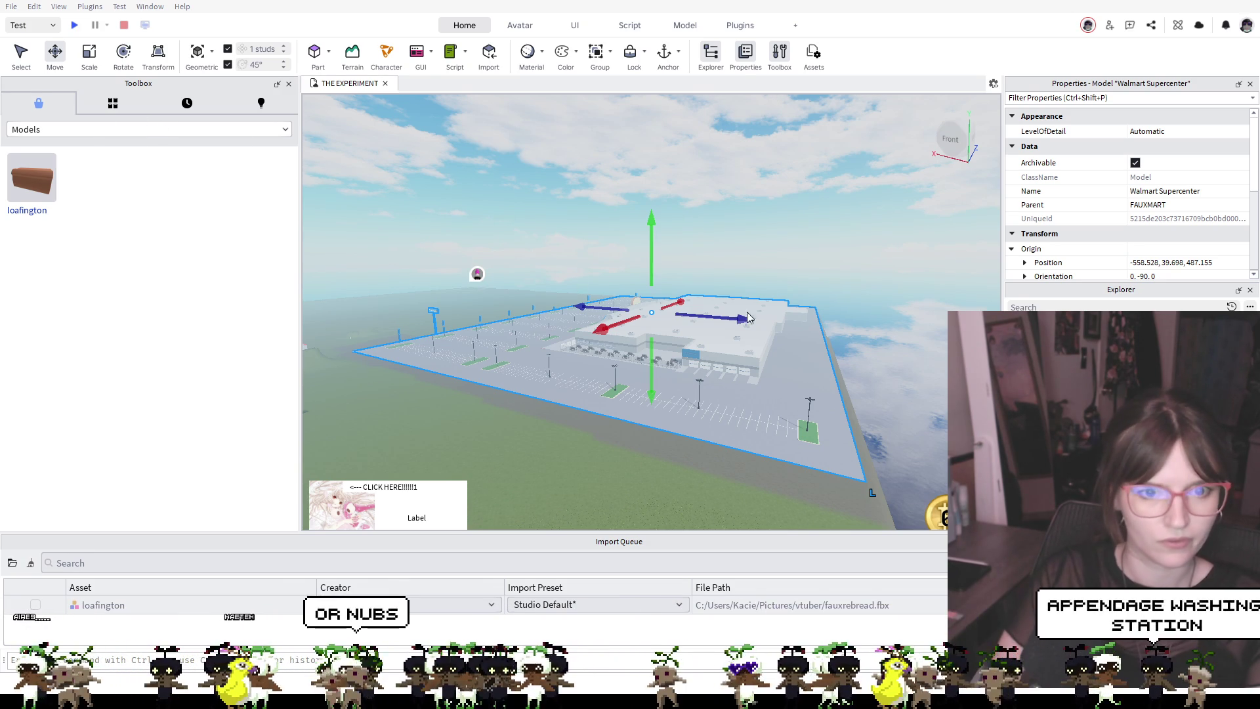
scroll(681, 318, "up", 5)
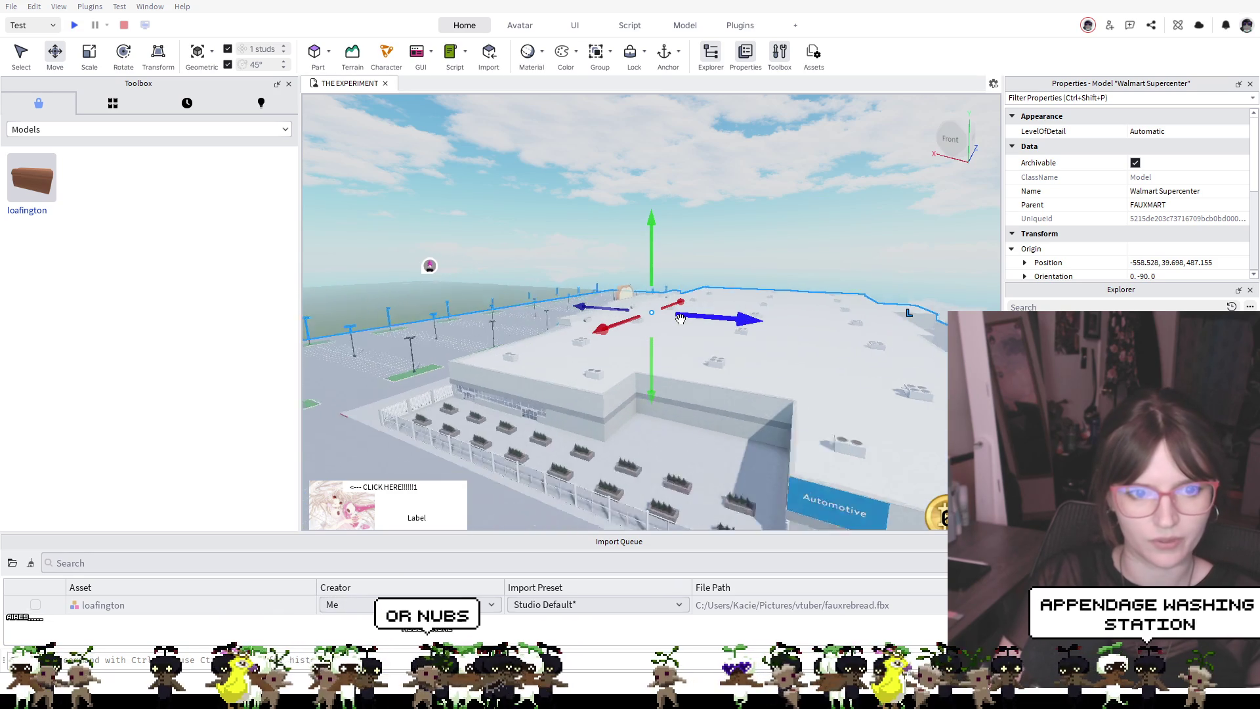
scroll(681, 318, "up", 8)
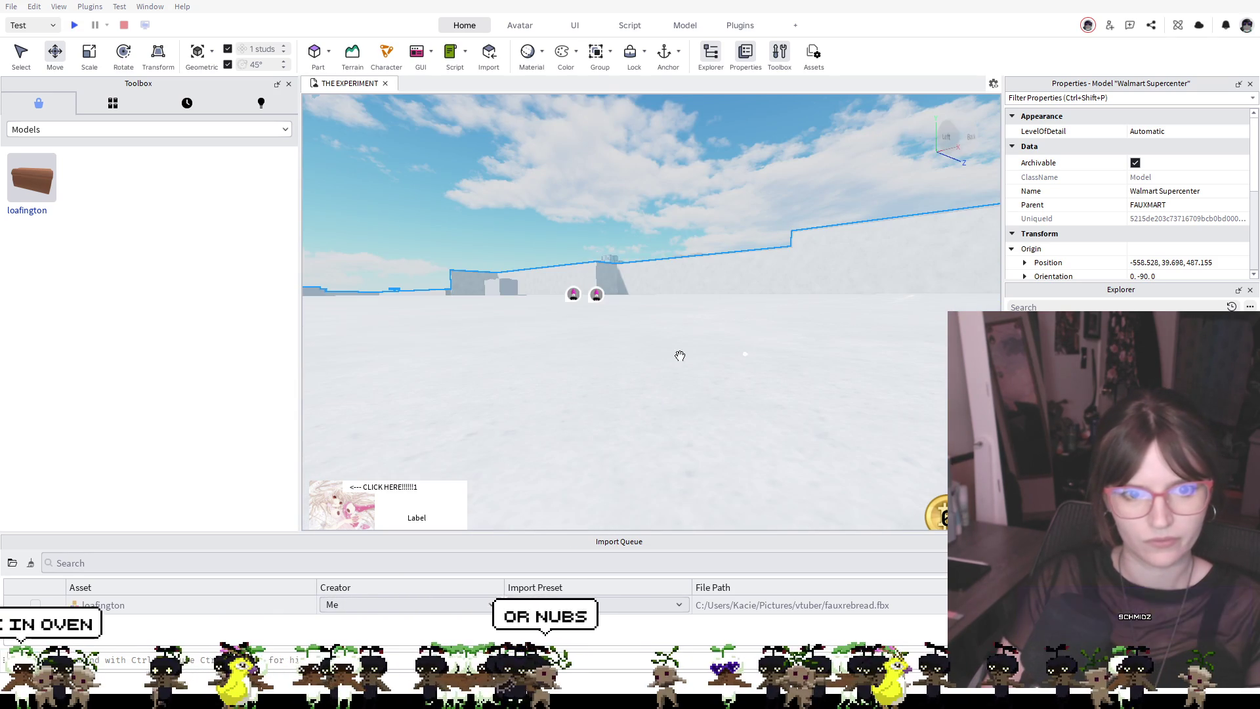
left_click_drag(676, 374, 653, 309)
left_click(721, 207)
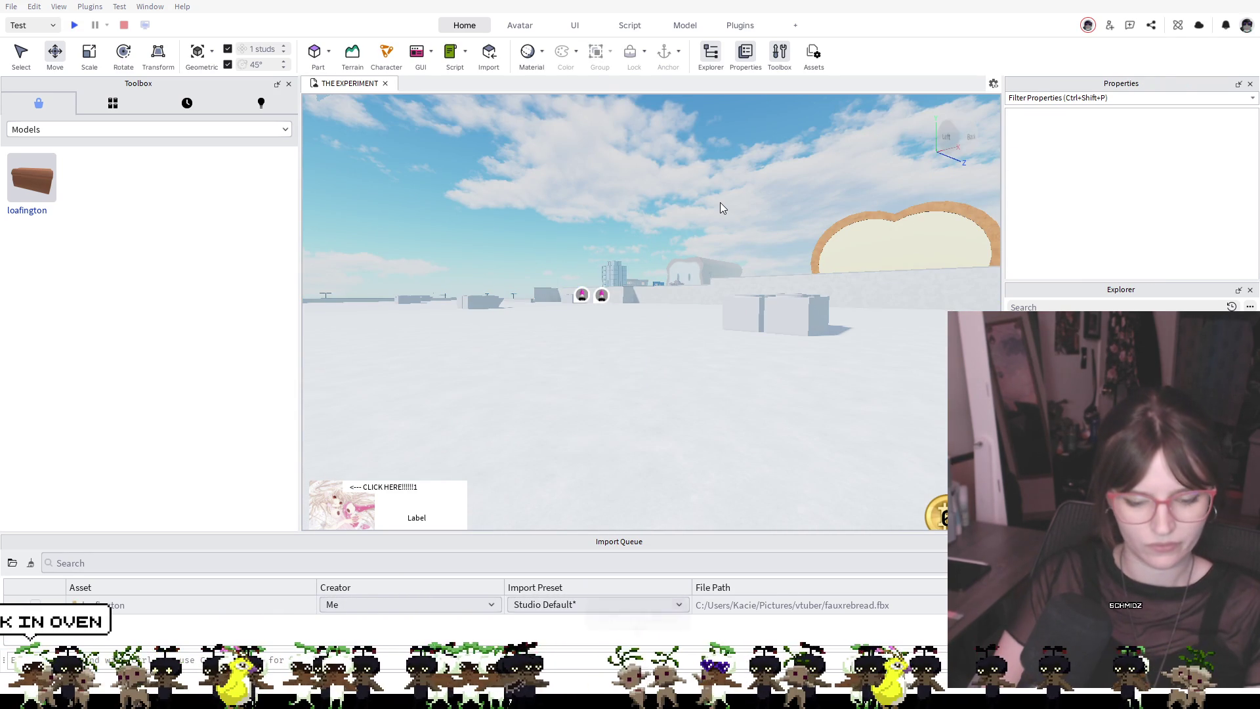
Place a second sink beside the first one along the back wall
scroll(720, 207, "down", 5)
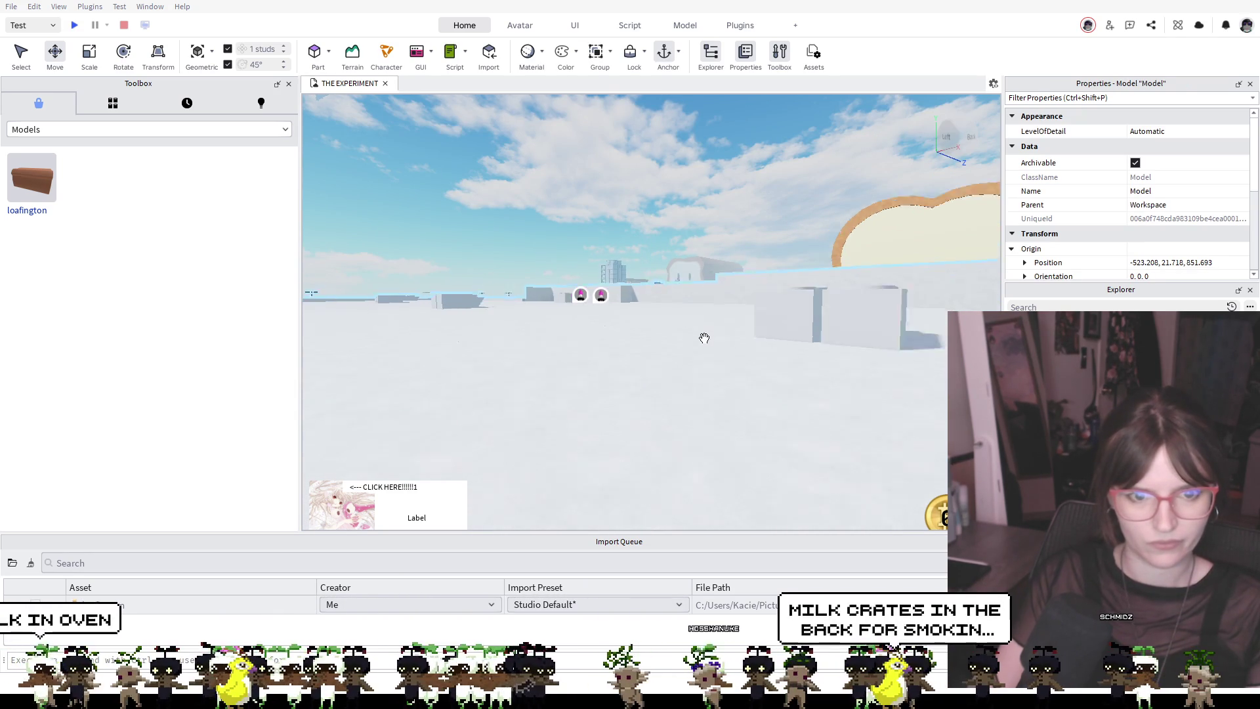
scroll(709, 267, "up", 10)
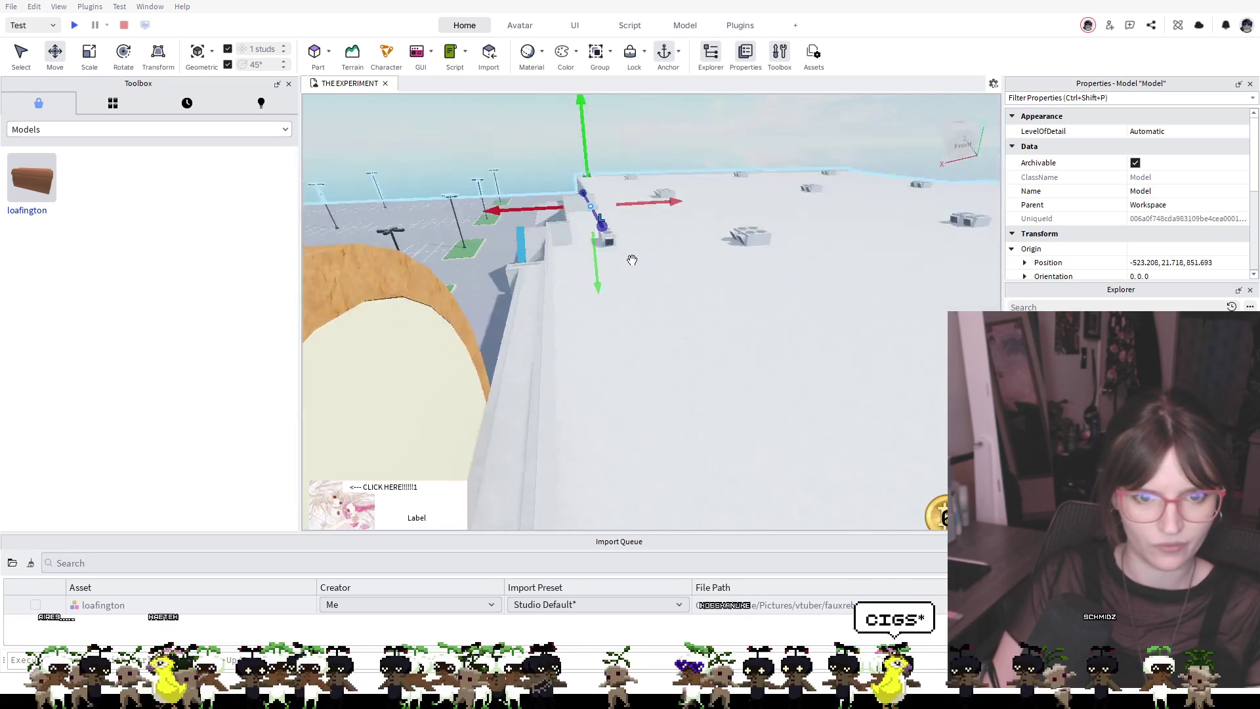
scroll(631, 262, "up", 5)
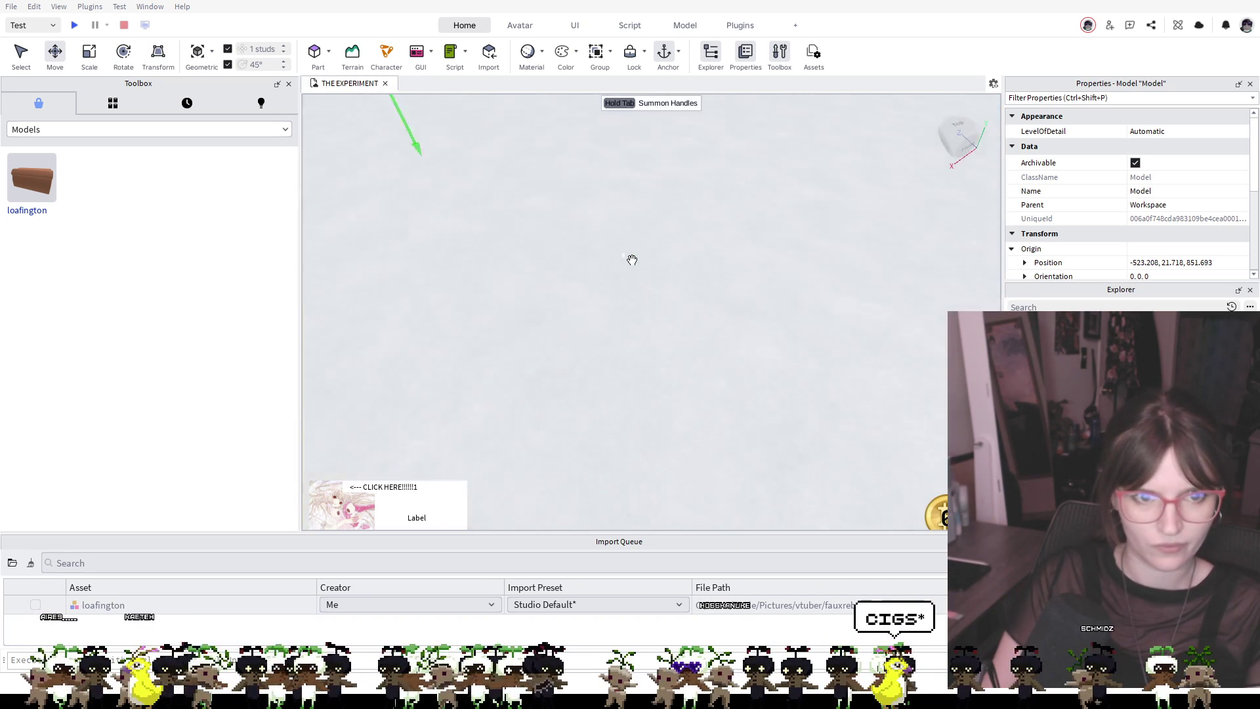
scroll(558, 186, "up", 5)
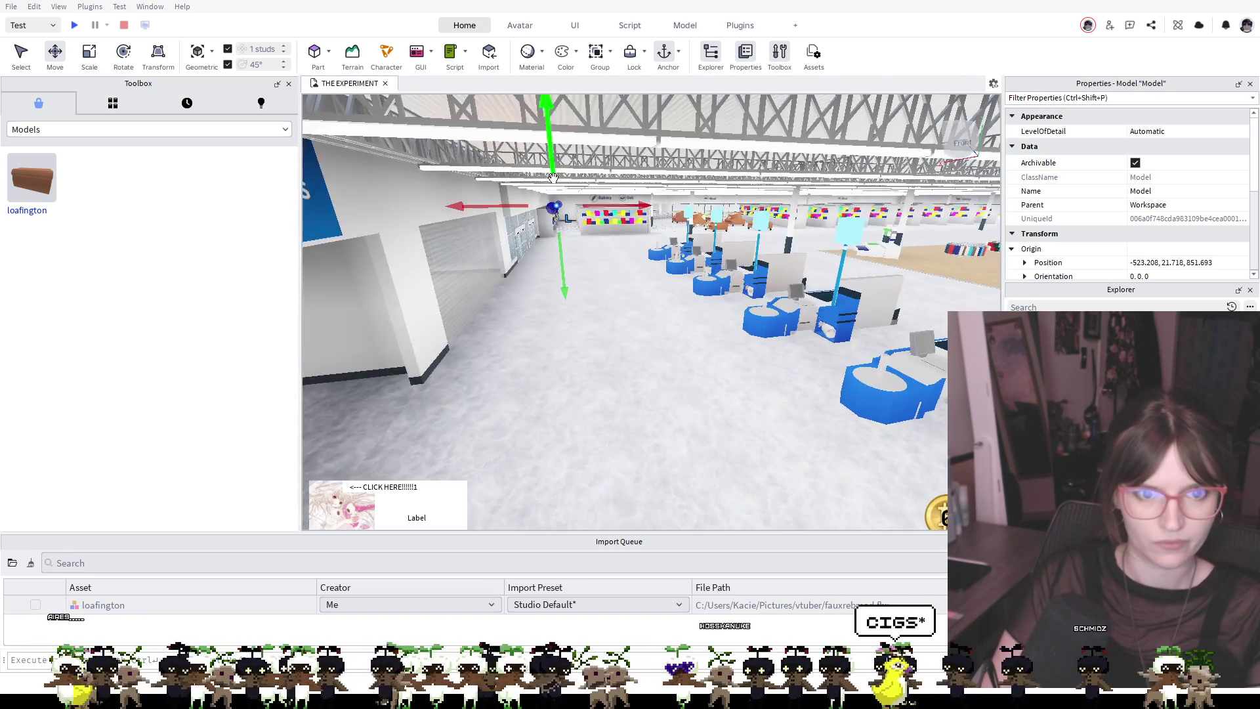
scroll(555, 184, "up", 10)
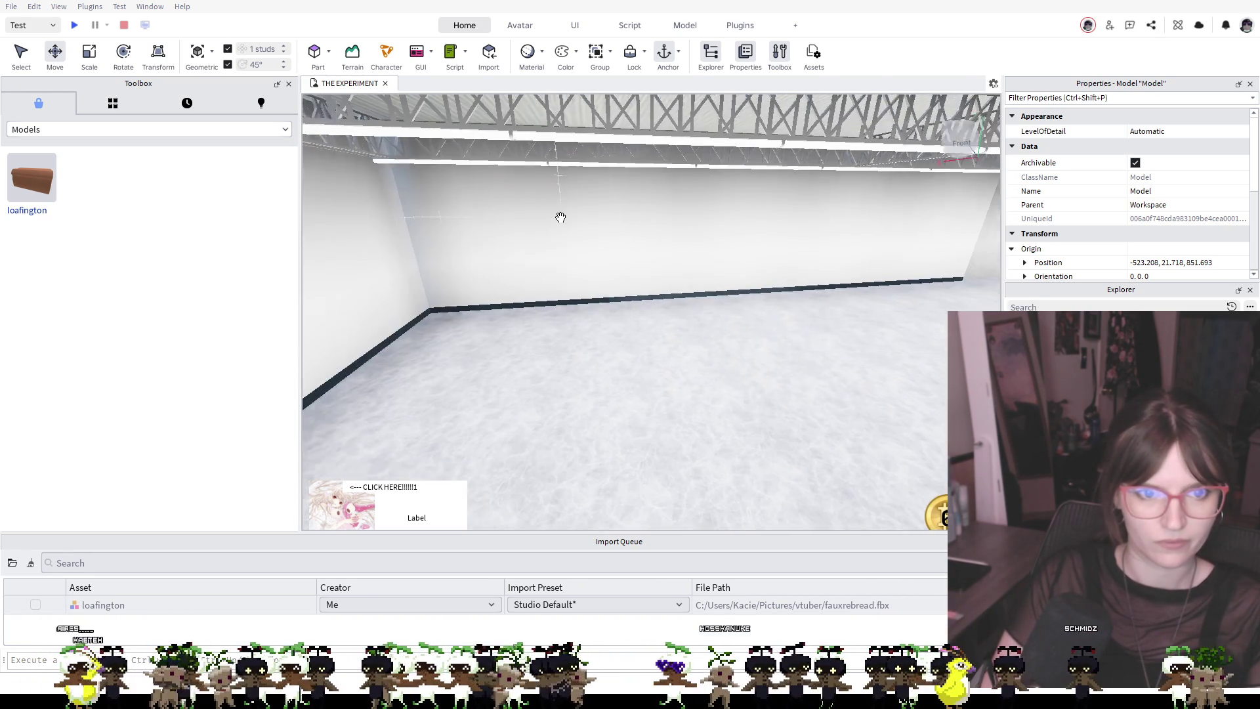
mouse_move(561, 217)
left_mouse_down()
mouse_move(546, 197)
mouse_move(669, 219)
mouse_move(644, 250)
mouse_move(657, 246)
mouse_move(668, 268)
mouse_move(653, 289)
mouse_move(629, 280)
mouse_move(709, 408)
left_mouse_up()
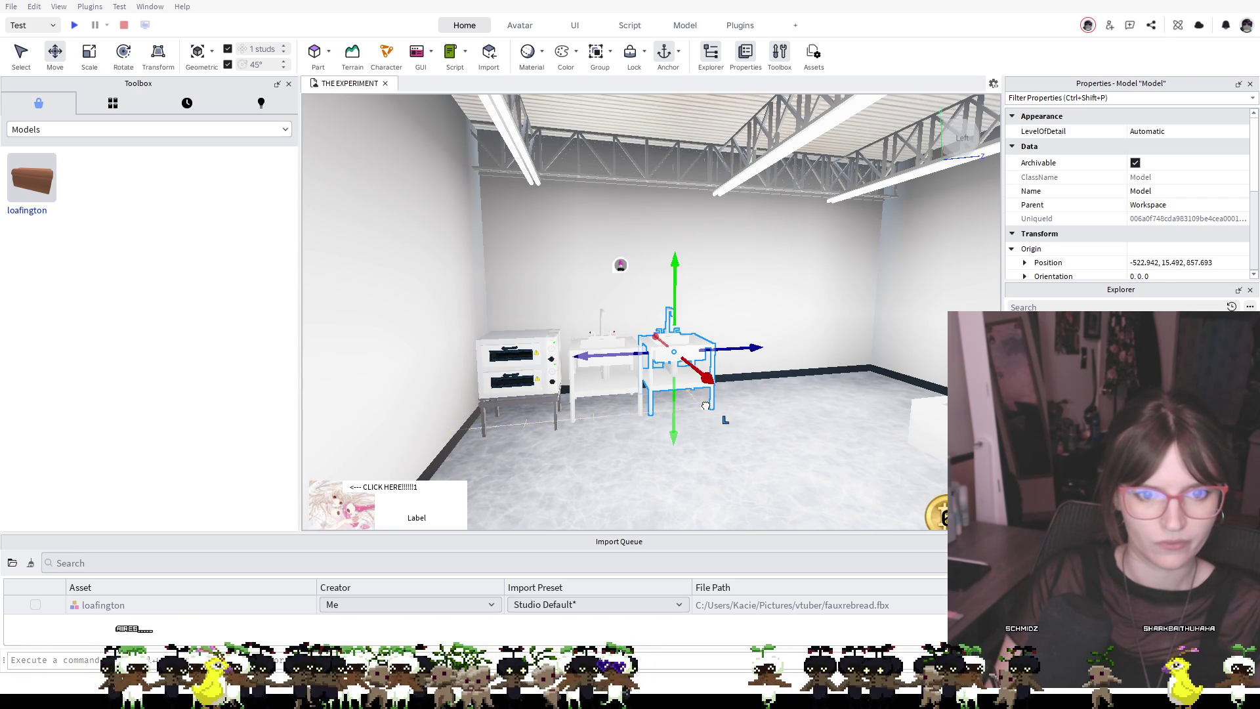
left_click(323, 181)
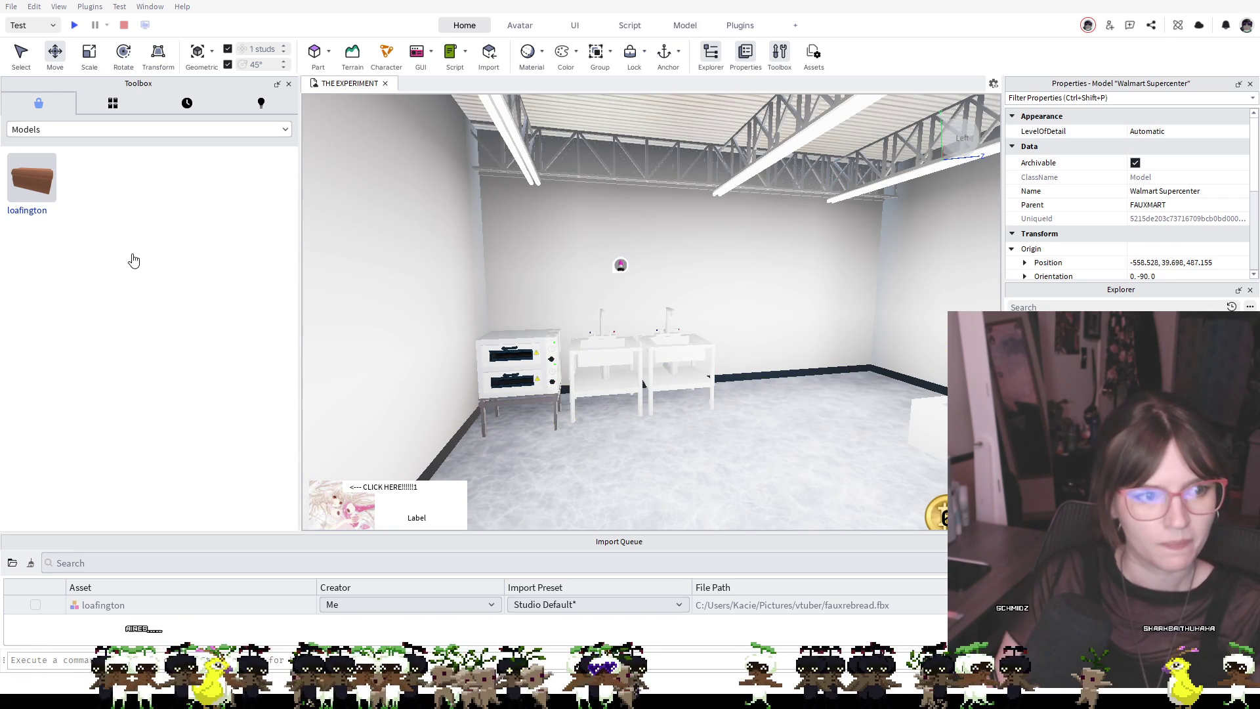
Set the MainHouseFridge beside the sinks, then delete it
mouse_move(610, 387)
left_mouse_down()
mouse_move(789, 378)
mouse_move(750, 390)
mouse_move(752, 403)
mouse_move(746, 393)
left_mouse_up()
key("Delete")
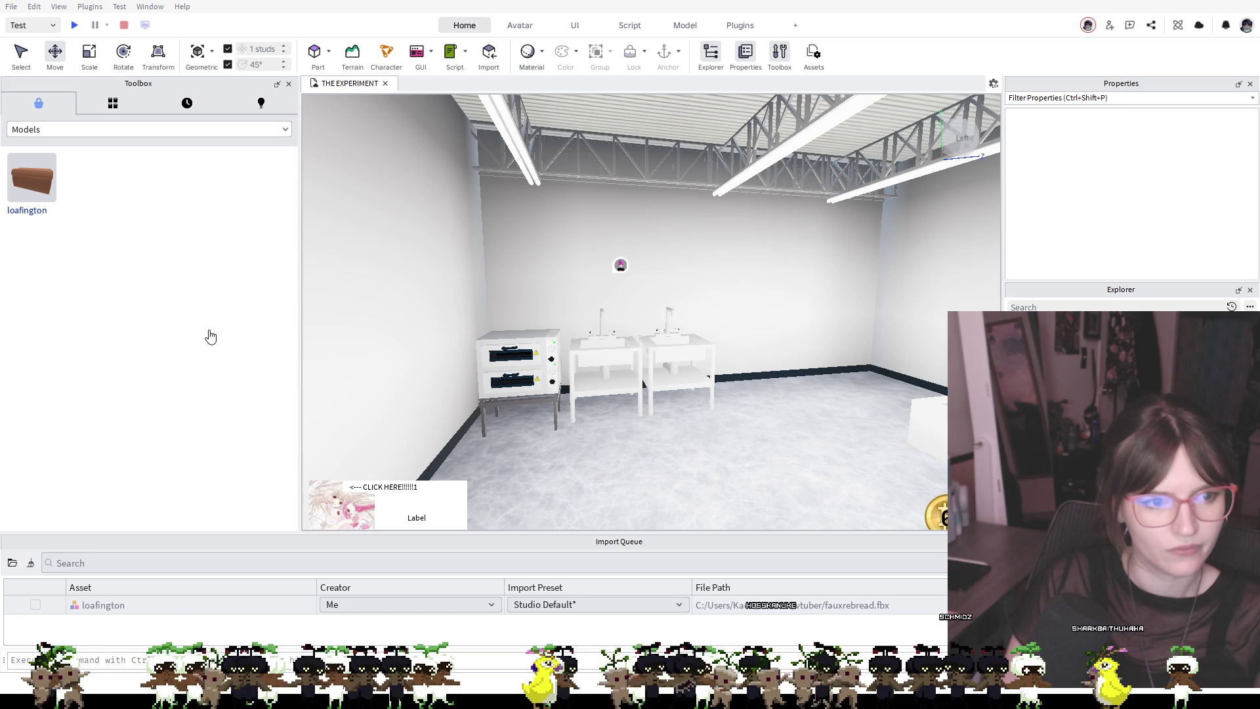
left_click(759, 391)
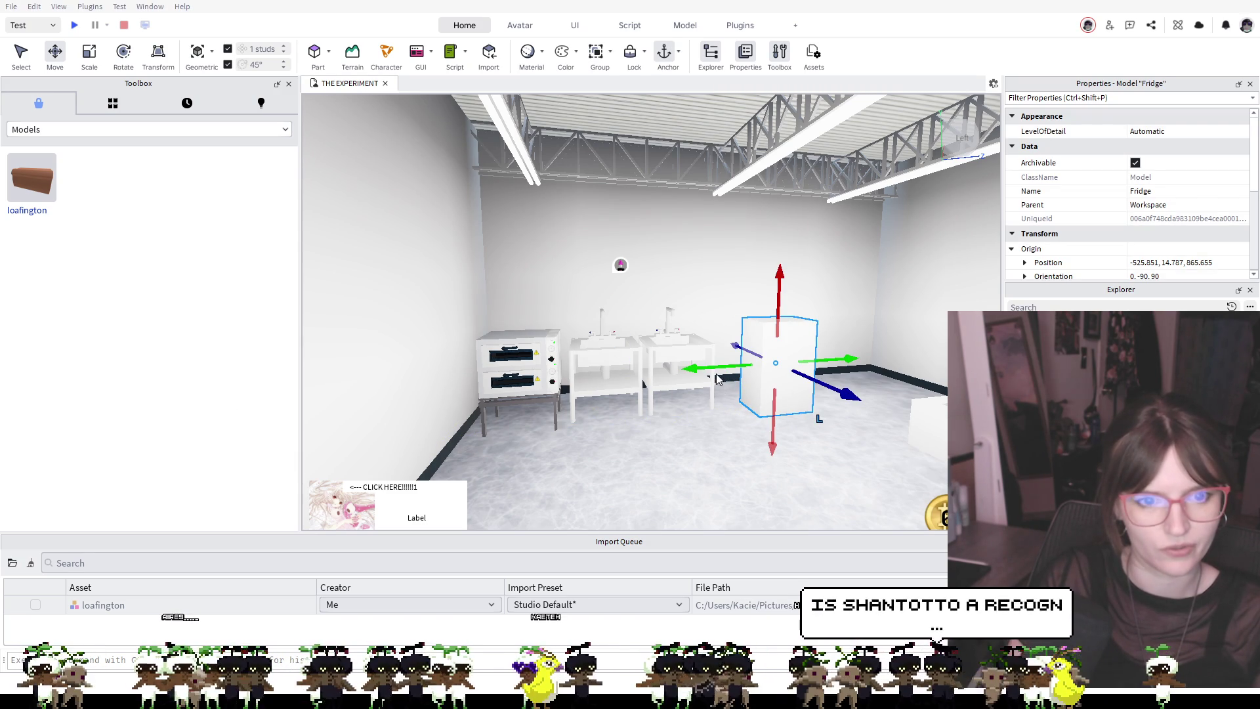
Delete the old fridge and bring in the black Single Fridge model near the sinks
key("Delete")
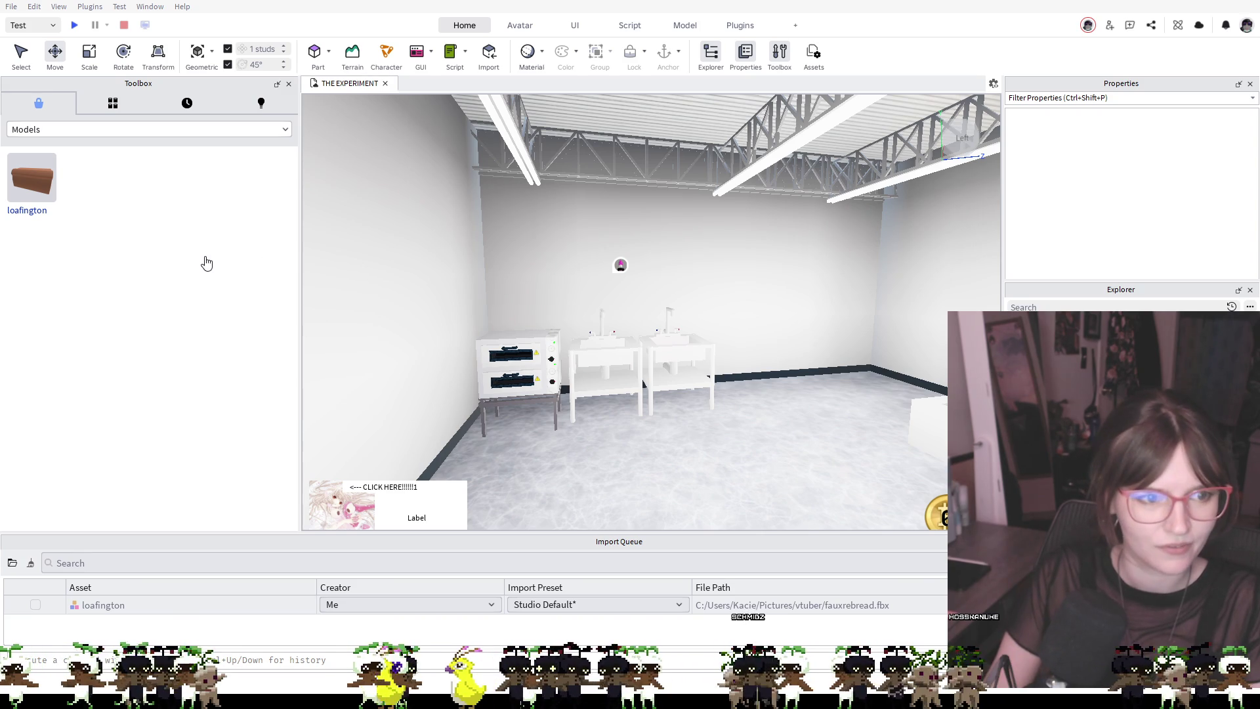
key("ctrl+z")
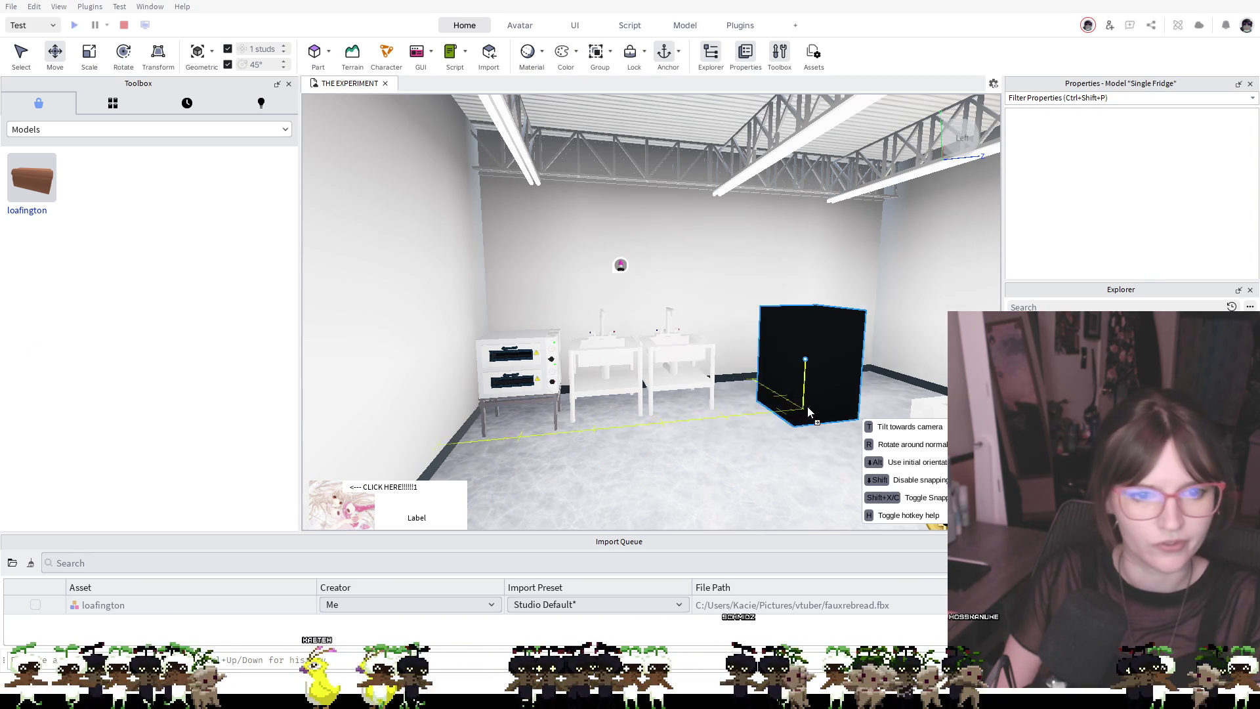
Rotate the Single Fridge so its glass drinks door faces the room, and delete the extra FRIDGE model
left_click(123, 52)
left_click_drag(774, 381, 686, 359)
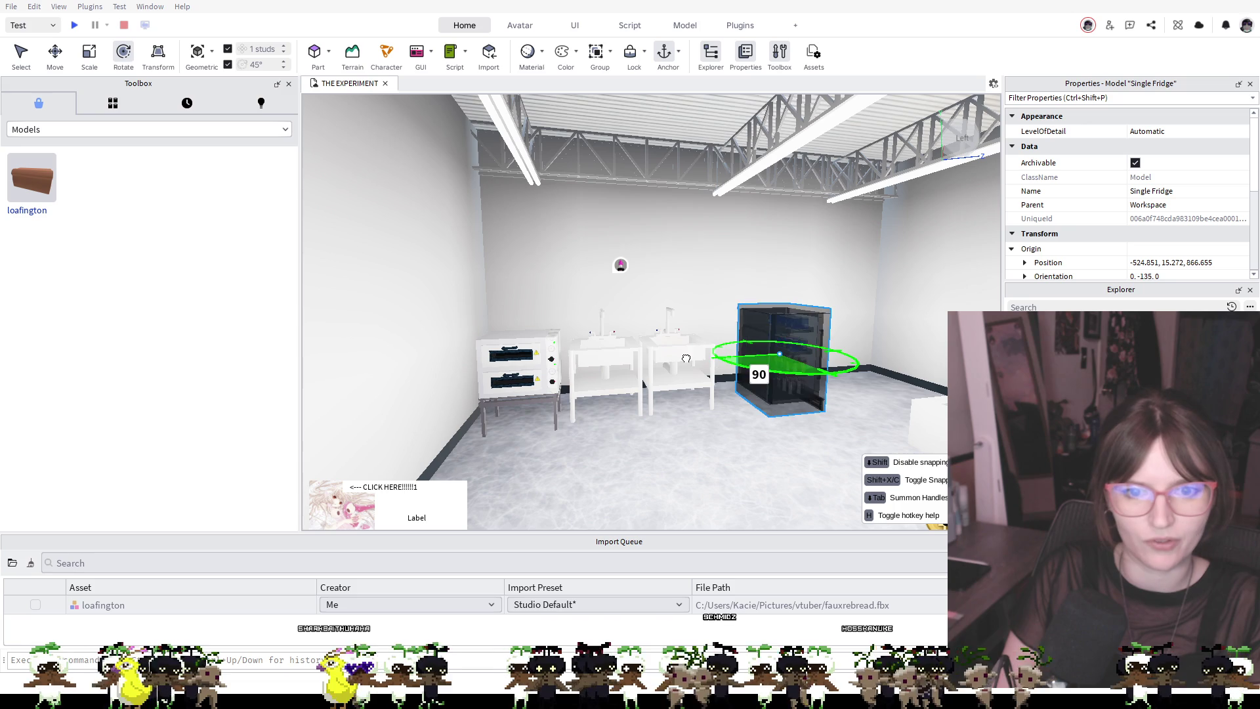
left_click_drag(593, 334, 468, 306)
mouse_move(759, 375)
left_mouse_down()
mouse_move(830, 413)
mouse_move(797, 374)
mouse_move(736, 404)
left_mouse_up()
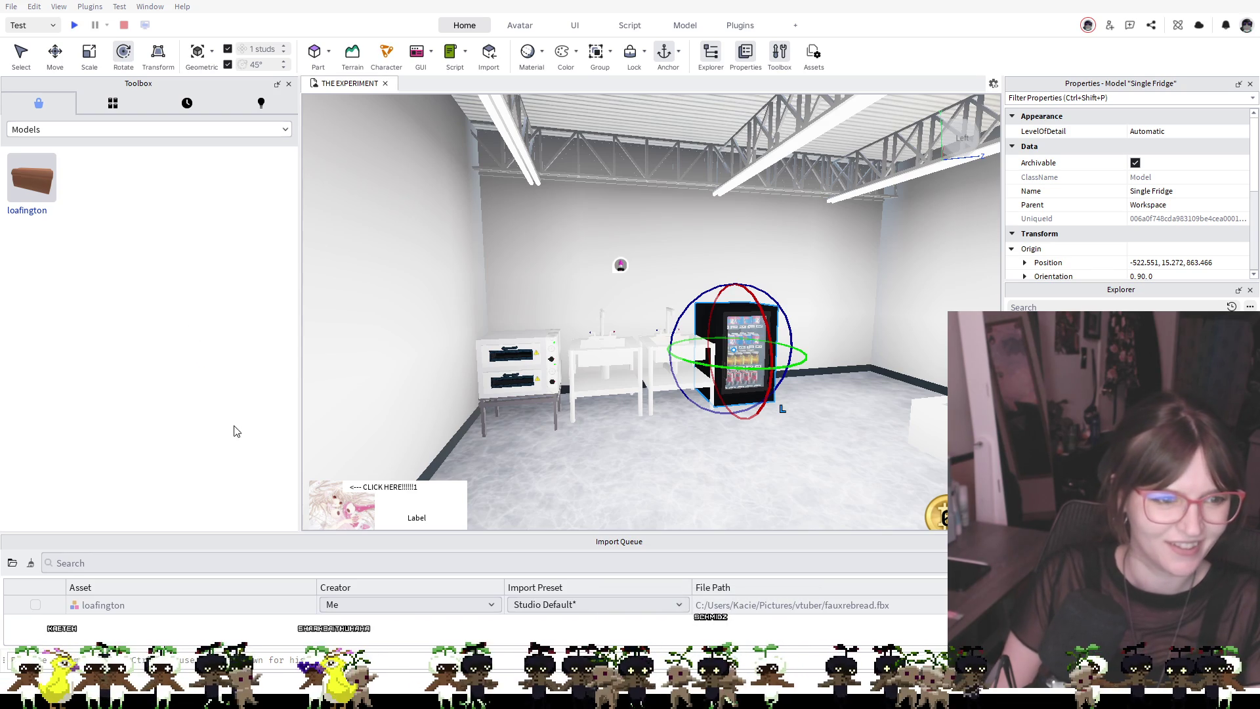
mouse_move(779, 406)
left_mouse_down()
mouse_move(854, 394)
mouse_move(826, 403)
left_mouse_up()
key("Delete")
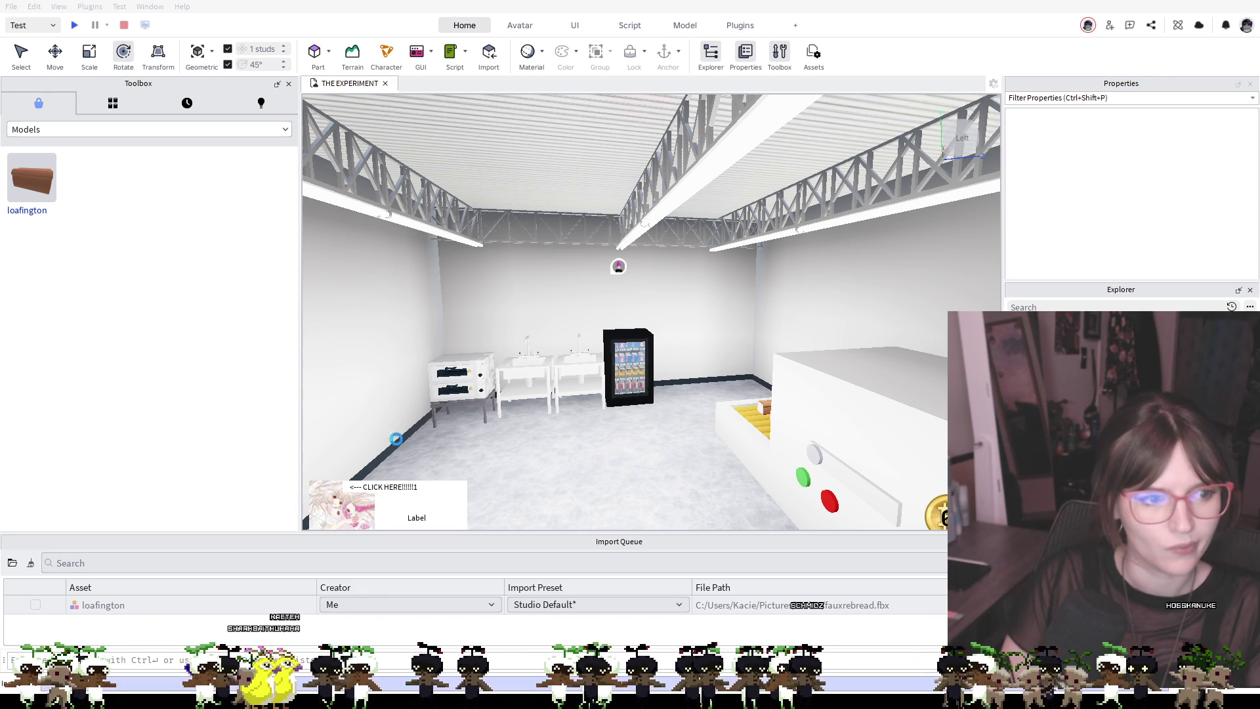
Stand the white fridge upright by rotating it 90 degrees
left_click(689, 394)
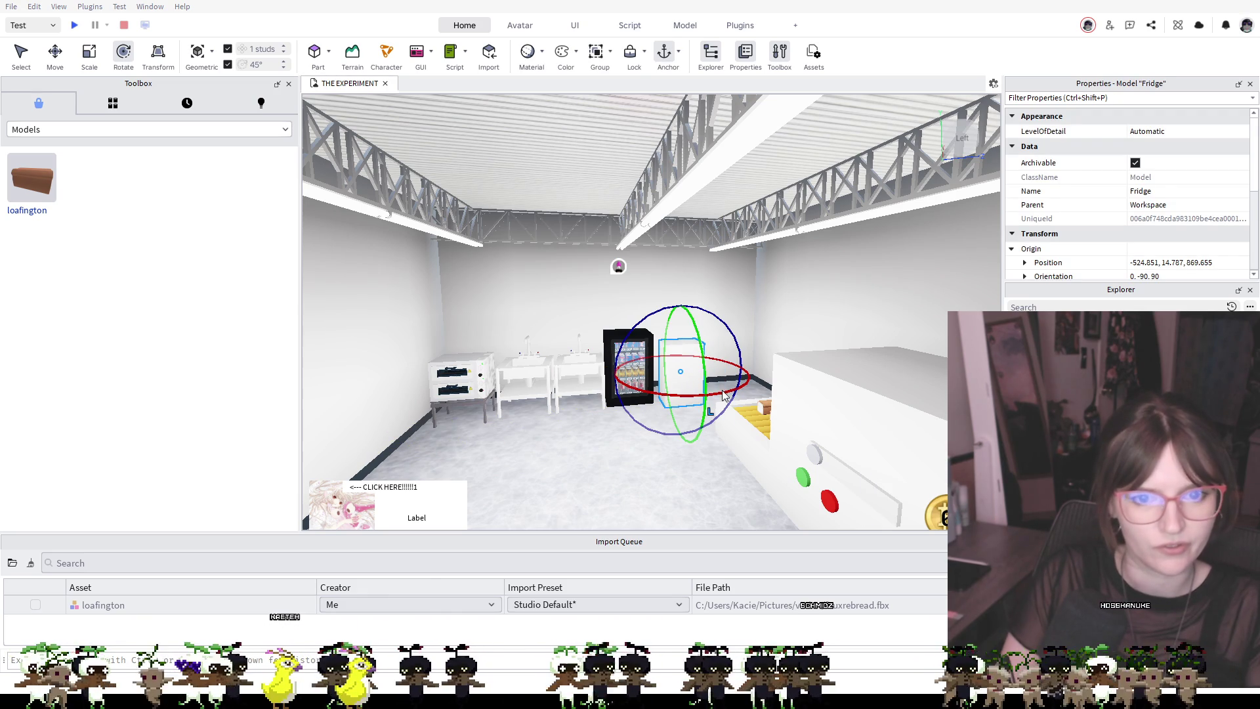
left_click(660, 400)
scroll(660, 401, "down", 3)
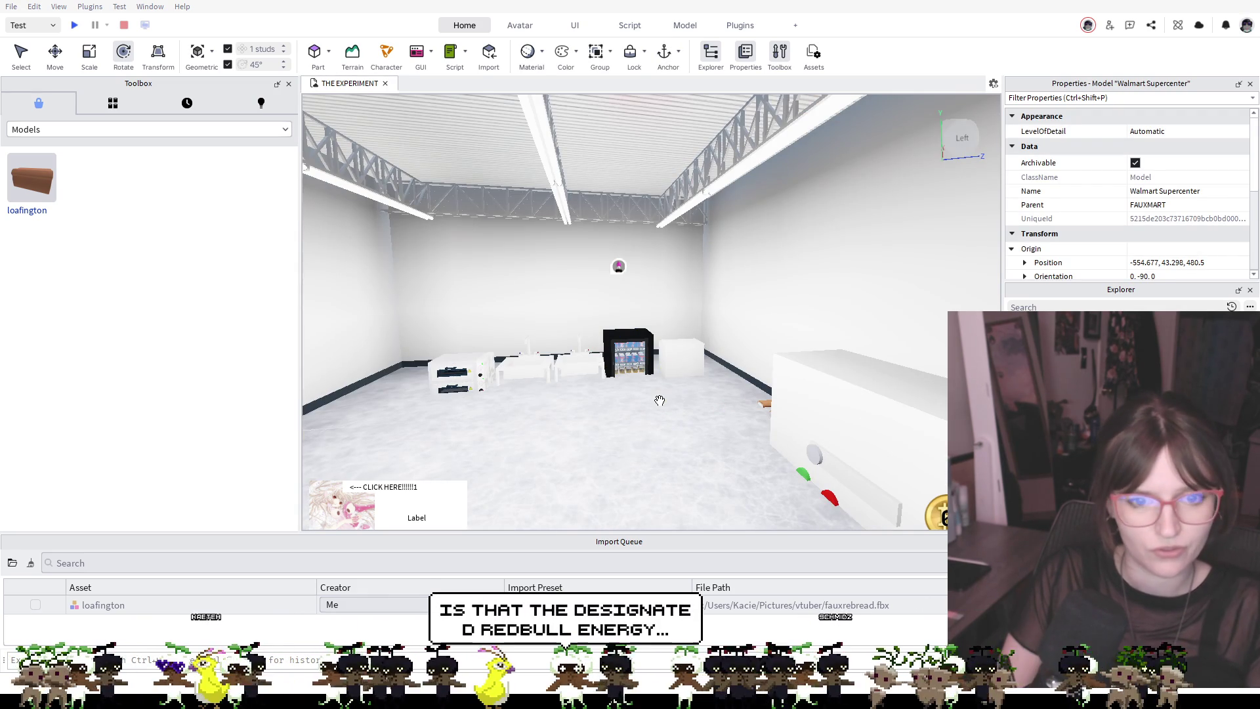
scroll(660, 400, "up", 5)
left_click(687, 386)
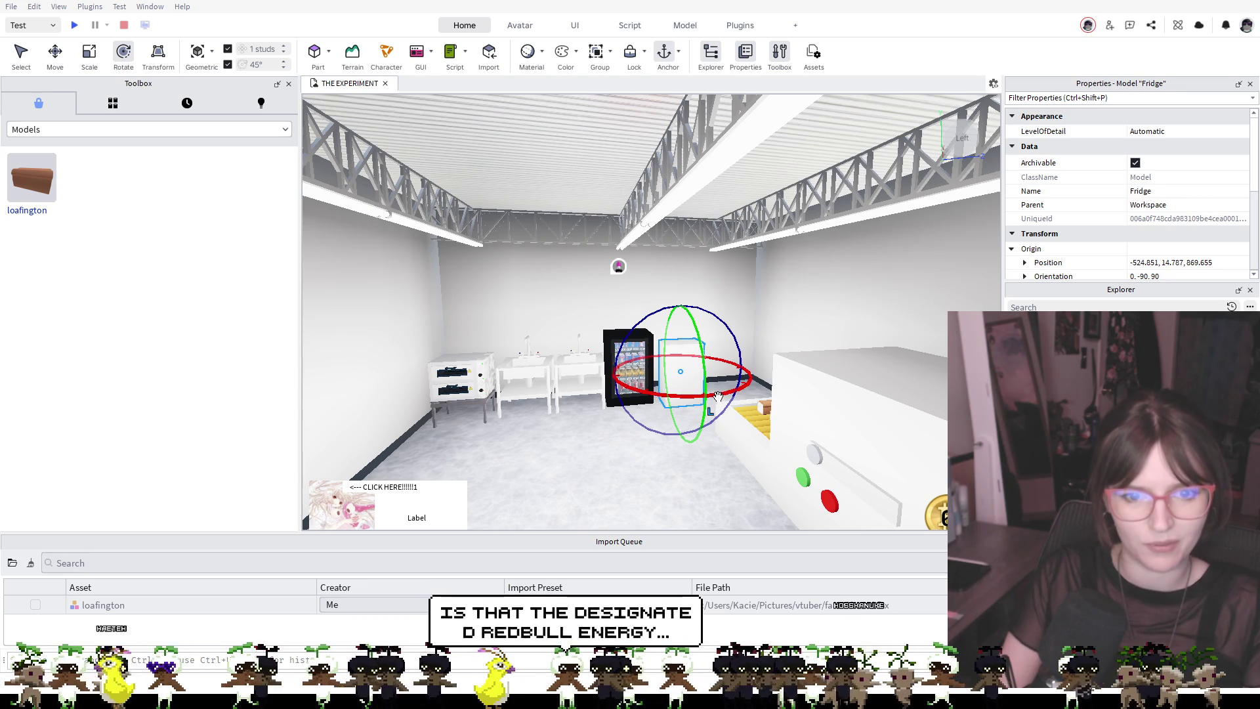
left_click_drag(718, 396, 611, 392)
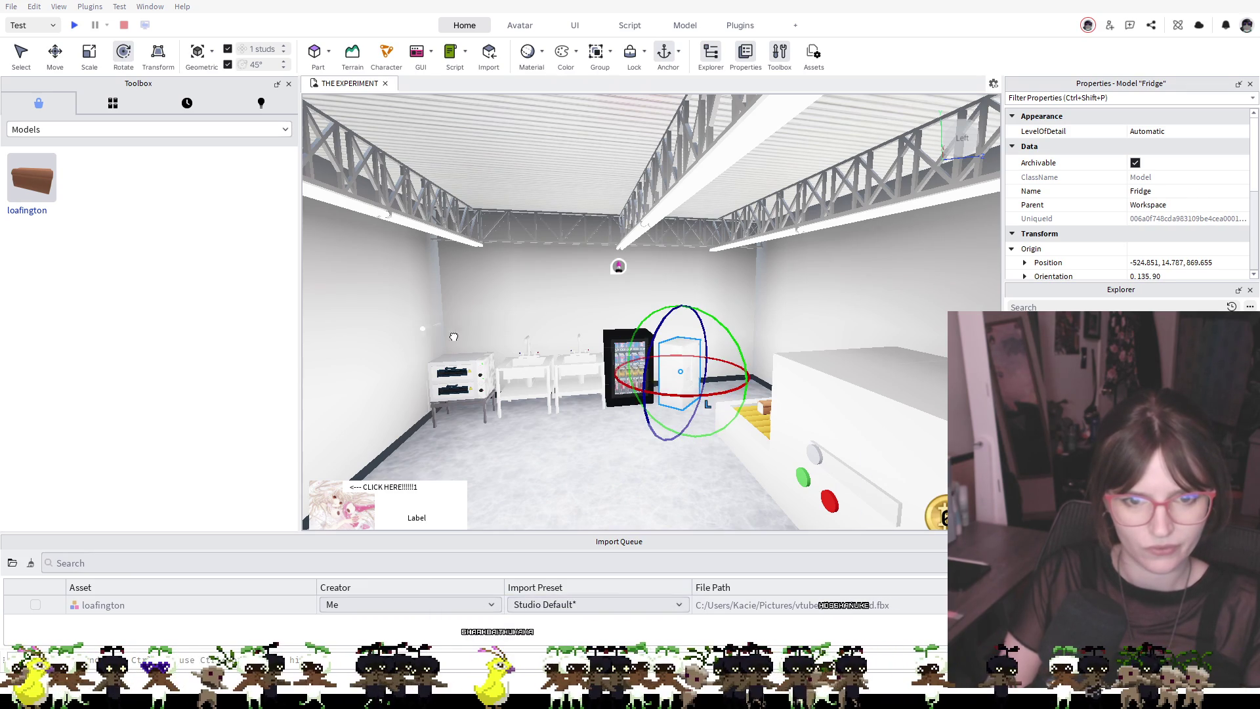
mouse_move(705, 396)
left_mouse_down()
mouse_move(650, 393)
mouse_move(686, 393)
mouse_move(676, 399)
left_mouse_up()
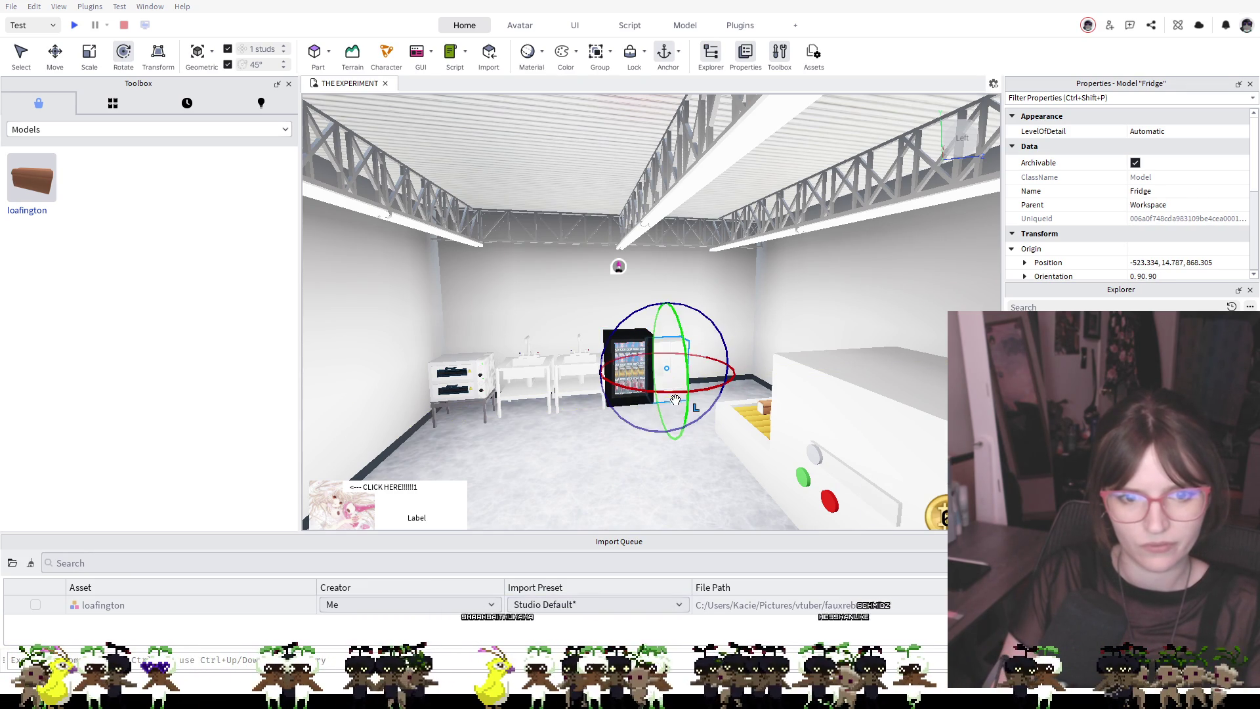
Enlarge the white fridge along its depth and set it against the back wall beside the drinks fridge
left_click(90, 53)
left_click_drag(659, 354, 627, 340)
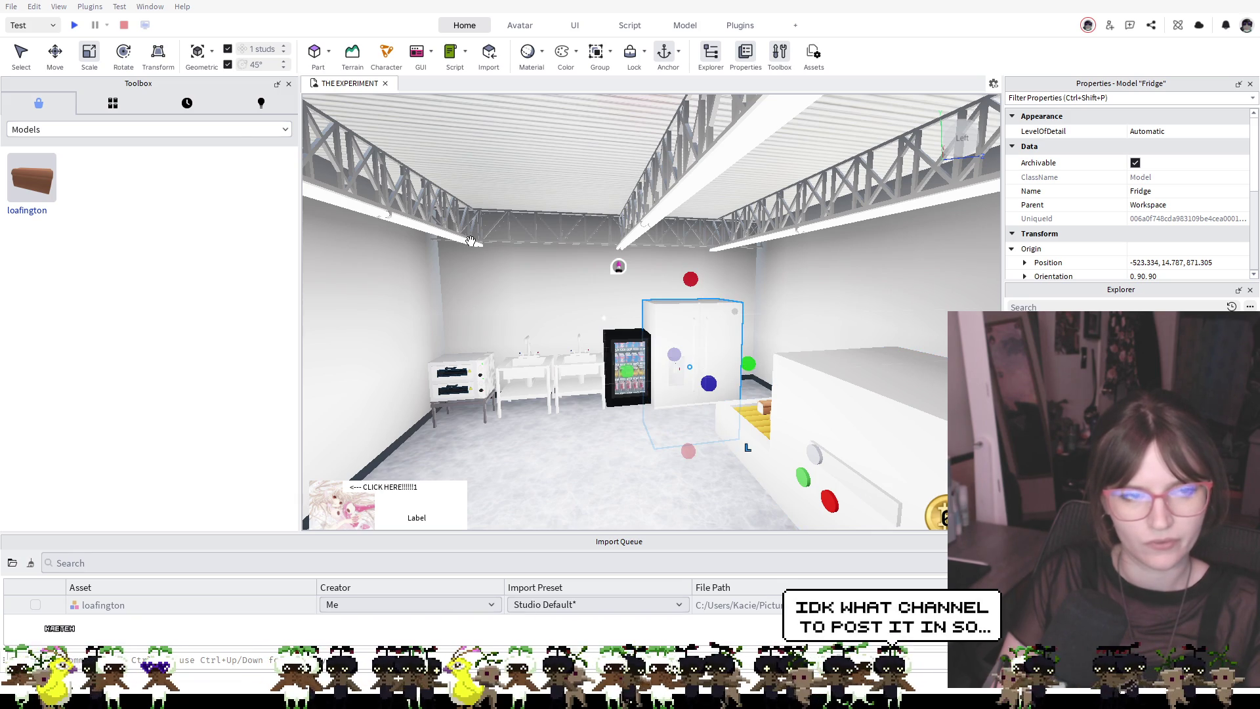
key("ctrl+2")
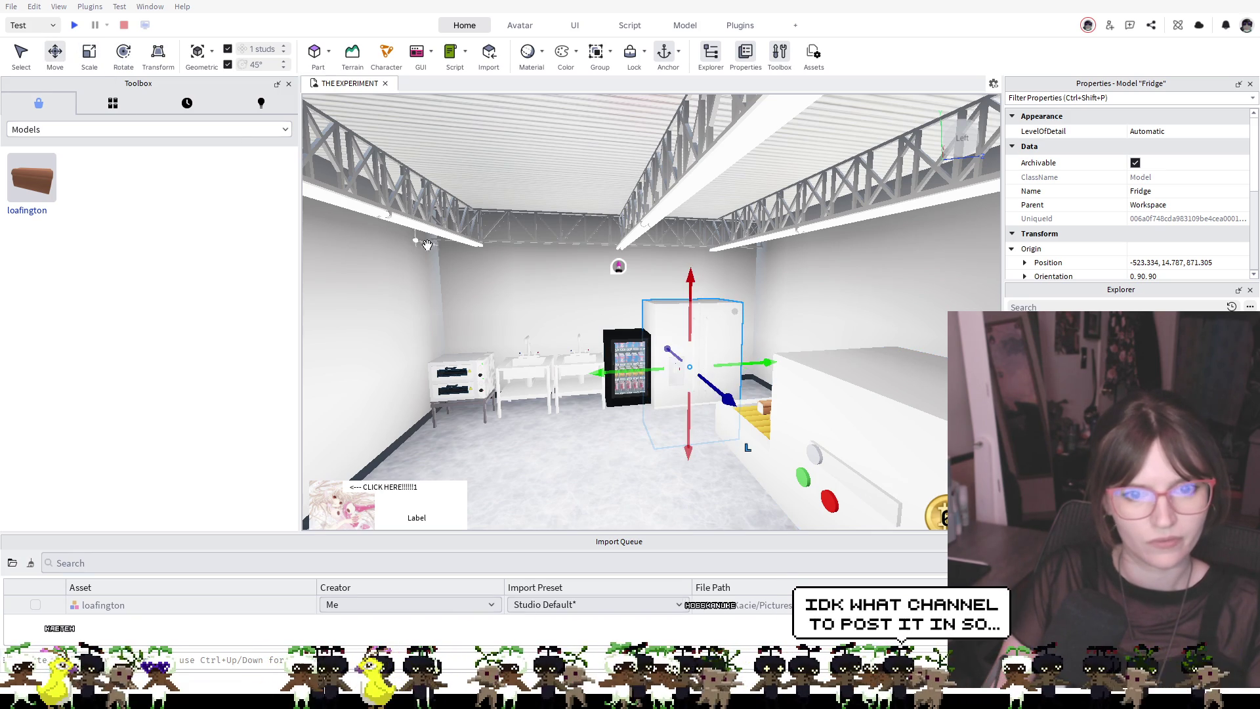
left_click_drag(683, 349, 690, 314)
left_click_drag(700, 411, 723, 402)
left_click(674, 456)
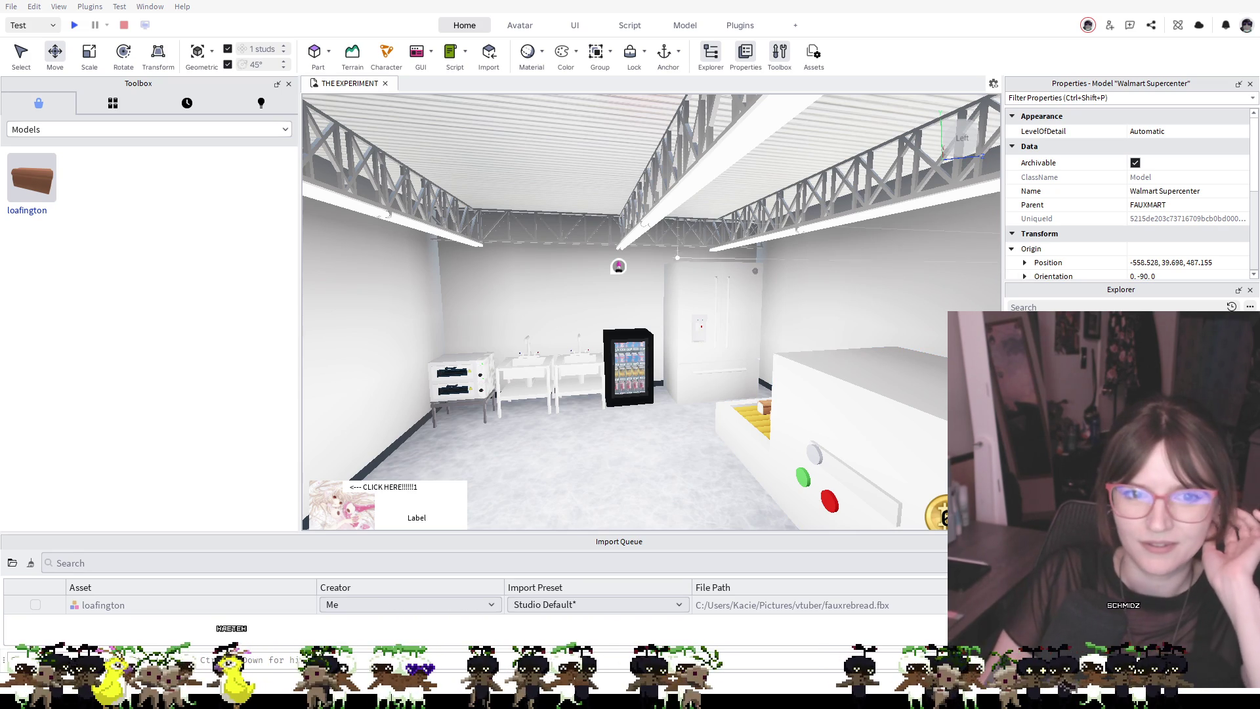
scroll(685, 297, "down", 10)
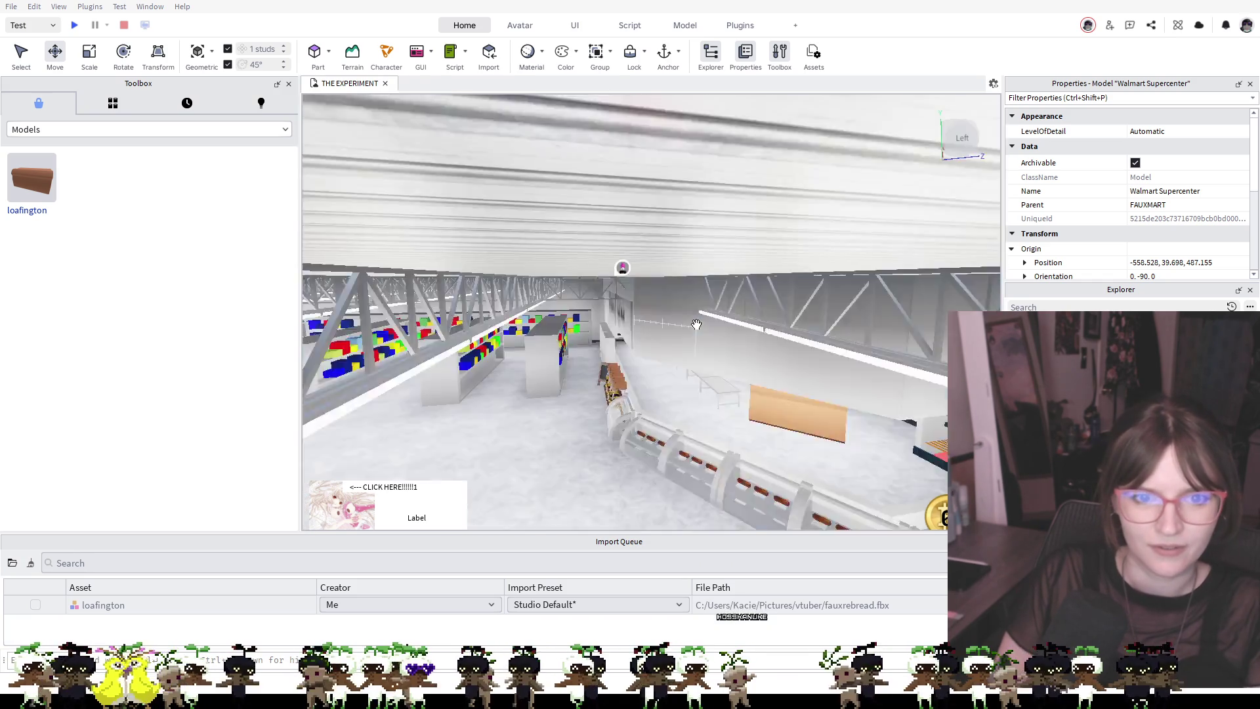
scroll(696, 325, "up", 10)
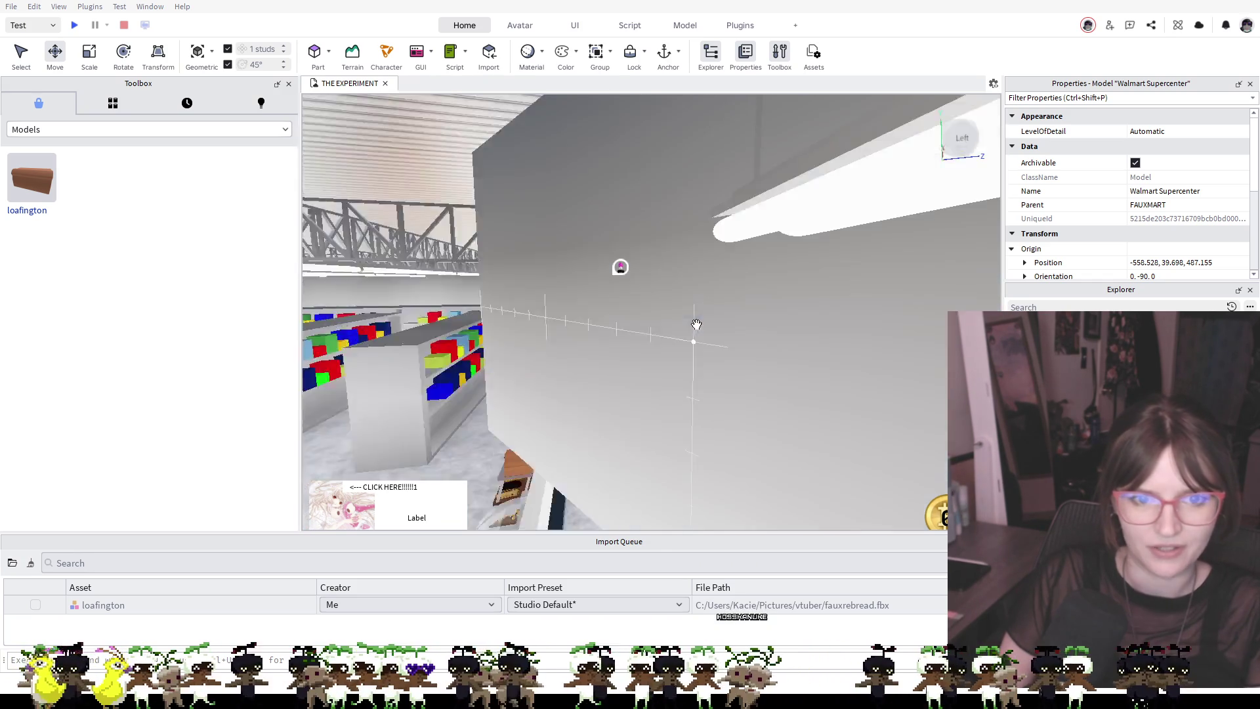
scroll(625, 403, "up", 10)
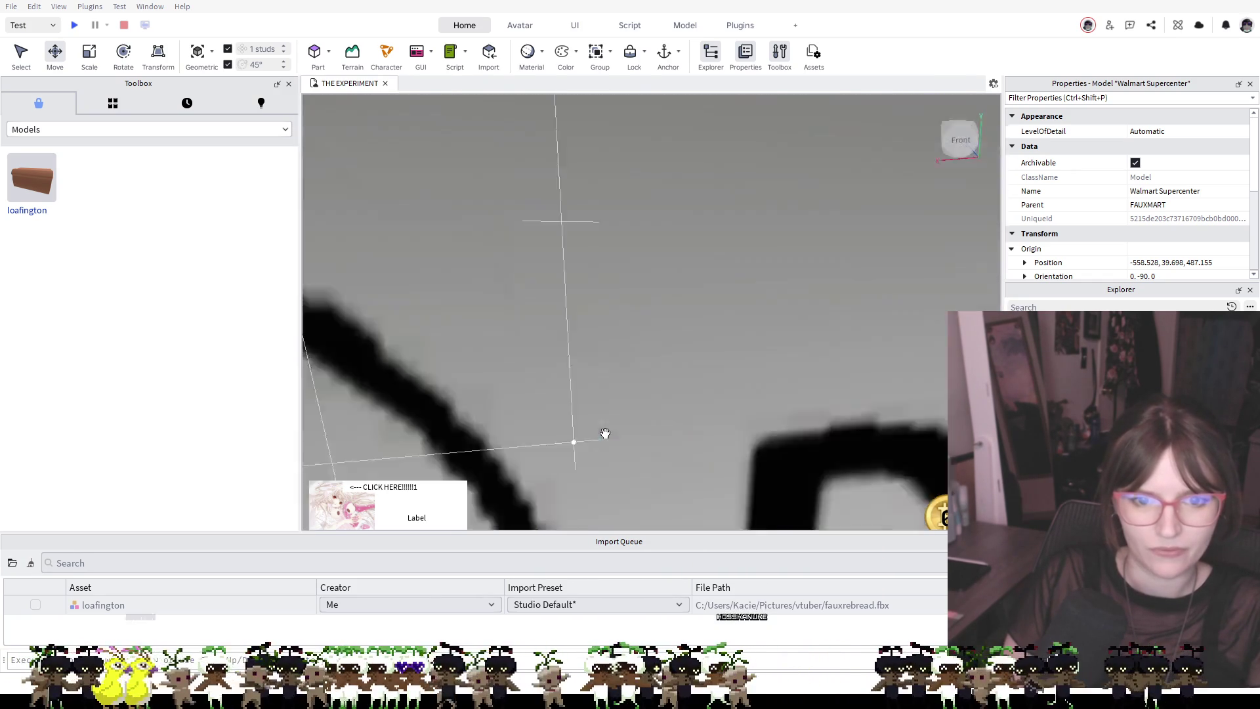
scroll(605, 433, "down", 10)
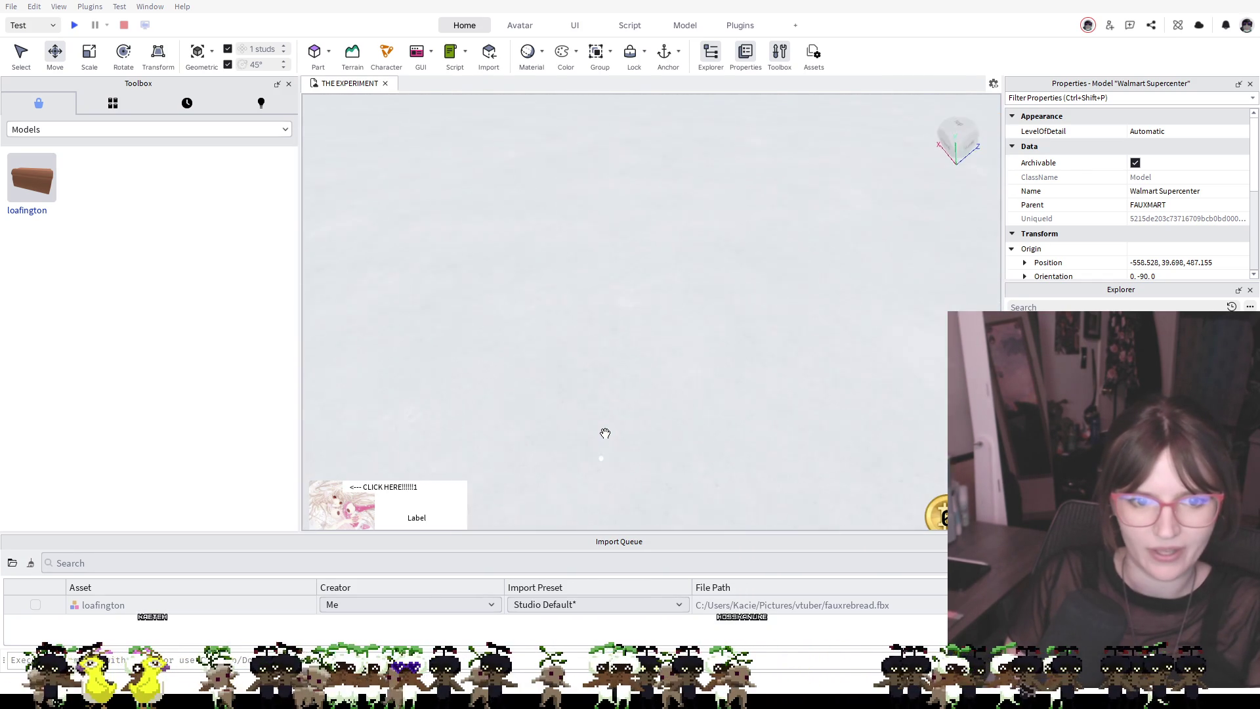
scroll(606, 433, "down", 5)
scroll(605, 433, "up", 4)
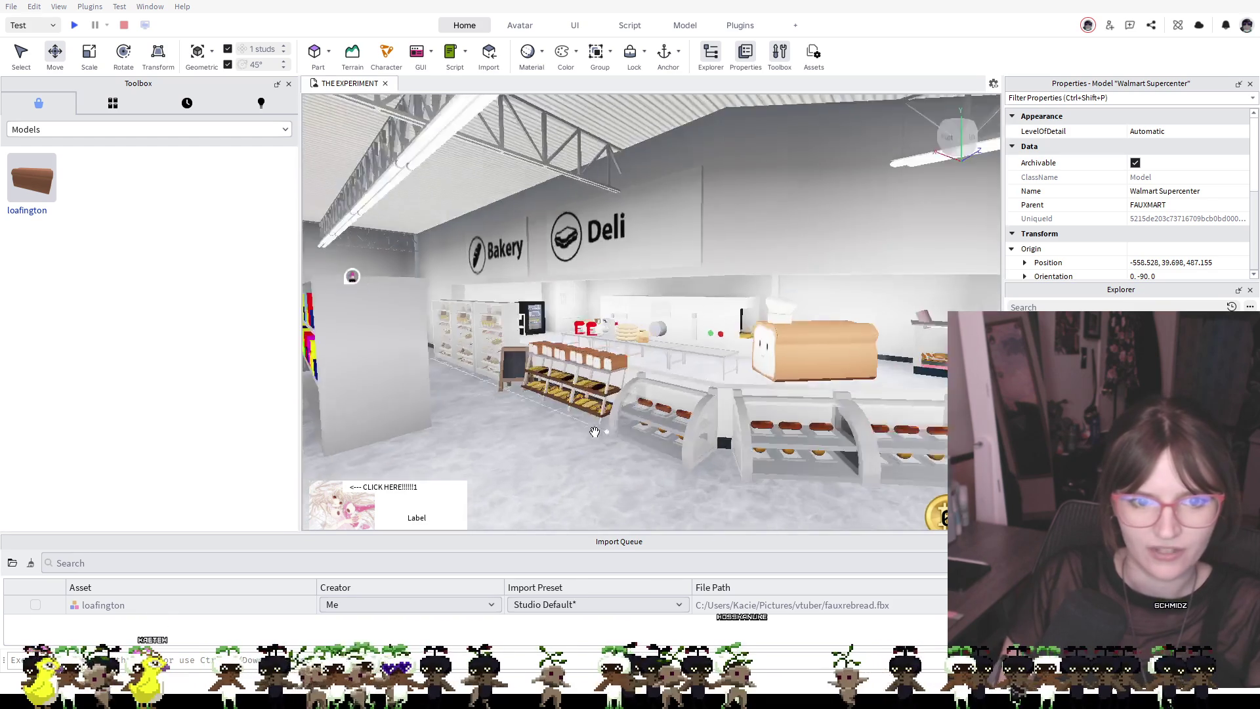
scroll(725, 411, "up", 2)
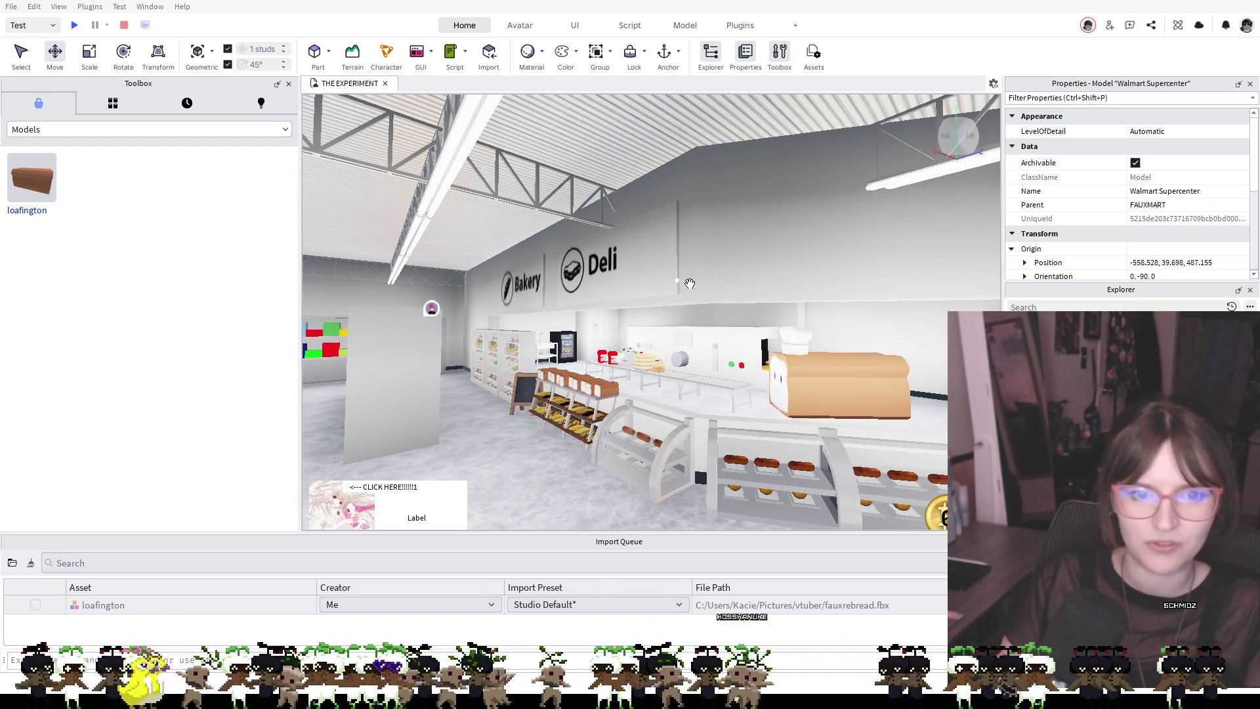
scroll(725, 412, "up", 3)
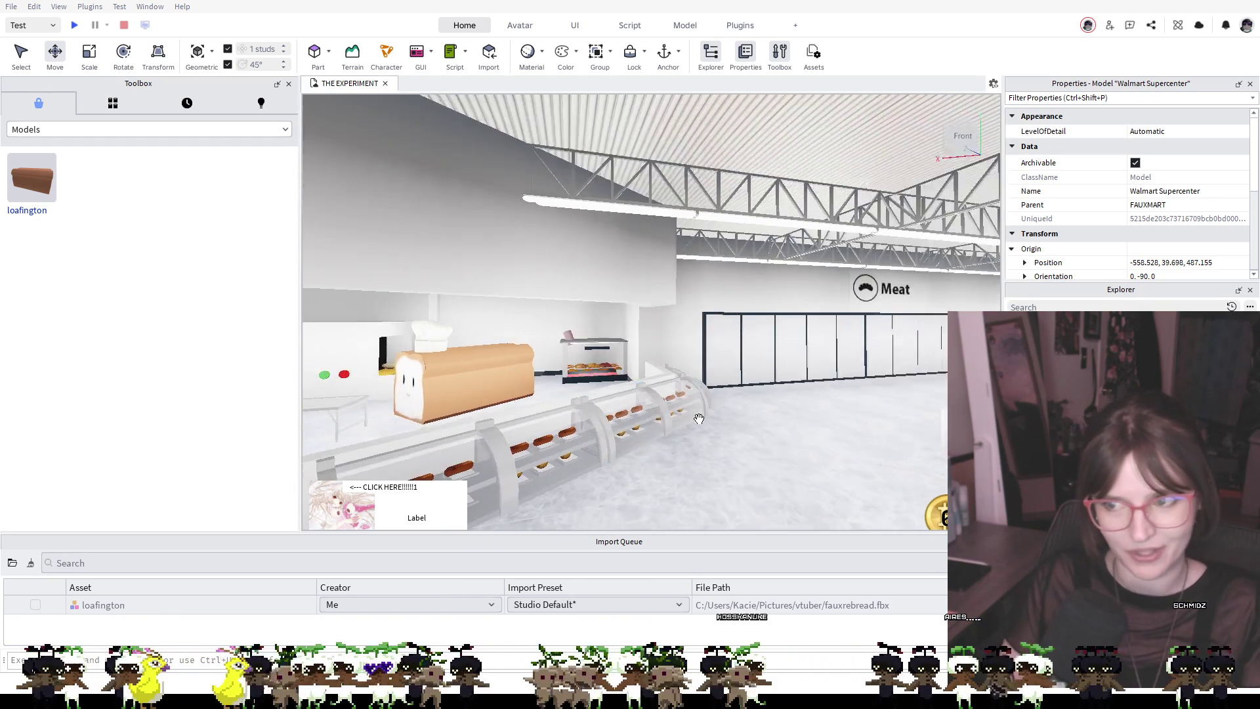
scroll(699, 418, "down", 3)
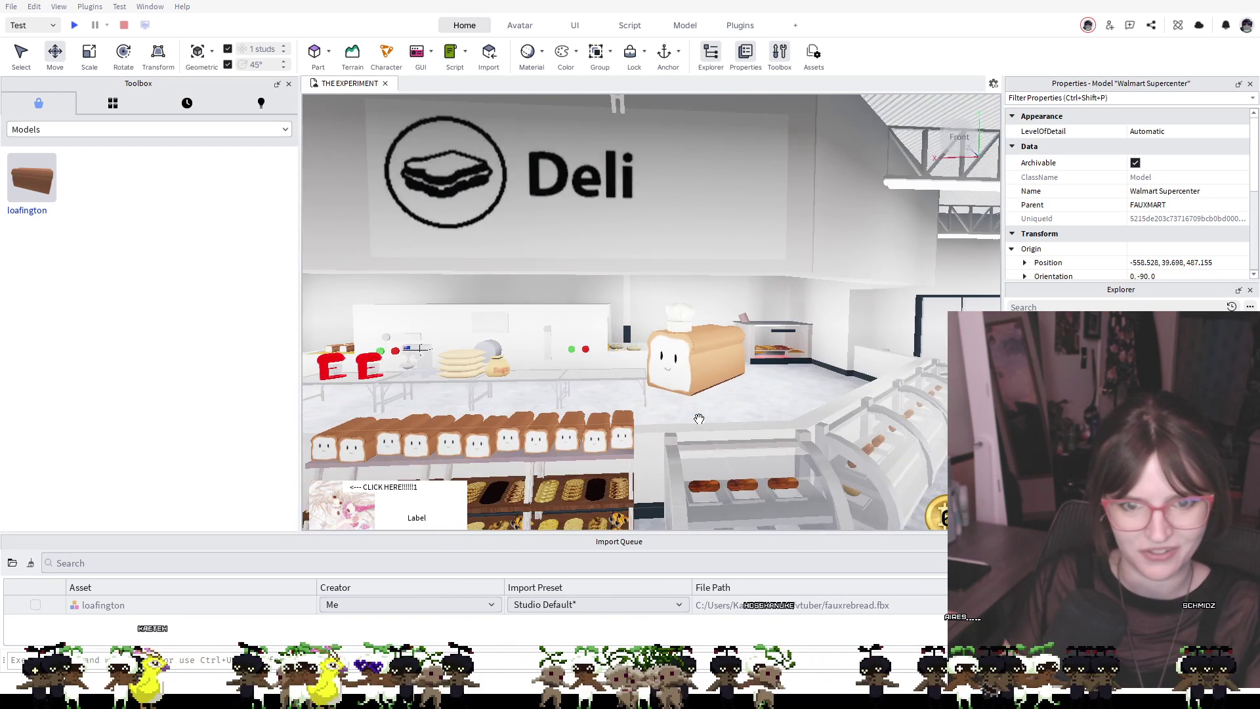
scroll(699, 418, "up", 5)
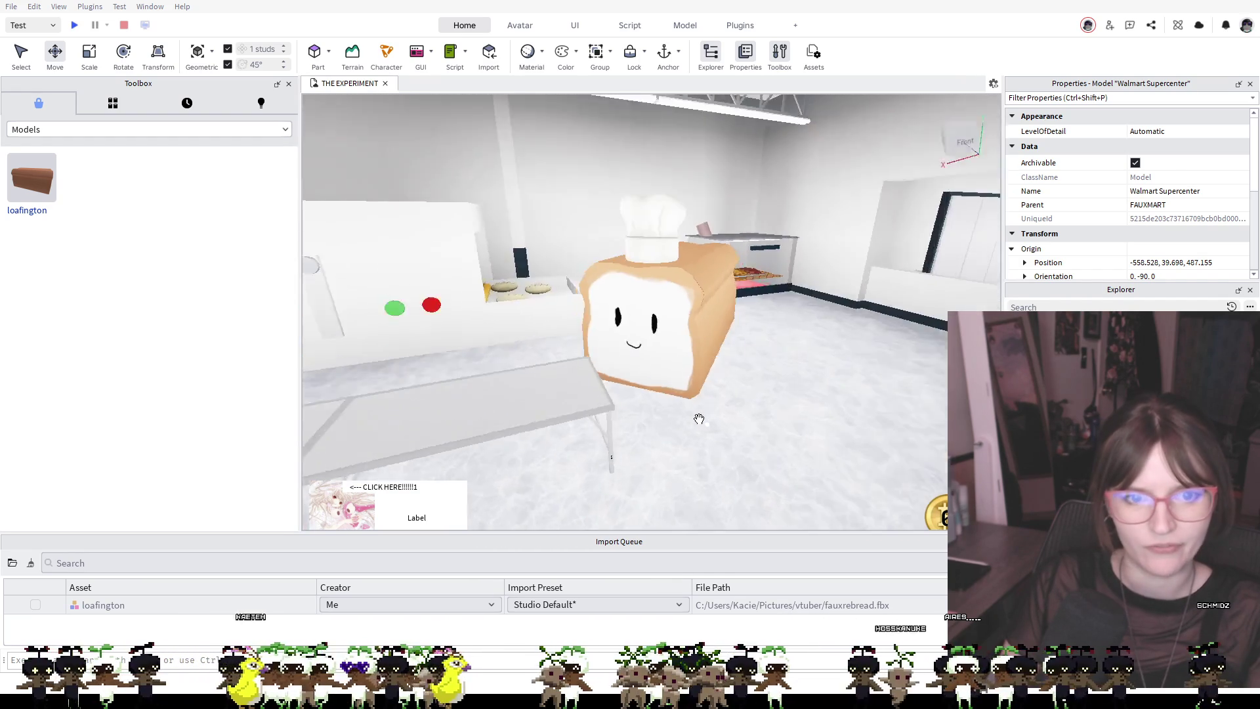
scroll(699, 418, "down", 5)
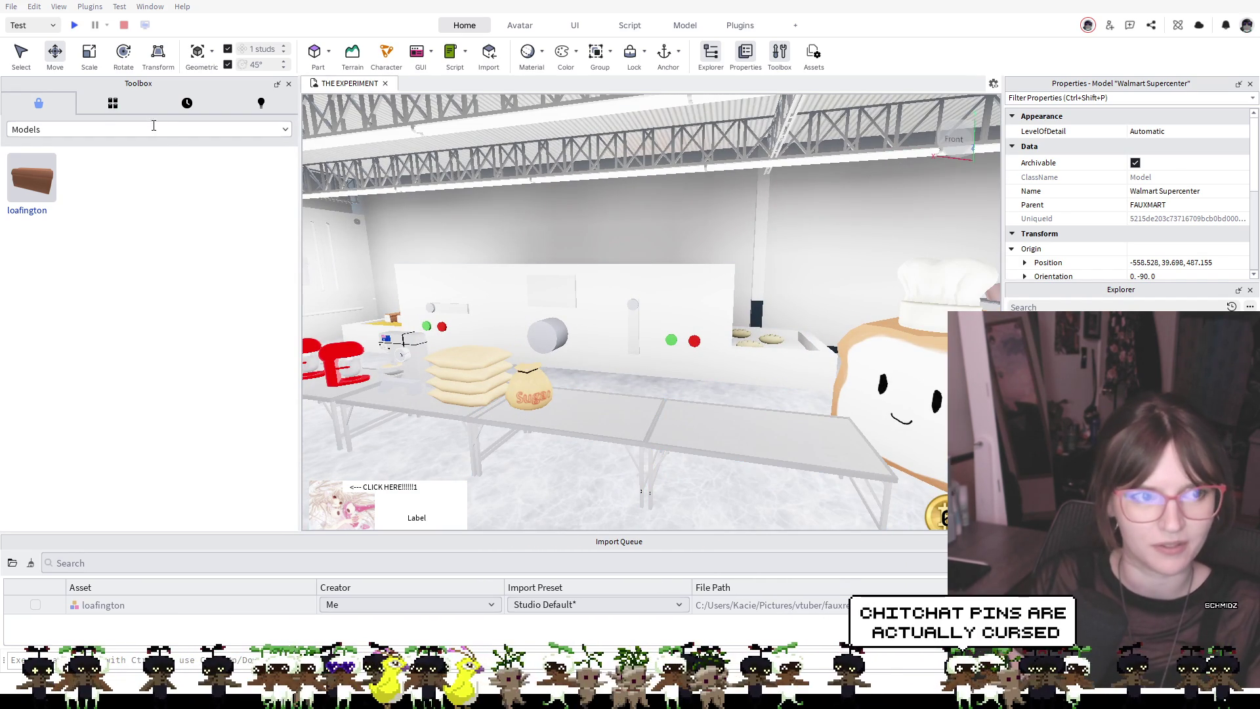
key("w")
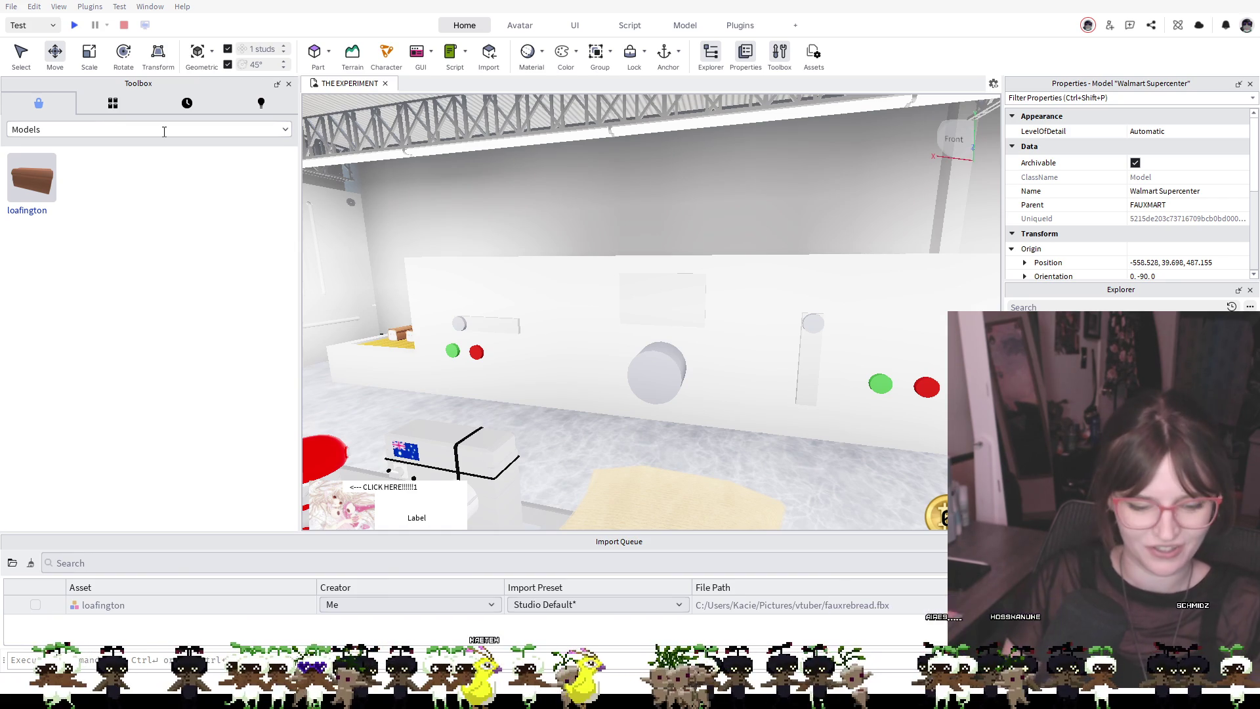
left_click(409, 233)
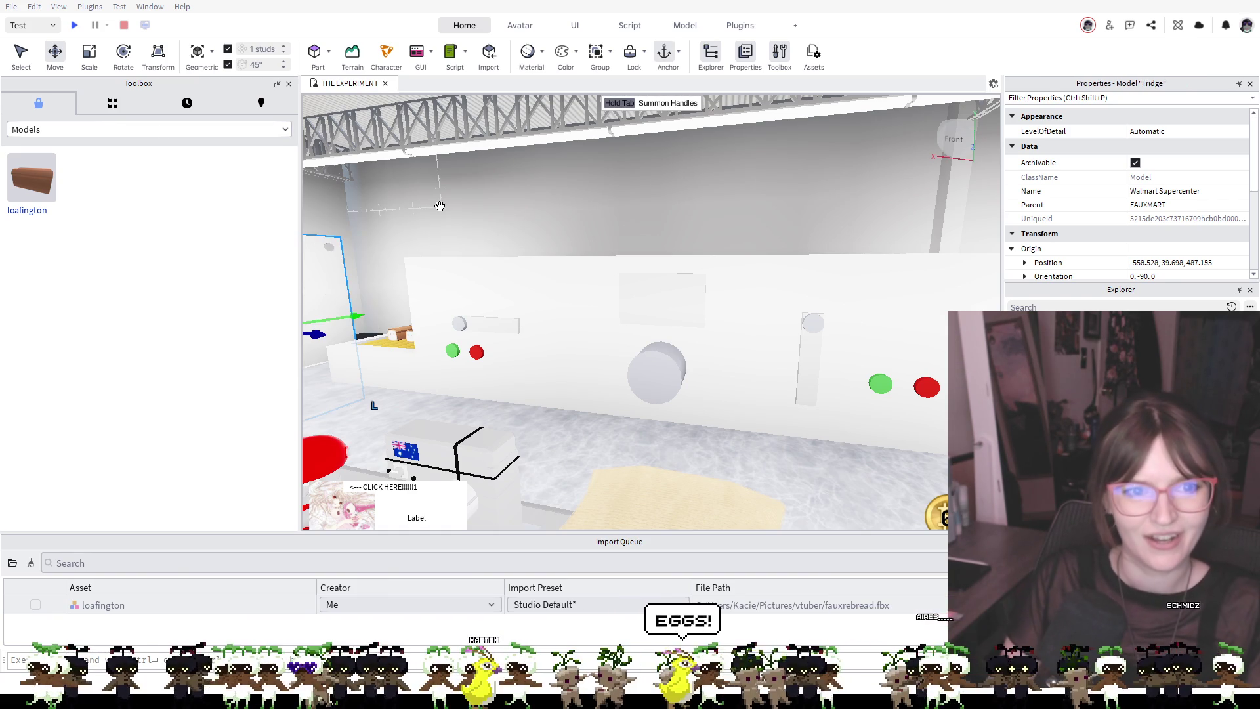
Focus on the back-room fridge and undo its last resize, restoring its taller size
key("f")
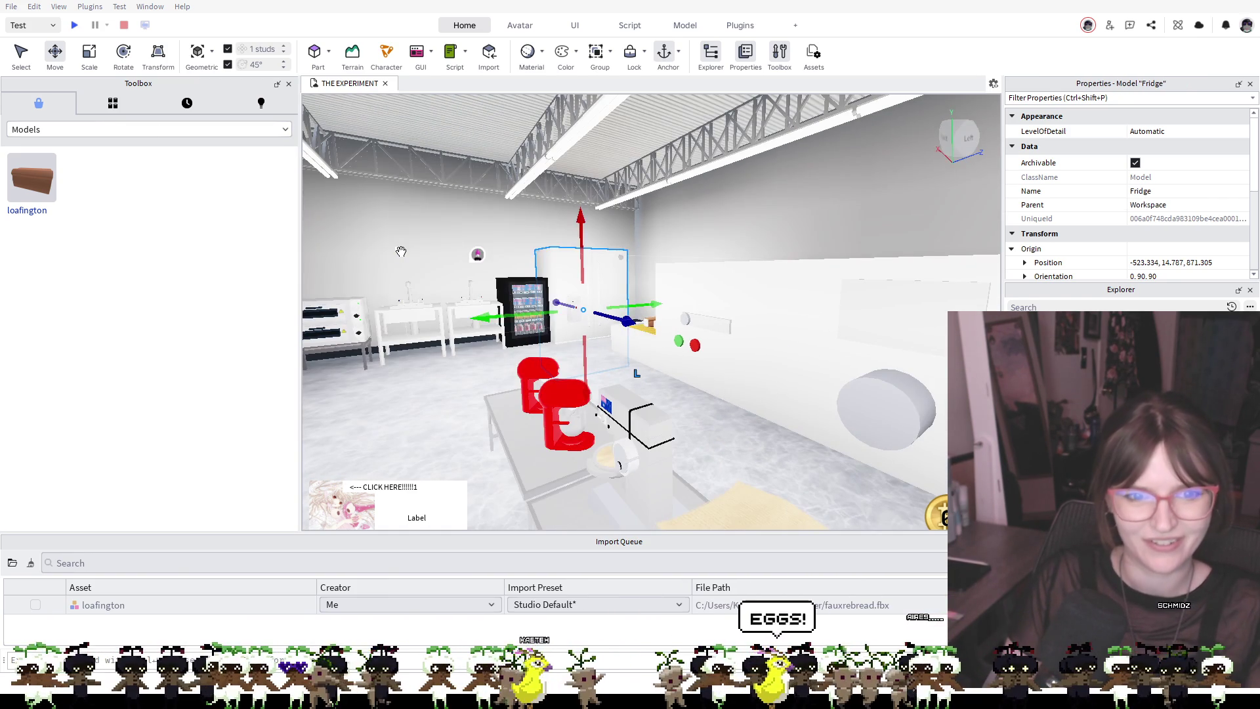
key("ctrl+z")
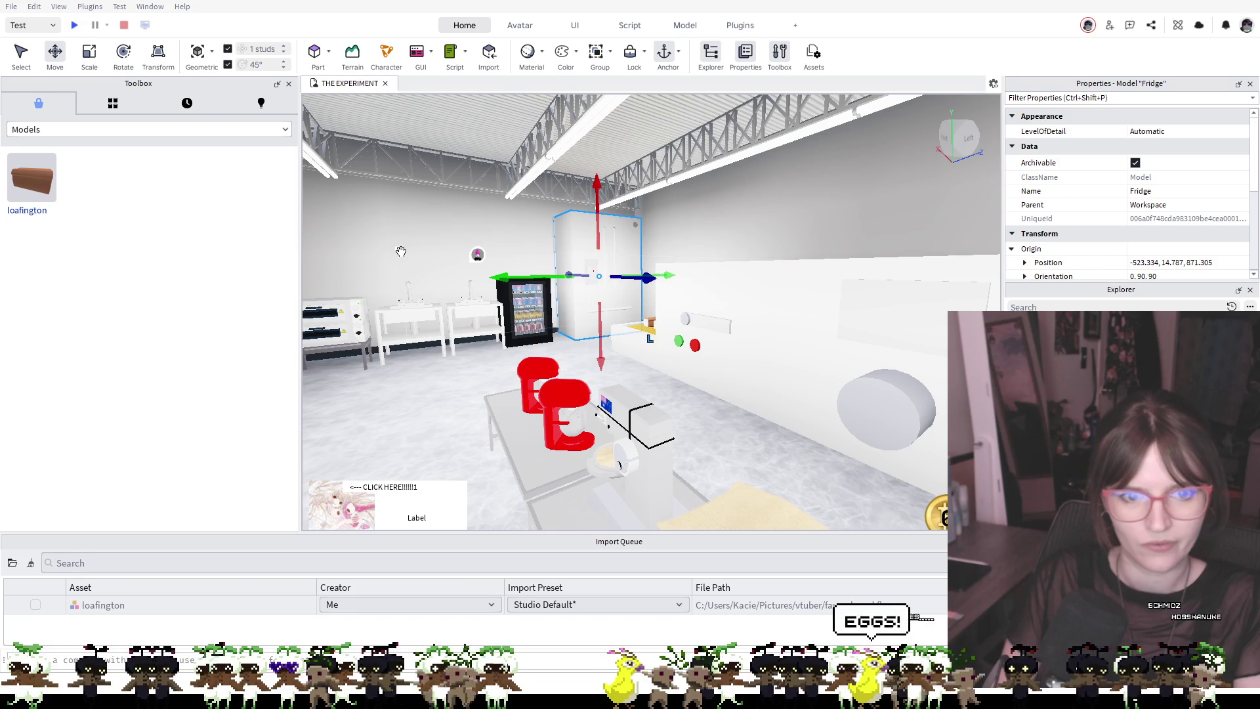
left_click(803, 252)
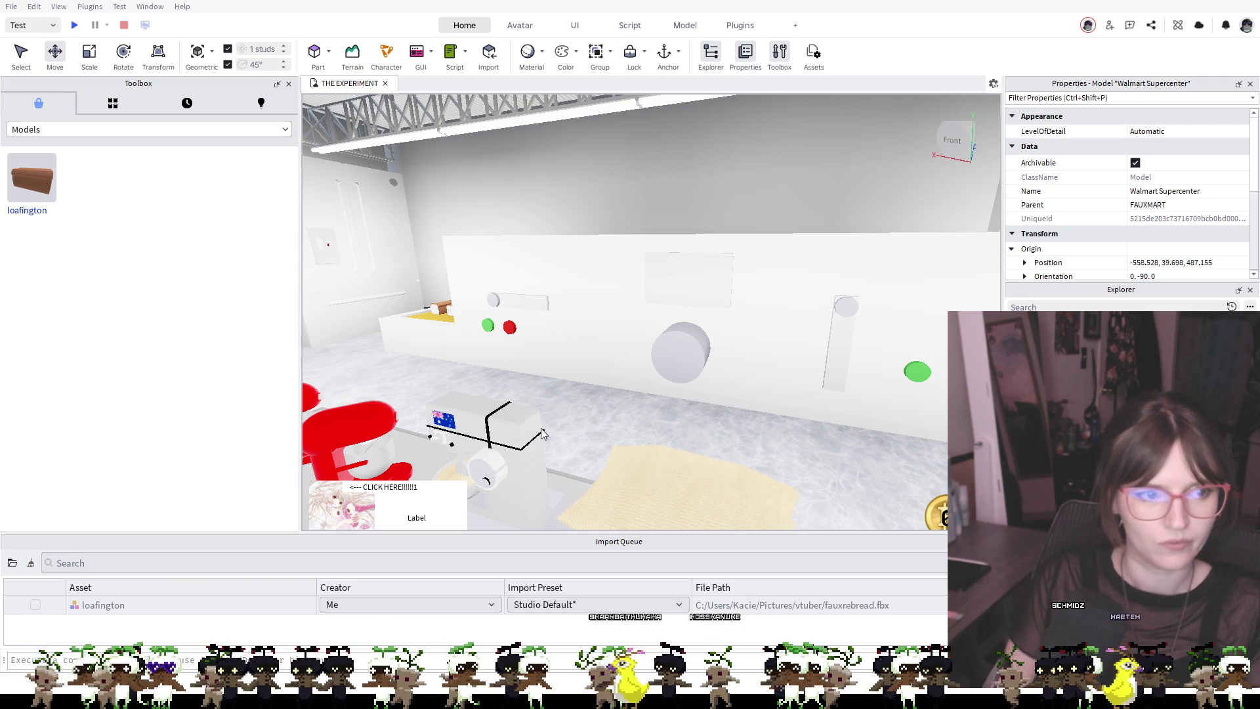
Move the mixing bowl onto the metal prep table and enlarge it
left_click_drag(795, 474, 819, 486)
scroll(848, 465, "up", 5)
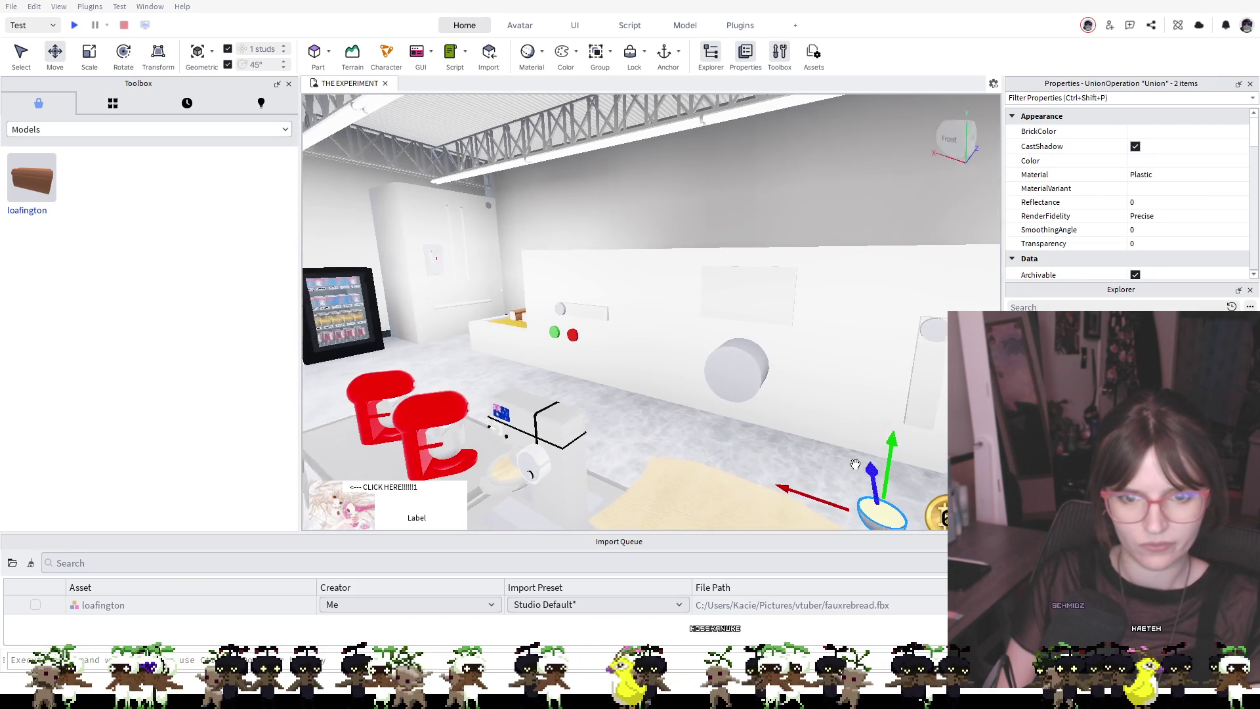
scroll(853, 462, "down", 5)
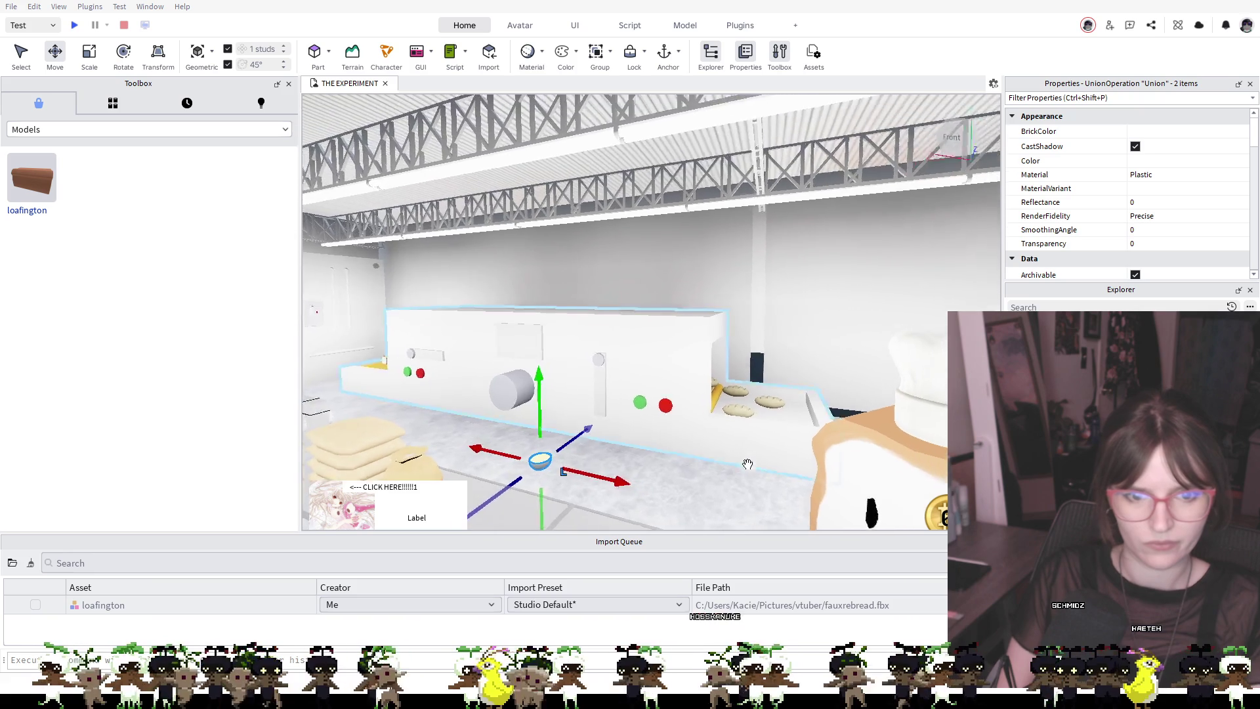
left_click_drag(747, 464, 796, 465)
mouse_move(675, 411)
left_mouse_down()
mouse_move(644, 456)
mouse_move(630, 435)
left_mouse_up()
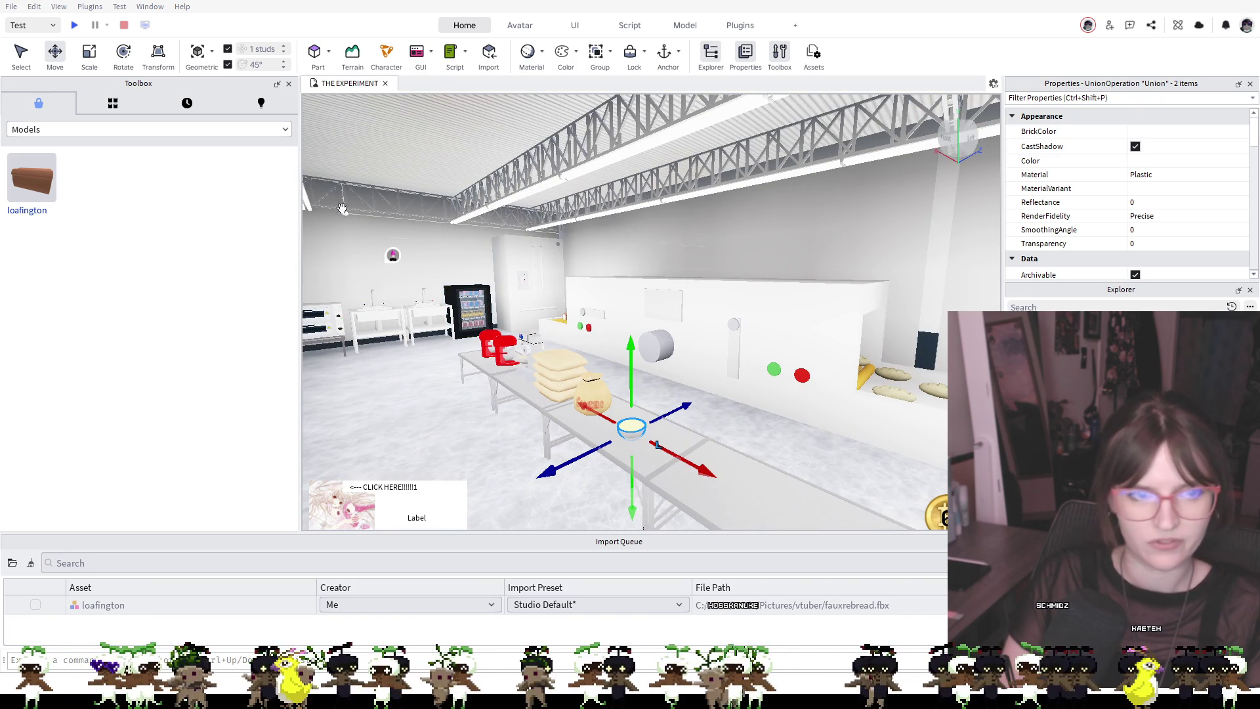
key("ctrl+3")
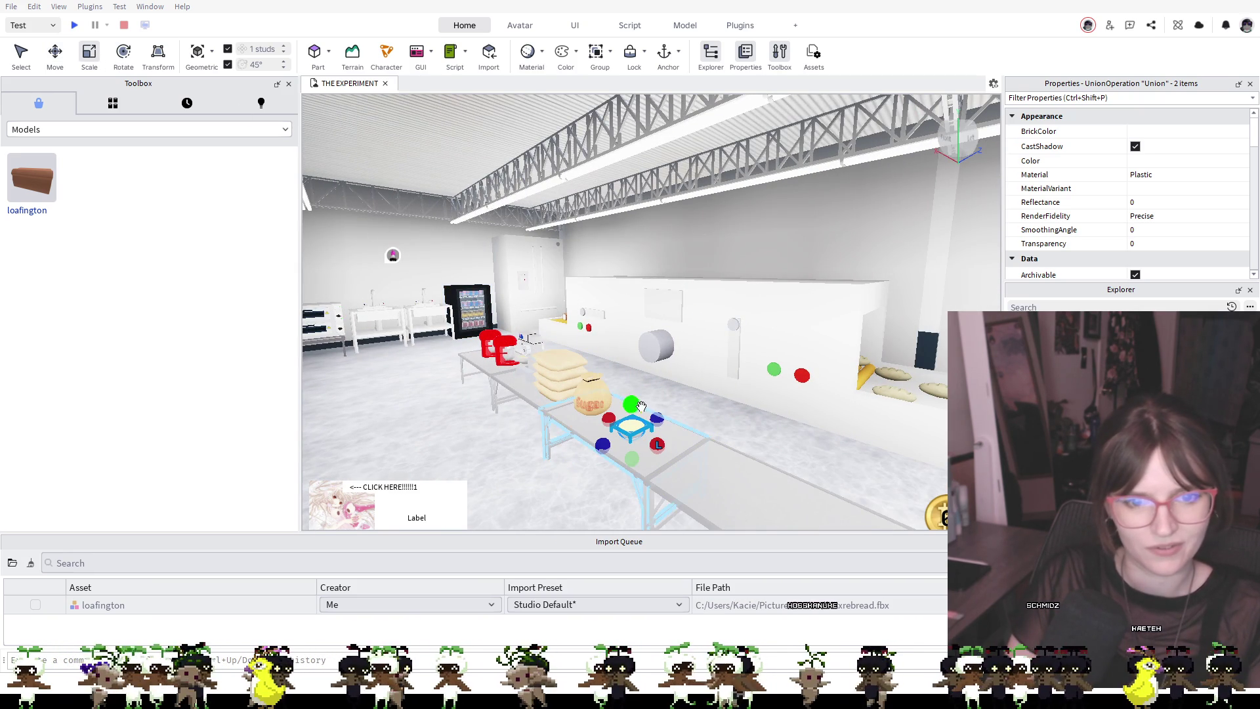
left_click_drag(632, 405, 631, 384)
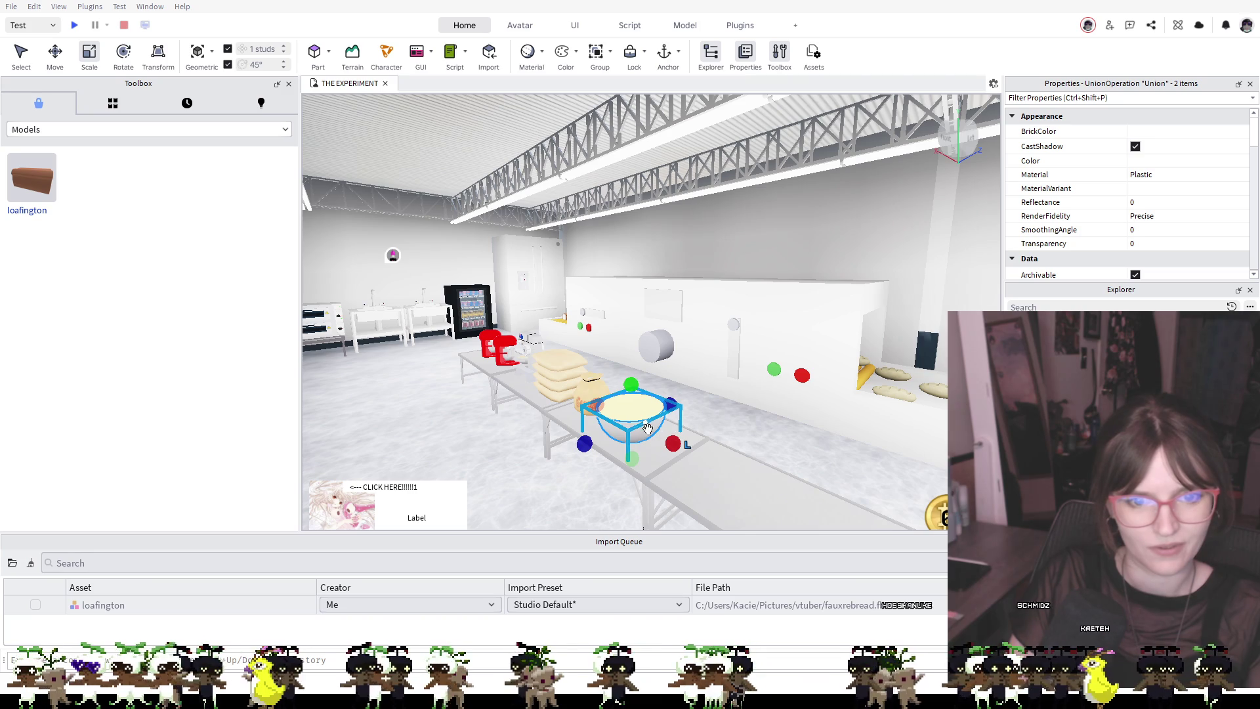
Slide the mixing bowl along the table next to the chef-hatted loafington mascot
key("ctrl+2")
mouse_move(632, 421)
left_mouse_down()
mouse_move(661, 445)
mouse_move(646, 452)
mouse_move(840, 569)
mouse_move(801, 539)
mouse_move(809, 471)
left_mouse_up()
key("s")
left_click_drag(600, 414, 622, 463)
key("f")
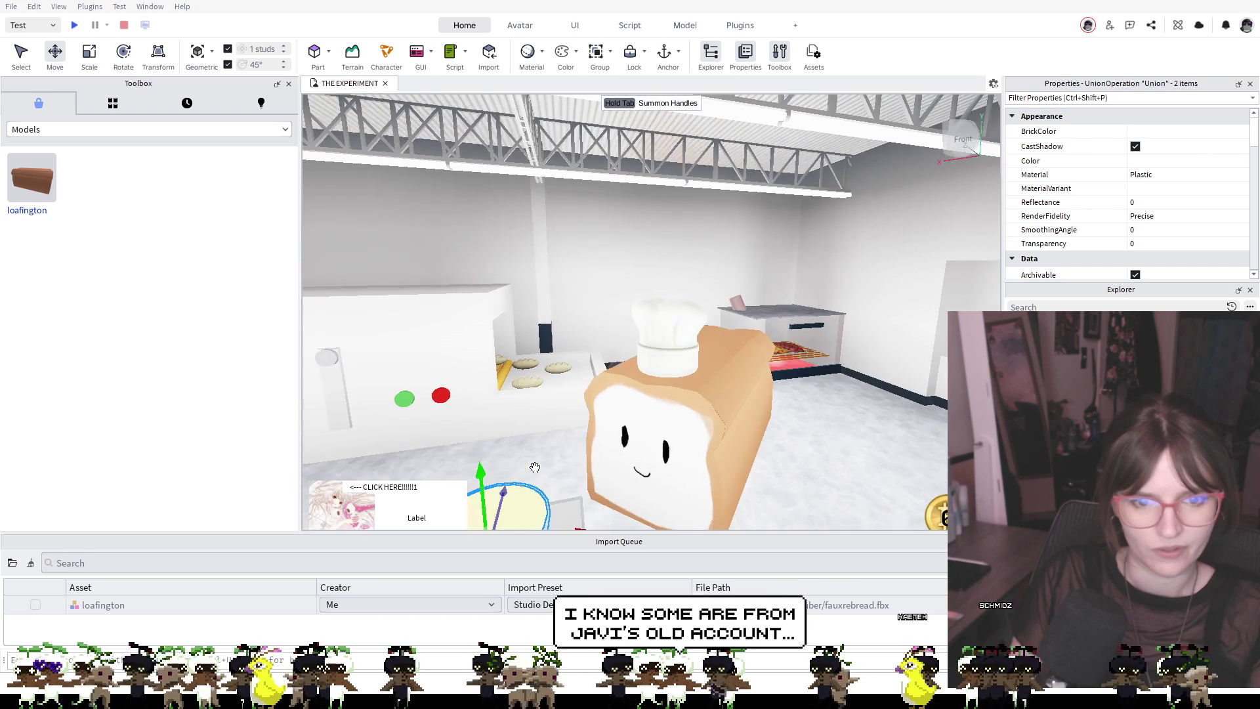
key("s")
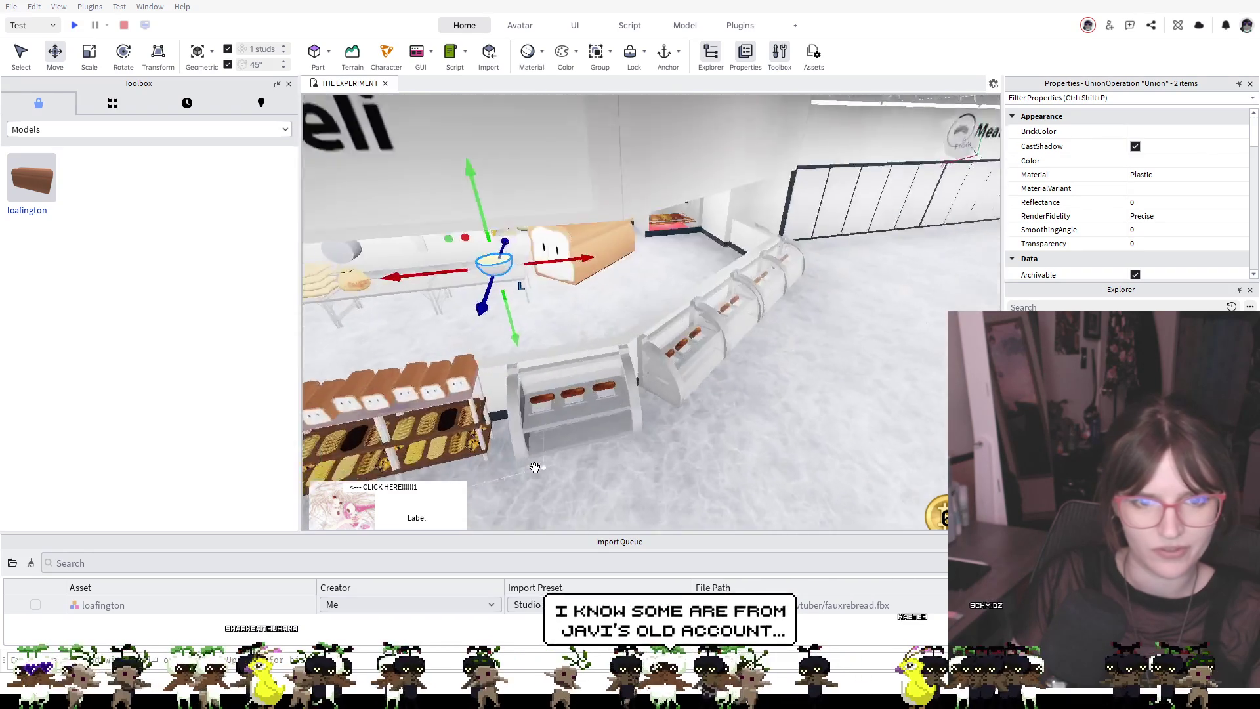
key("s")
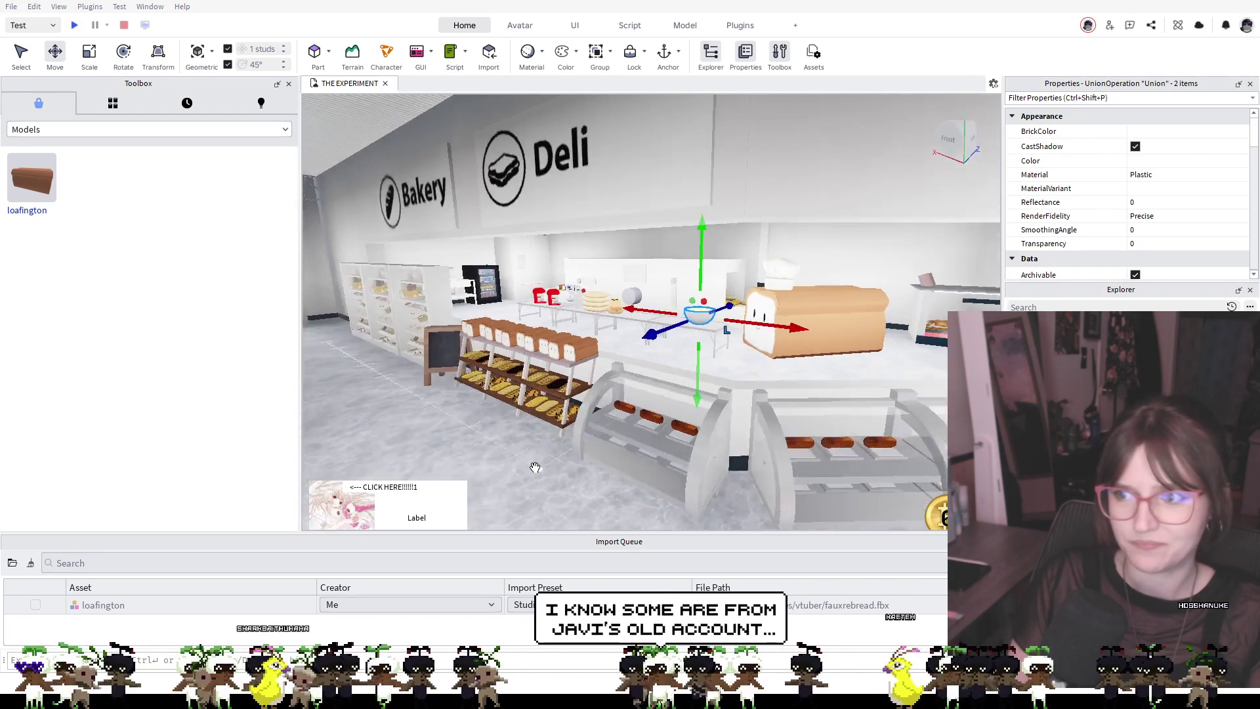
key("w")
key("d")
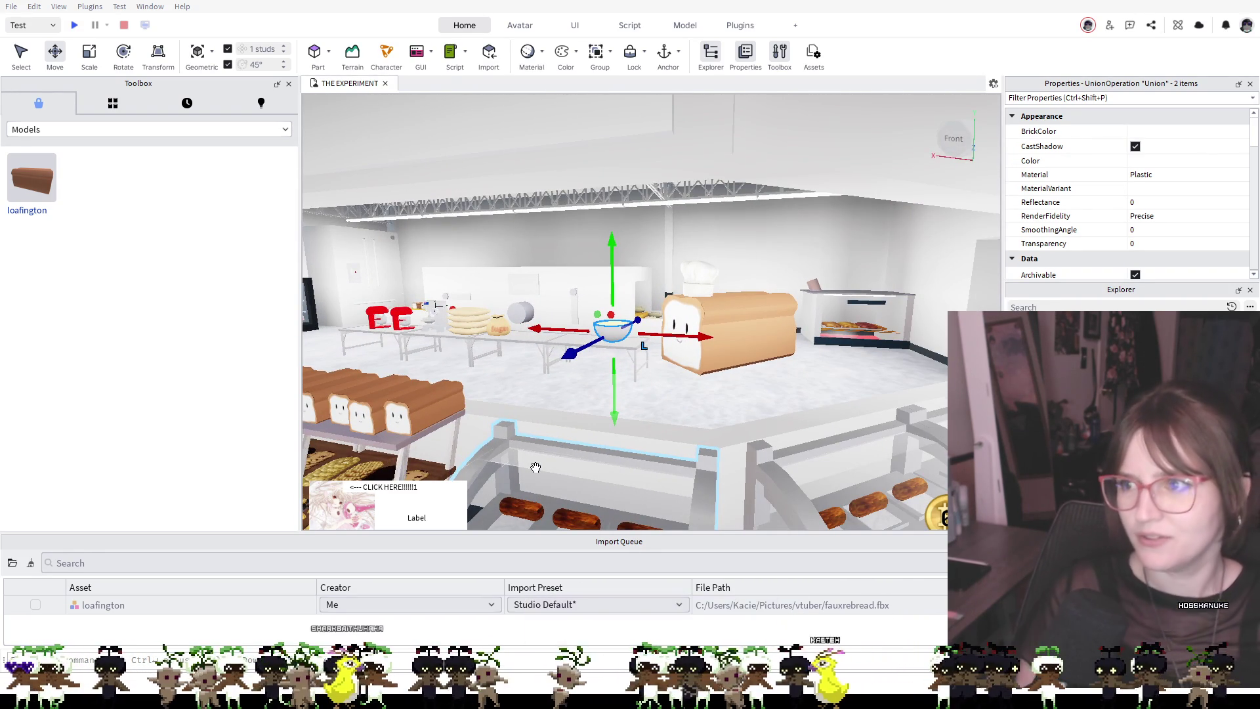
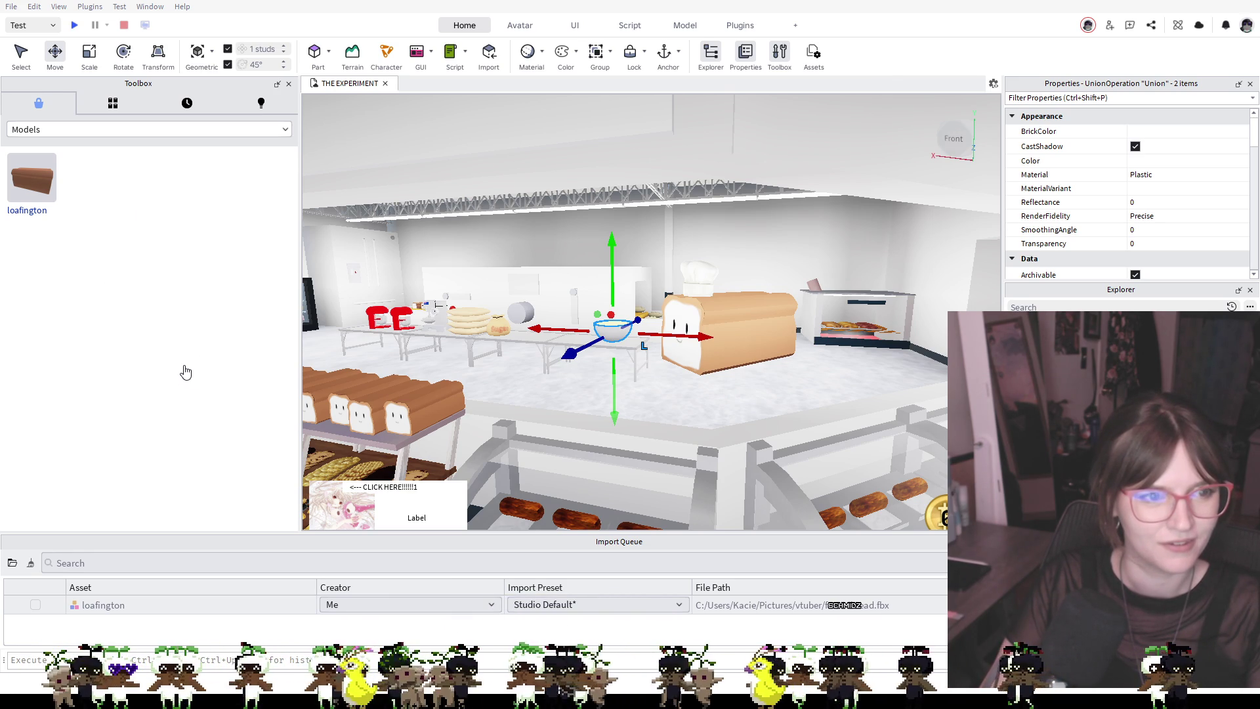
Turn toward the book shelves and check the comment thread on the Tile part
scroll(482, 402, "down", 5)
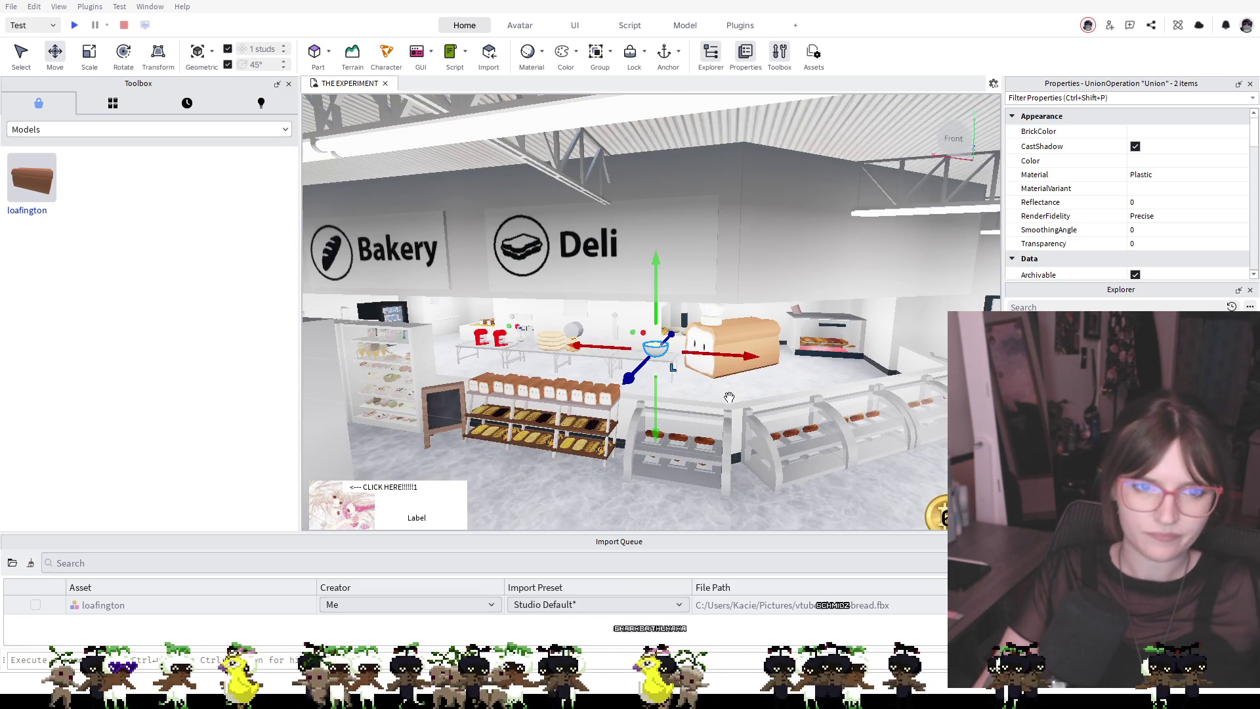
left_click_drag(729, 397, 698, 348)
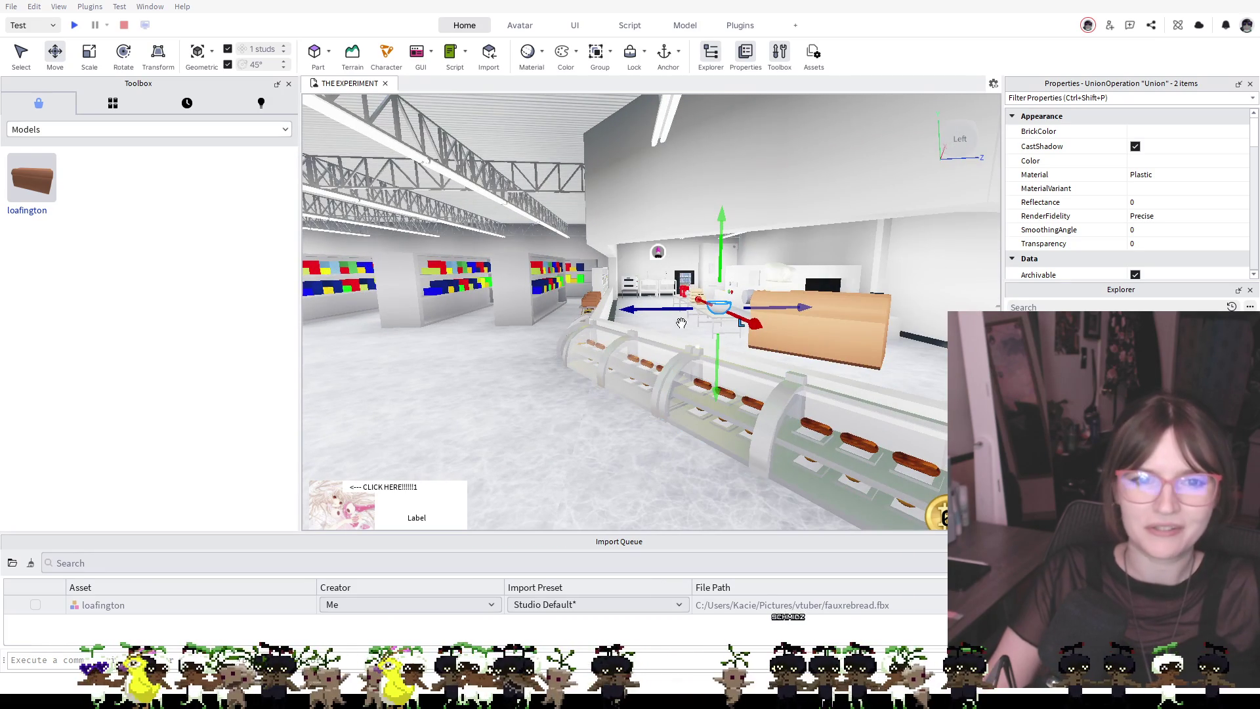
left_click(658, 253)
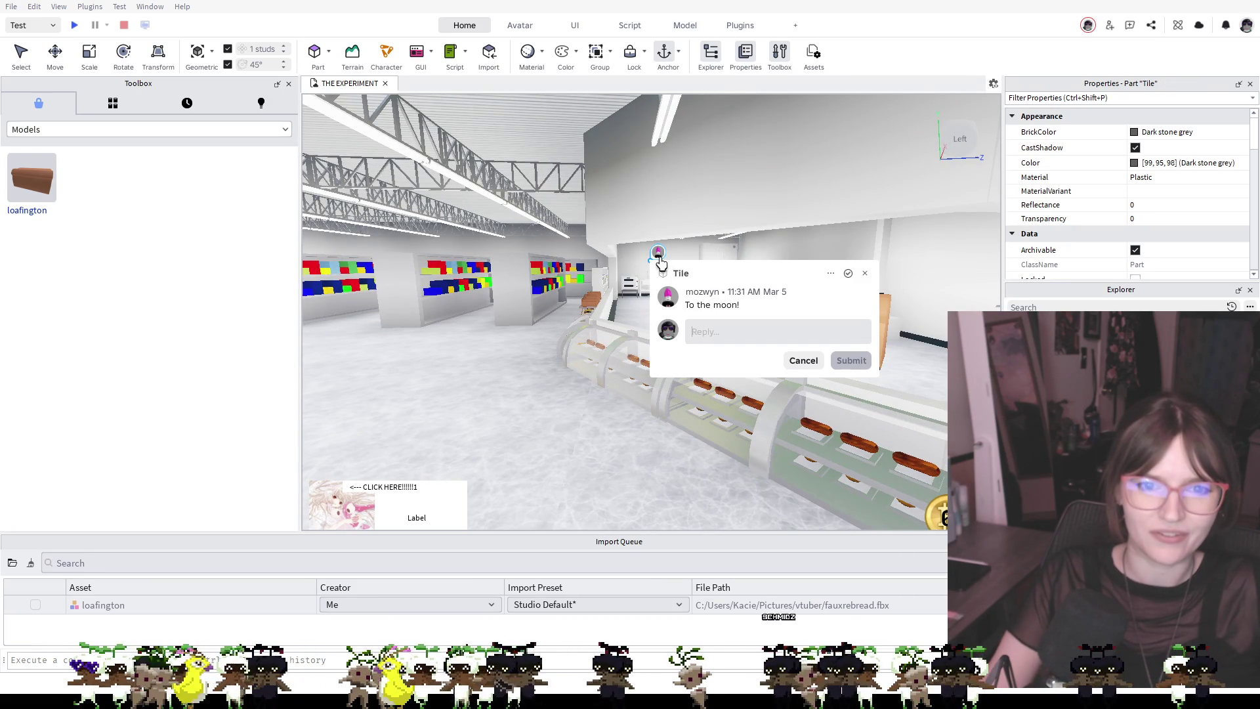
left_click(865, 273)
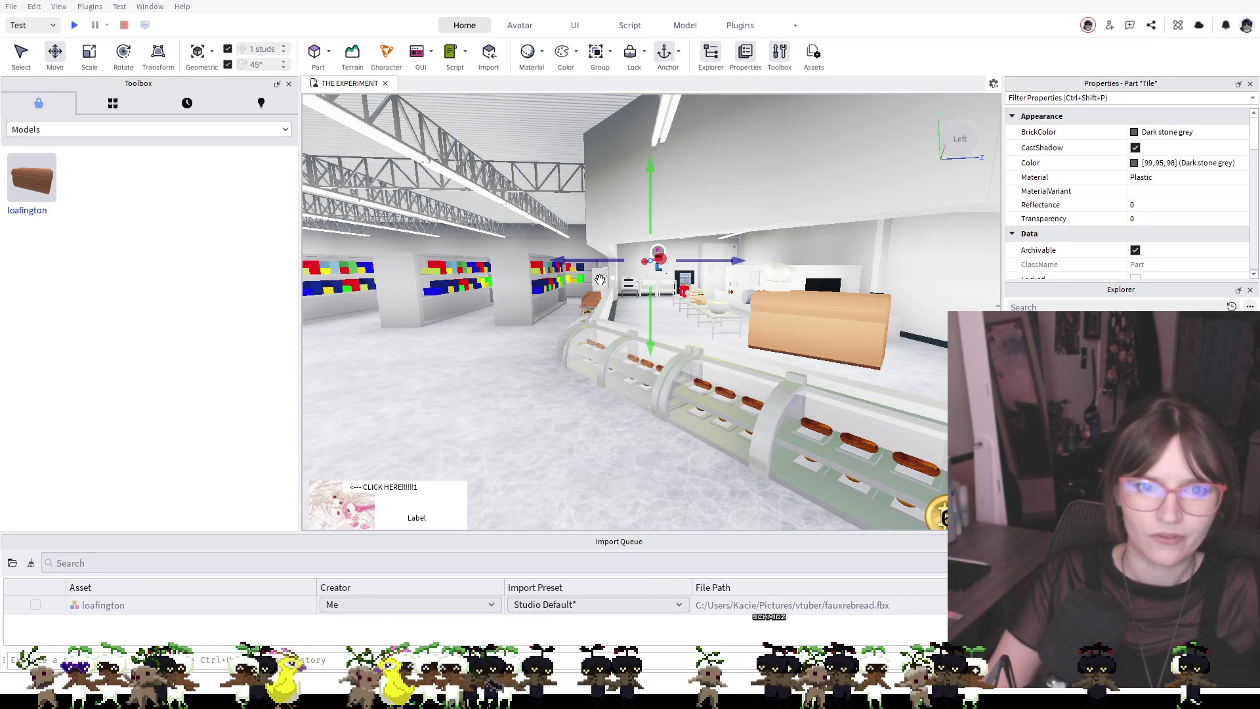
scroll(527, 205, "down", 5)
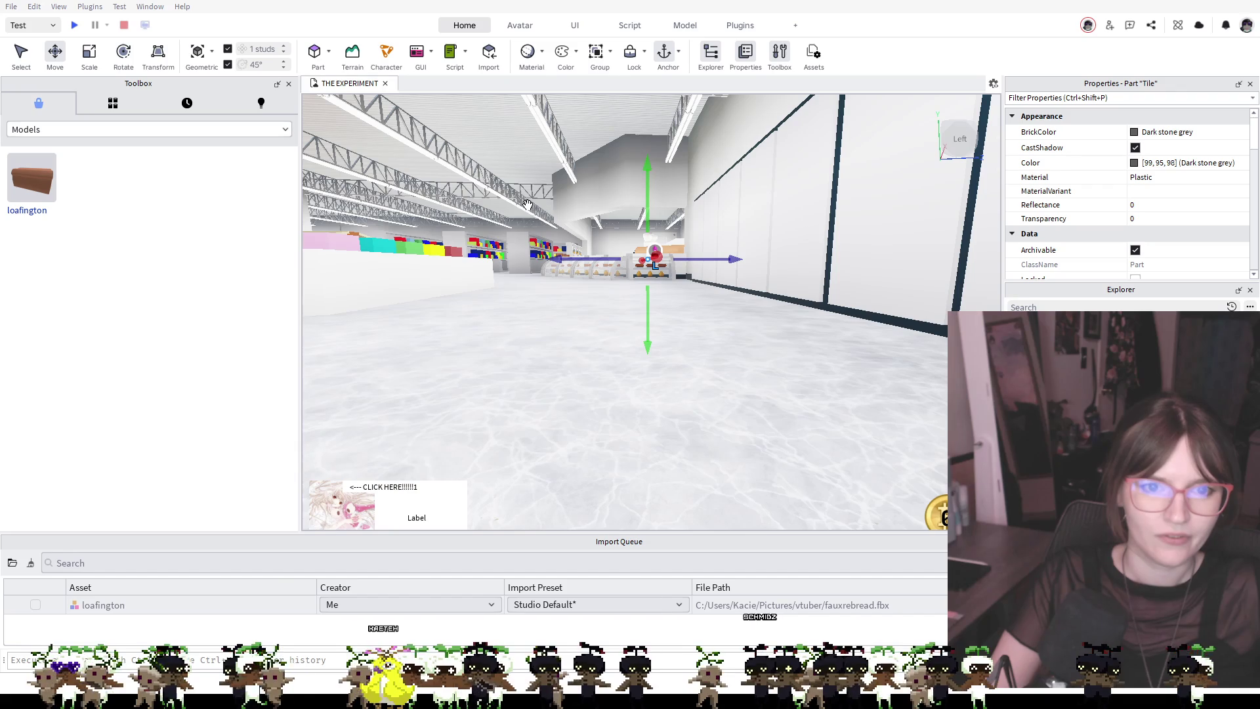
Start a play-test and run the avatar past the TouchMe sign, down the roads to the scooter
left_click(74, 27)
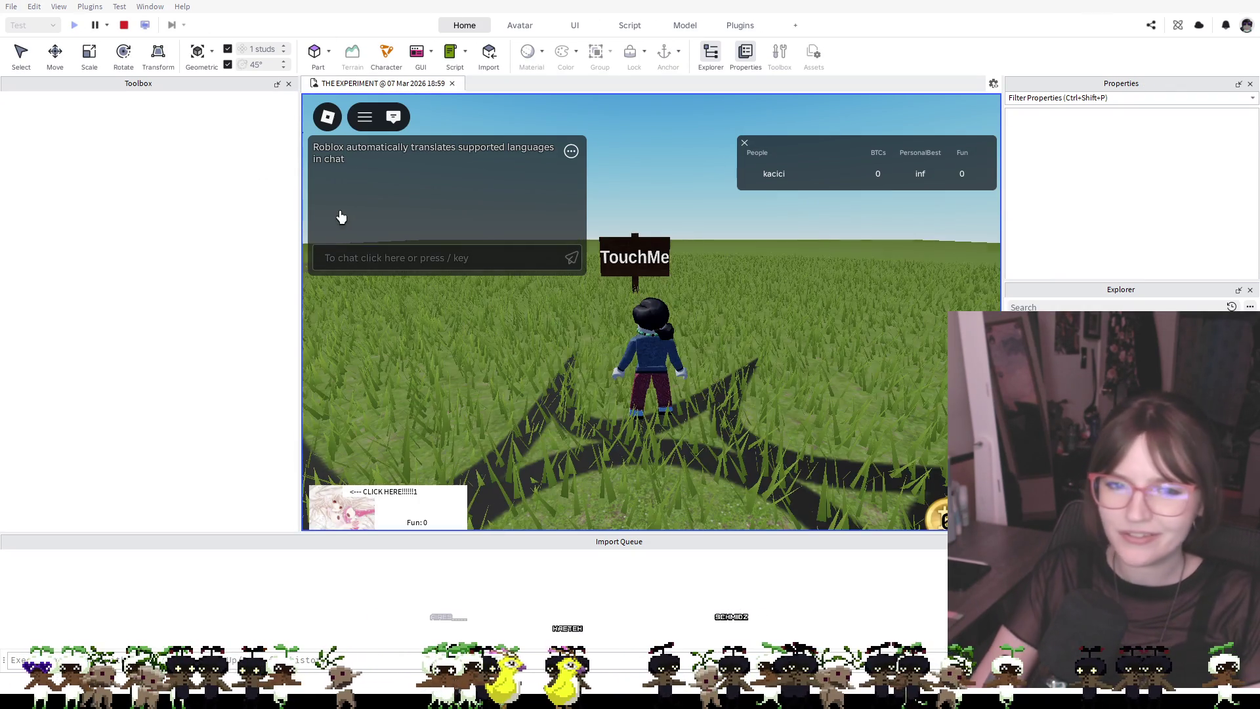
key("w")
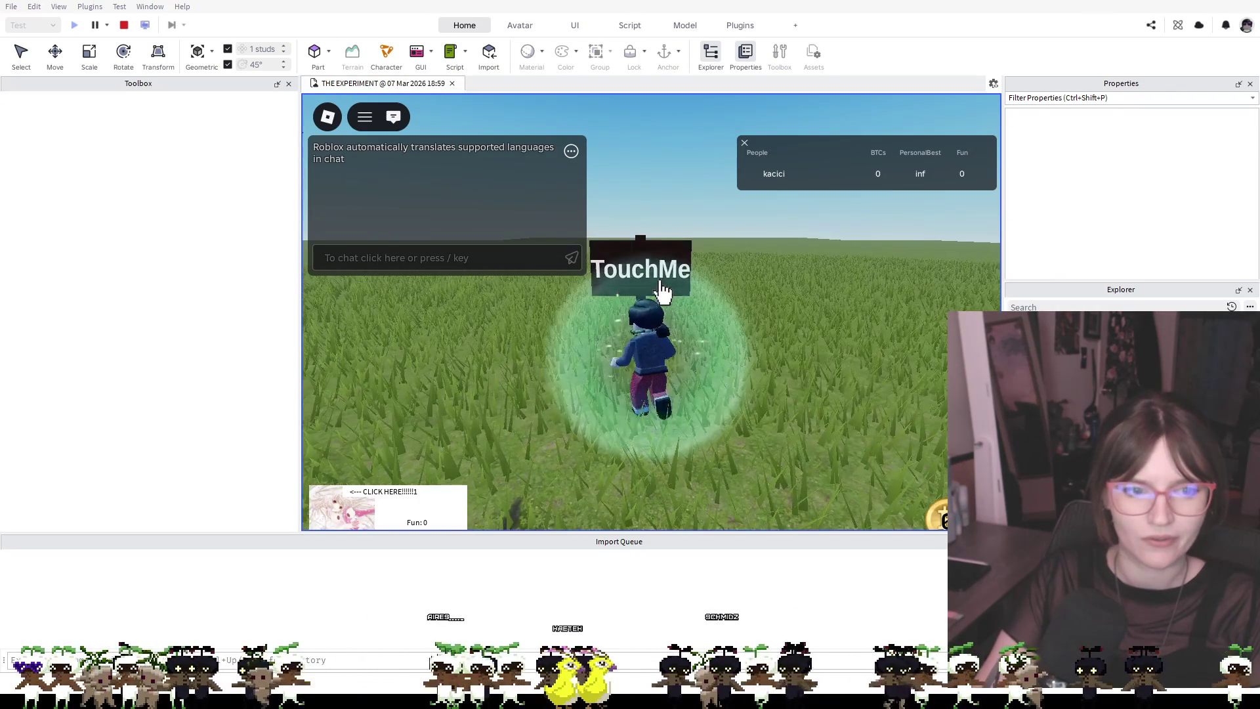
key("s")
key("a")
key("w")
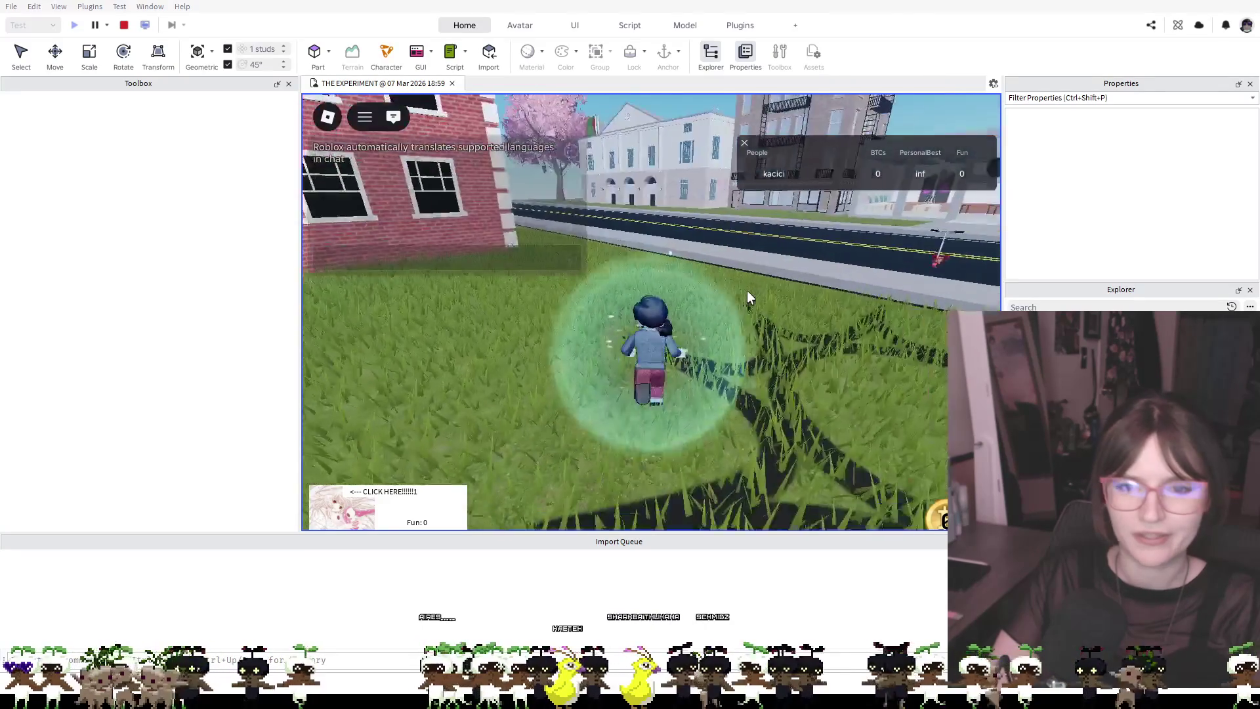
key("a")
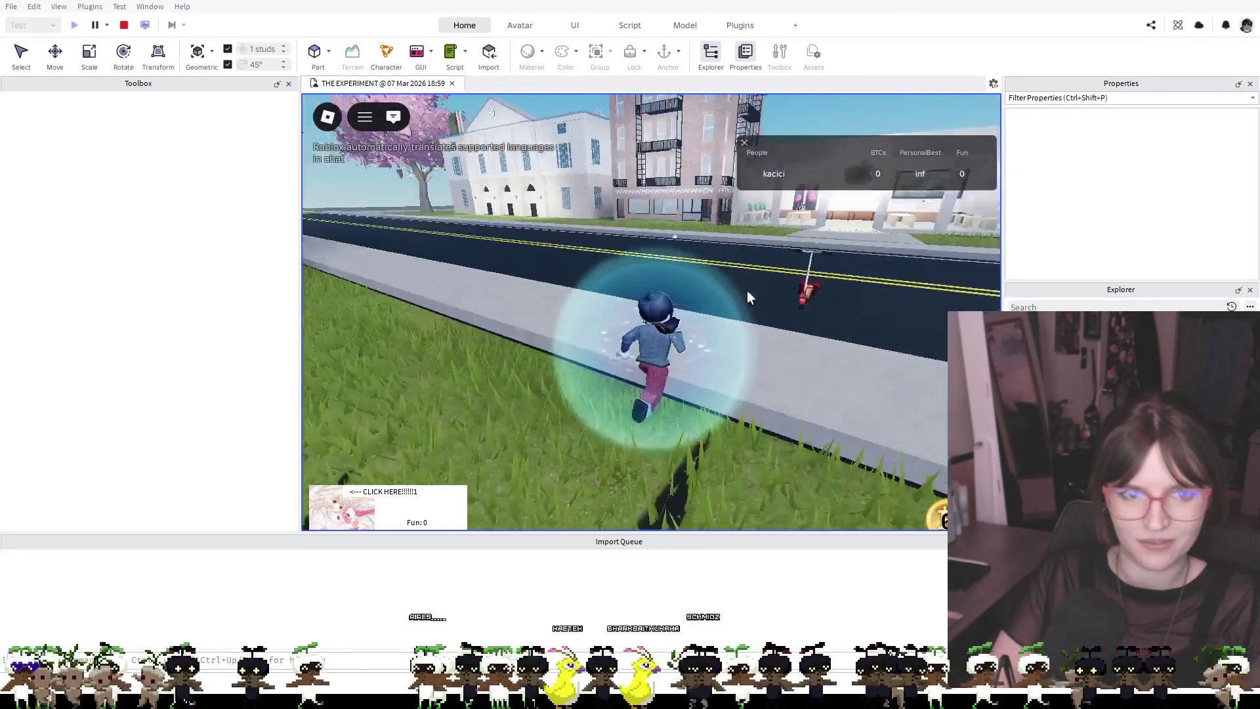
key("w")
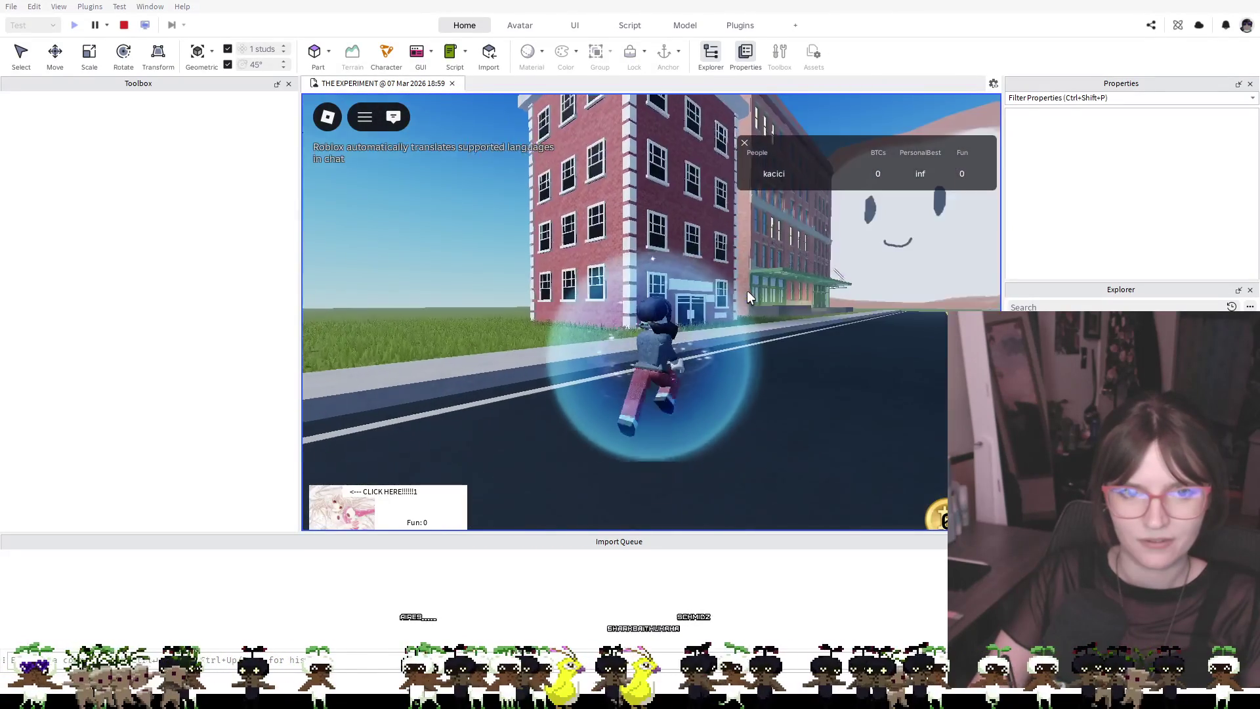
key("d")
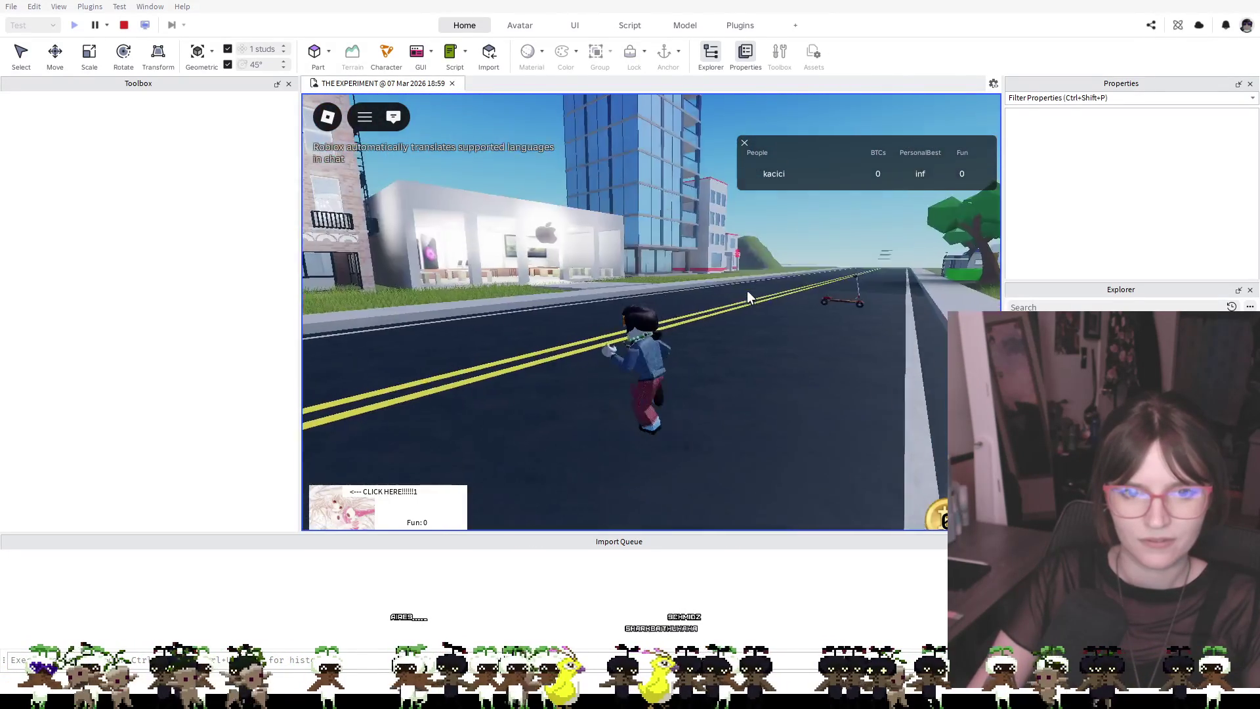
key("d")
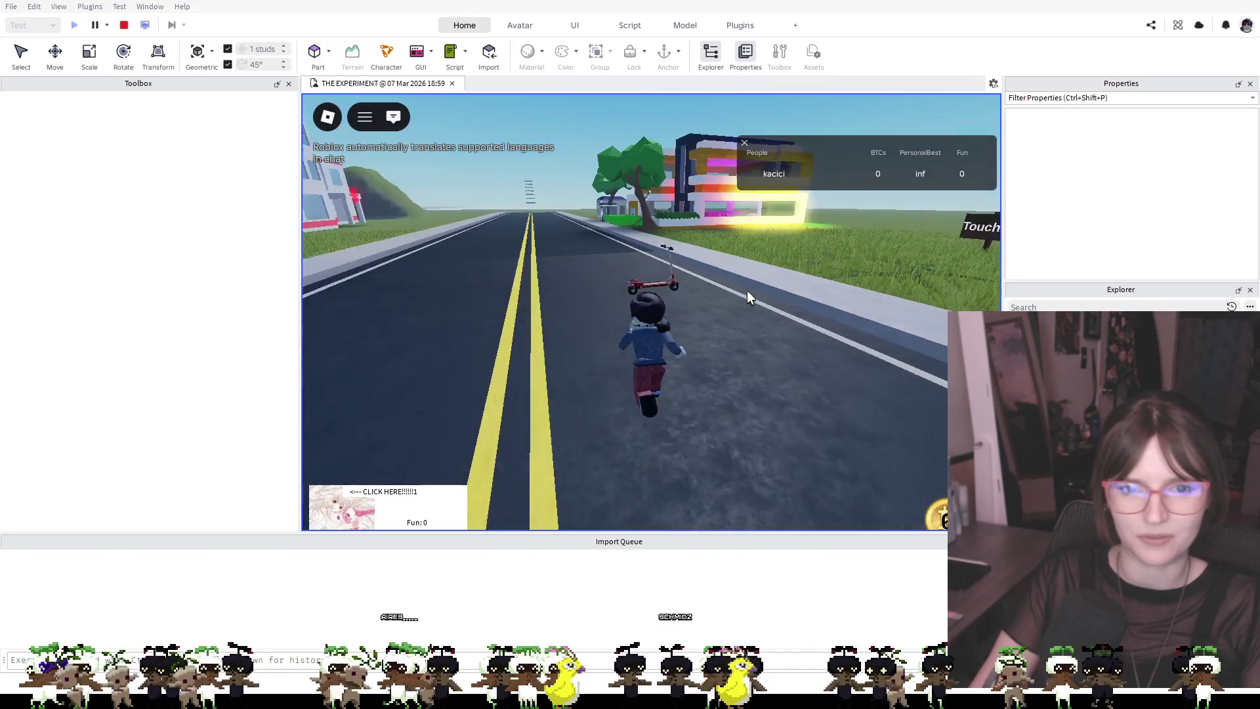
Equip the scooter, ride it down the road onto the grass, then stop the play-test
key("1")
key("w")
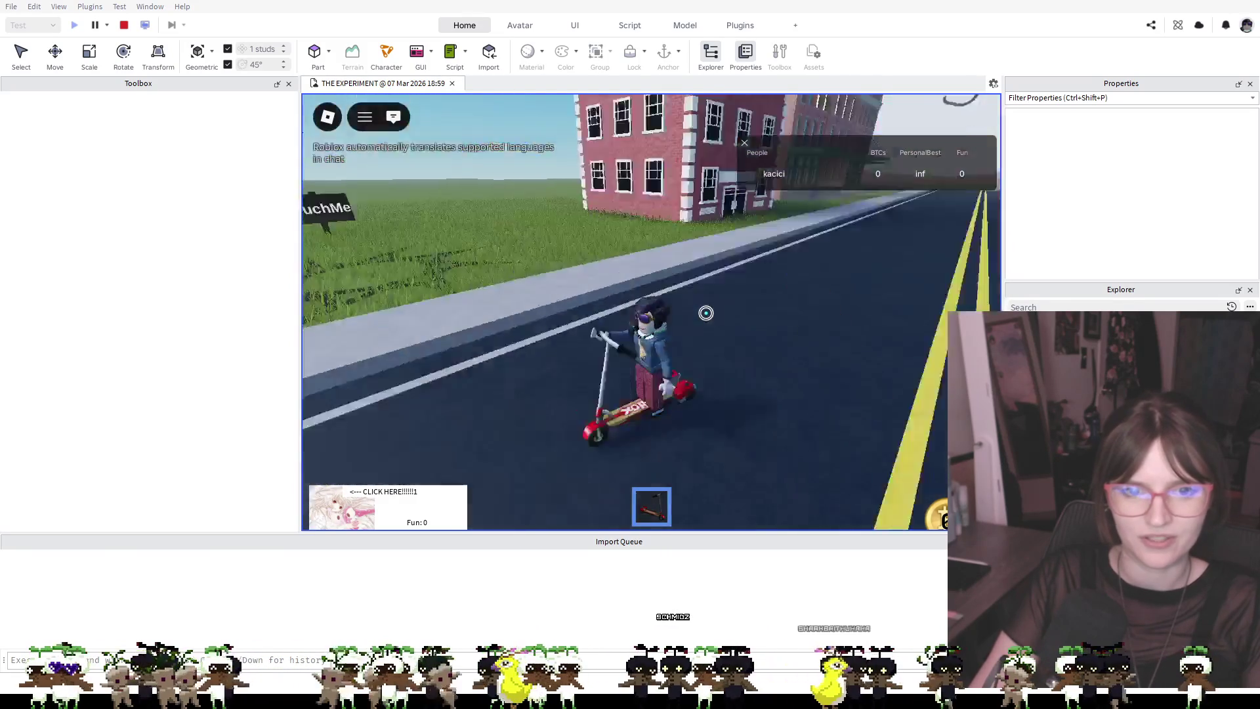
key("d")
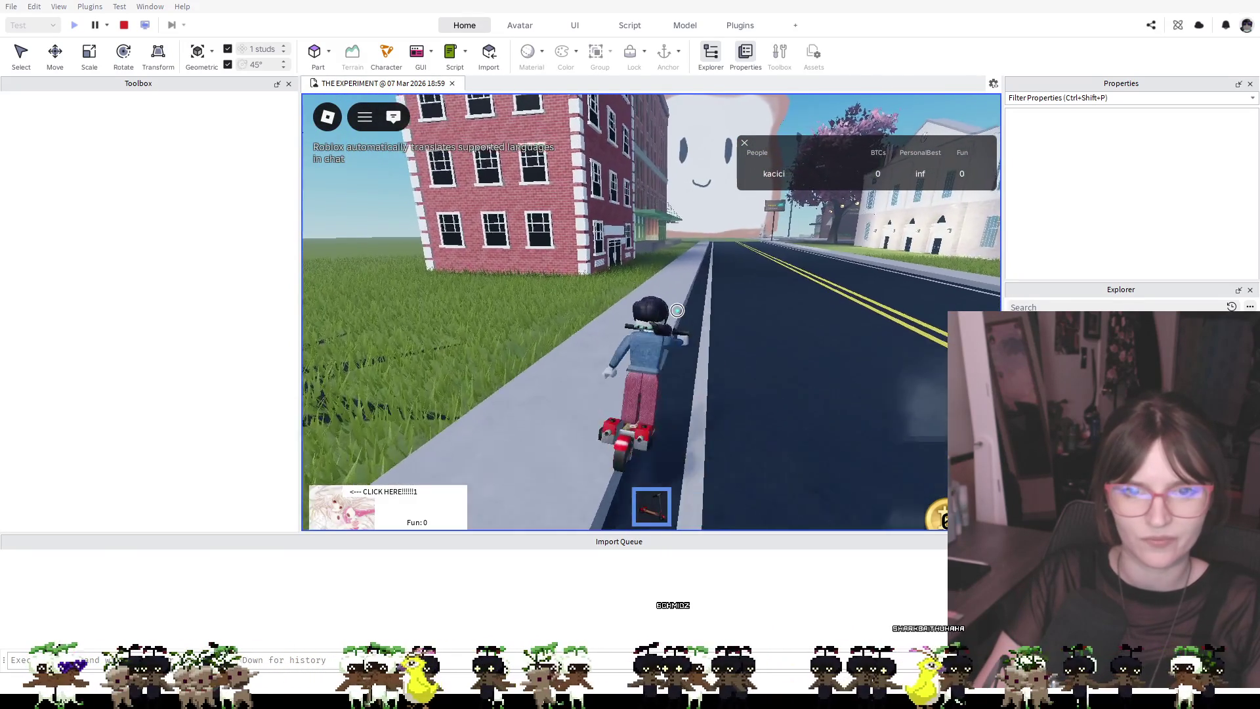
key("w")
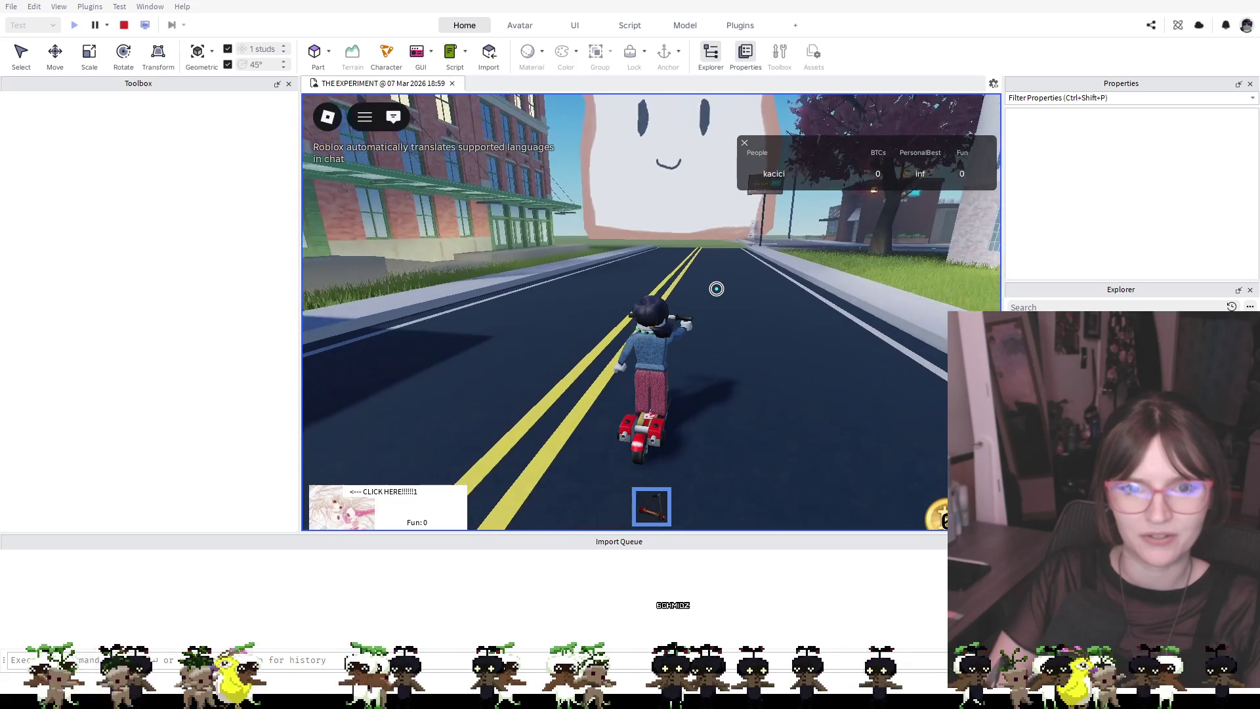
key("a")
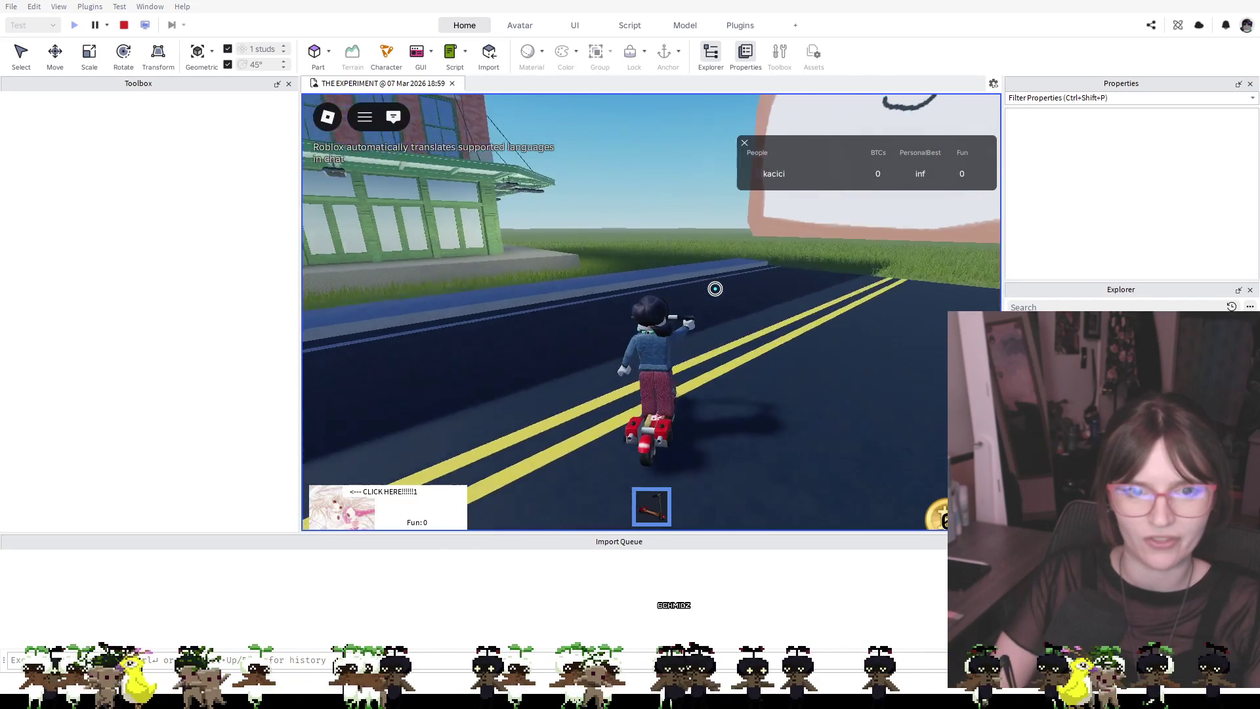
key("w")
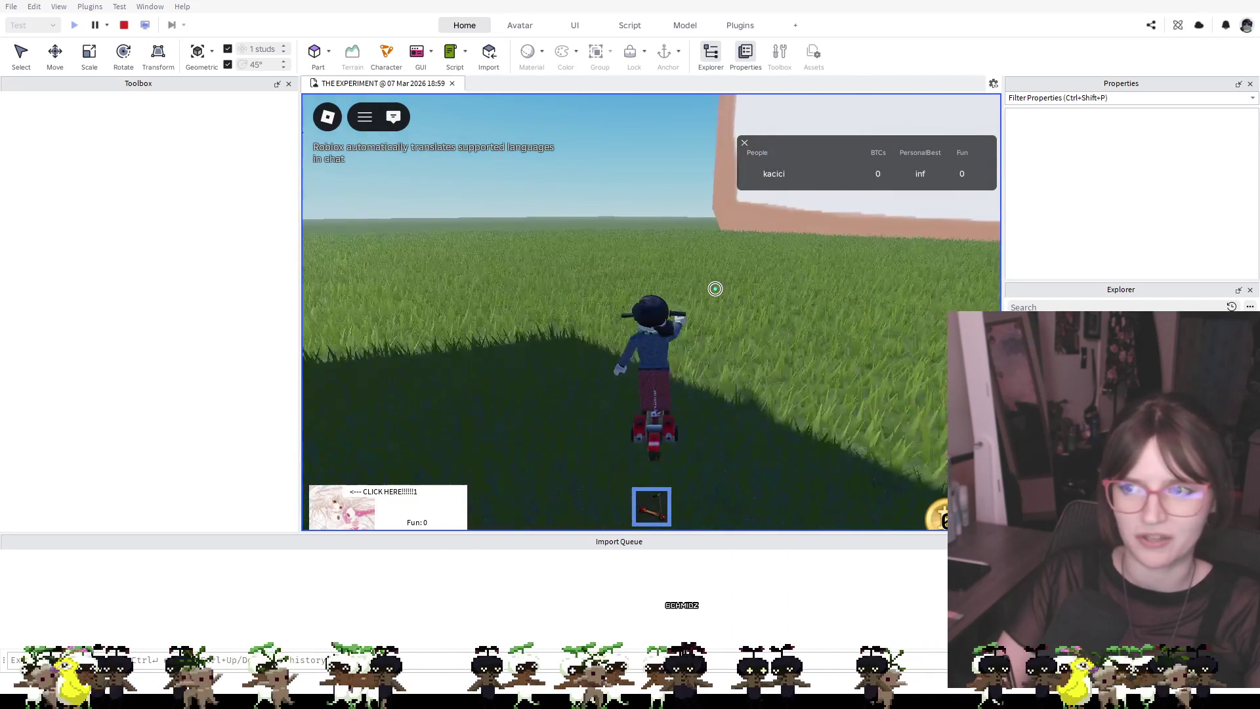
key("a")
key("a")
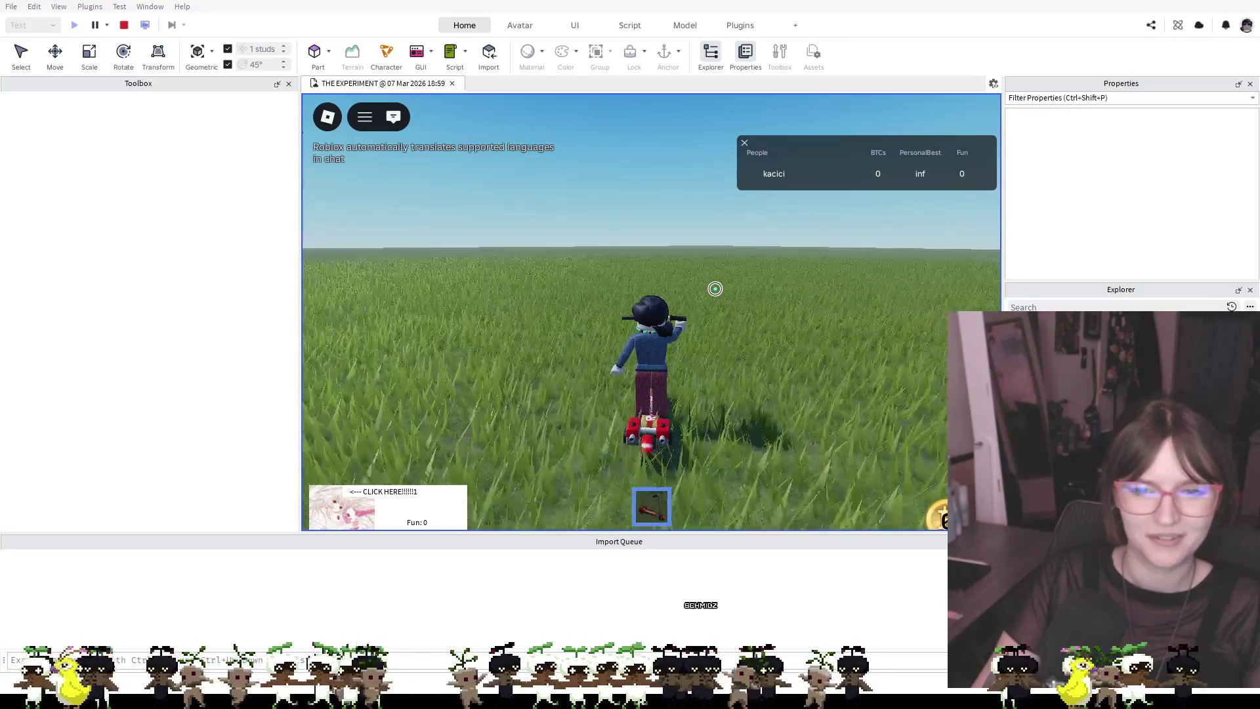
key("d")
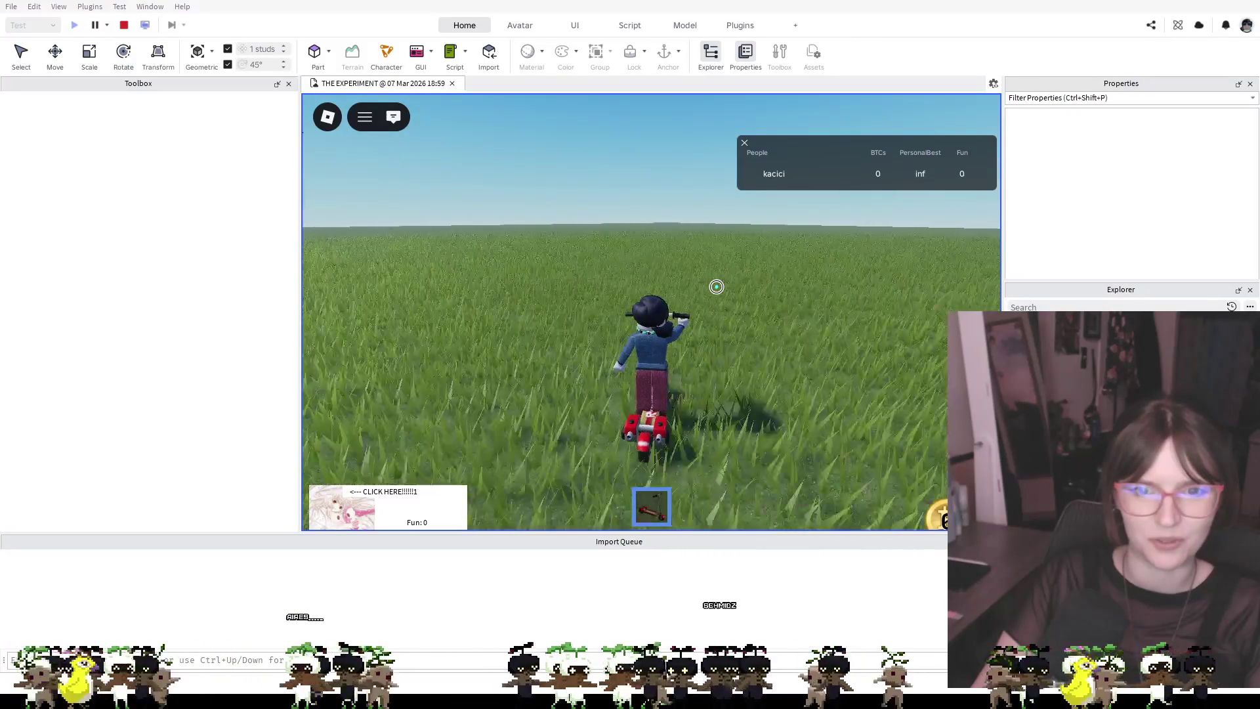
key("d")
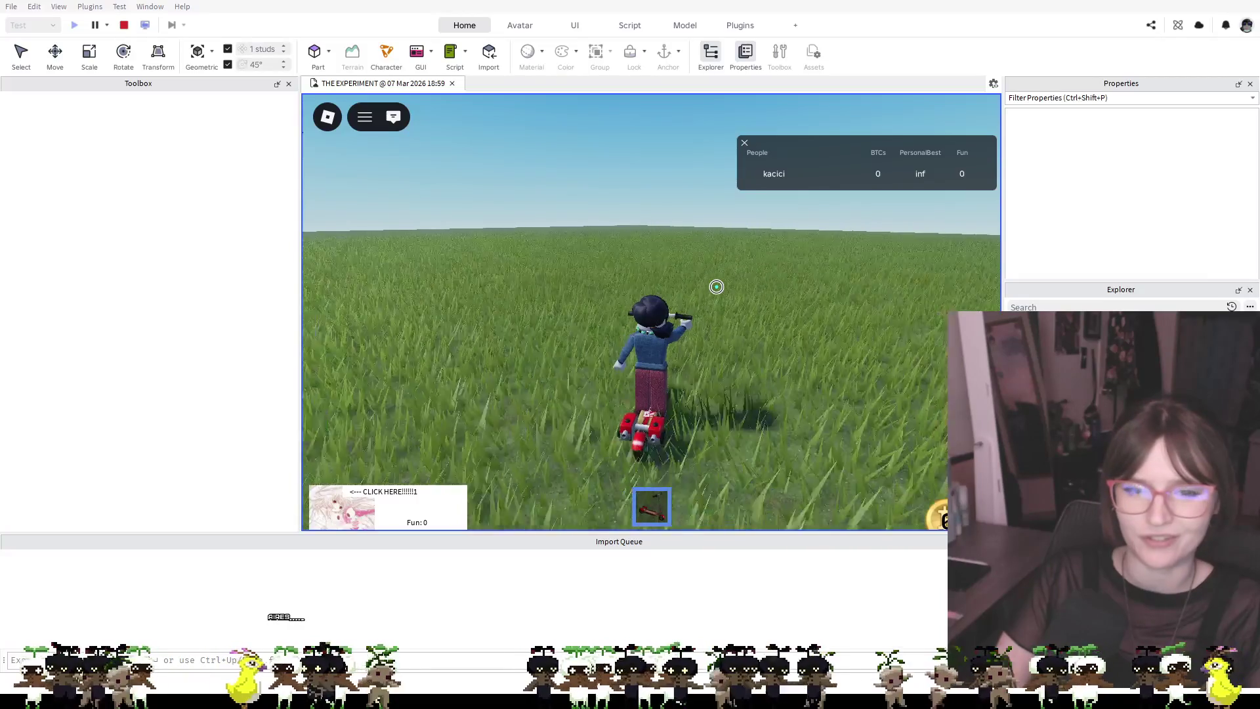
key("a")
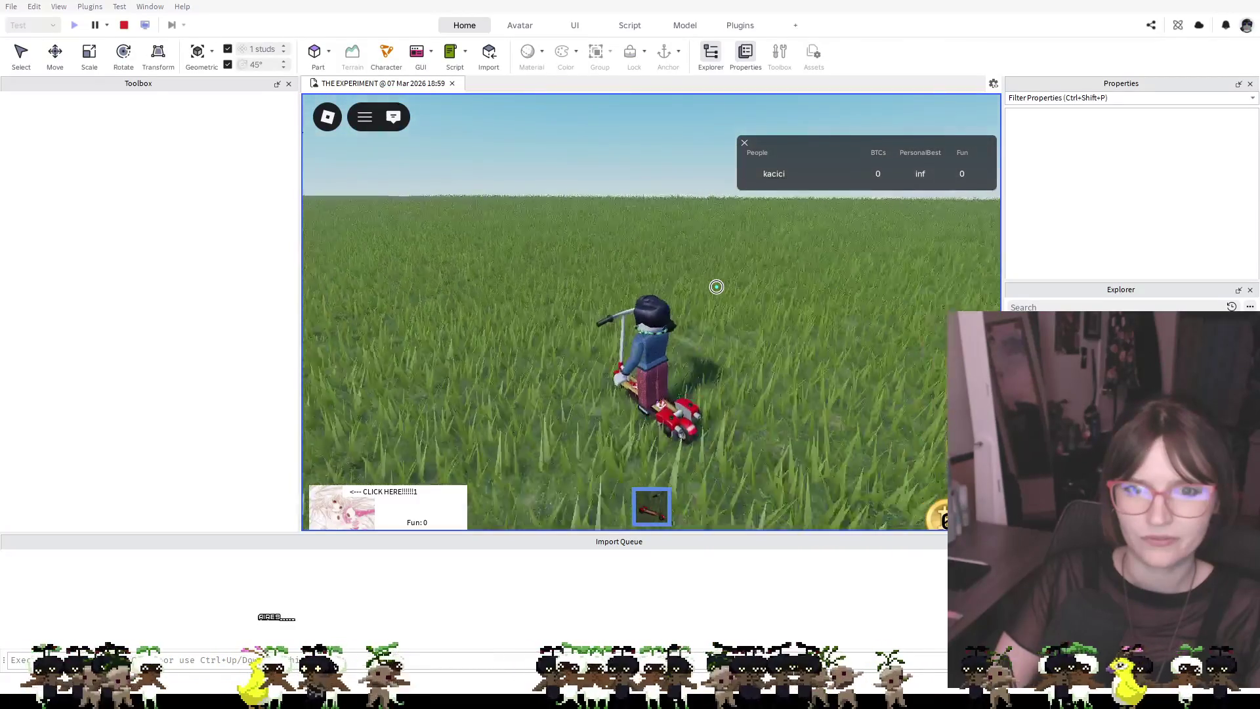
key("d")
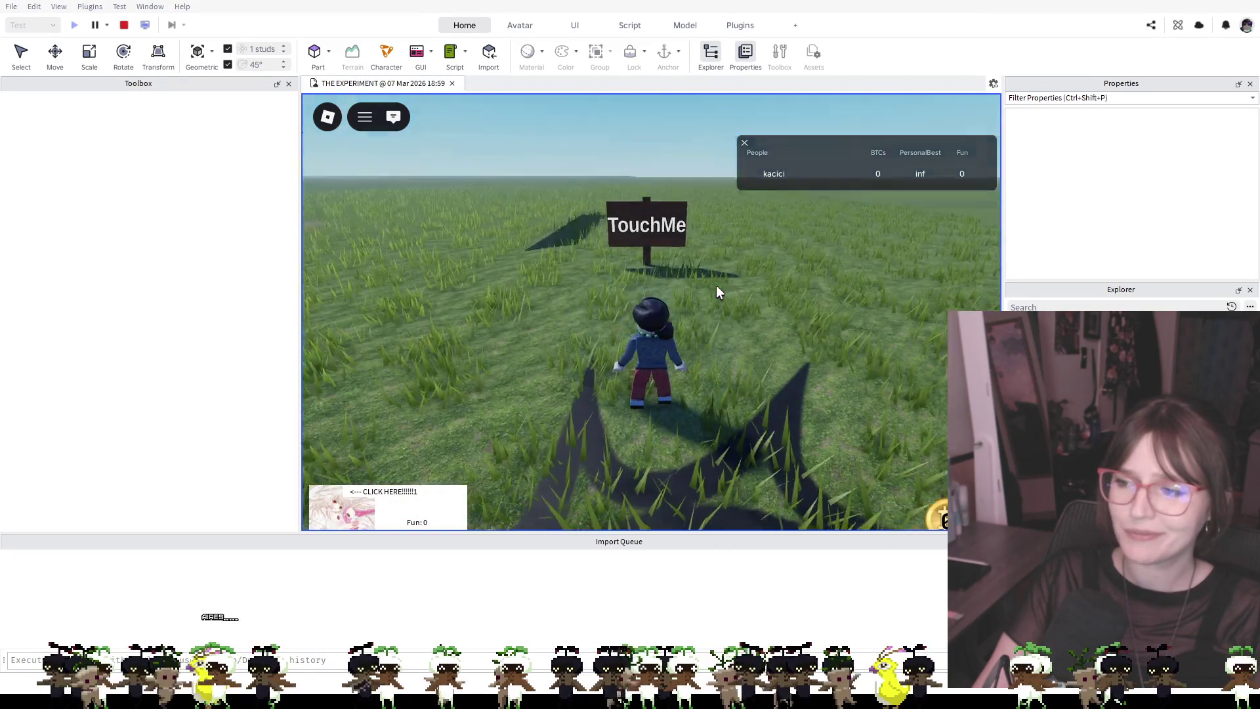
left_click(124, 26)
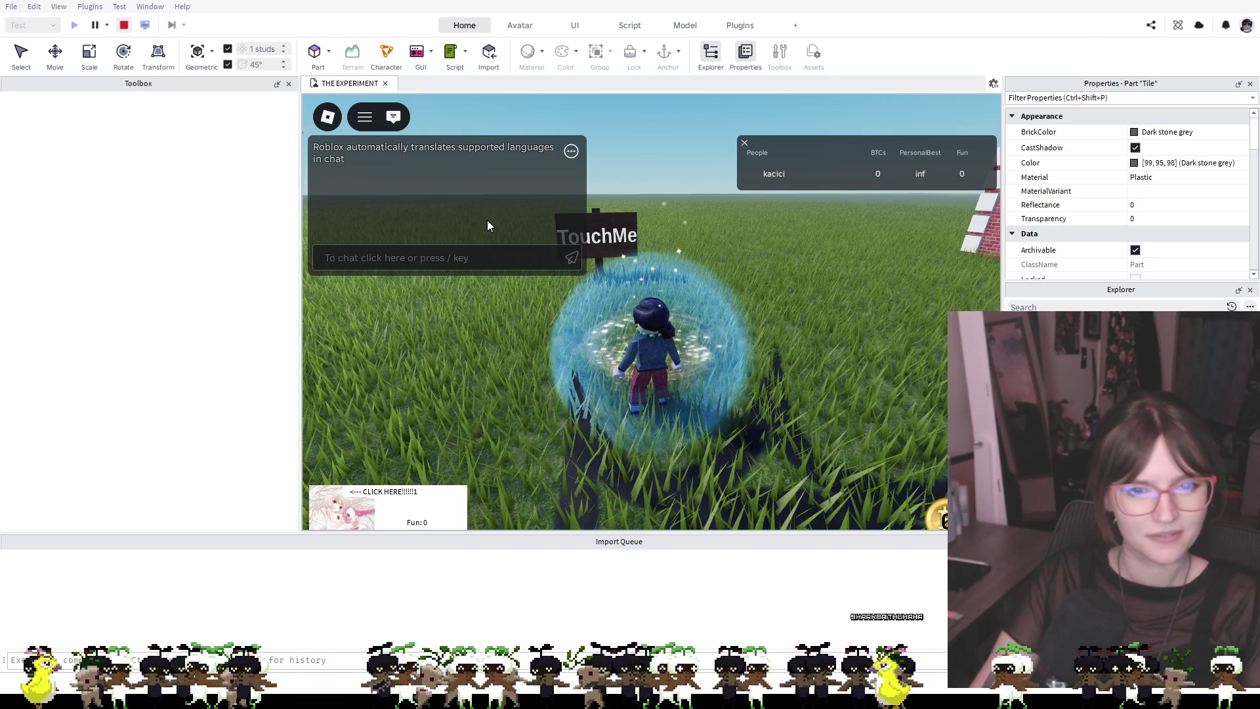
key("f")
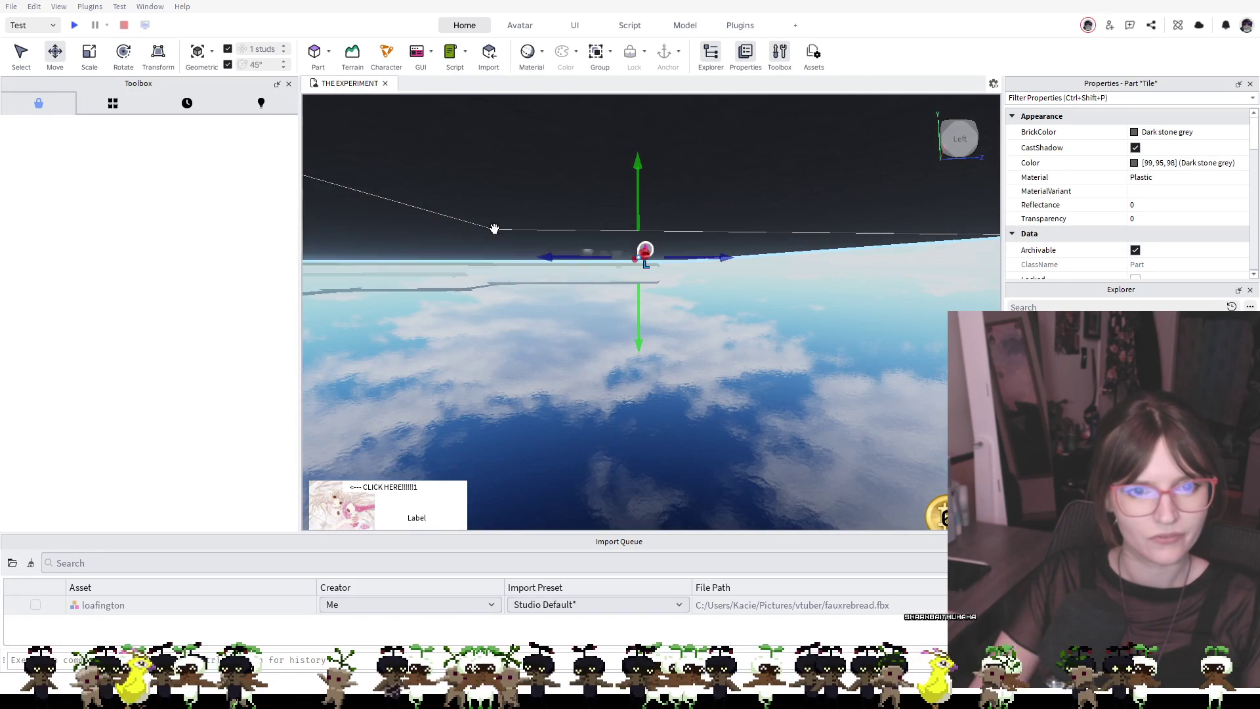
left_click(698, 391)
scroll(695, 371, "down", 10)
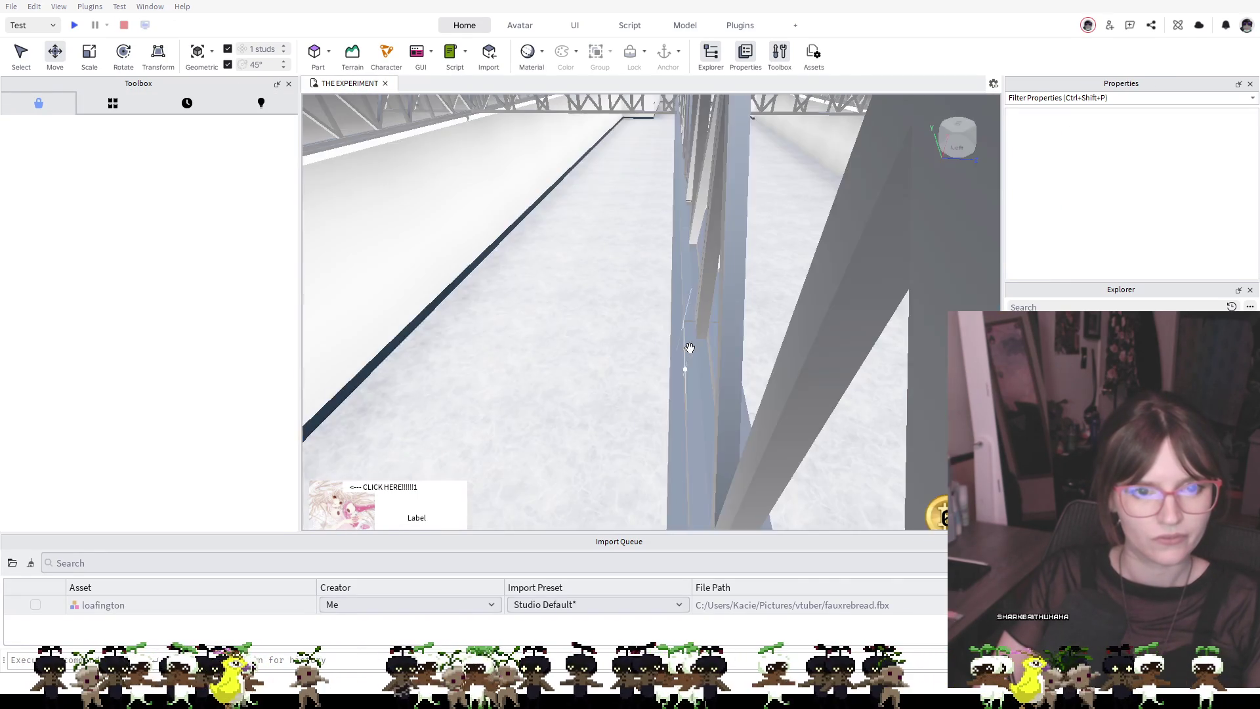
scroll(667, 326, "up", 15)
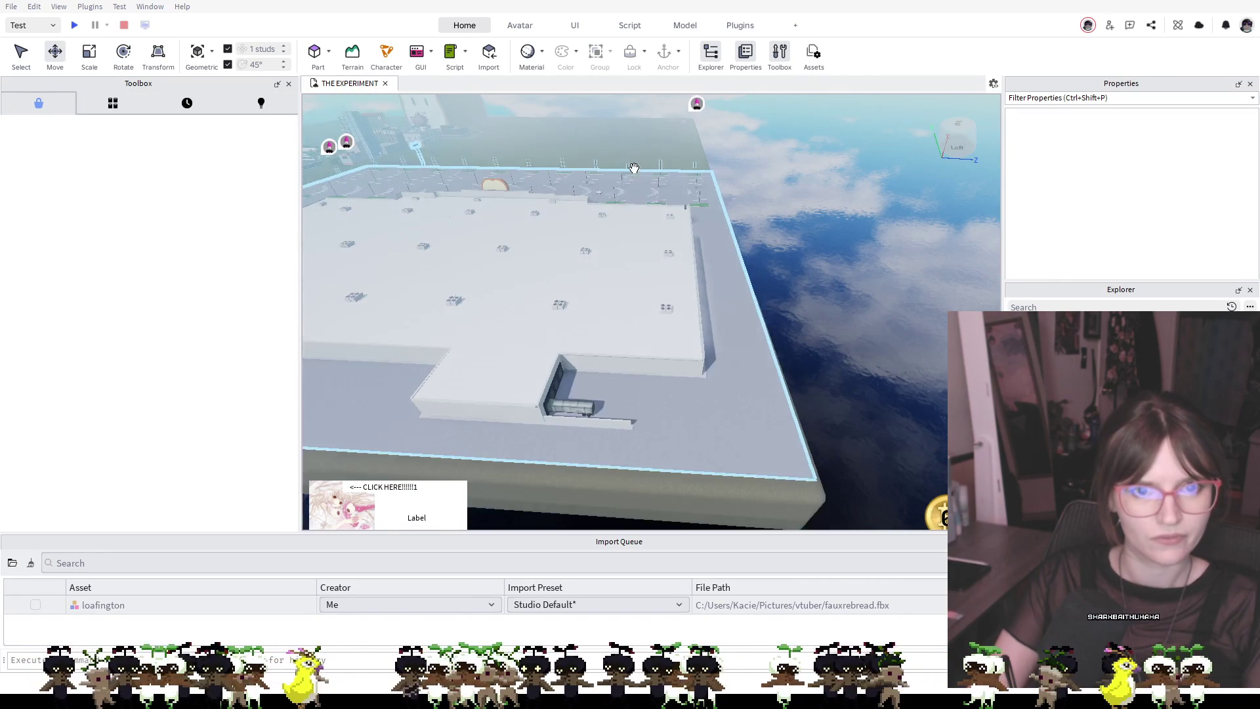
scroll(616, 129, "up", 3)
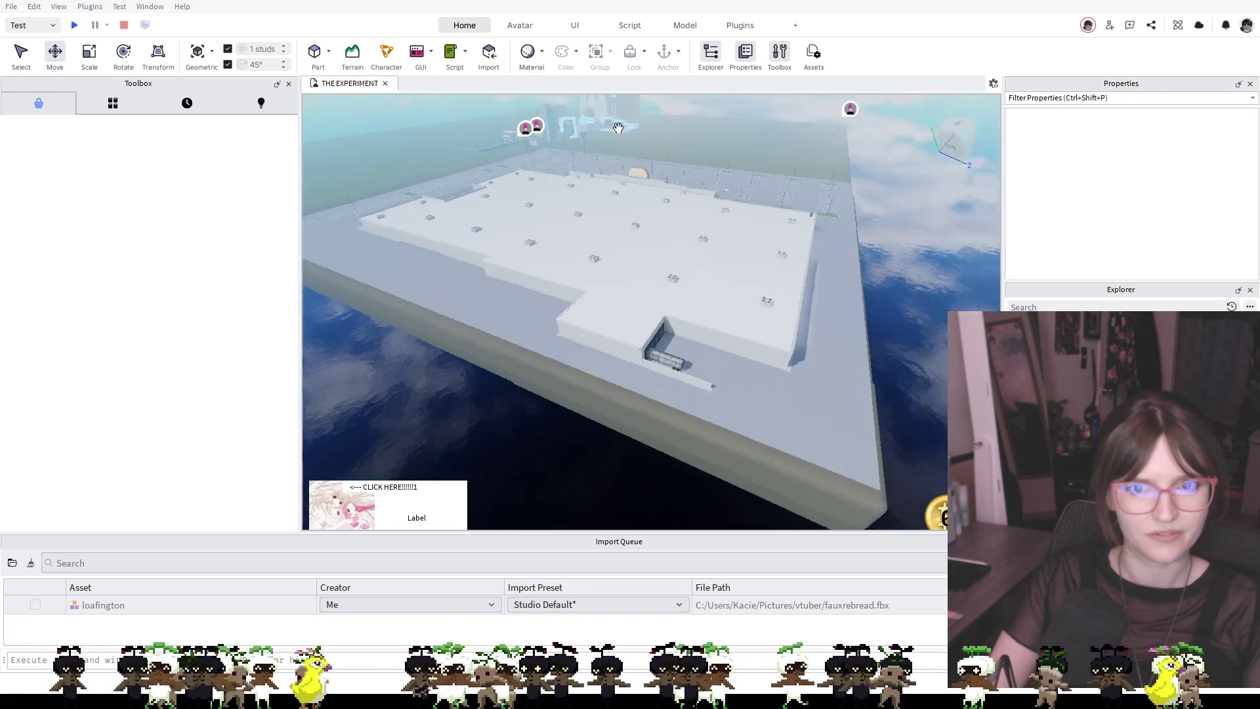
scroll(616, 129, "down", 5)
scroll(671, 117, "up", 10)
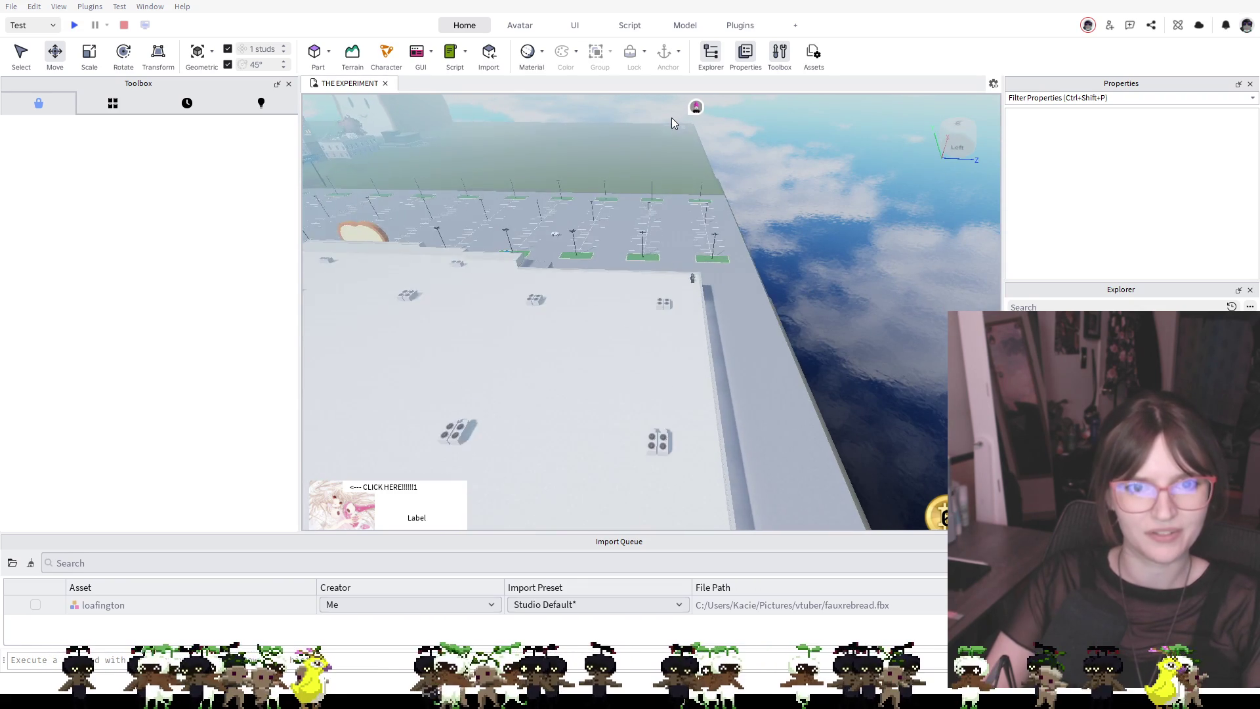
scroll(671, 117, "up", 10)
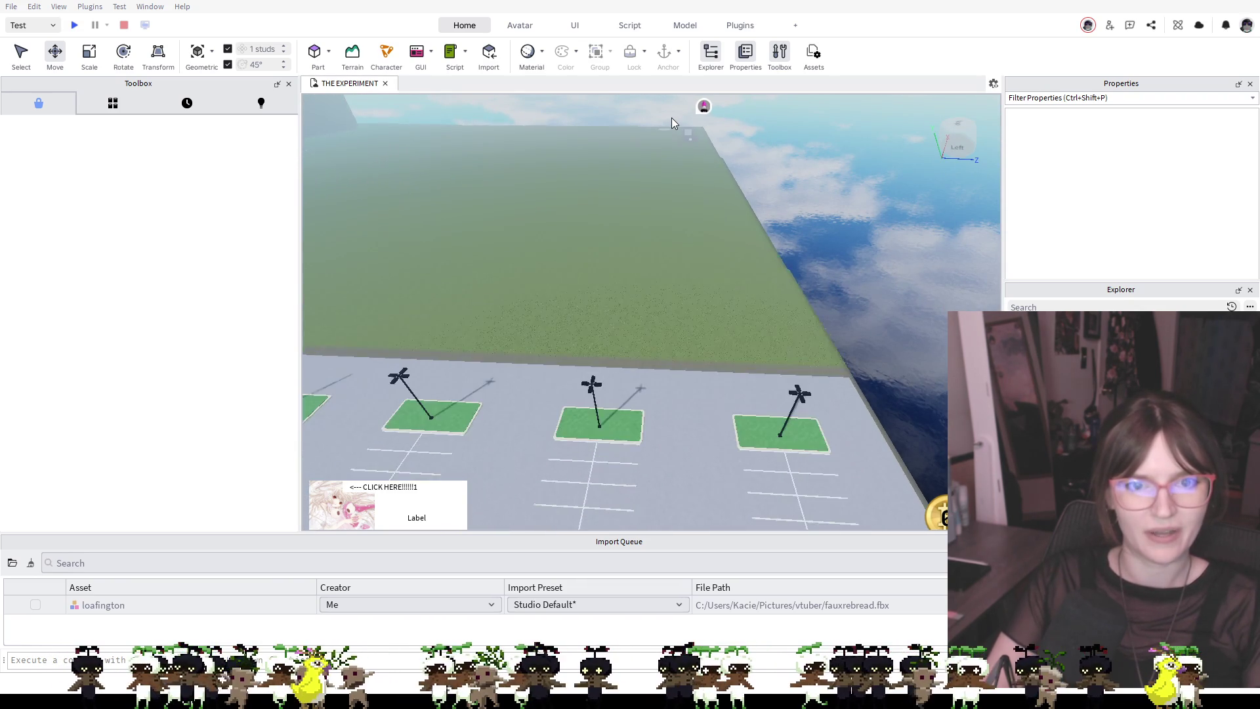
scroll(671, 117, "down", 10)
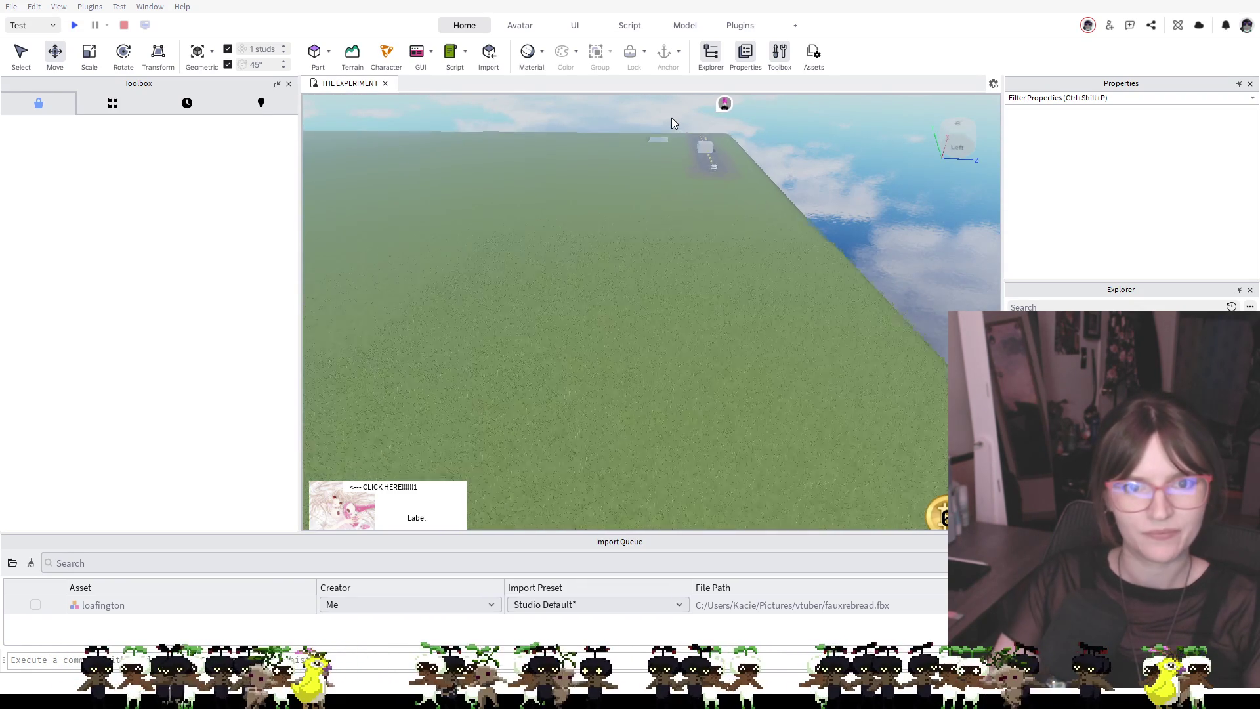
scroll(672, 117, "up", 10)
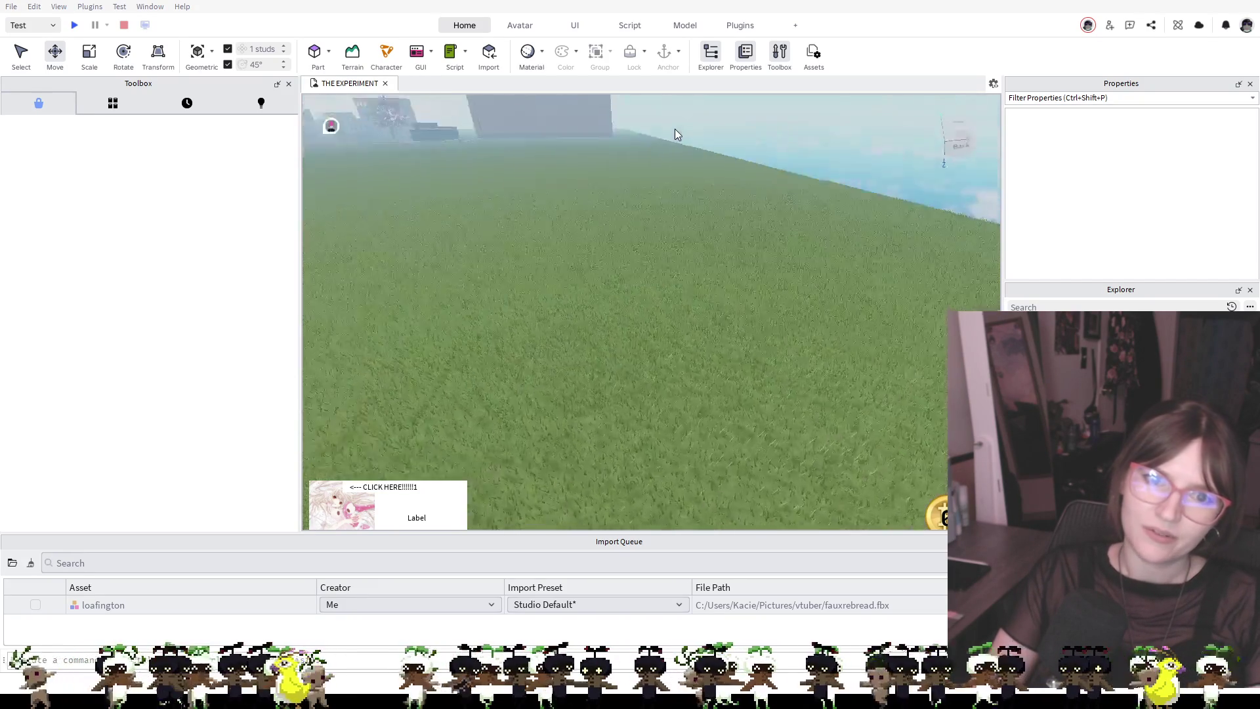
scroll(675, 130, "down", 10)
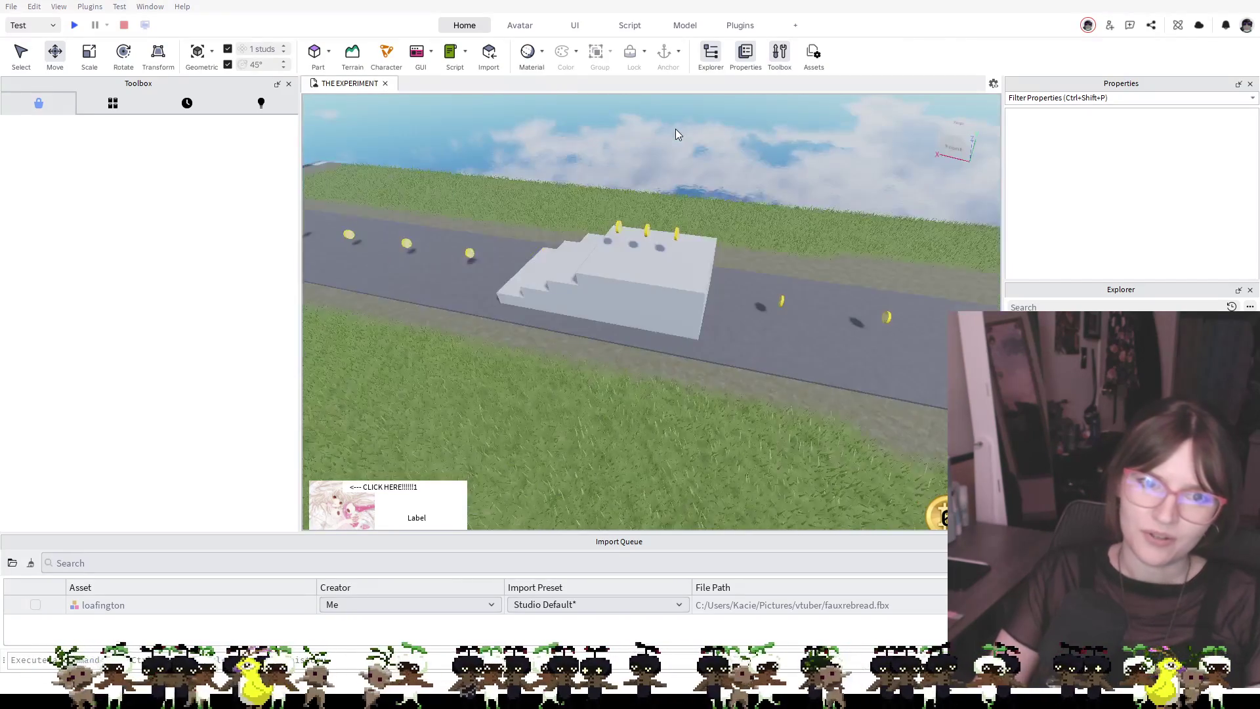
scroll(675, 128, "down", 5)
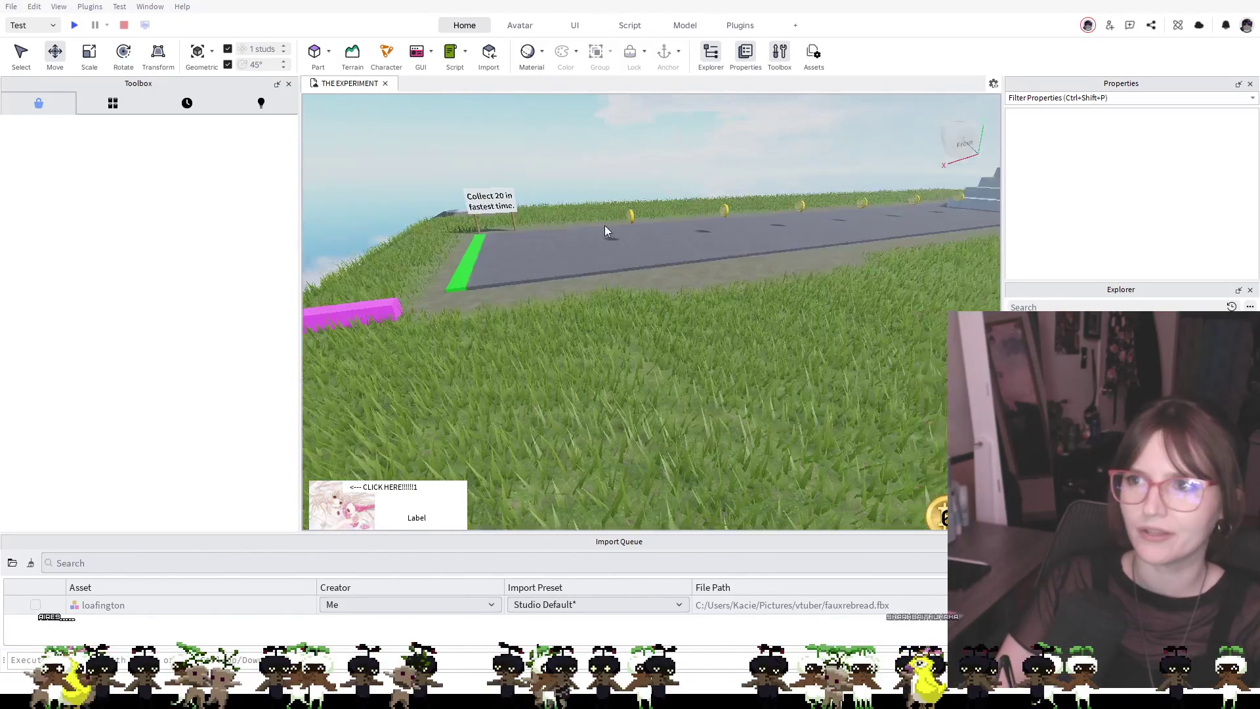
left_click(388, 59)
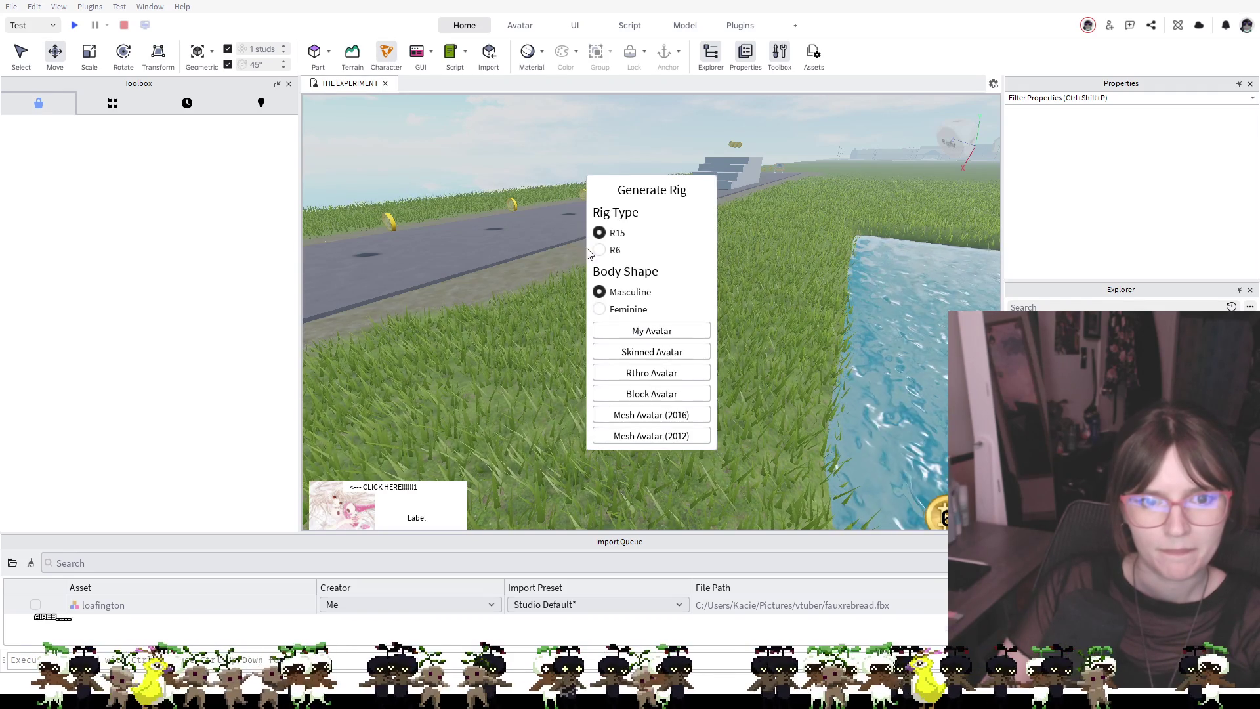
left_click(395, 53)
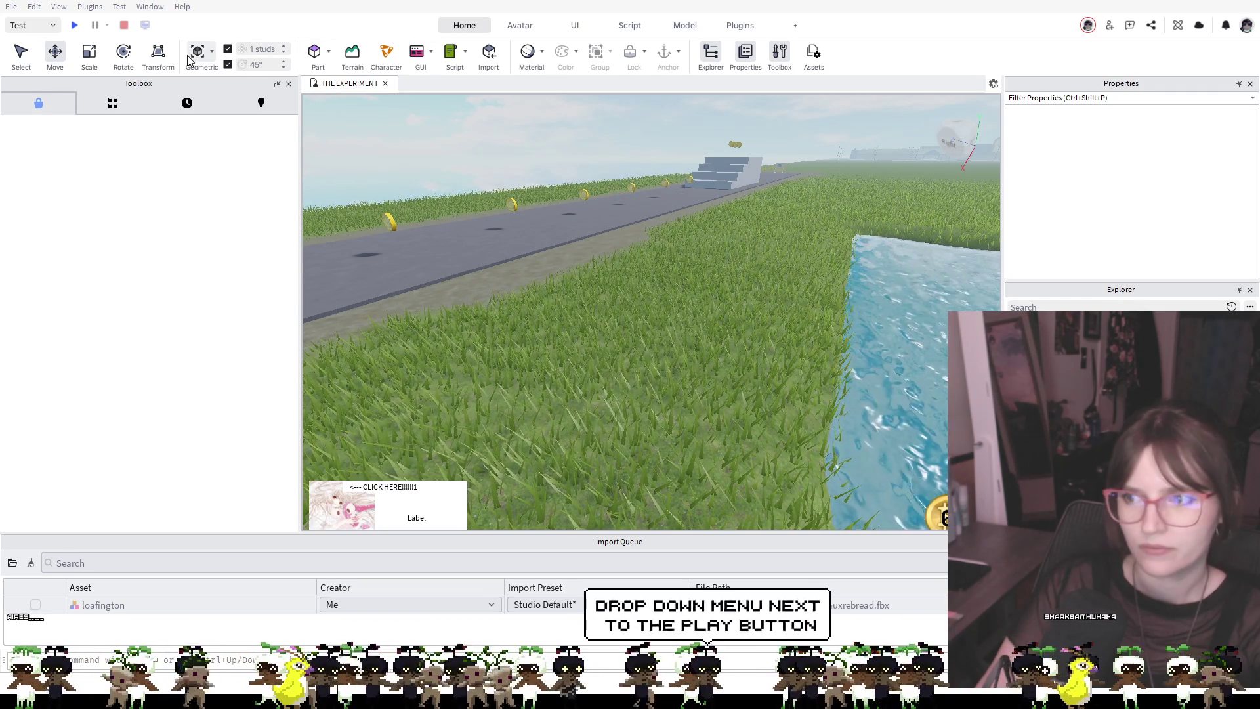
left_click(75, 27)
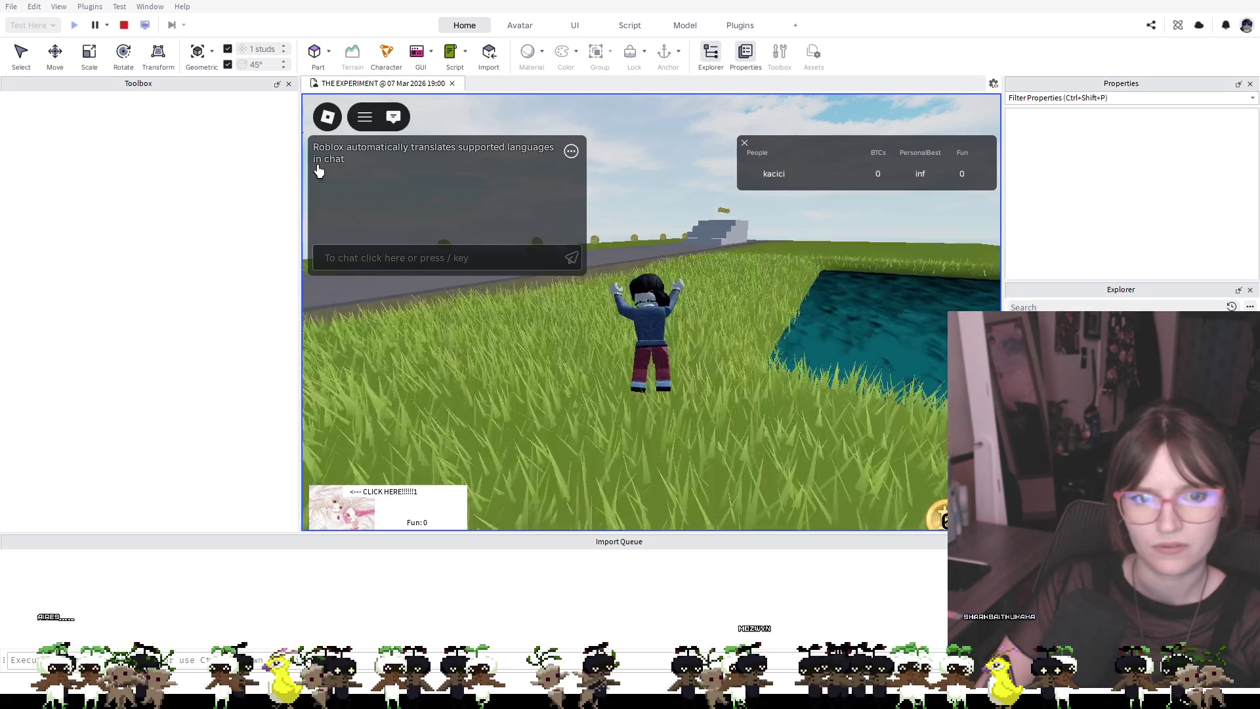
Run the avatar onto the road and up the stairs, collecting coins along the way
key("w")
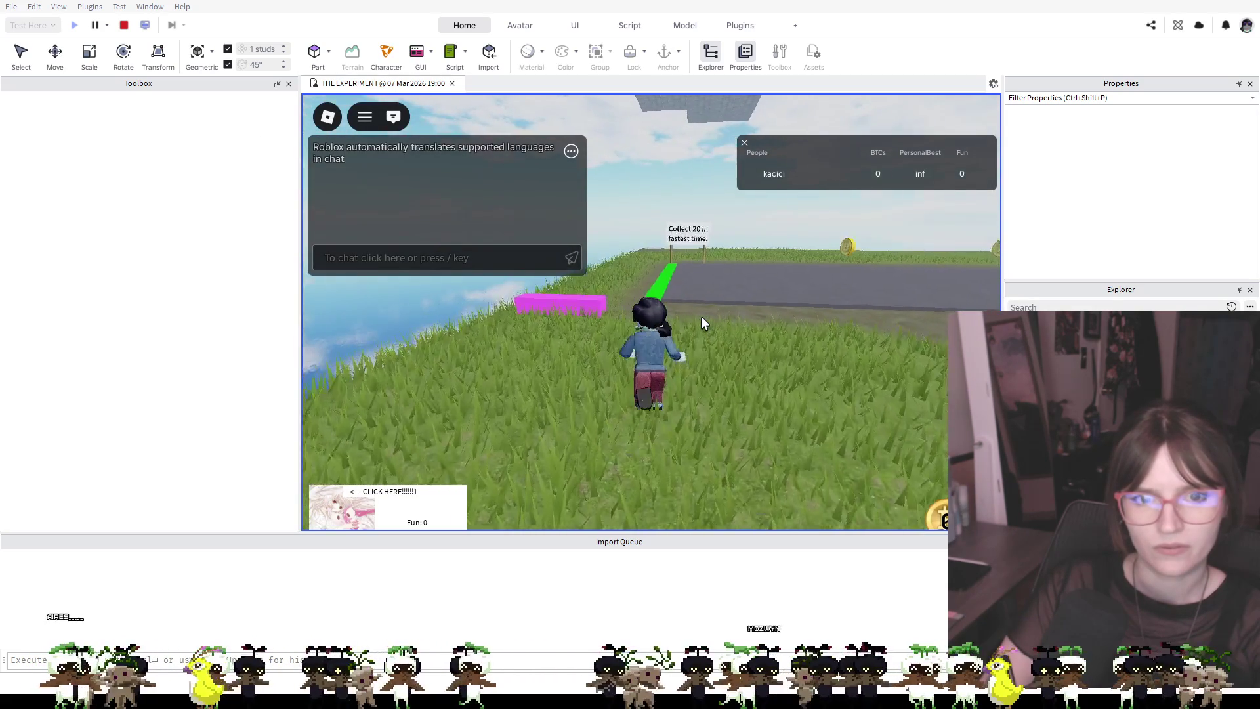
key("d")
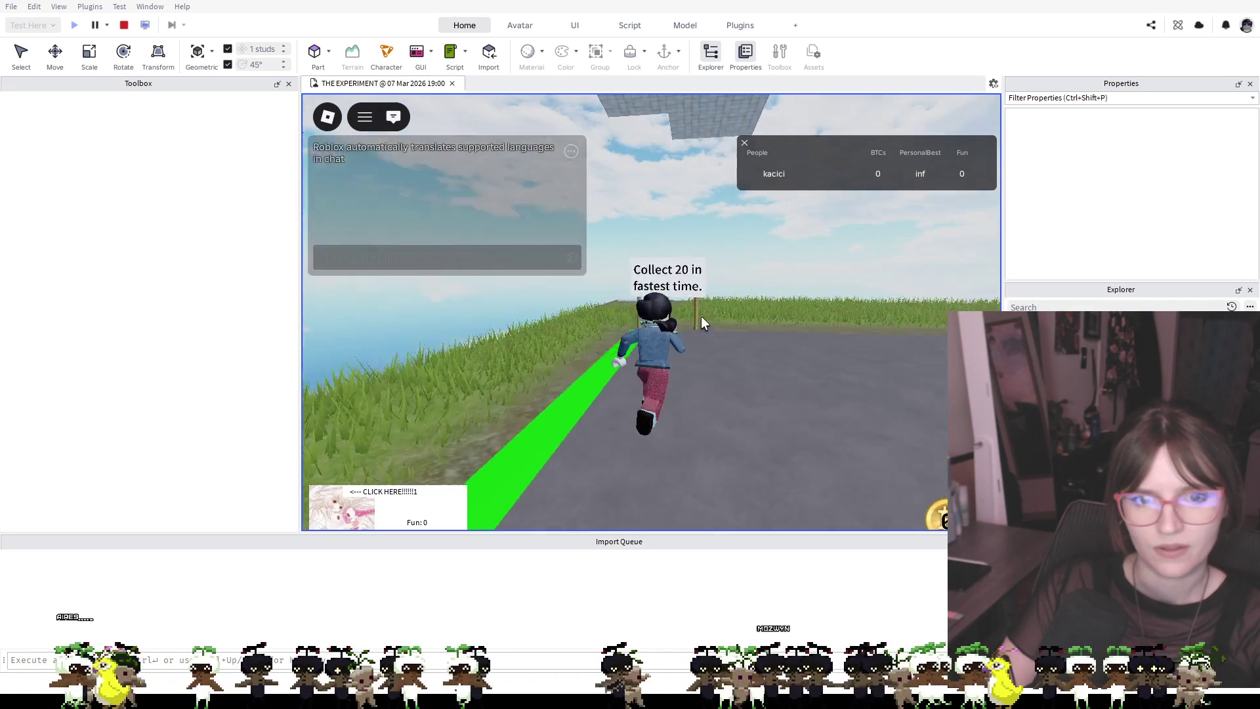
key("w")
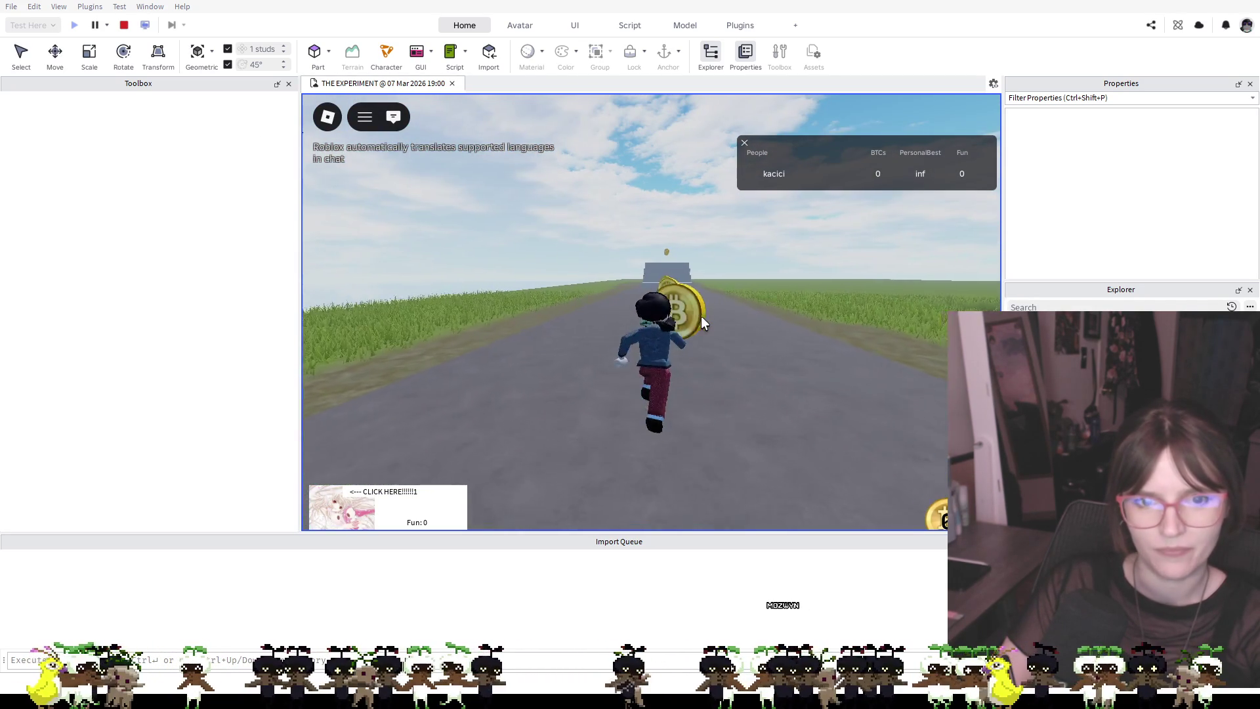
key("w")
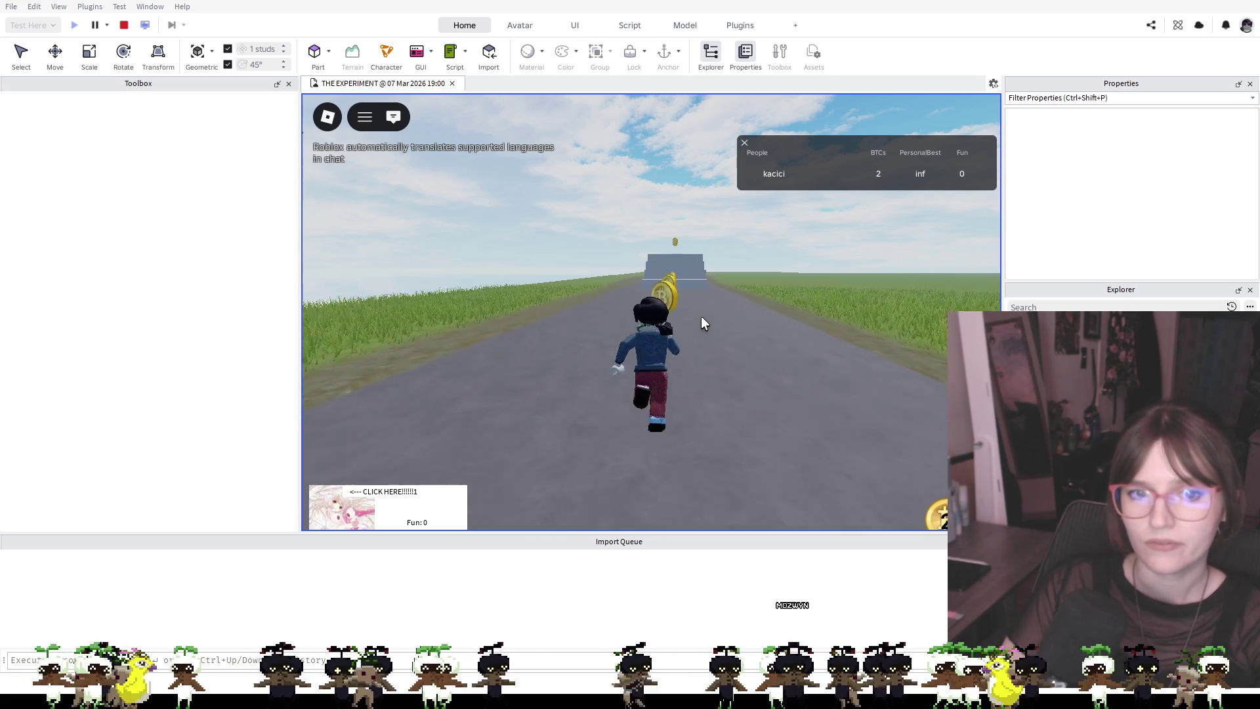
key("w")
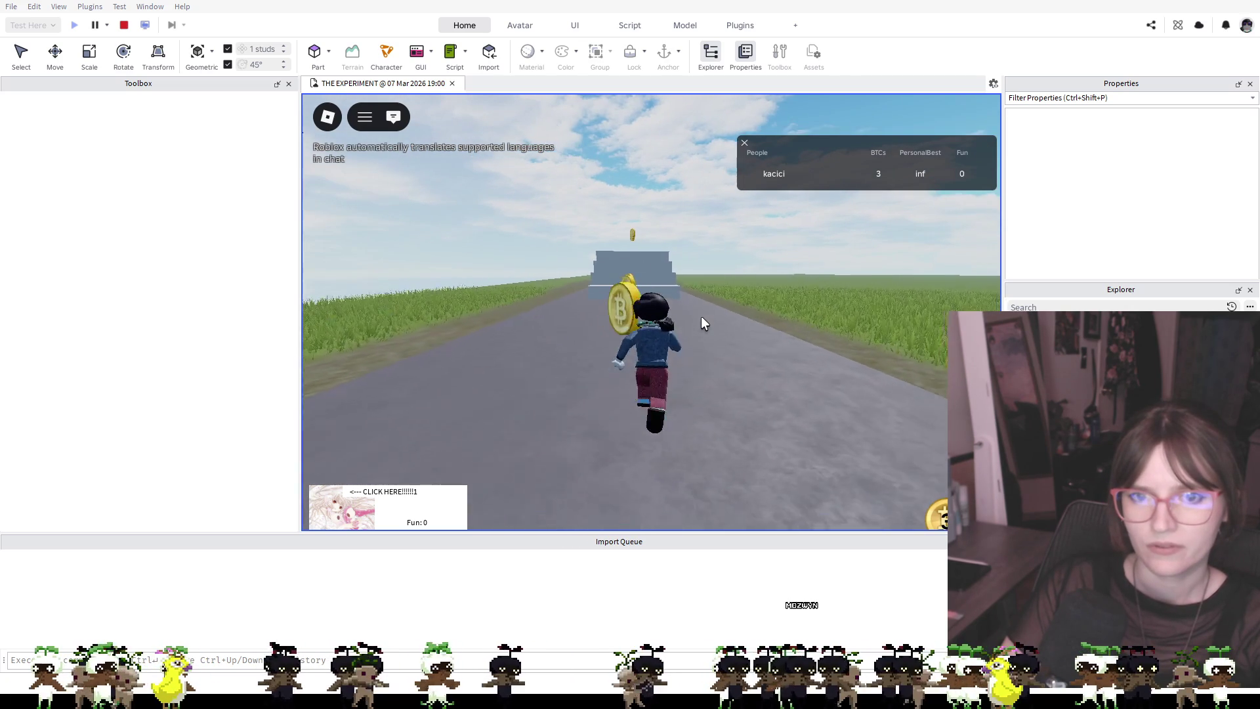
key("w")
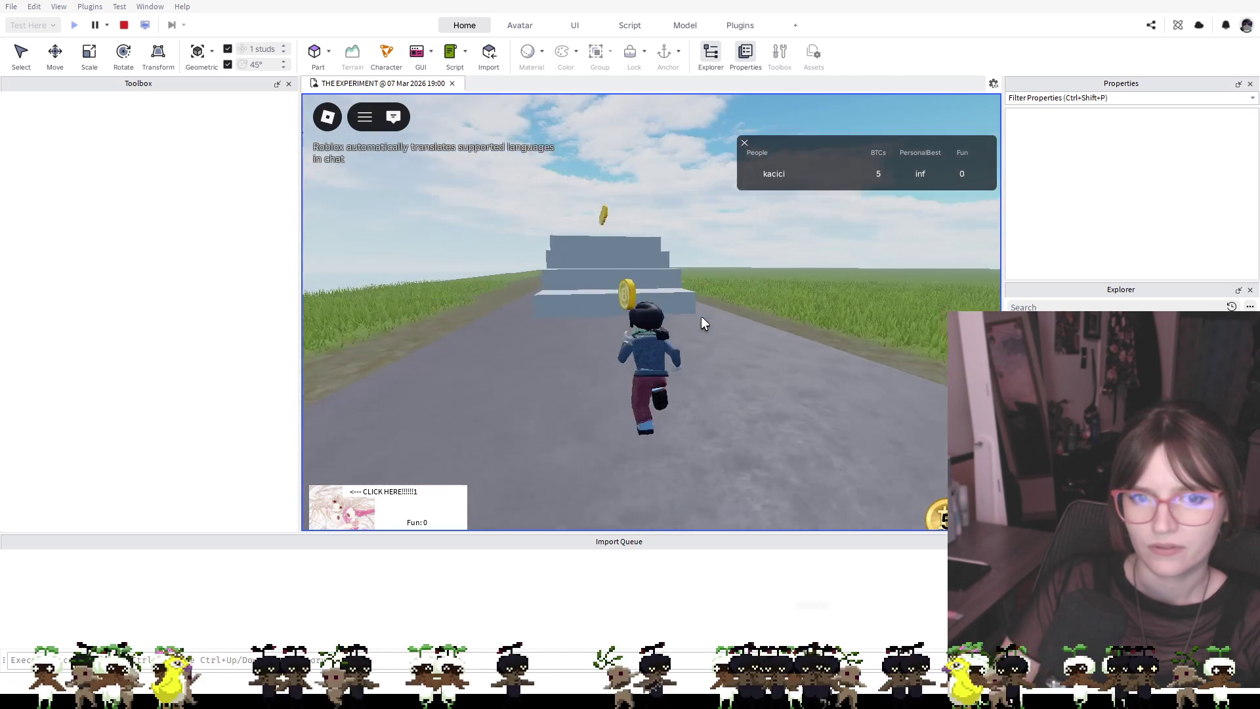
key("w")
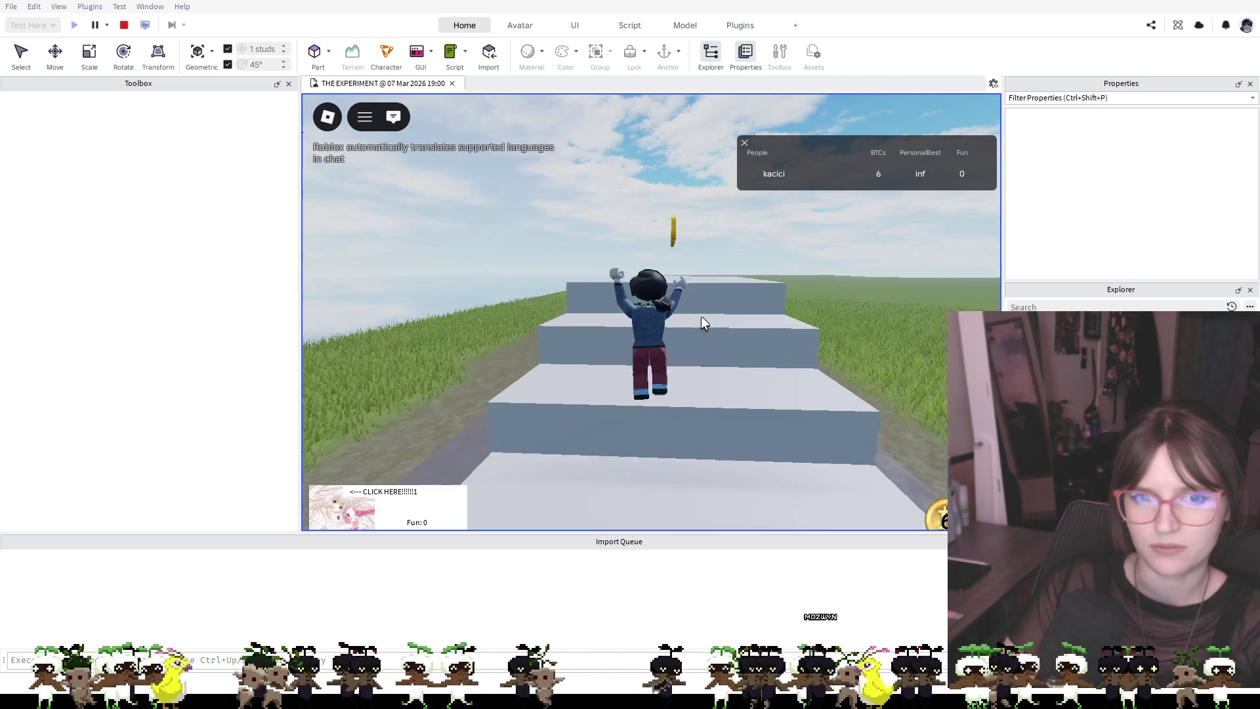
key("w")
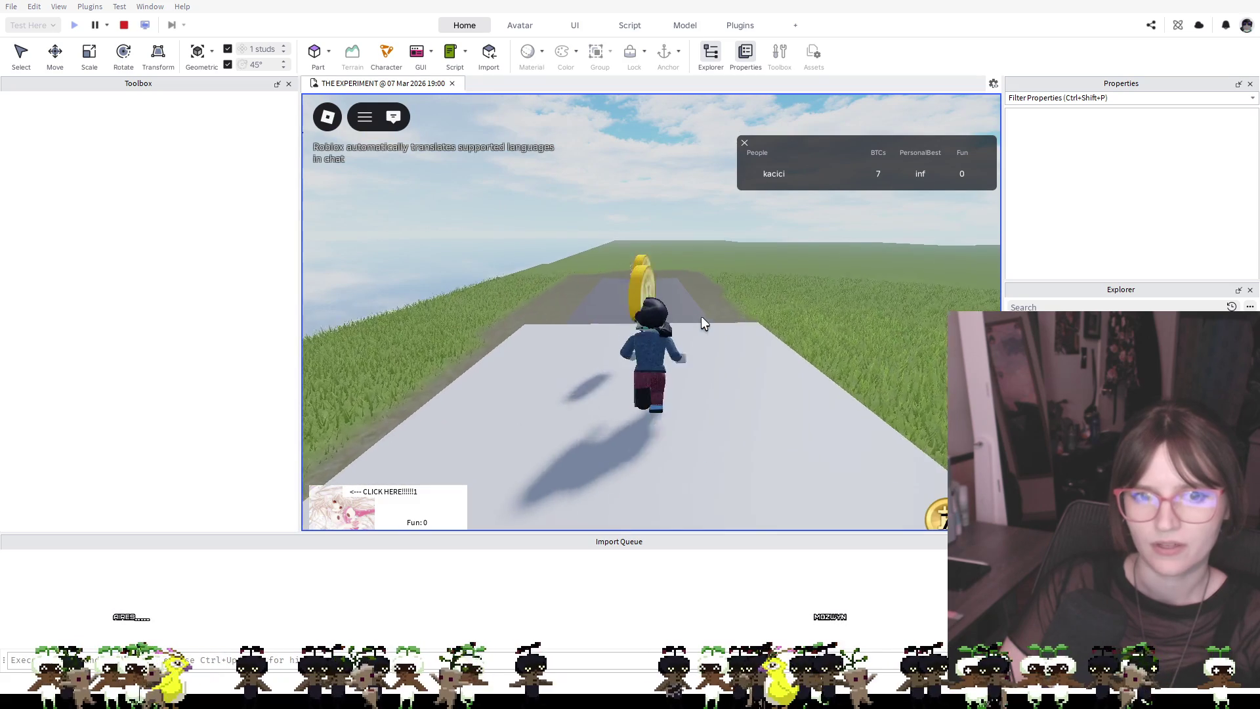
Collect the last coins, jump over the Road Closed barrier and turn back toward the road
key("w")
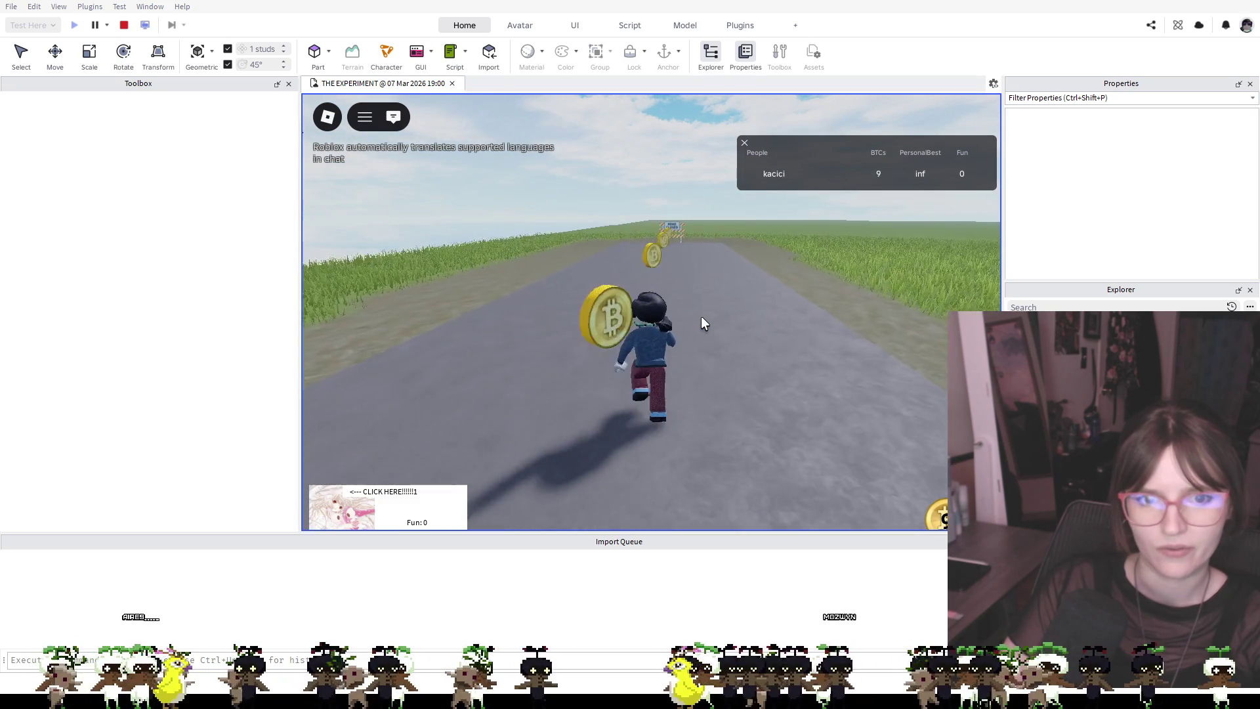
key("w")
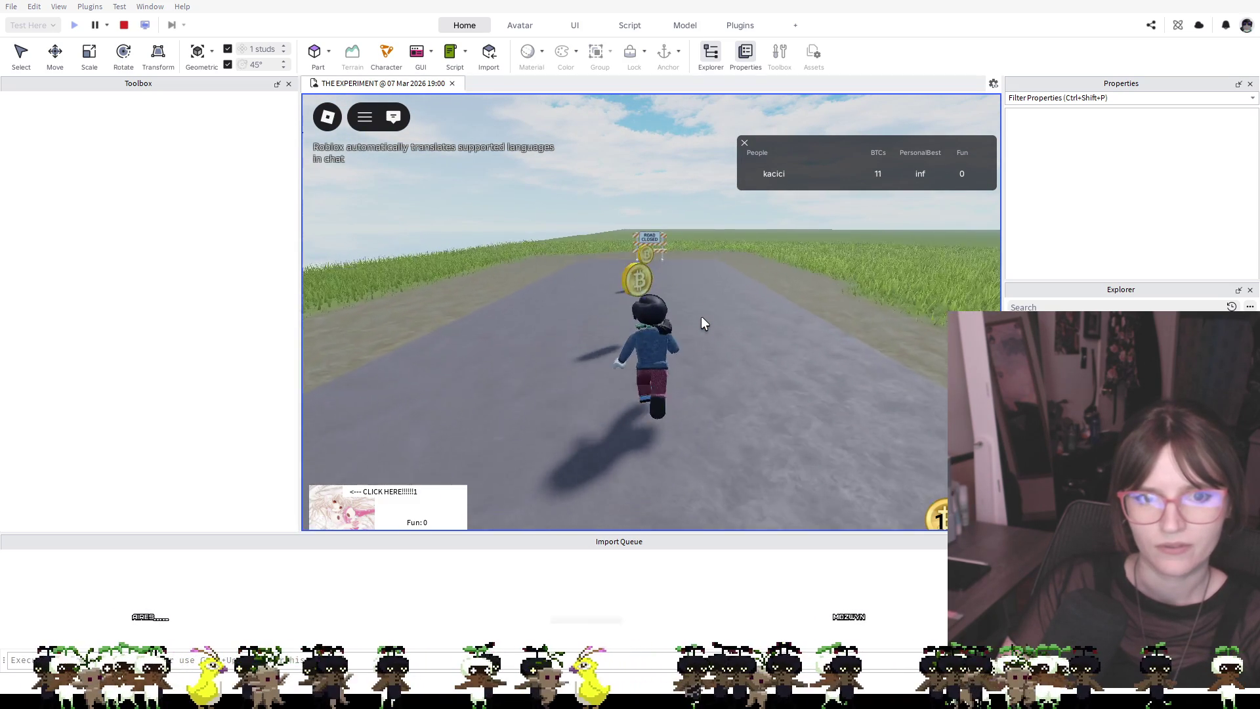
key("w")
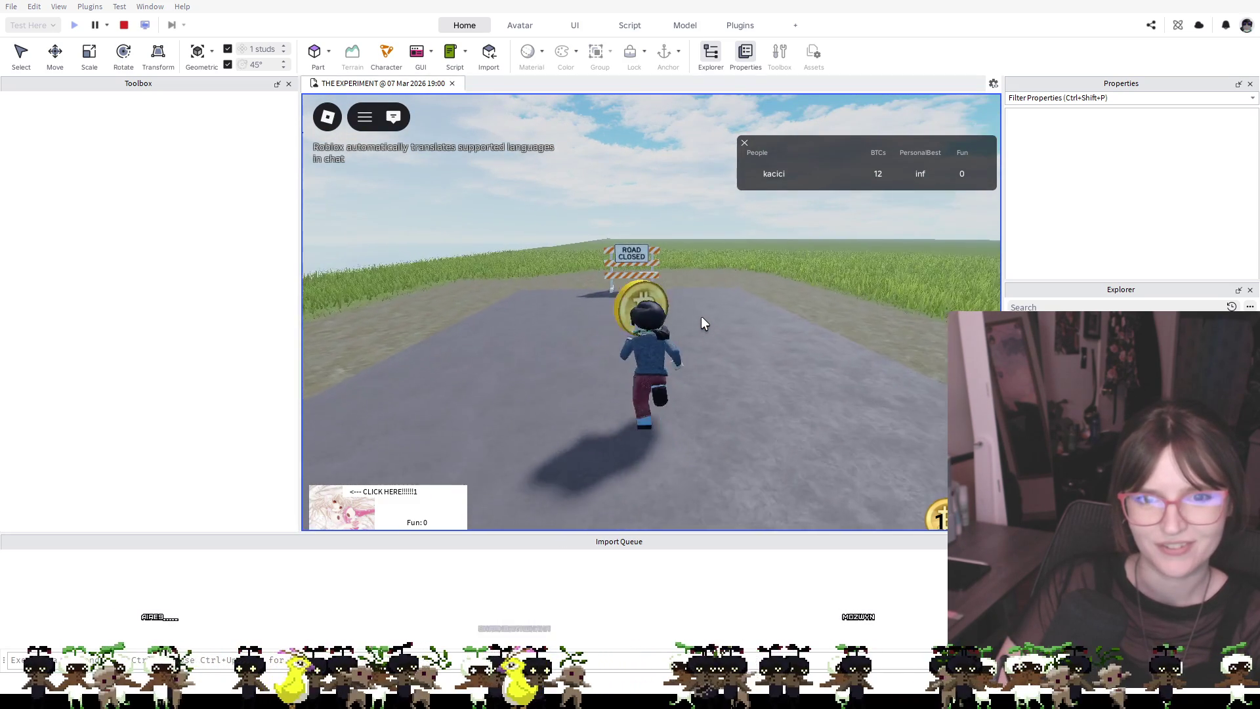
key("w")
key("space")
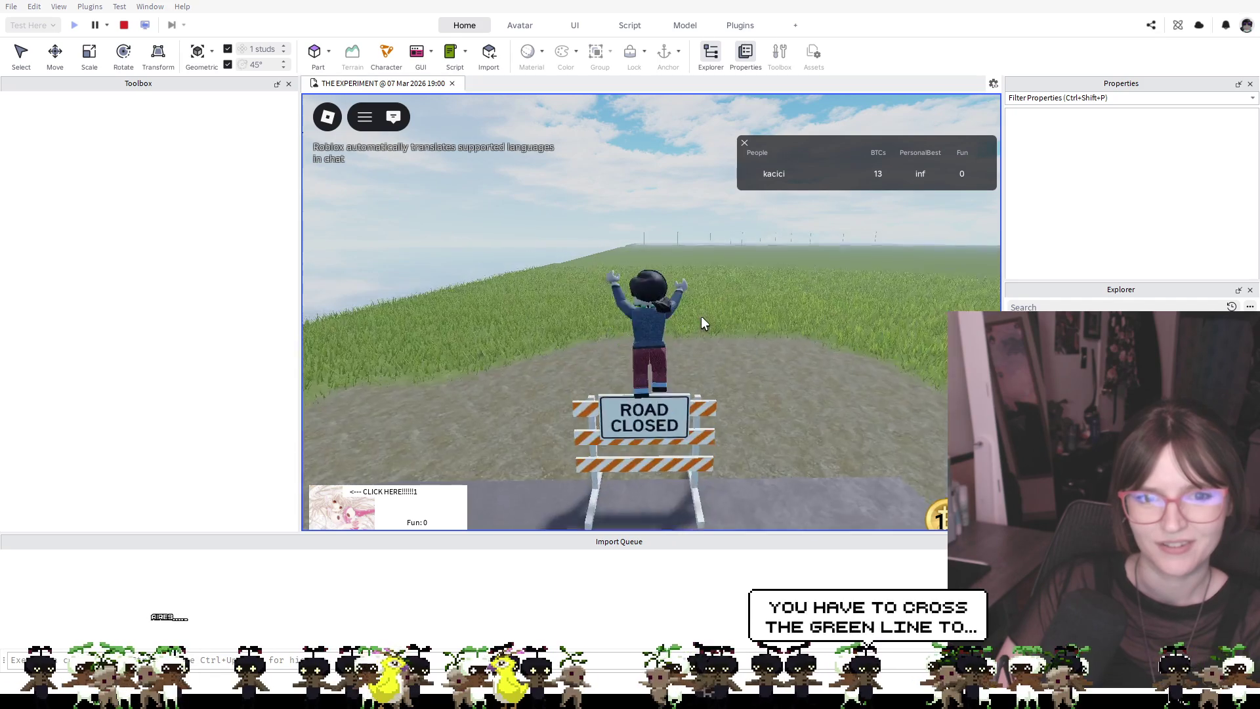
key("w")
key("space")
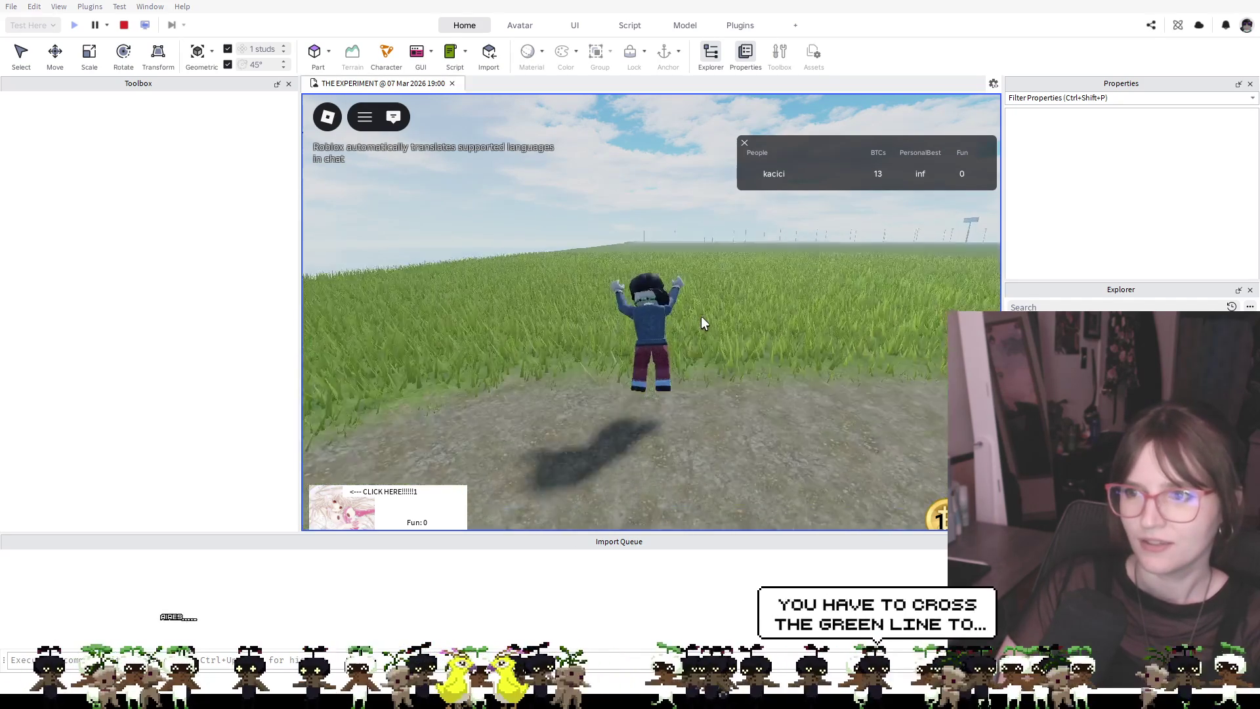
key("Left")
Run back past the white wall to the green start line and cross it to start the timer
key("w")
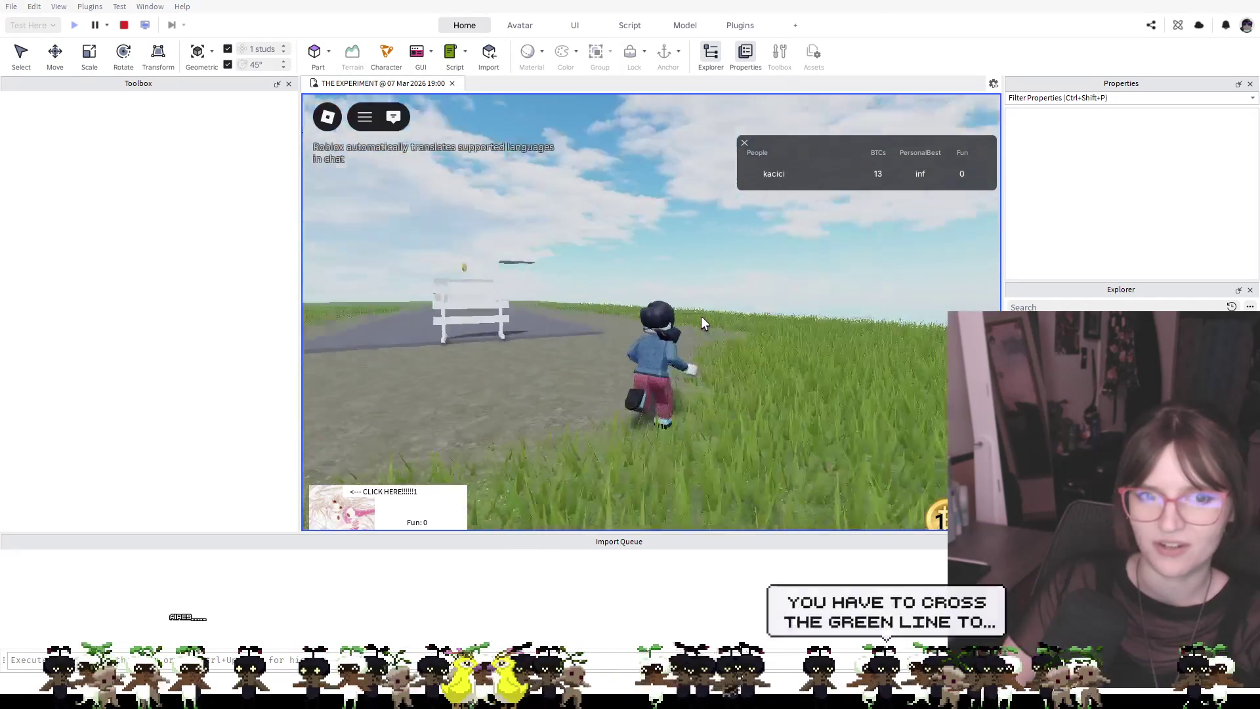
key("w")
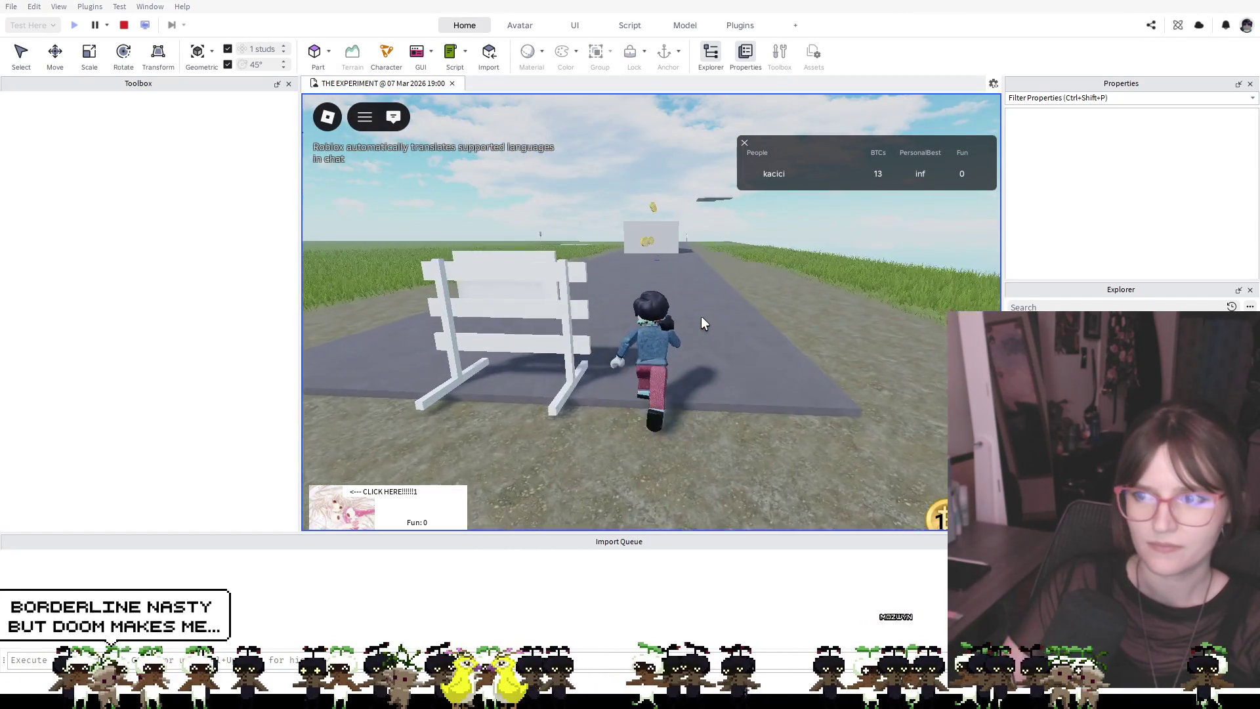
key("w")
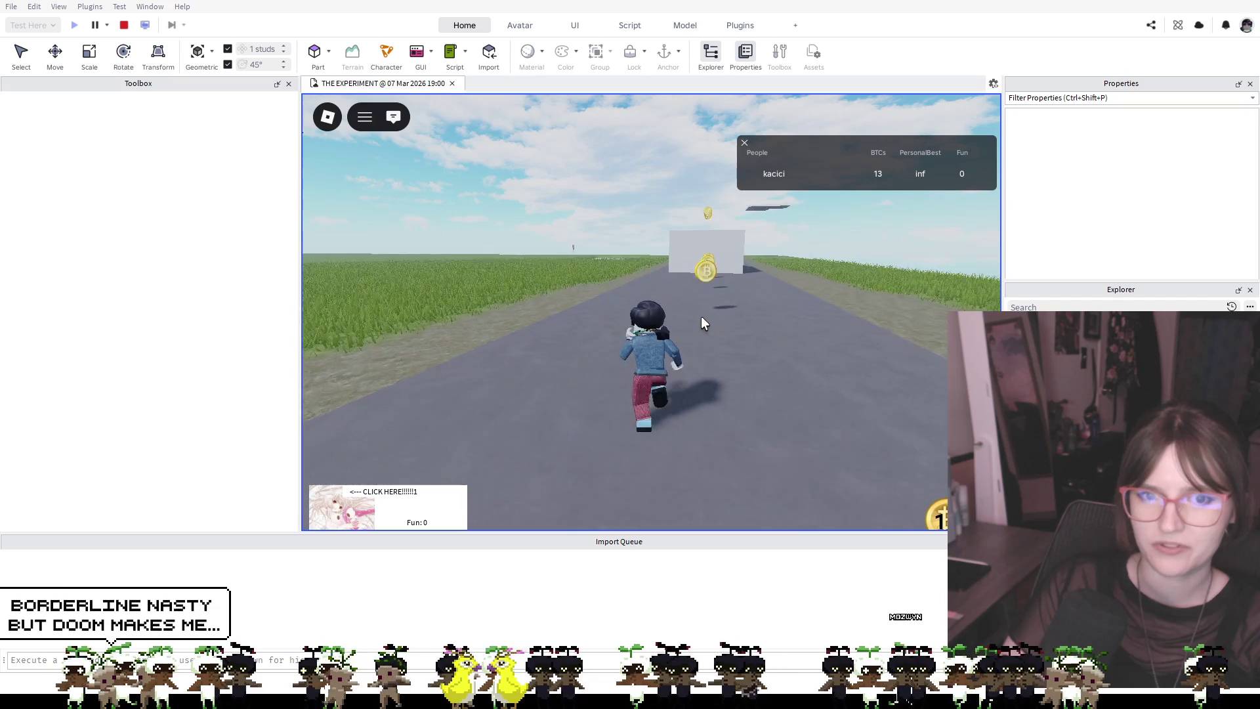
key("w")
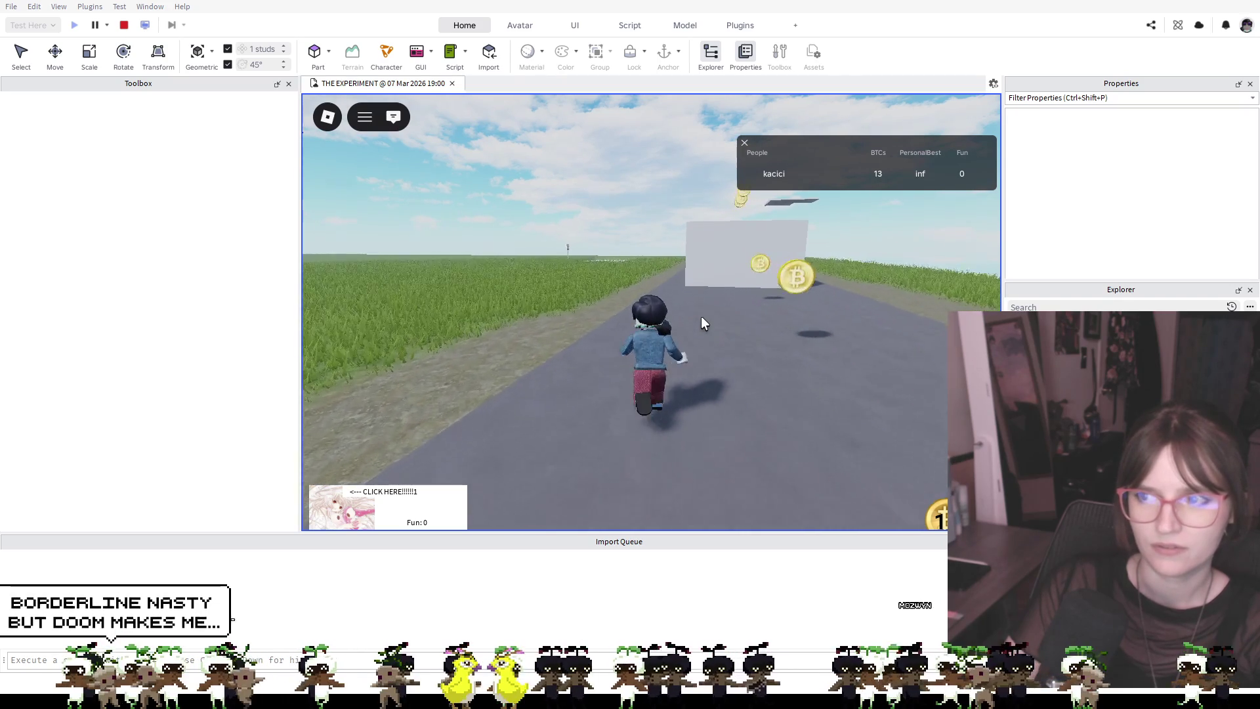
key("w")
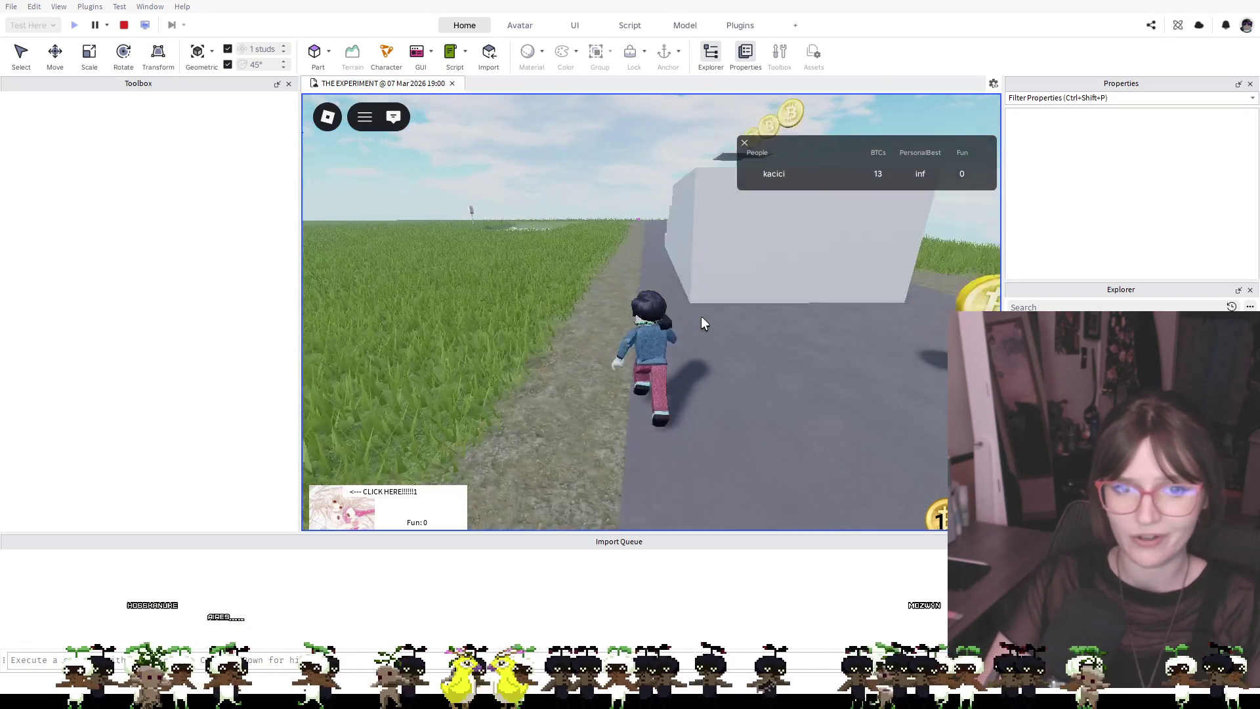
key("w")
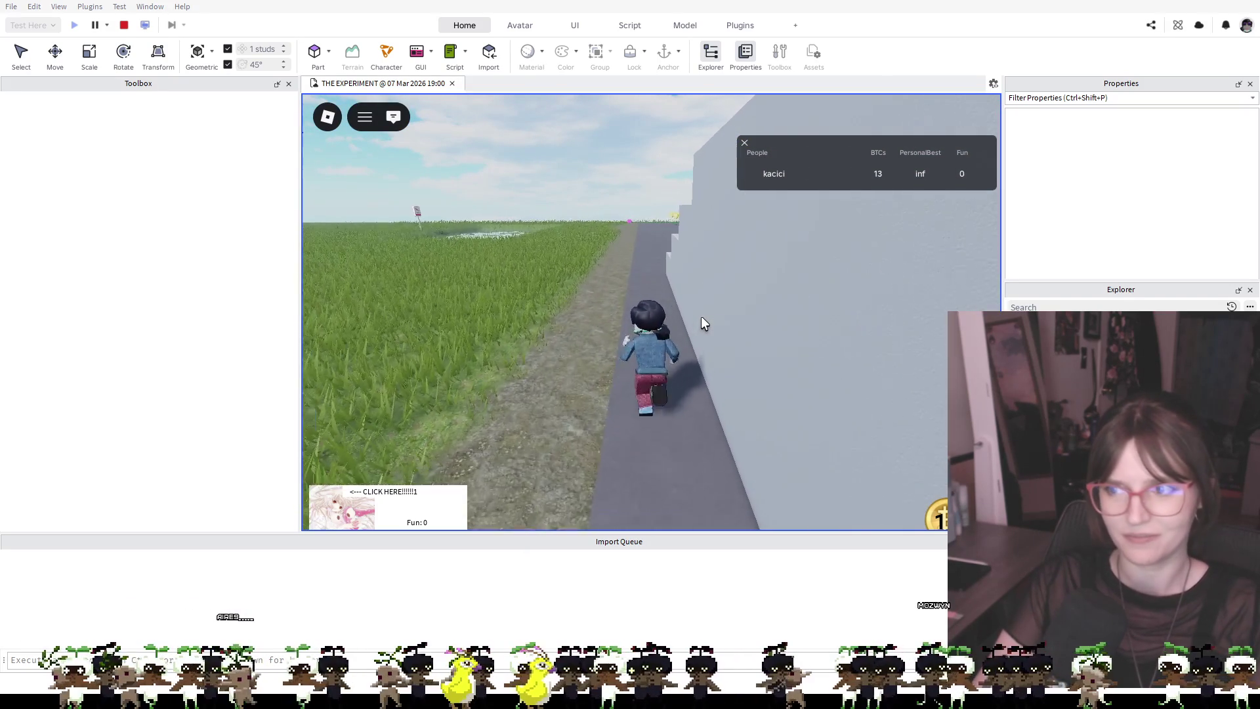
key("w")
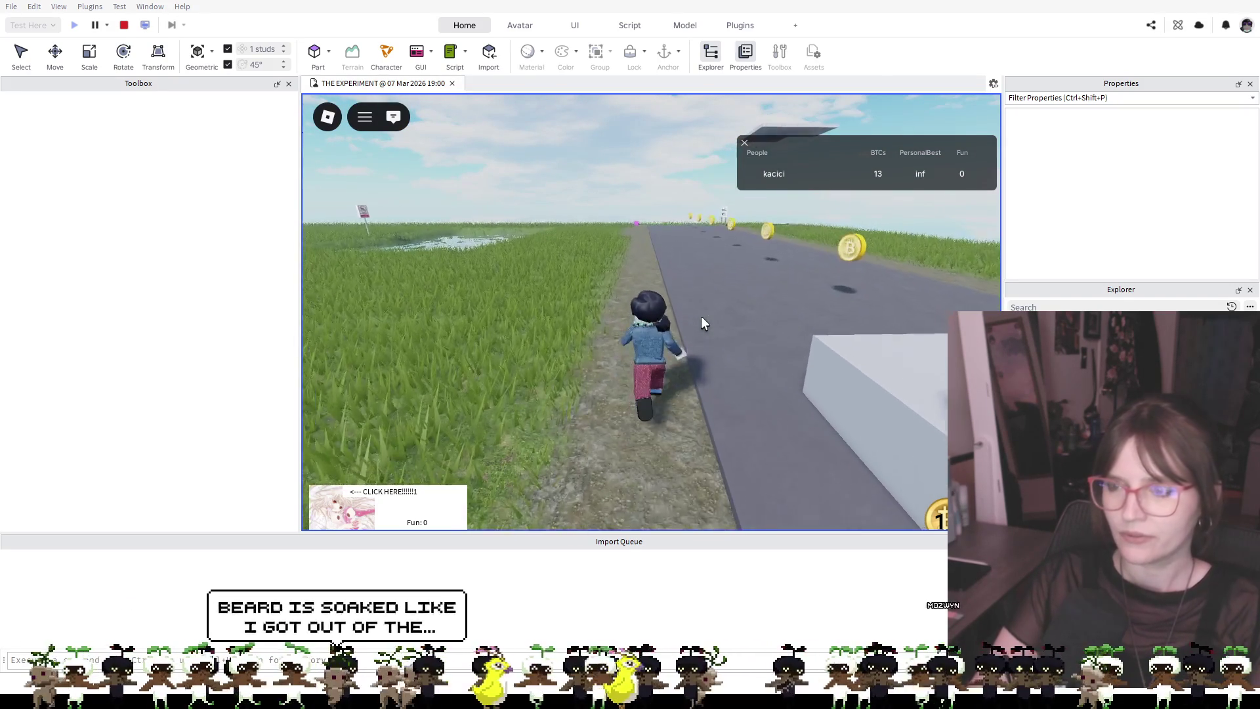
key("w")
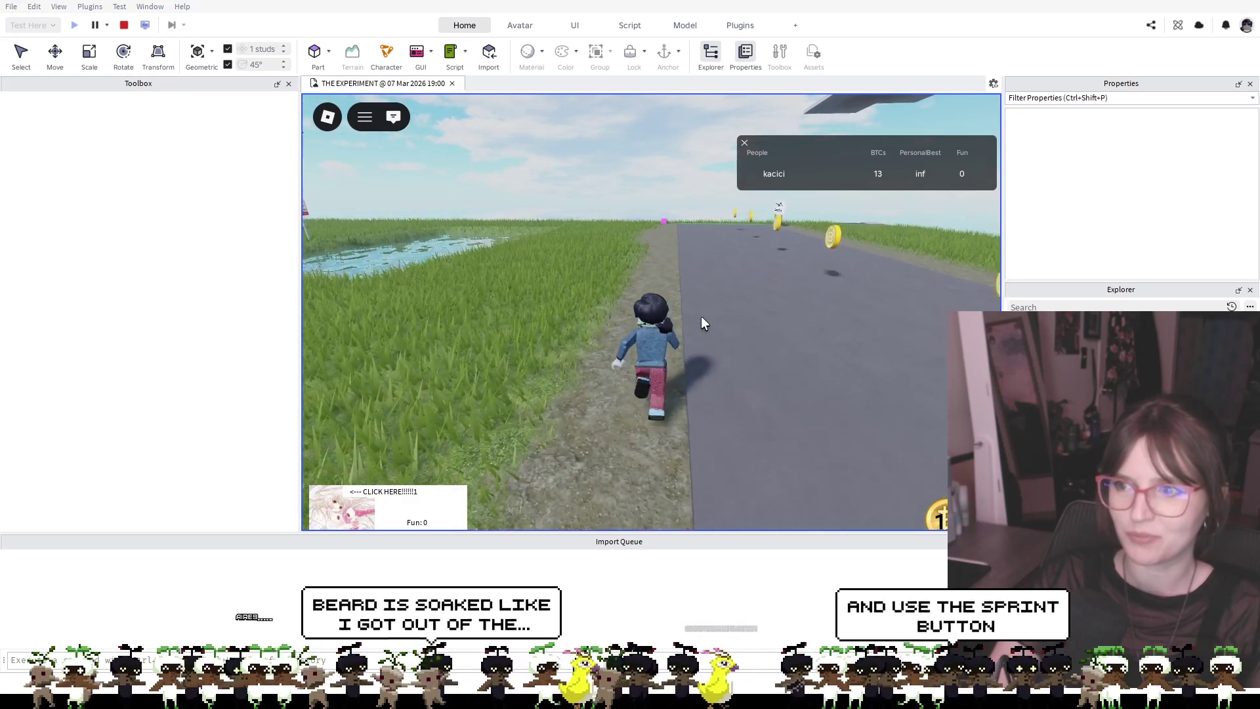
key("w")
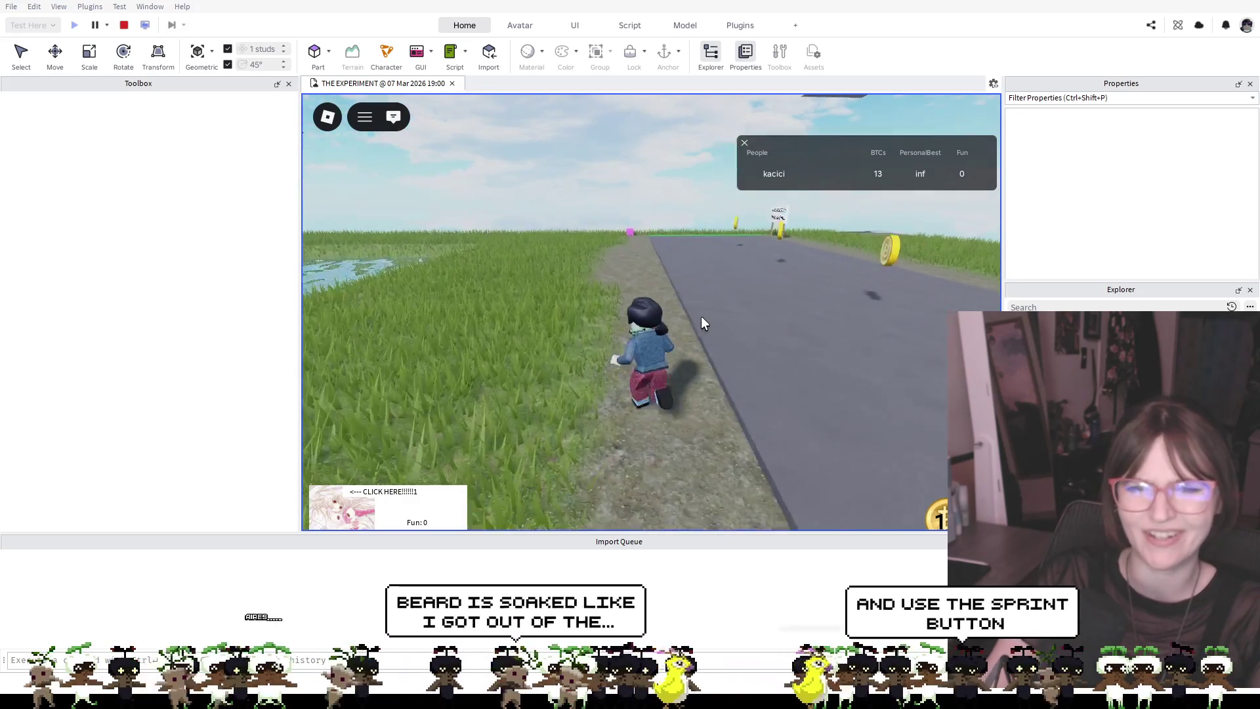
key("w")
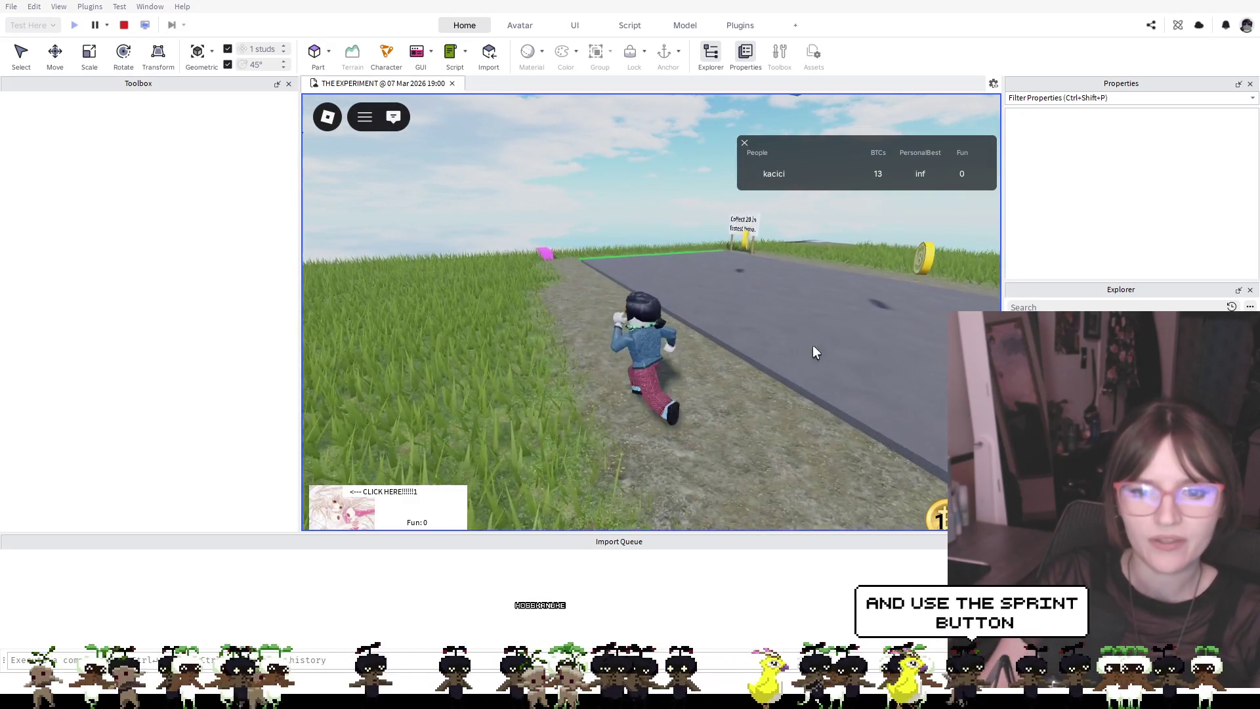
key("w")
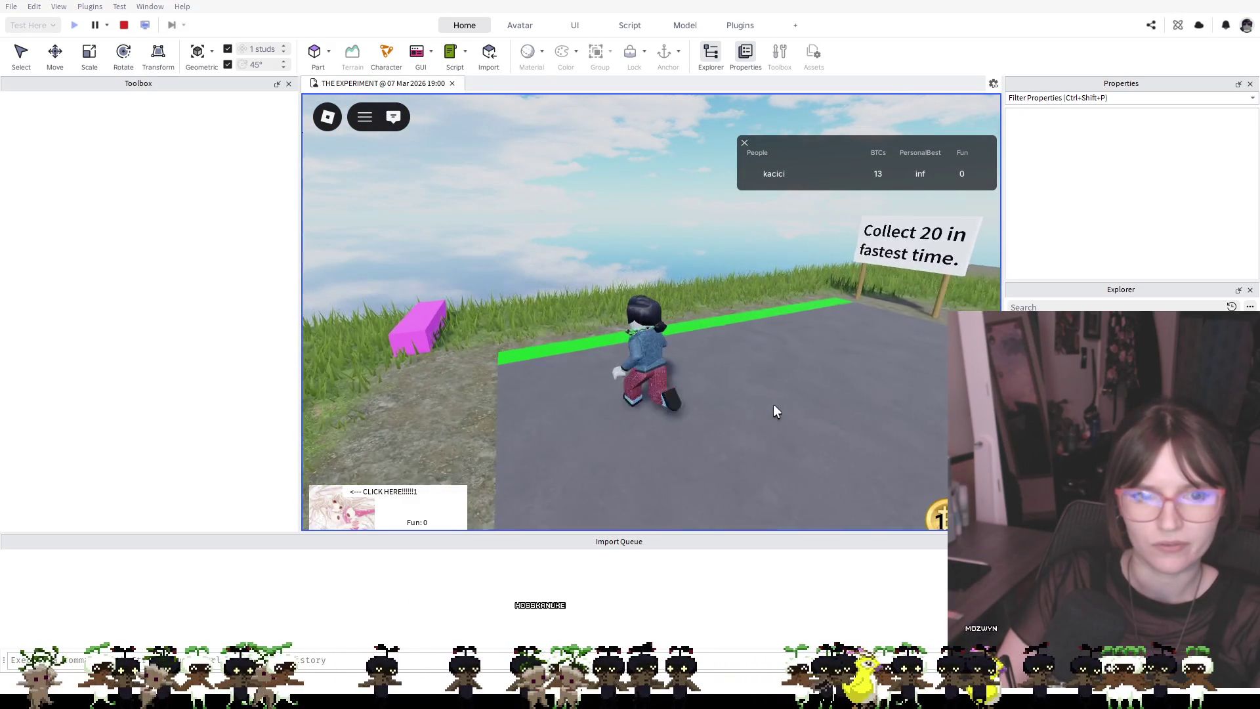
key("w")
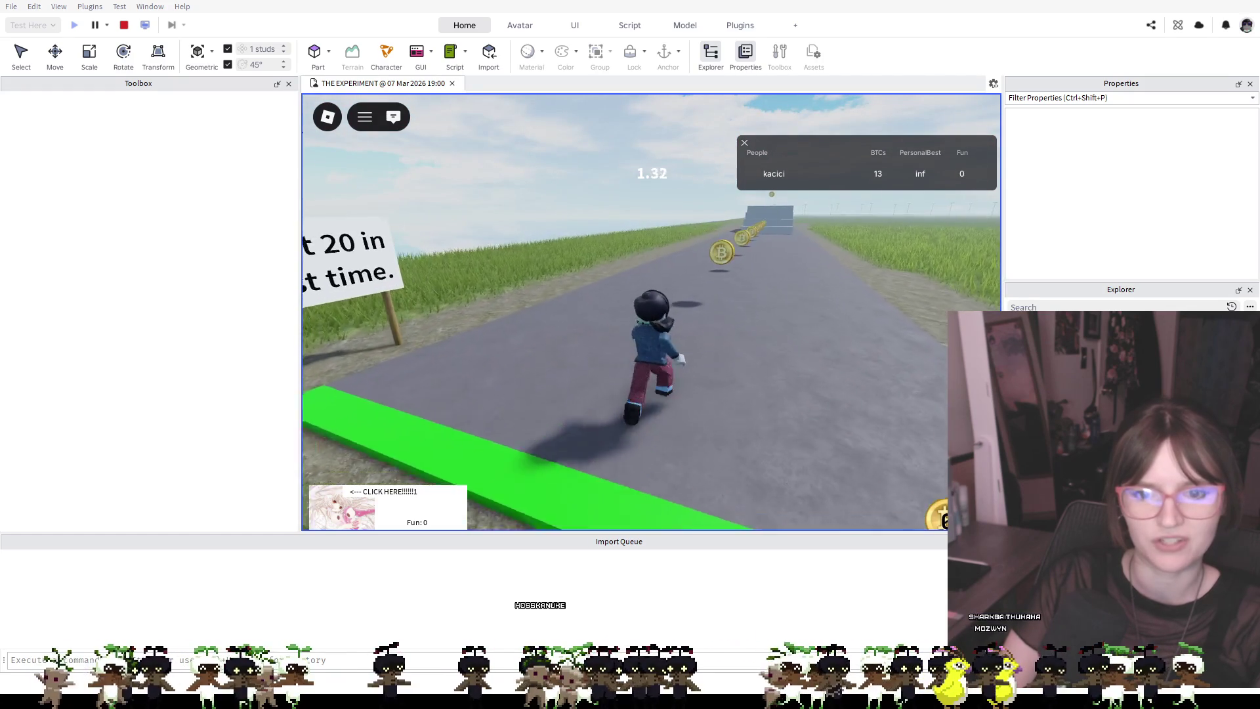
Run the coin course, jumping up the stairs, to set a personal best of 24
key("w")
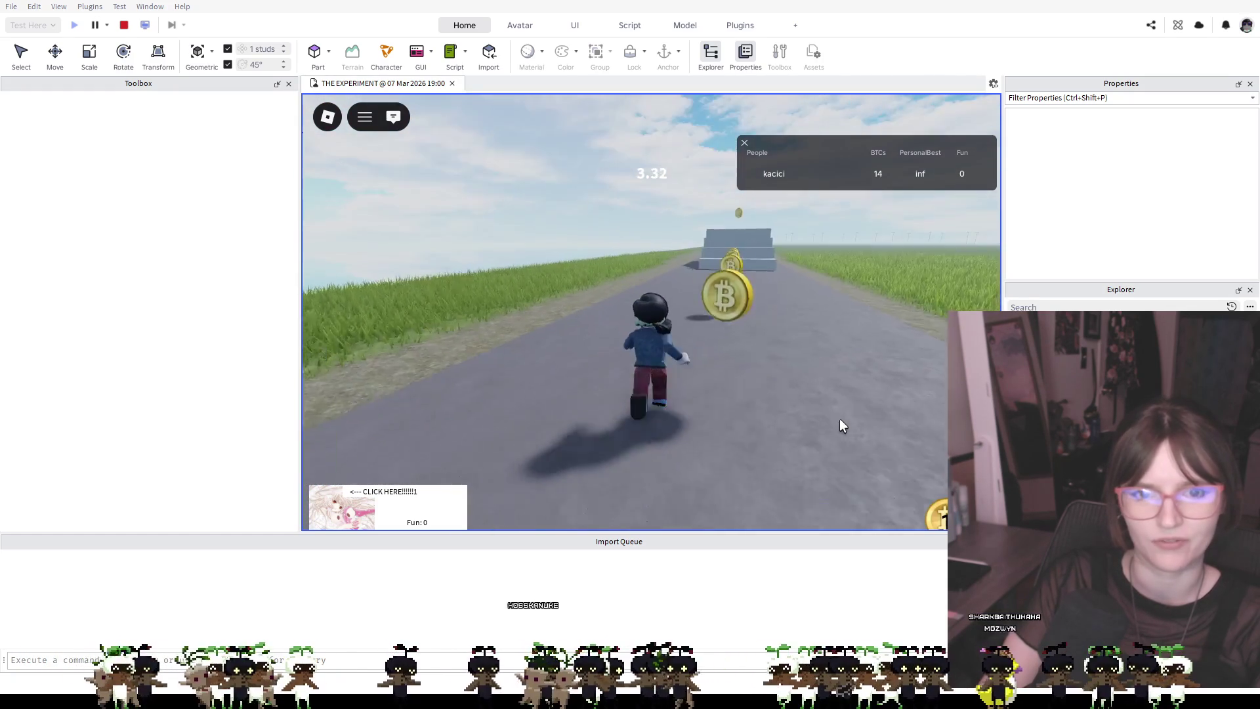
key("w")
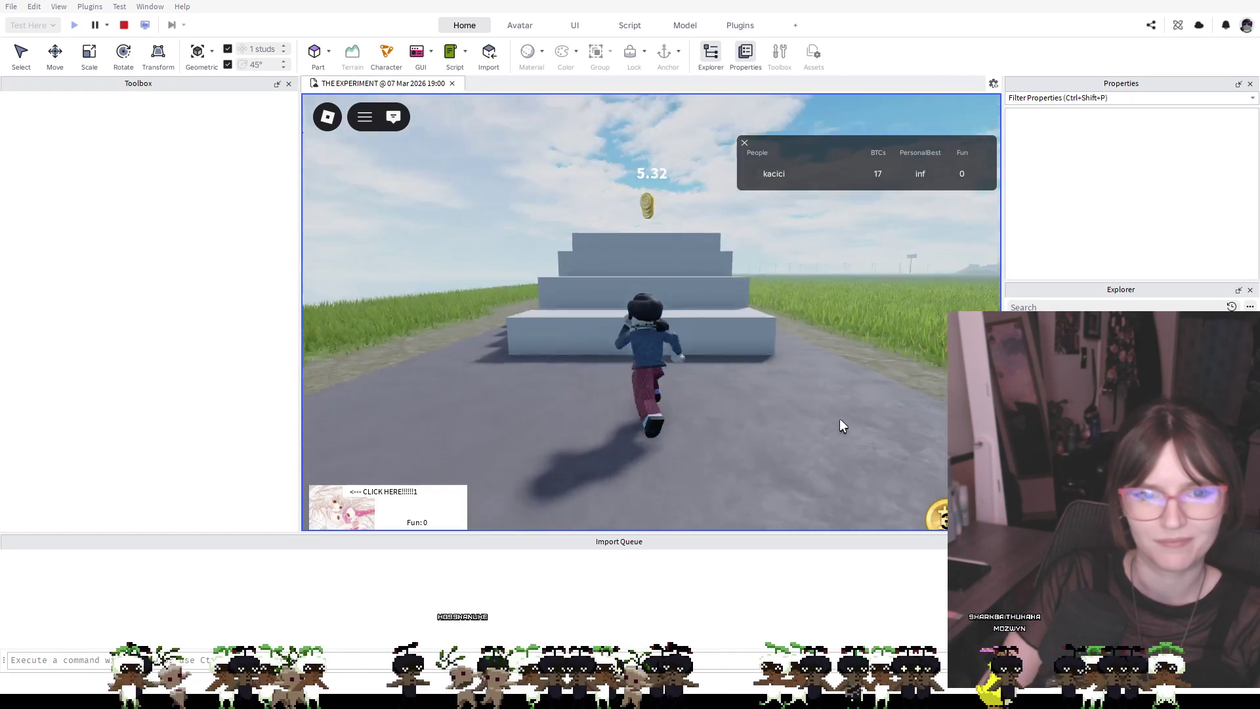
key("w")
key("space")
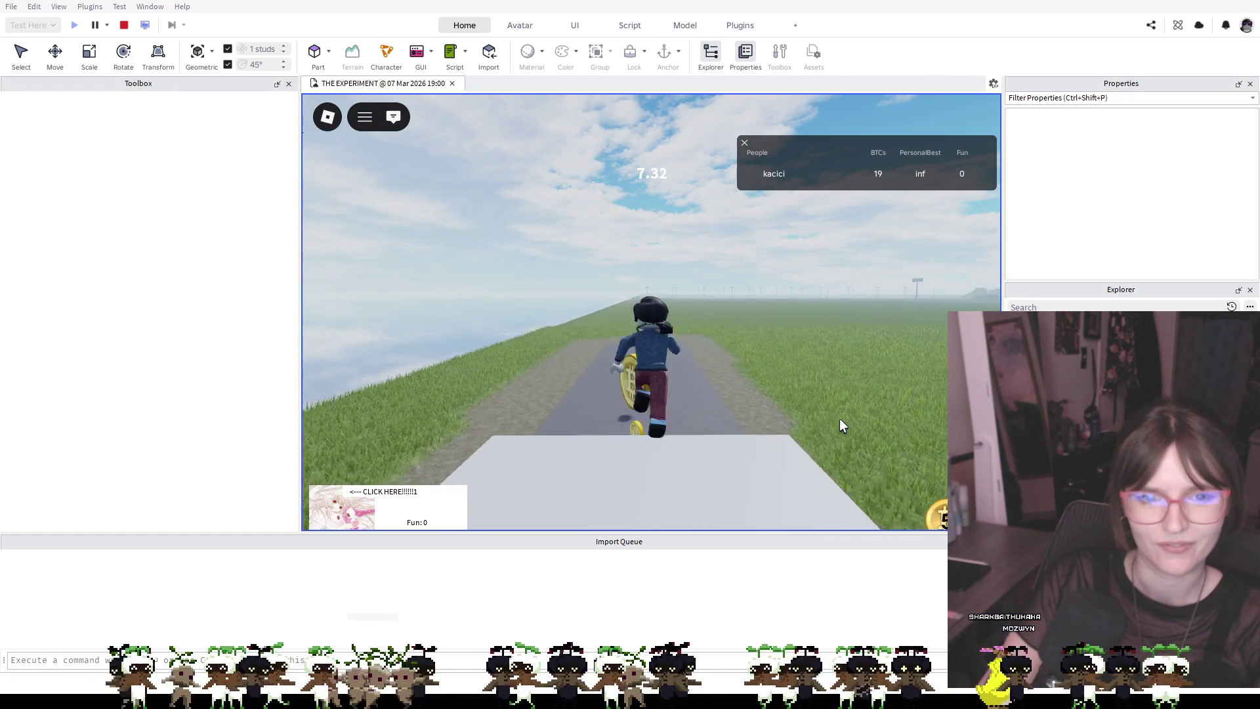
key("w")
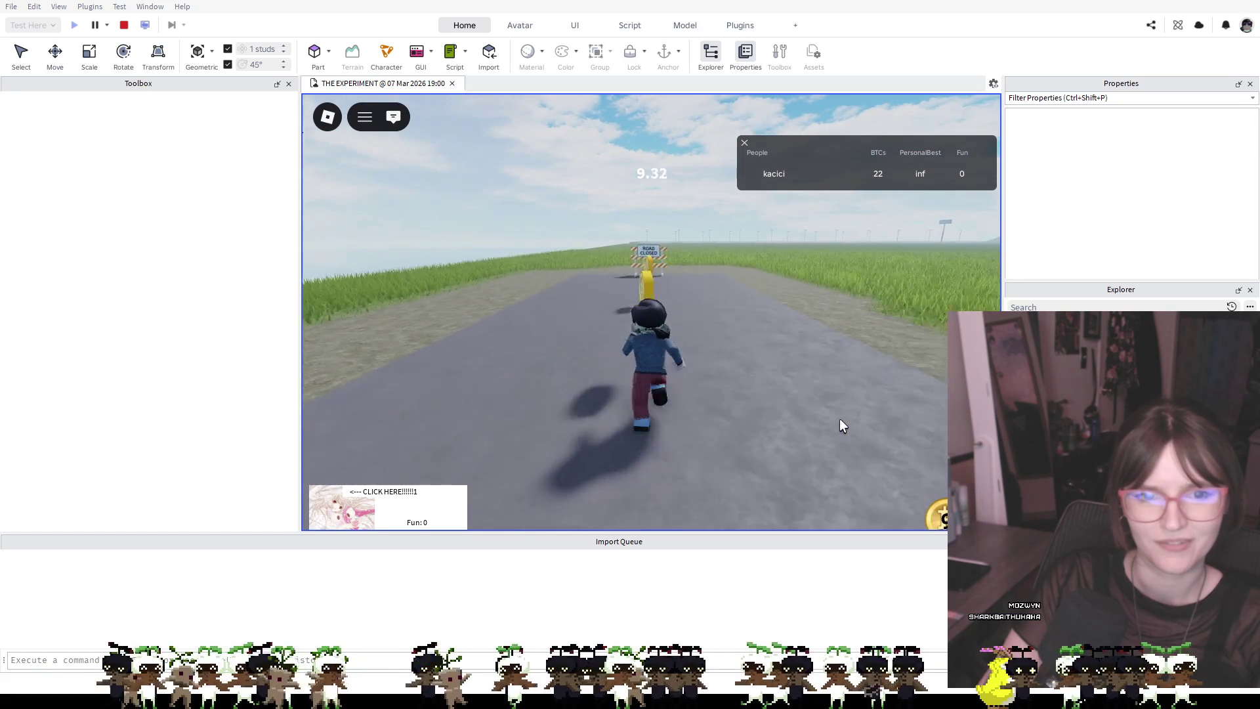
key("w")
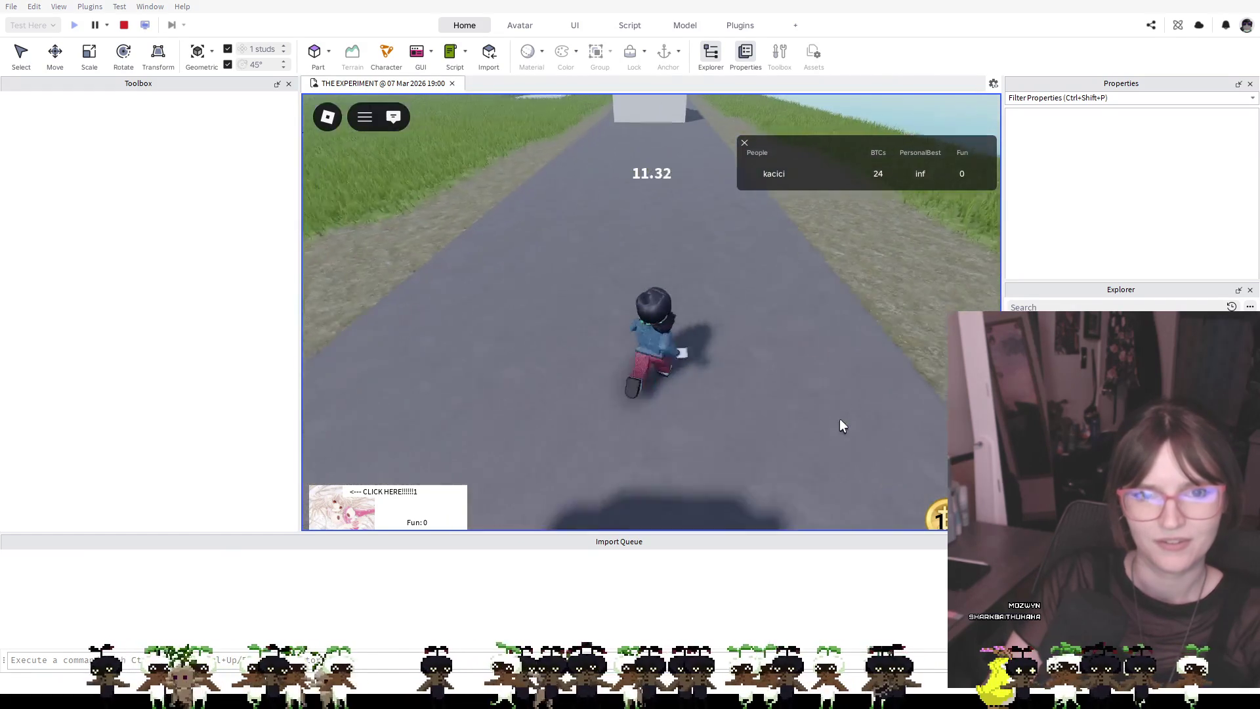
key("w")
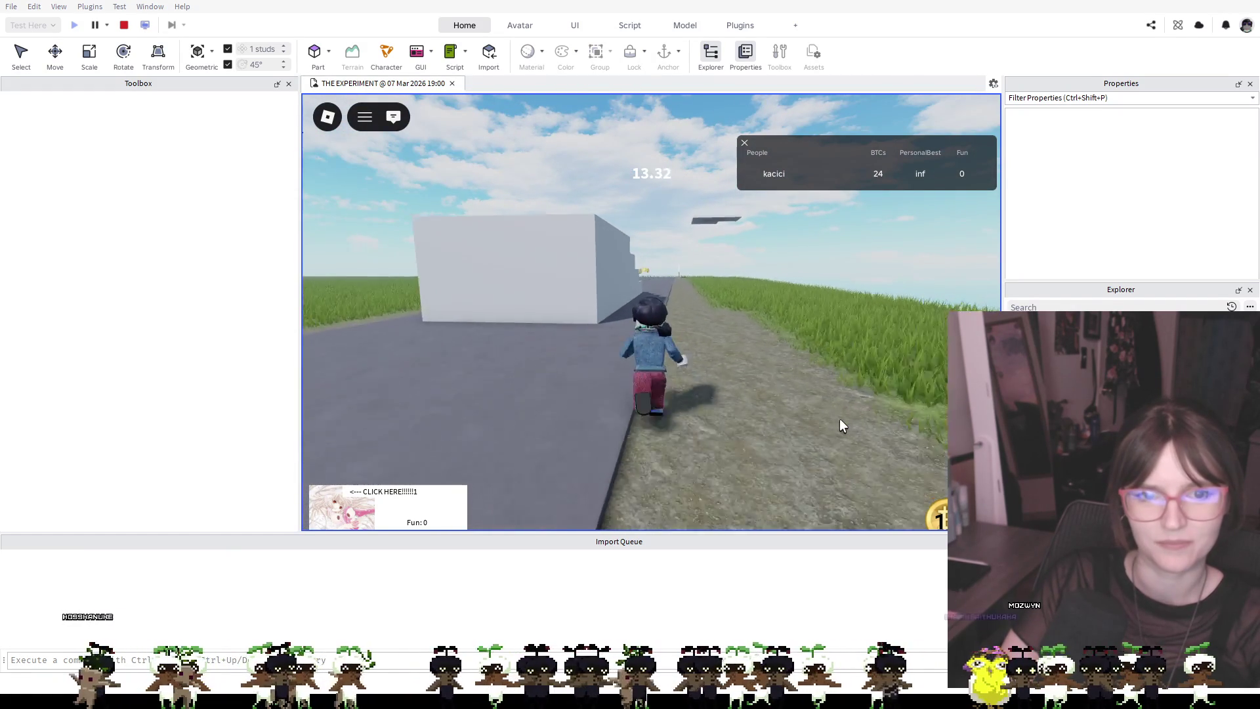
key("w")
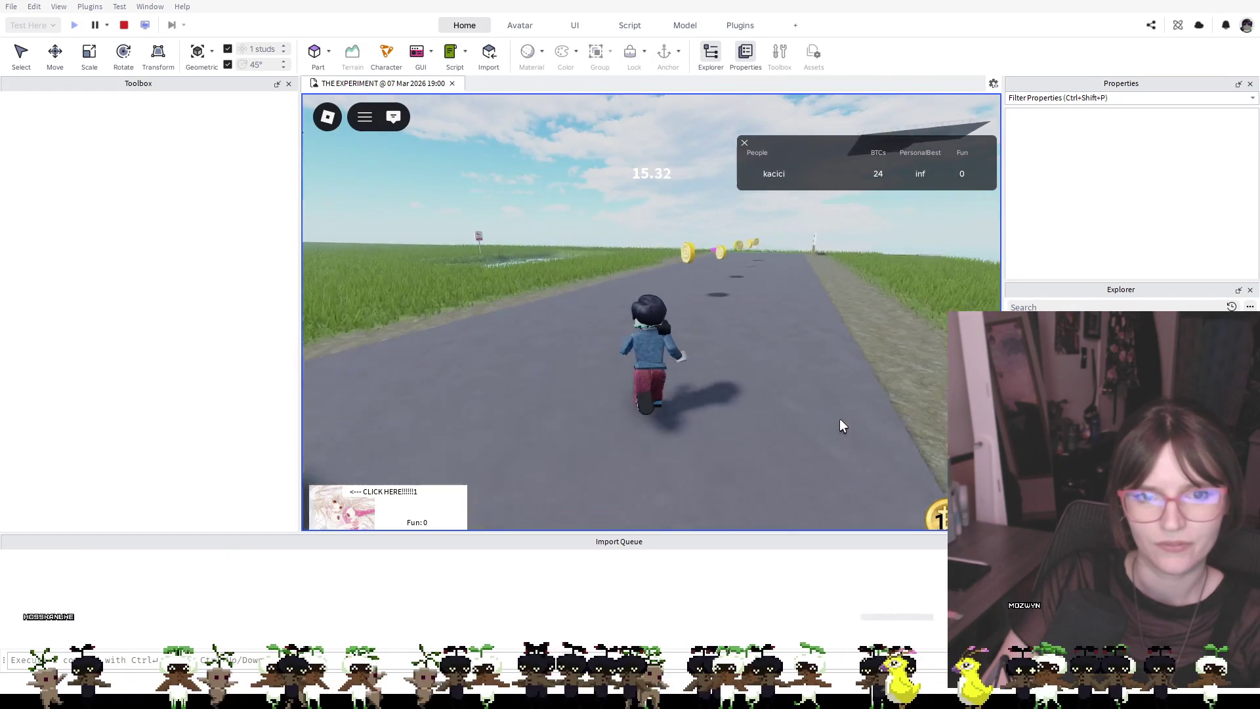
key("w")
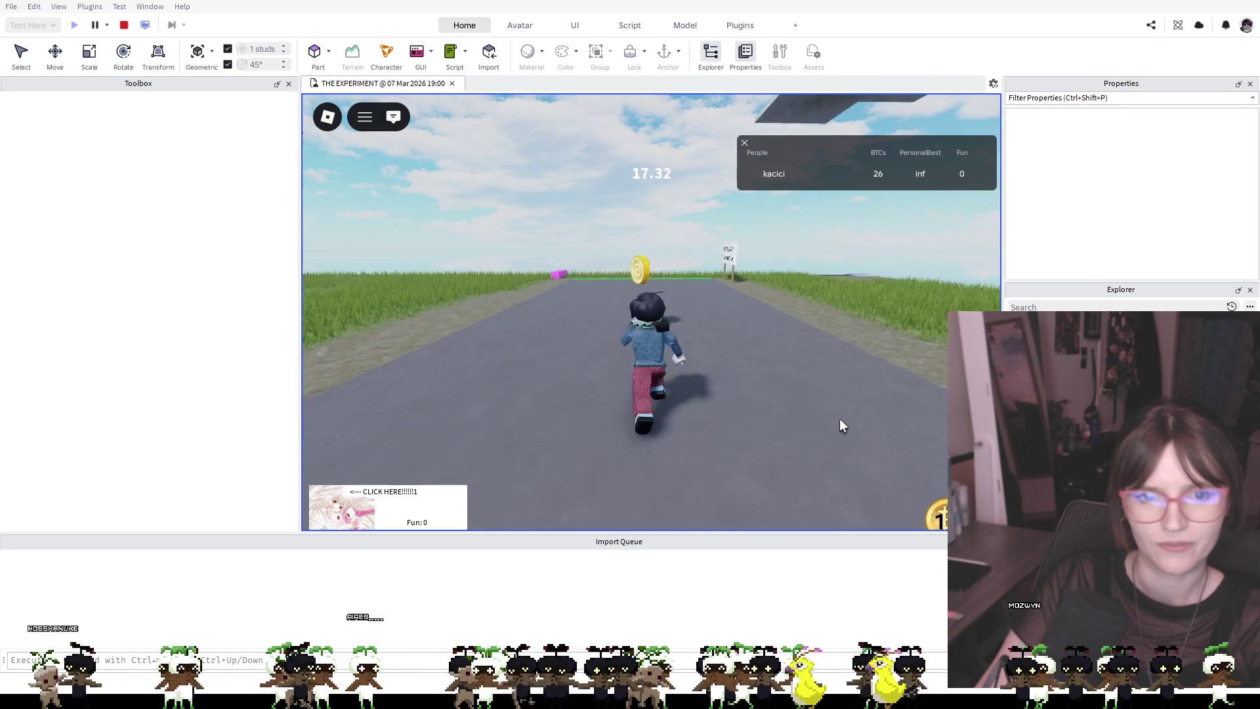
key("w")
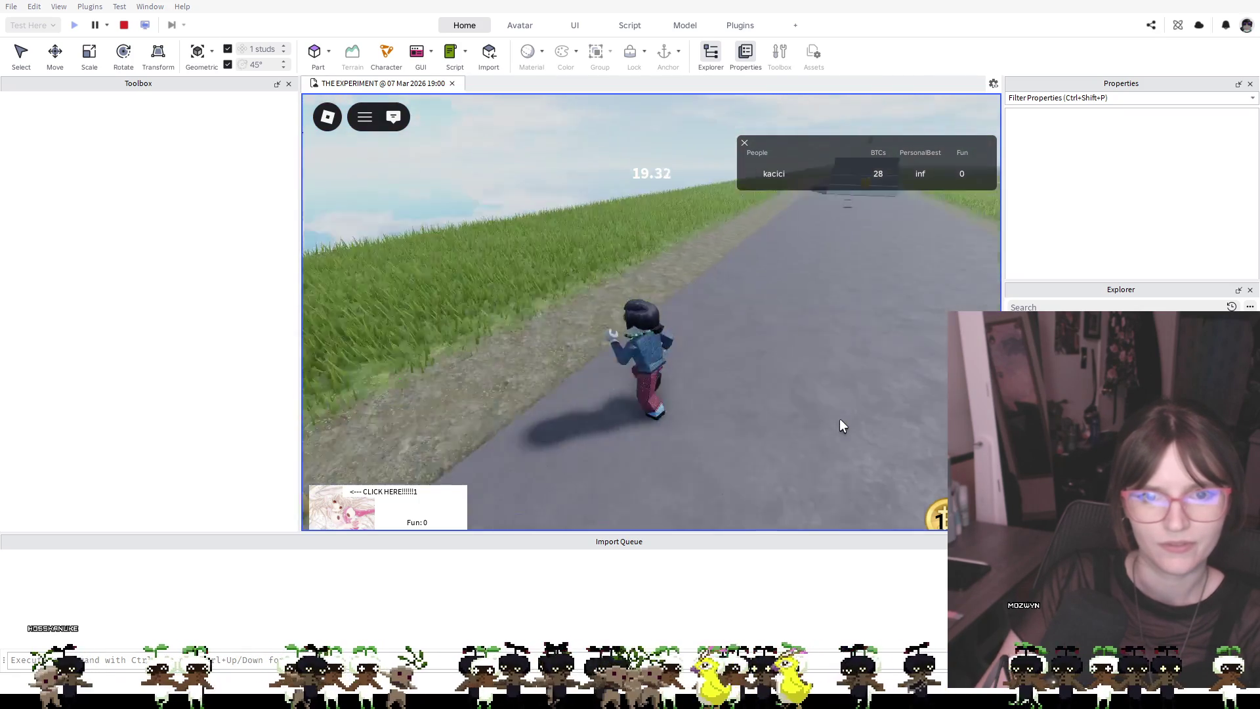
key("w")
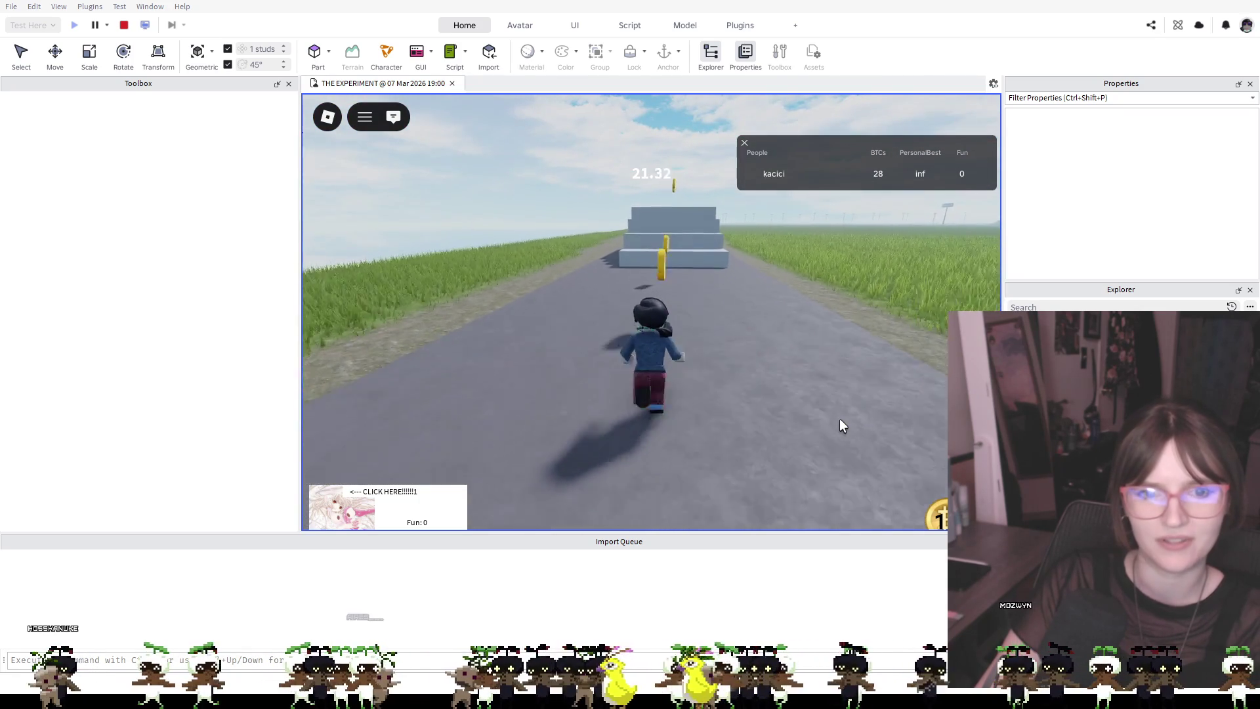
key("w")
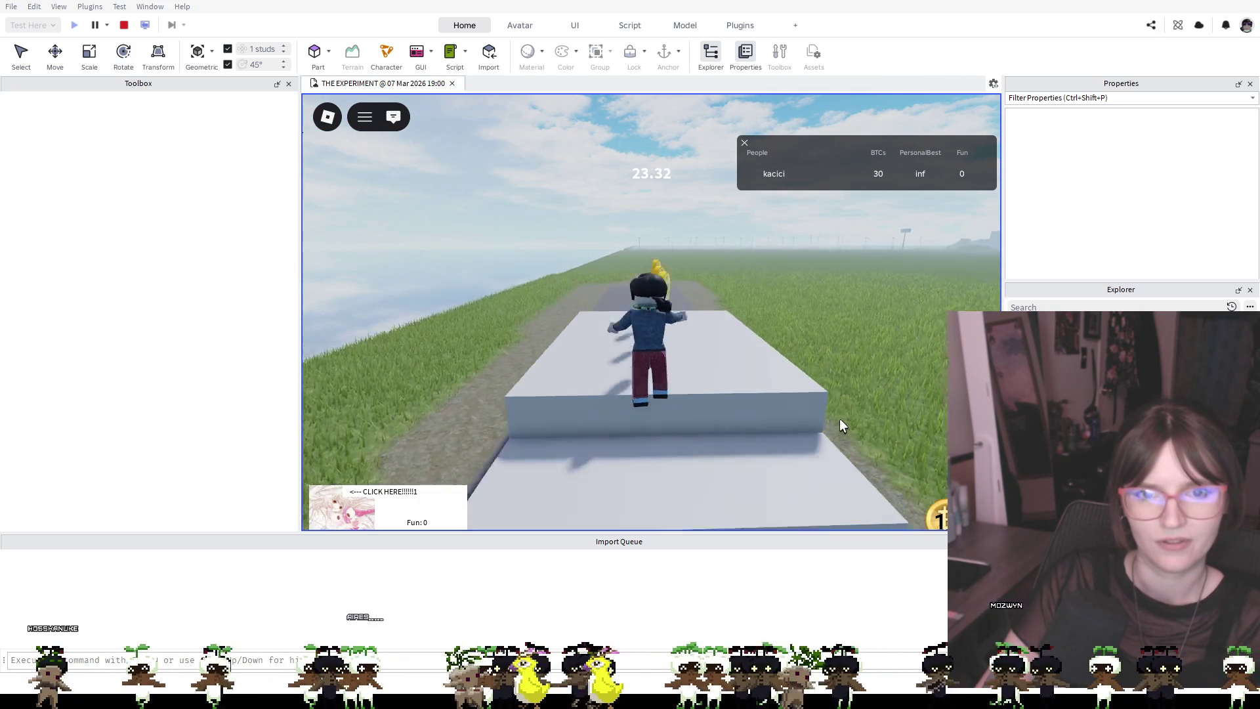
key("w")
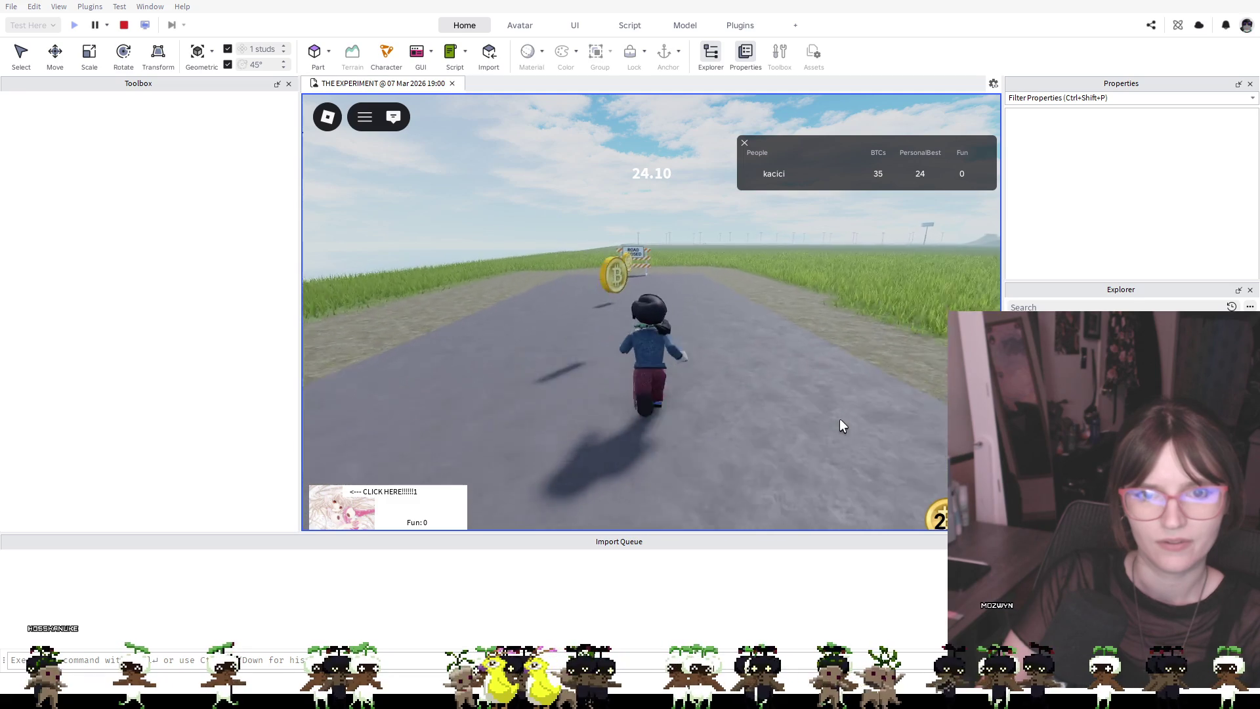
Roam the grass and road near the Road Closed sign and white block grabbing extra coins
key("w")
key("s")
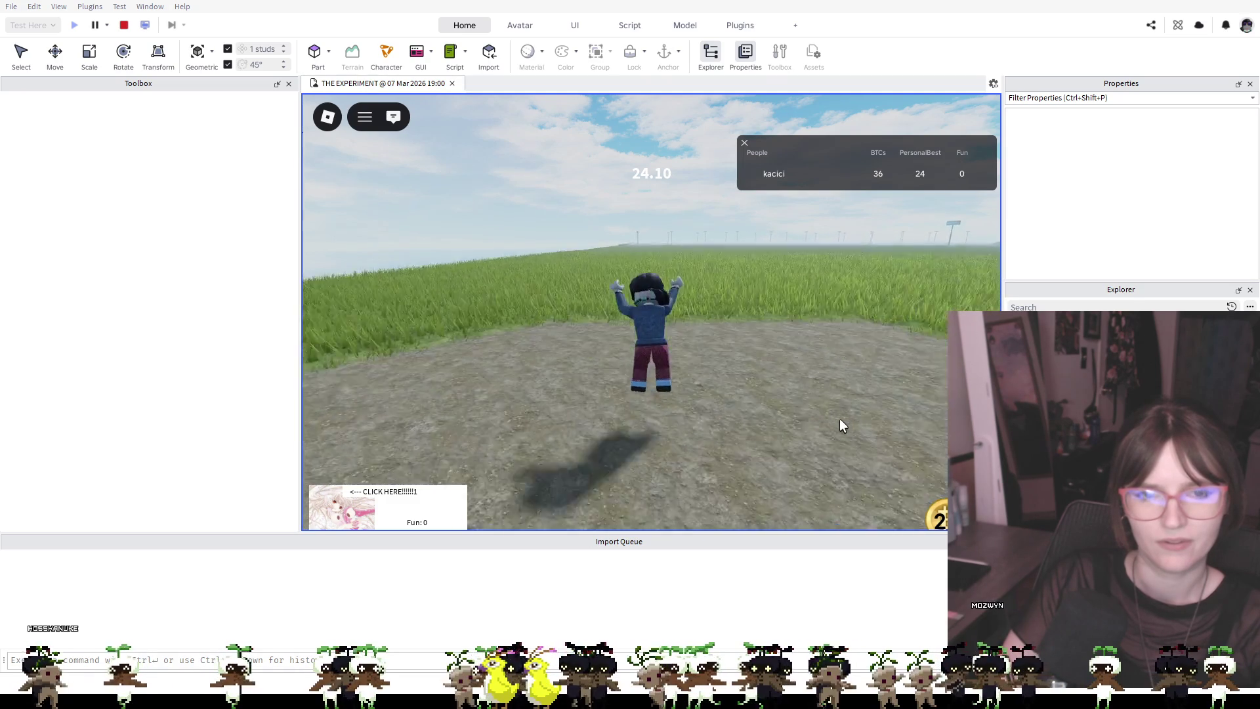
key("a")
key("s")
key("w")
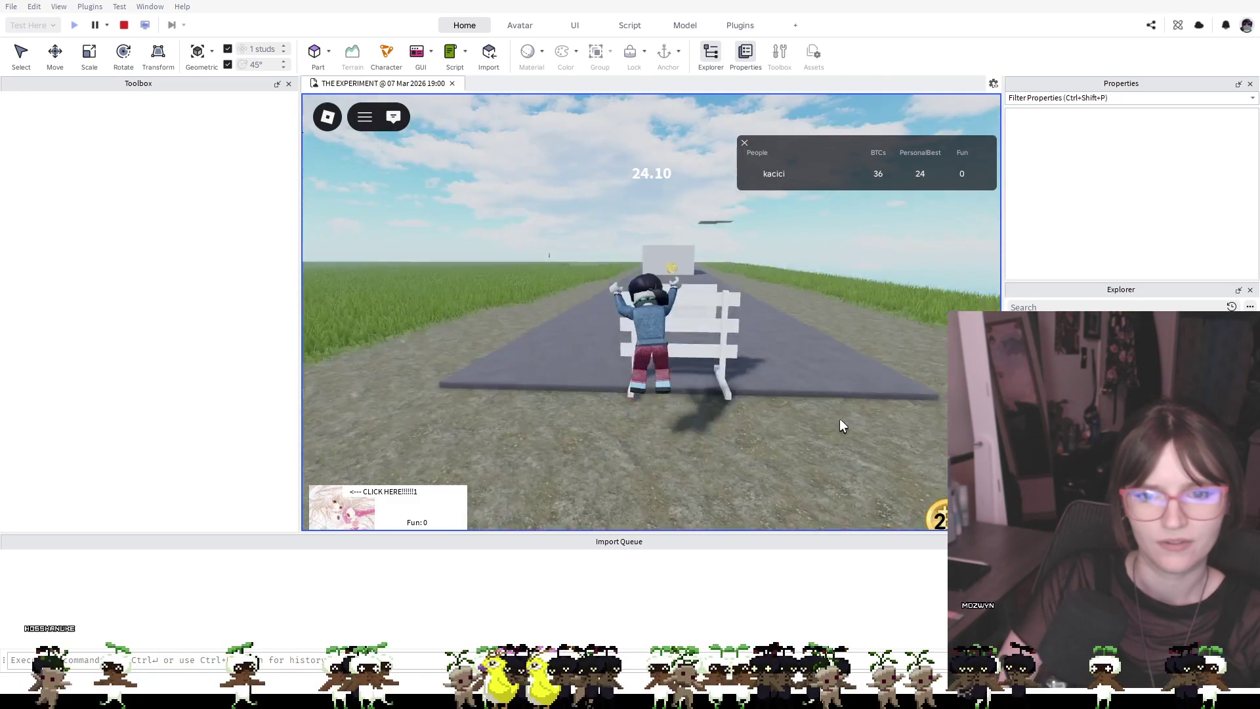
key("s")
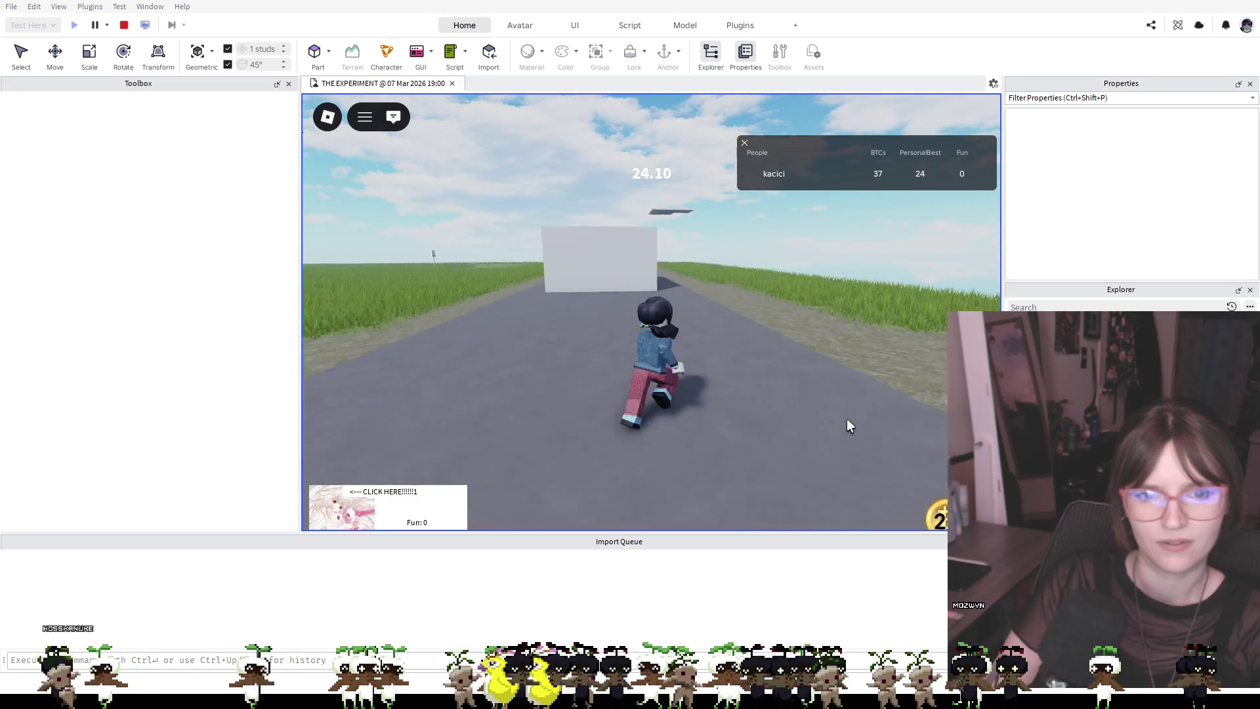
key("w")
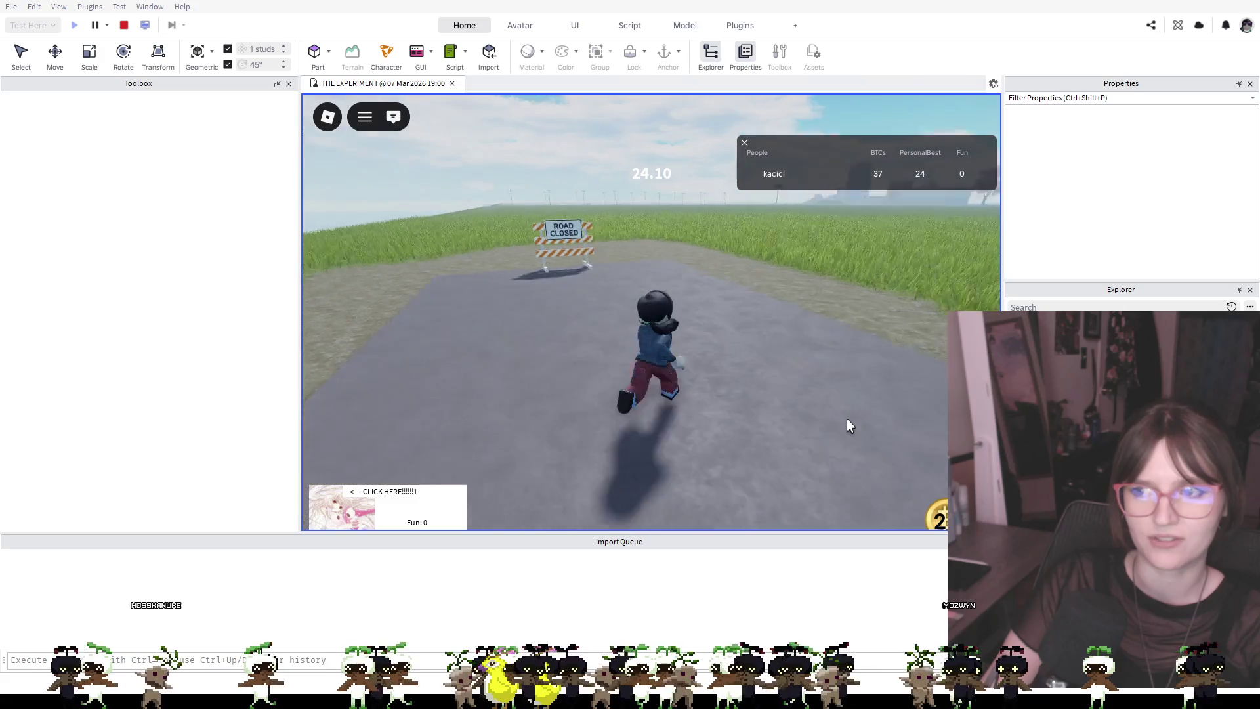
key("a")
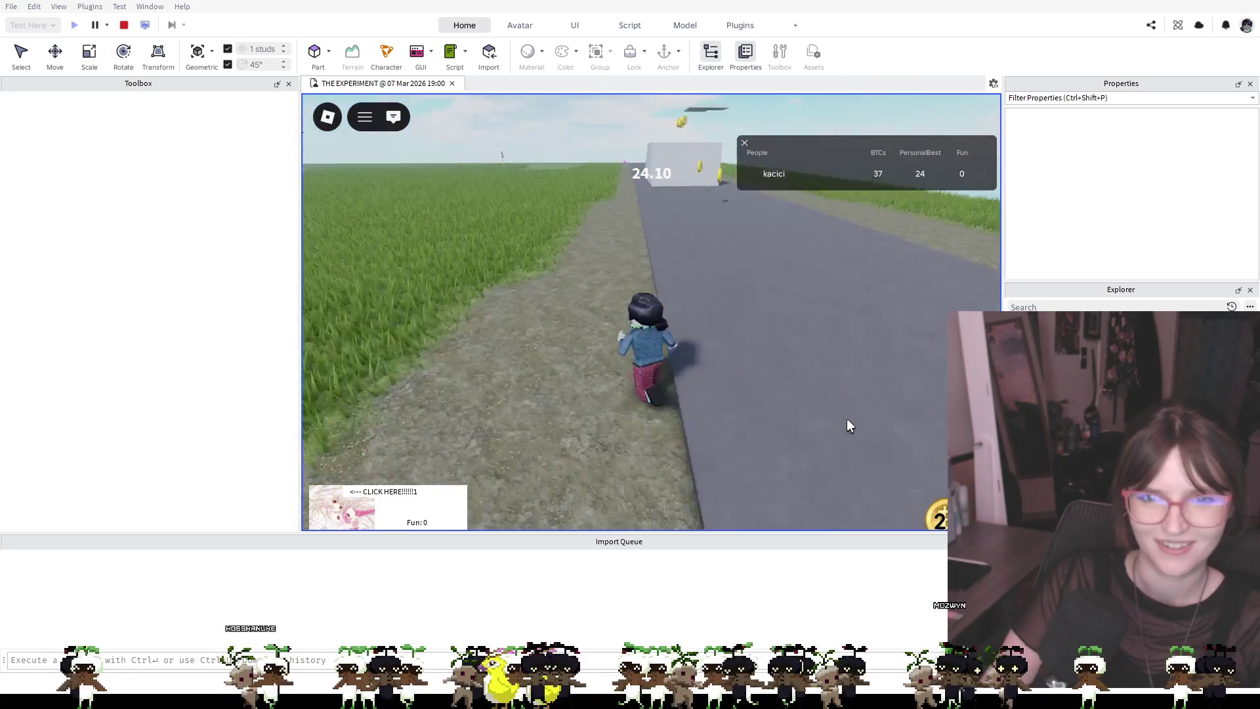
key("space")
key("d")
key("space")
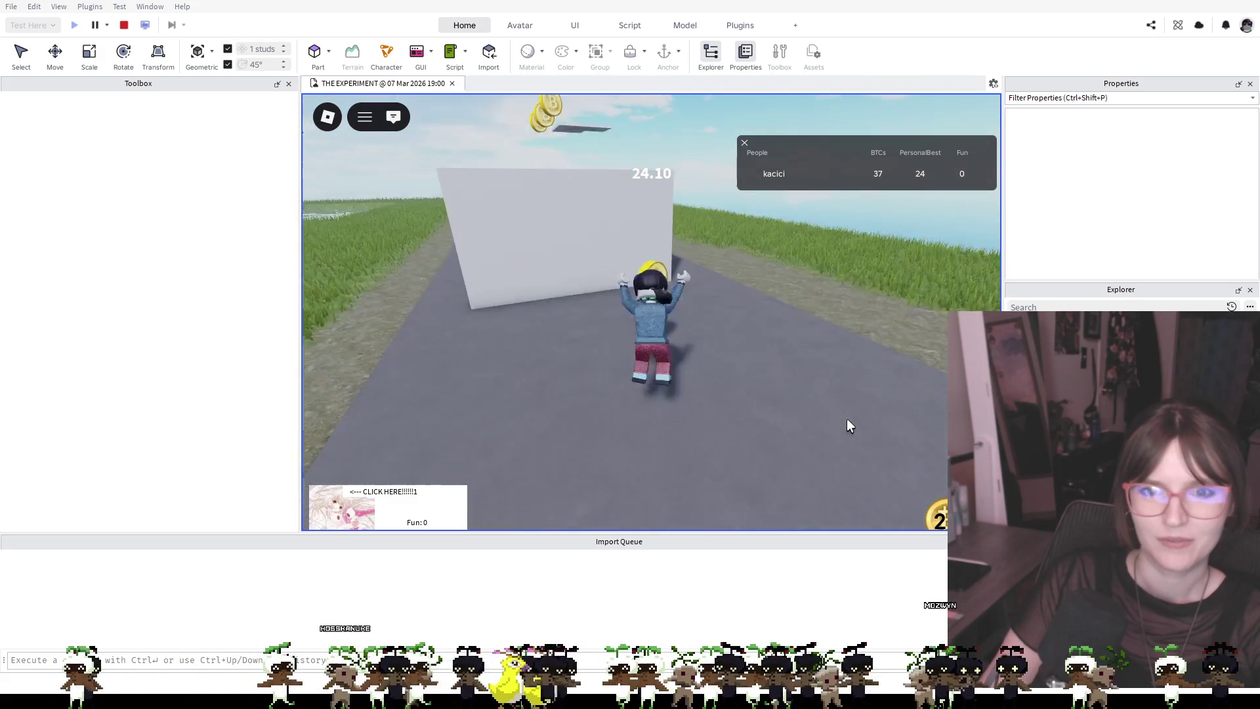
key("a")
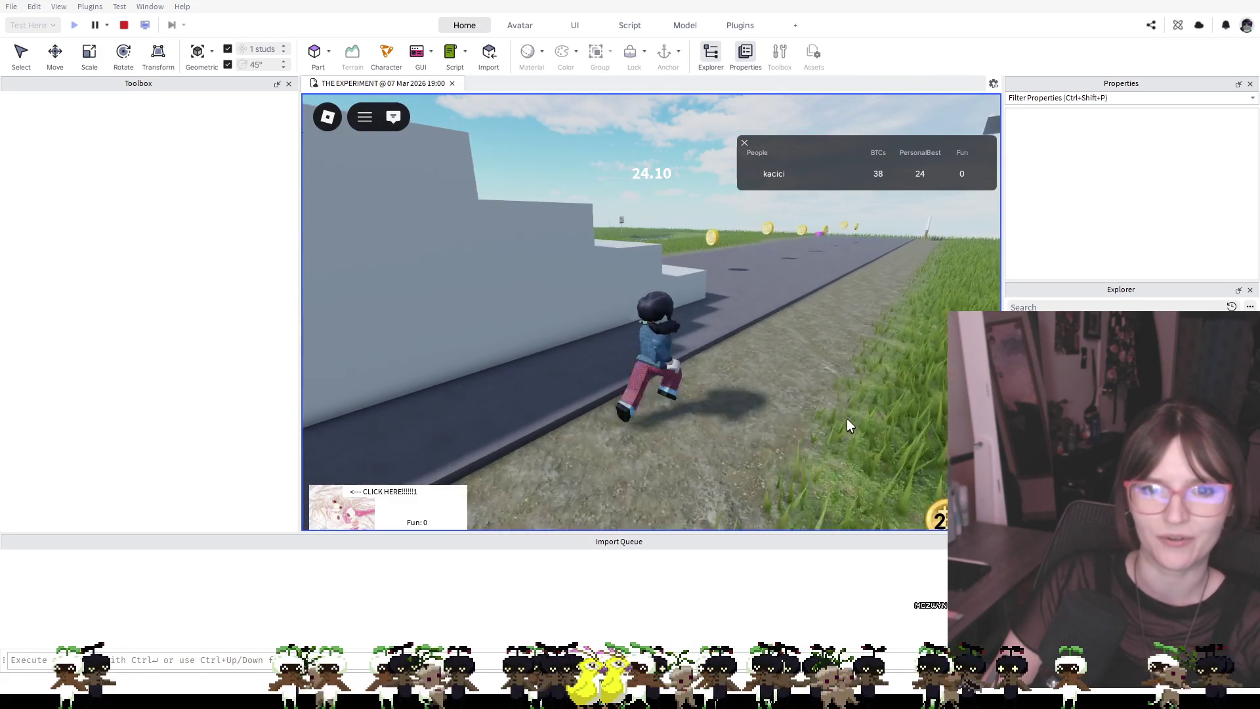
key("a")
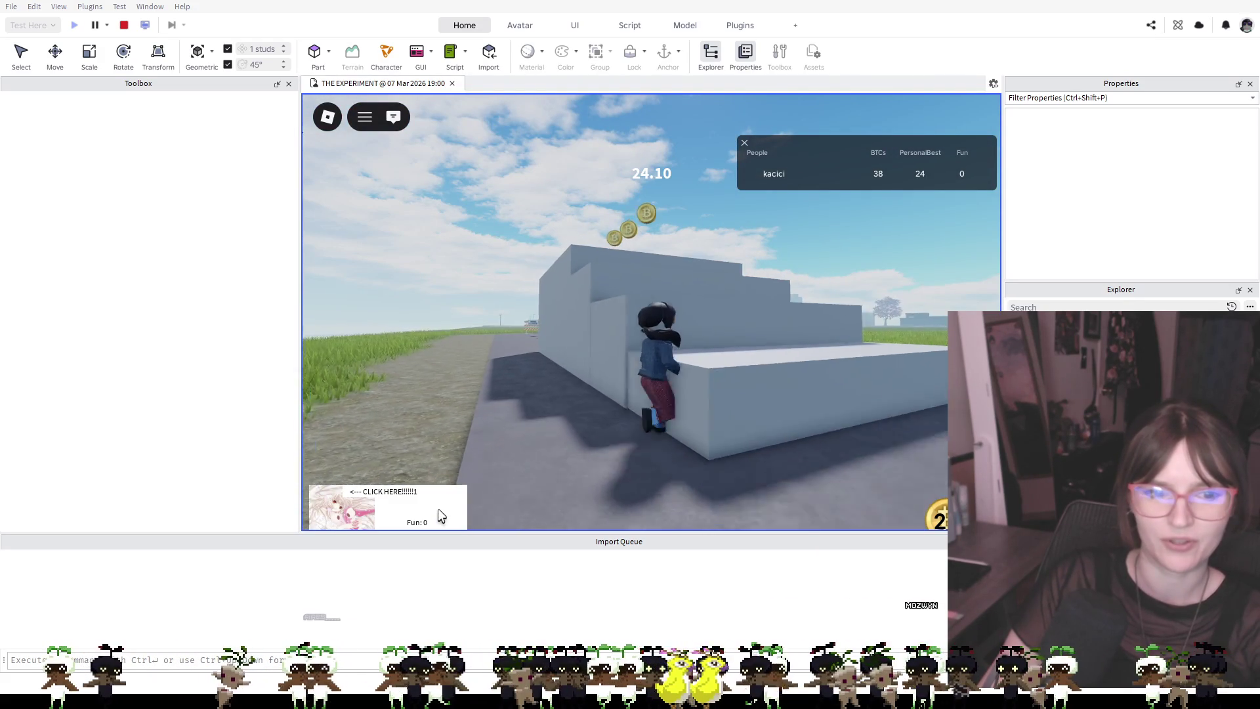
key("s")
Repeatedly click the CLICK HERE image to raise the Fun counter past 50
left_click(352, 517)
left_click(353, 518)
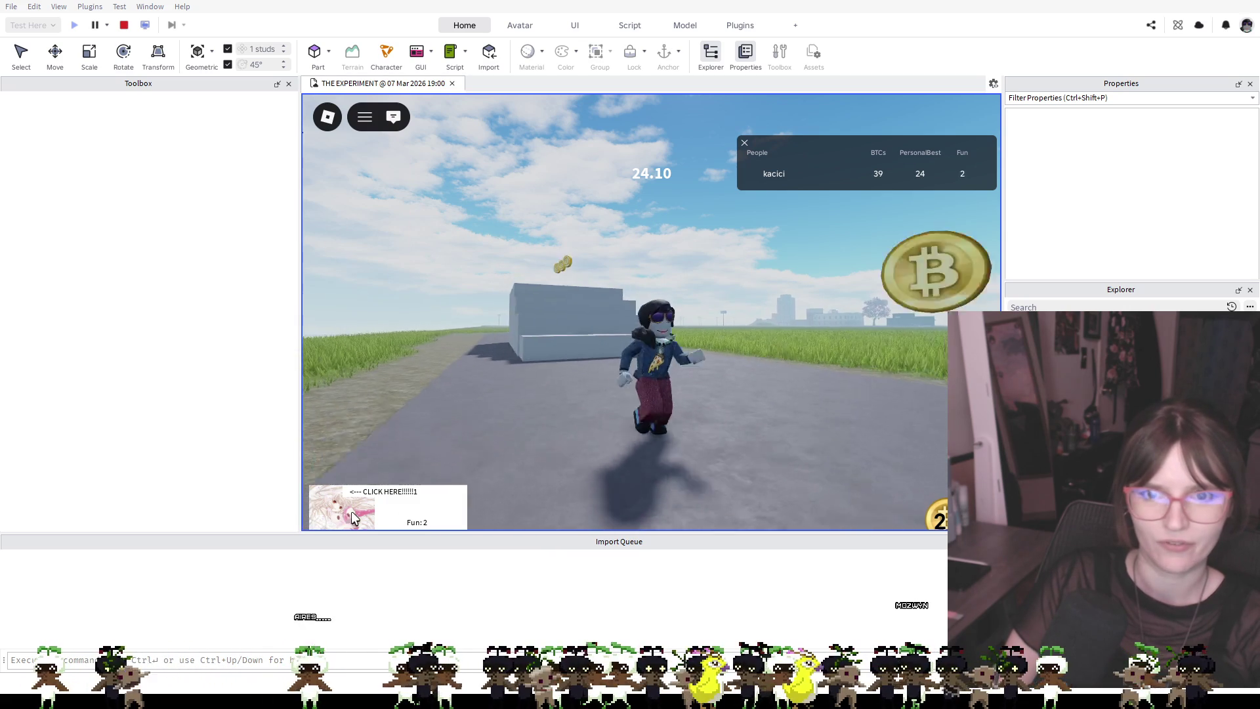
left_click(352, 518)
left_click(352, 518)
left_click(353, 518)
left_click(353, 518)
left_click(352, 518)
left_click(352, 518)
left_click(353, 517)
left_click(353, 518)
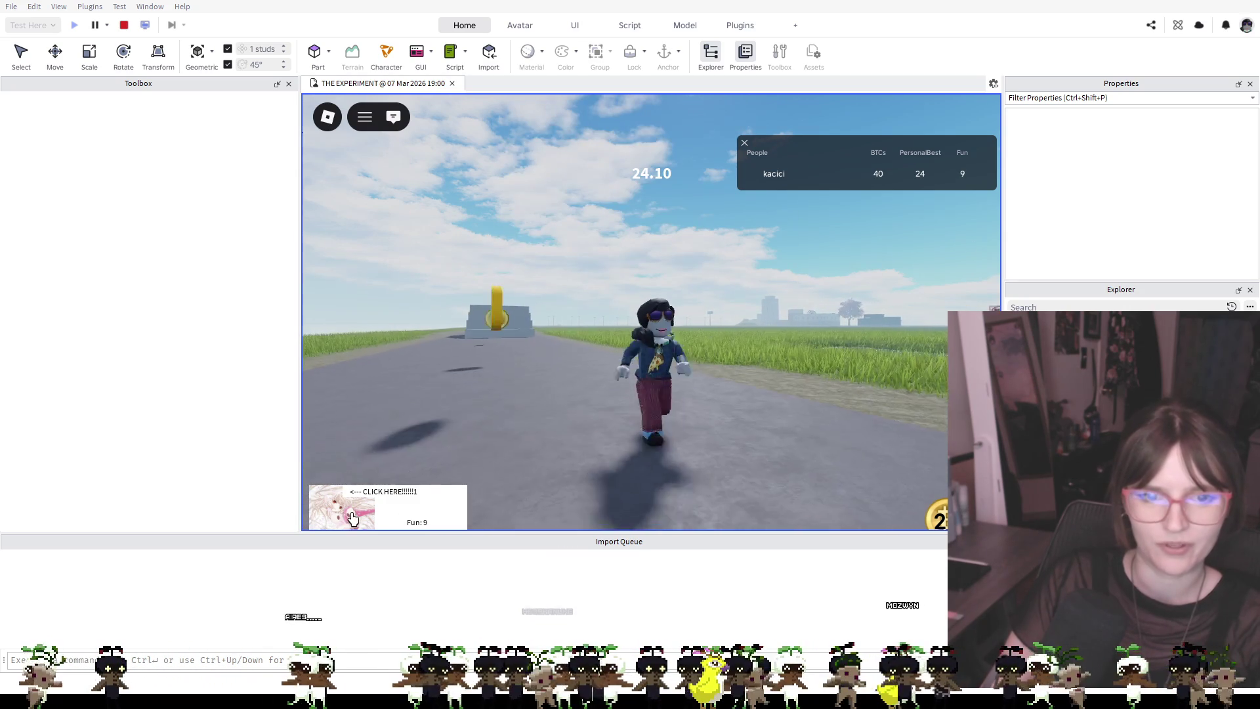
key("w")
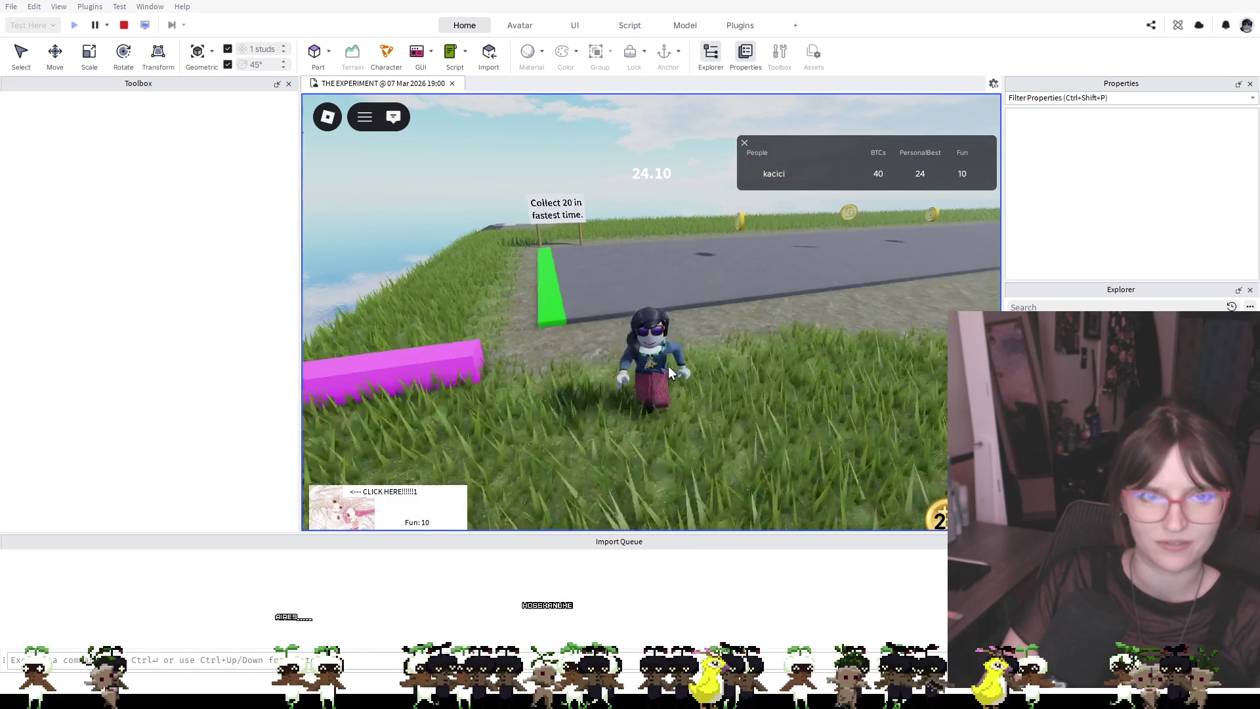
left_click(346, 514)
left_click(346, 514)
left_click(346, 514)
left_click(346, 514)
left_click(346, 514)
left_click(346, 514)
left_click(346, 514)
left_click(346, 514)
left_click(345, 514)
left_click(345, 514)
left_click(345, 514)
left_click(345, 514)
left_click(345, 514)
left_click(345, 514)
left_click(346, 514)
left_click(346, 514)
left_click(347, 514)
left_click(347, 514)
left_click(346, 514)
left_click(346, 514)
left_click(346, 514)
left_click(346, 514)
left_click(346, 514)
left_click(346, 514)
left_click(345, 514)
left_click(346, 514)
left_click(346, 514)
left_click(346, 514)
left_click(346, 514)
left_click(346, 514)
left_click(345, 514)
left_click(346, 514)
left_click(345, 514)
left_click(346, 514)
left_click(345, 514)
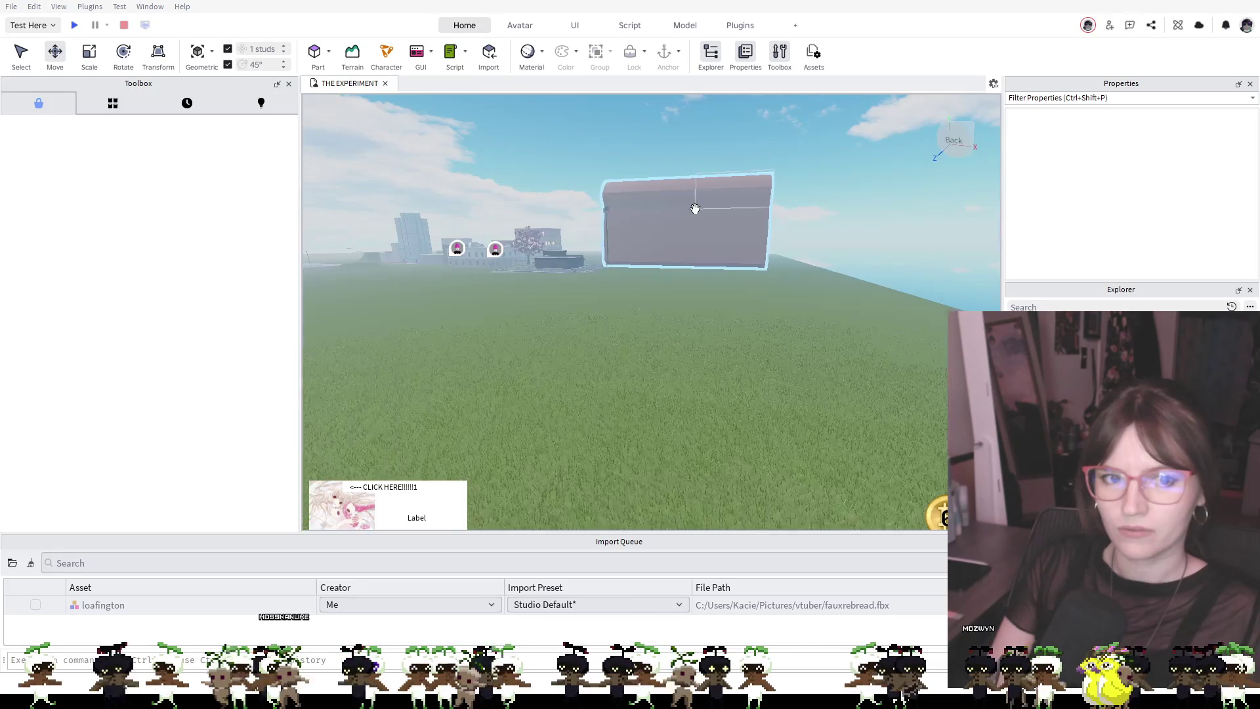
Turn away from the pink block and zoom in on the bakery's bread shelves
scroll(674, 213, "down", 5)
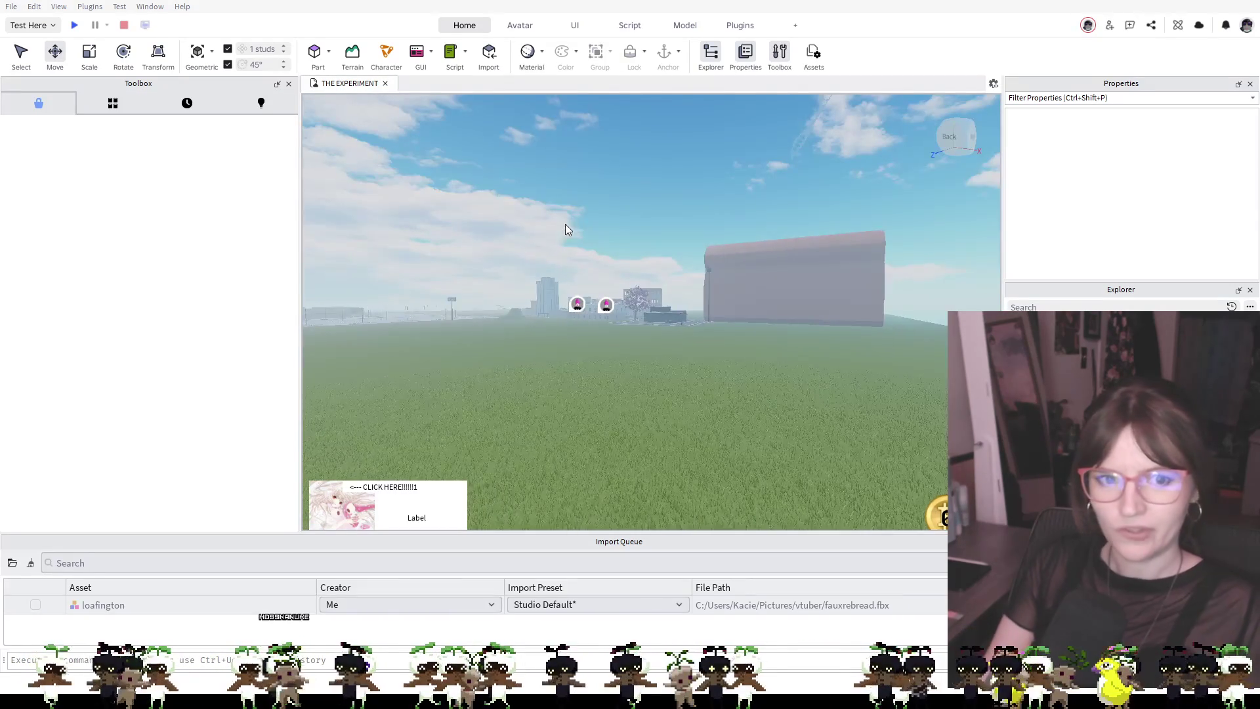
mouse_move(532, 271)
left_mouse_down()
mouse_move(515, 289)
mouse_move(699, 268)
left_mouse_up()
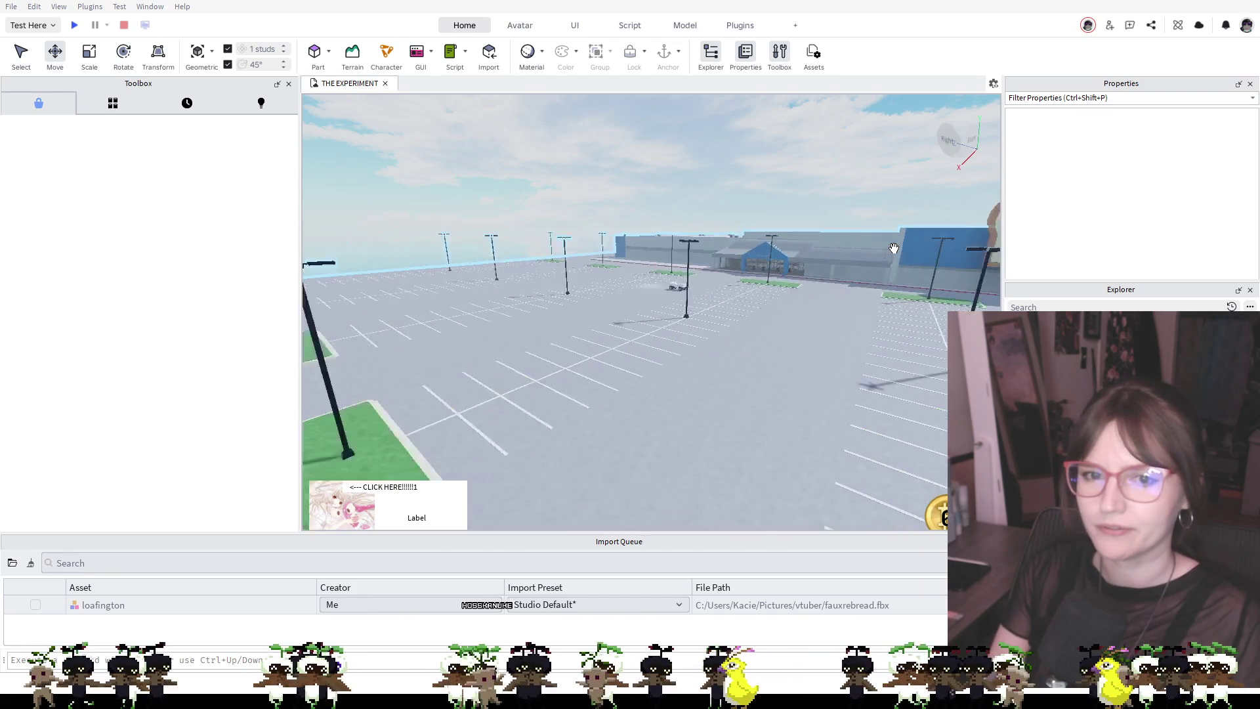
scroll(894, 248, "up", 10)
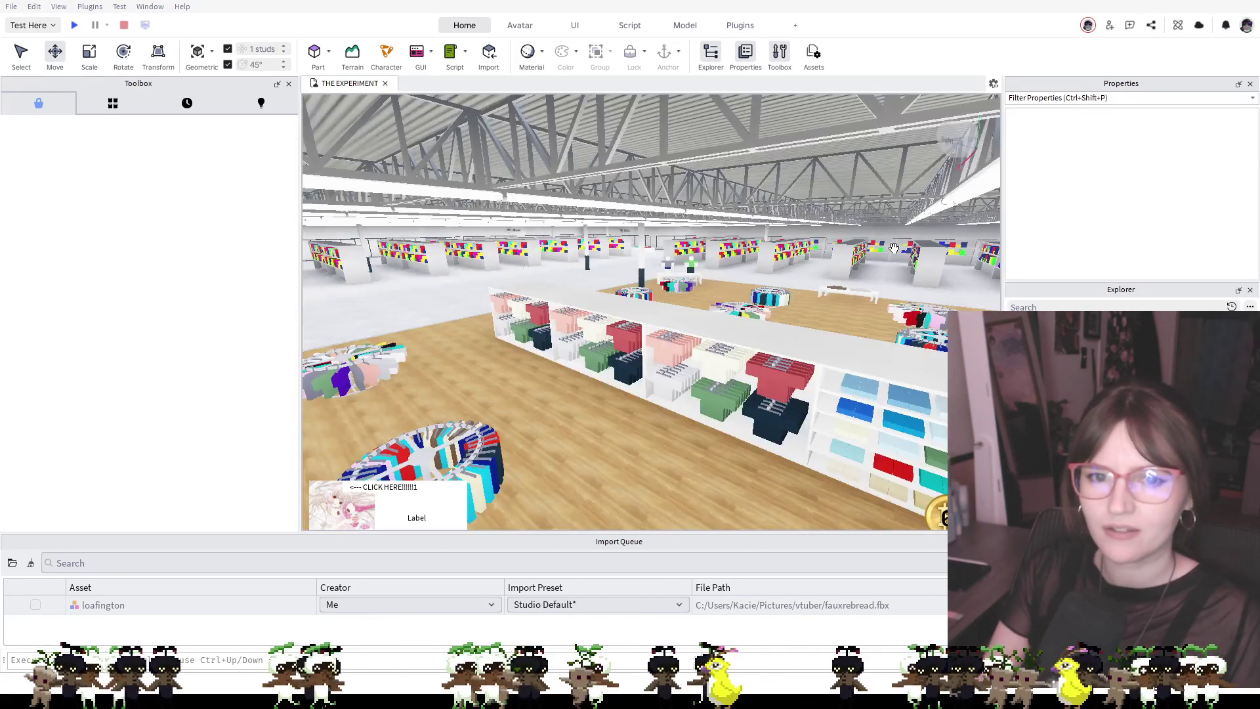
scroll(894, 248, "up", 10)
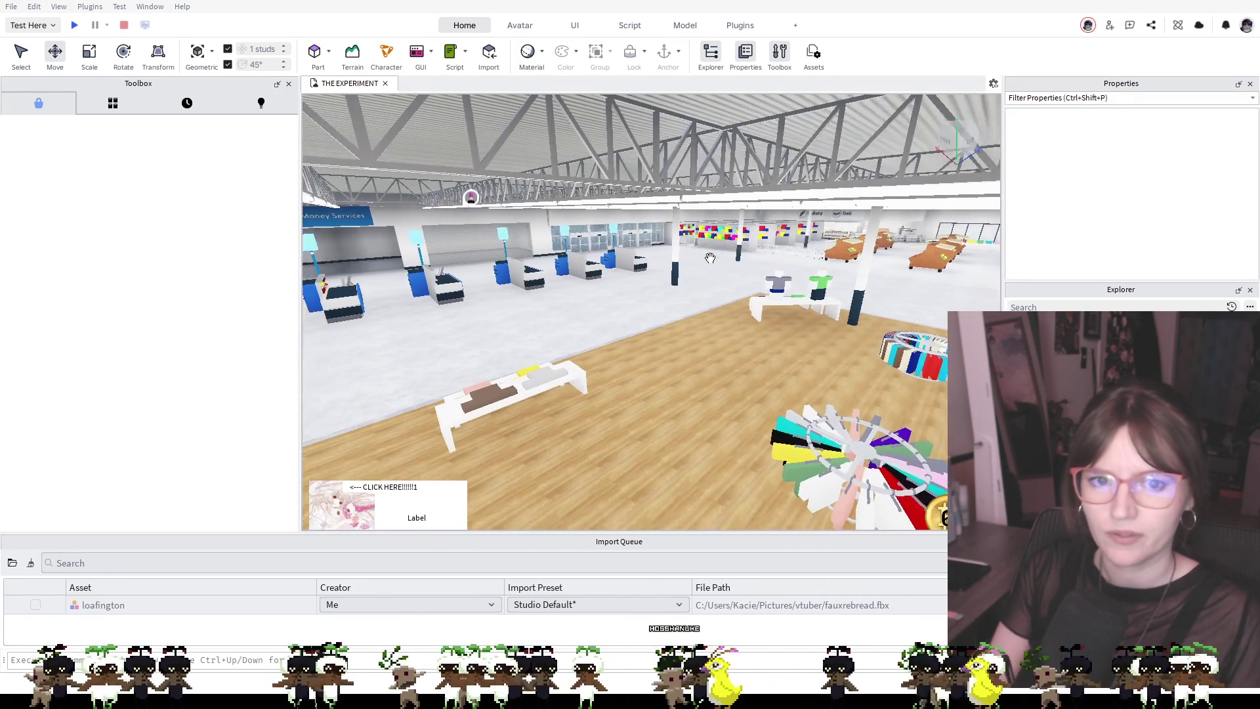
scroll(783, 240, "up", 10)
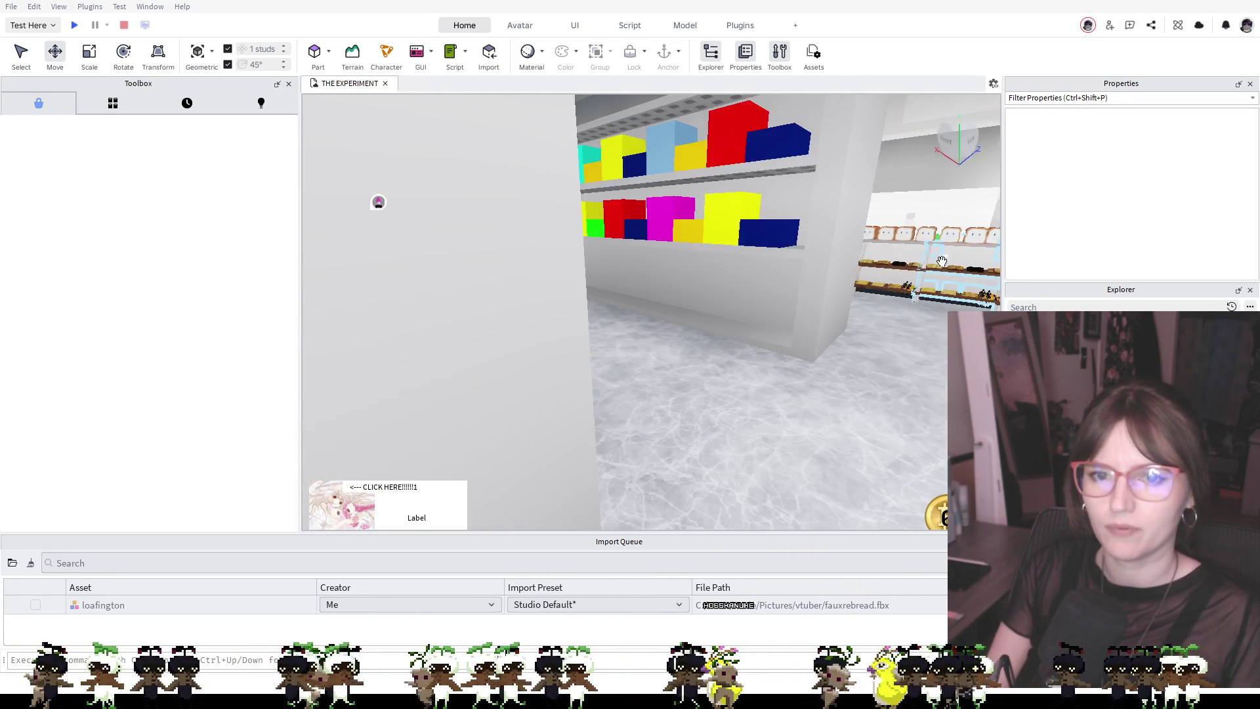
scroll(936, 262, "up", 10)
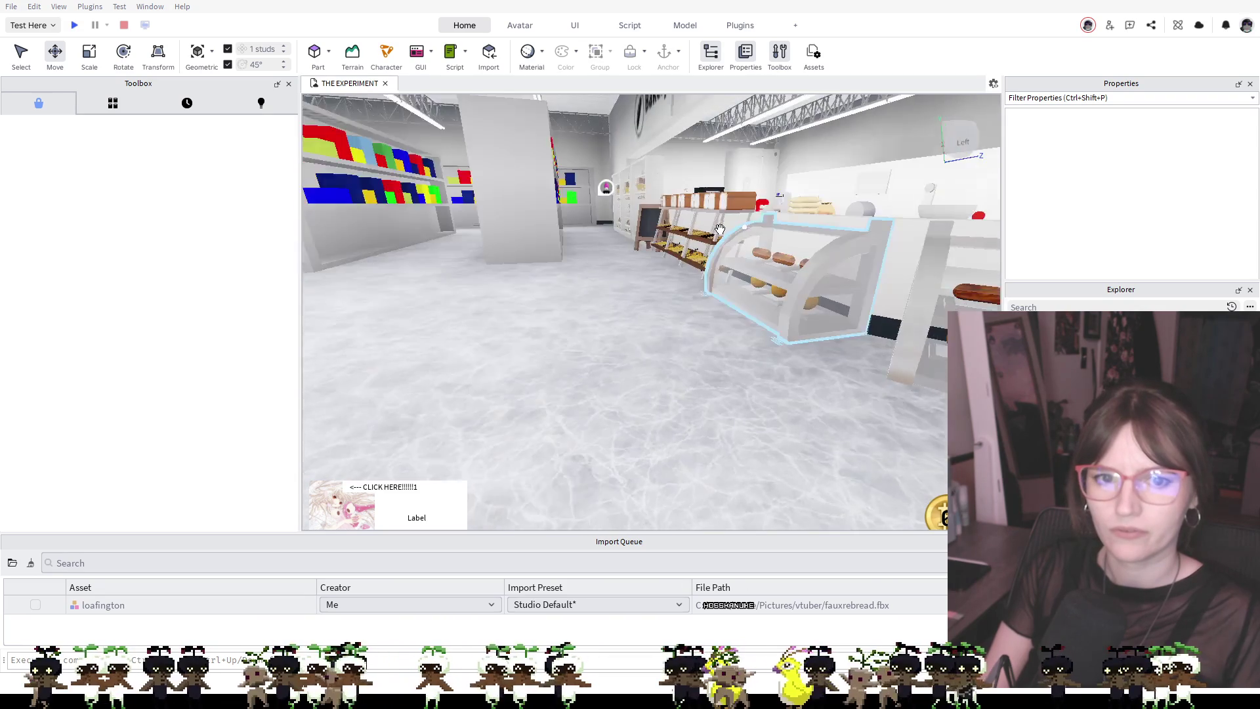
scroll(720, 229, "up", 10)
key("a")
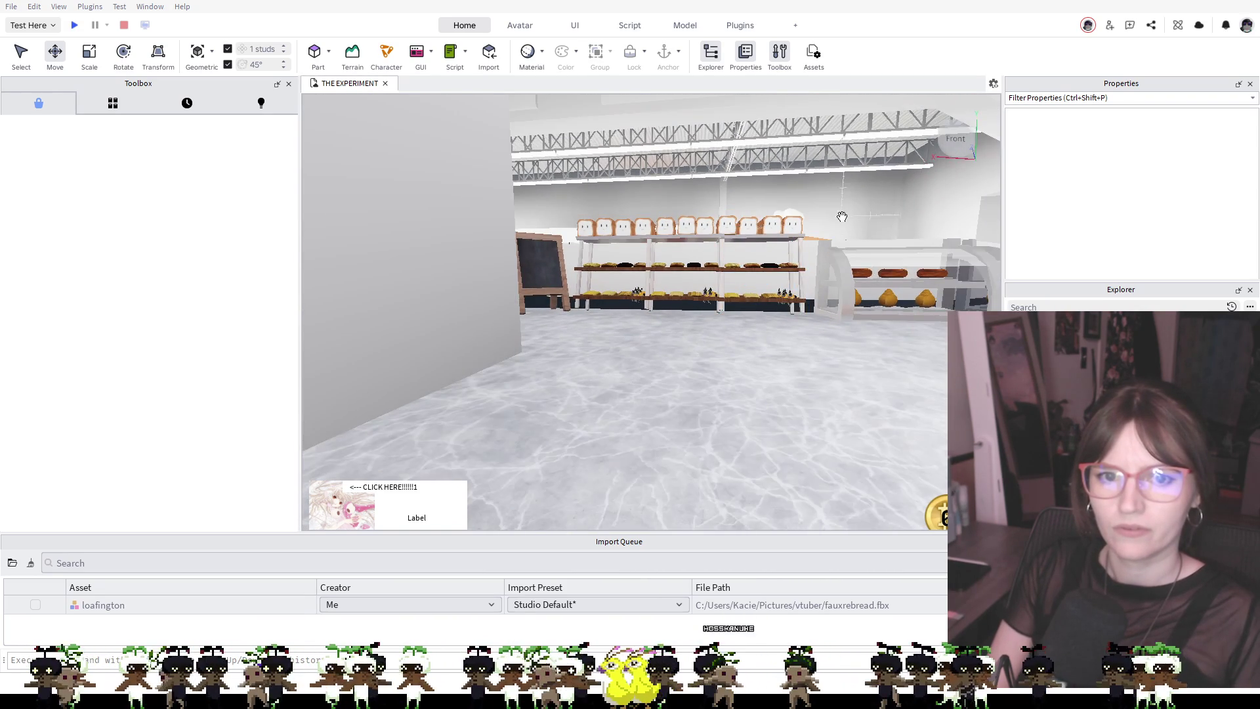
scroll(840, 223, "up", 5)
scroll(837, 230, "down", 5)
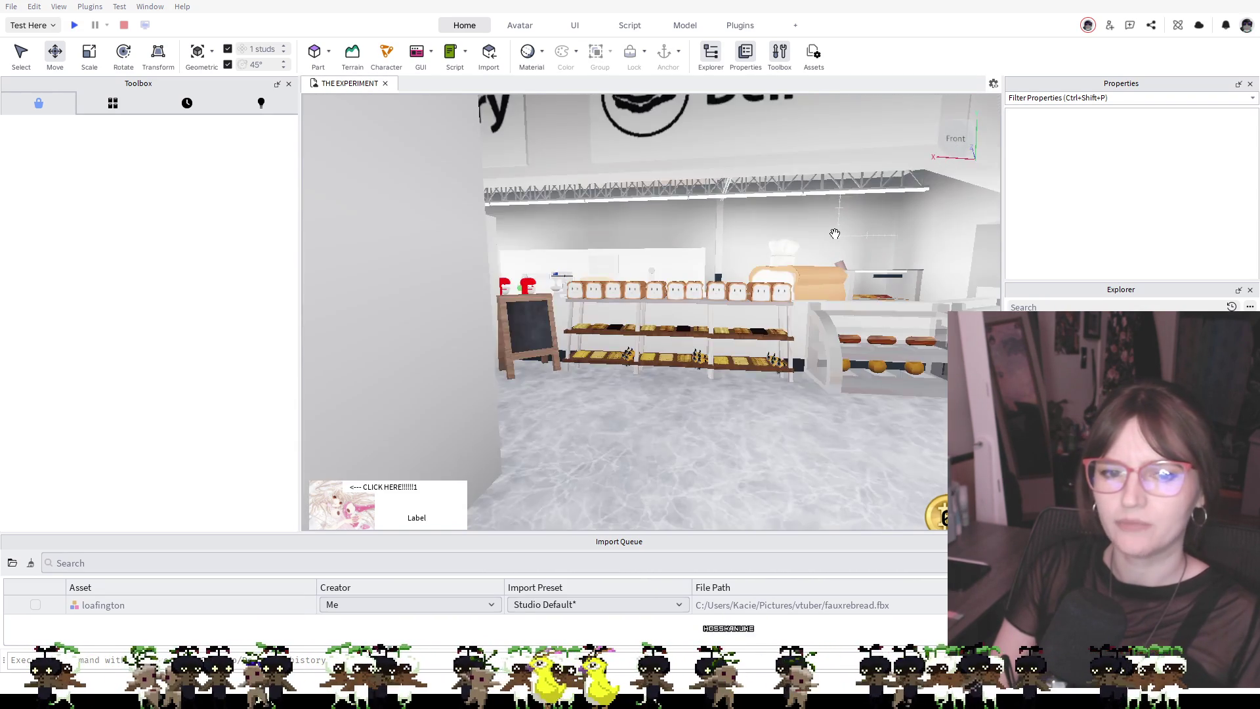
scroll(835, 234, "up", 5)
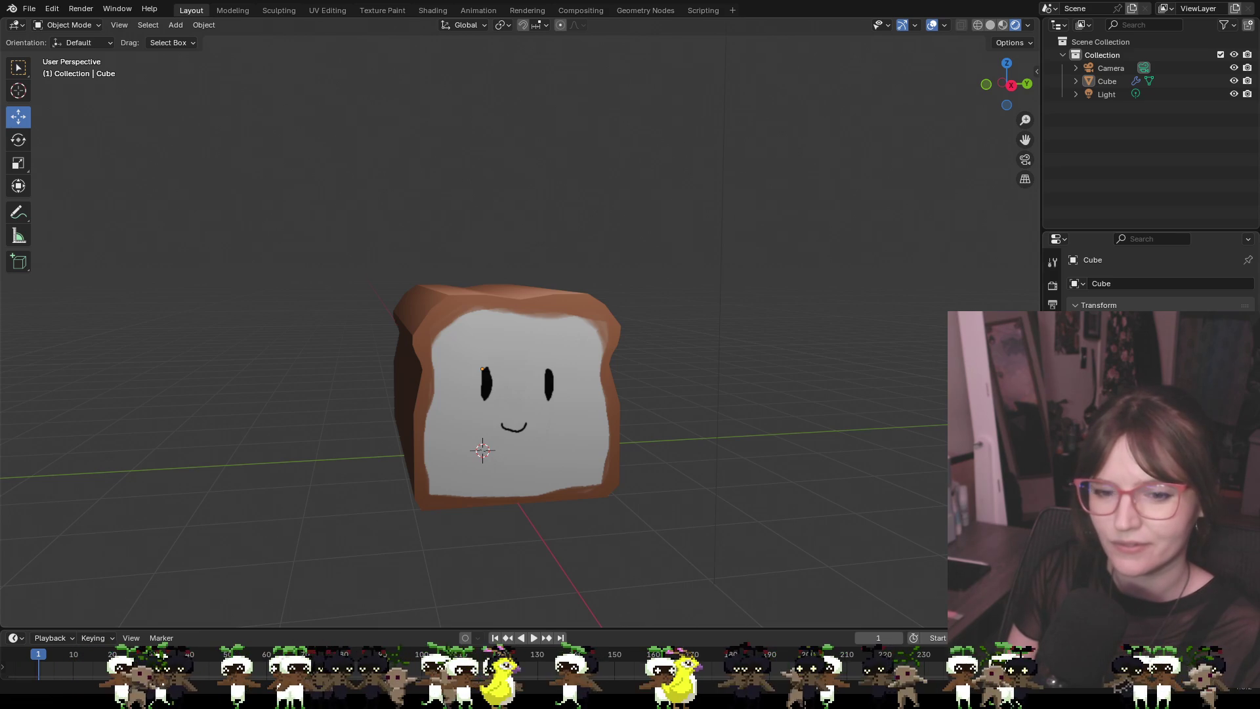
Apply Shade Auto Smooth to the bread loaf
right_click(715, 289)
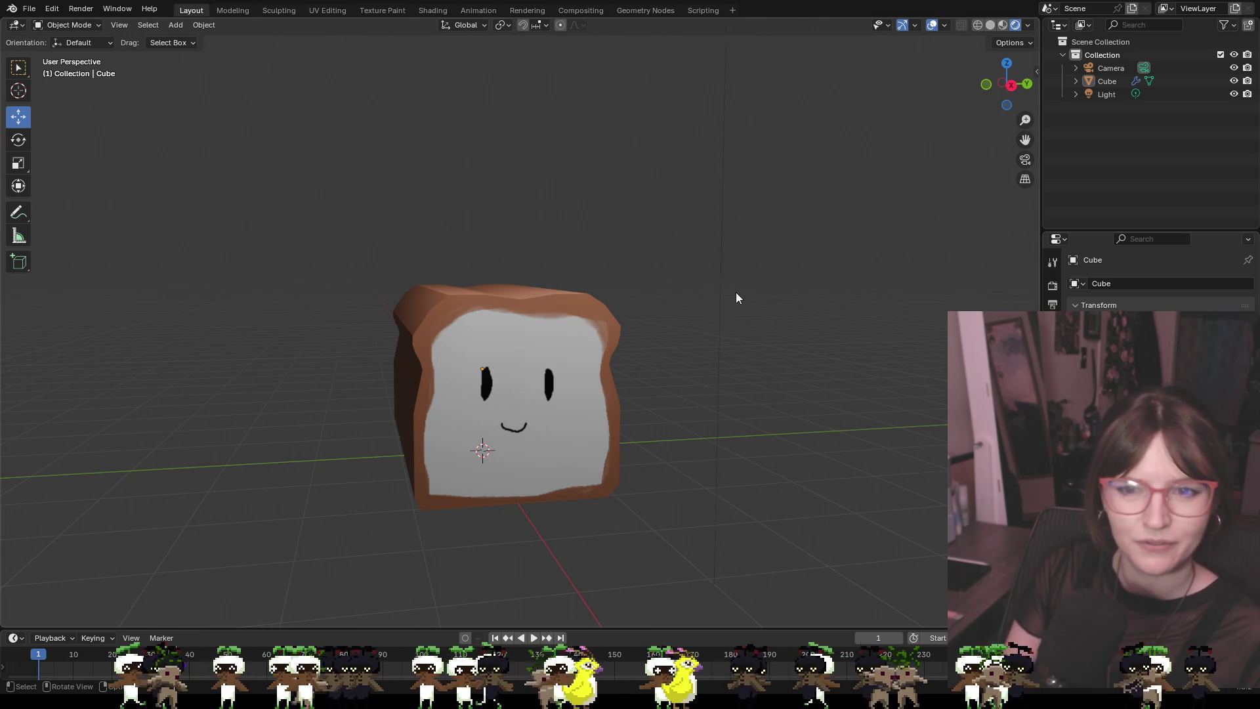
mouse_move(735, 293)
left_mouse_down()
mouse_move(844, 301)
mouse_move(627, 298)
left_mouse_up()
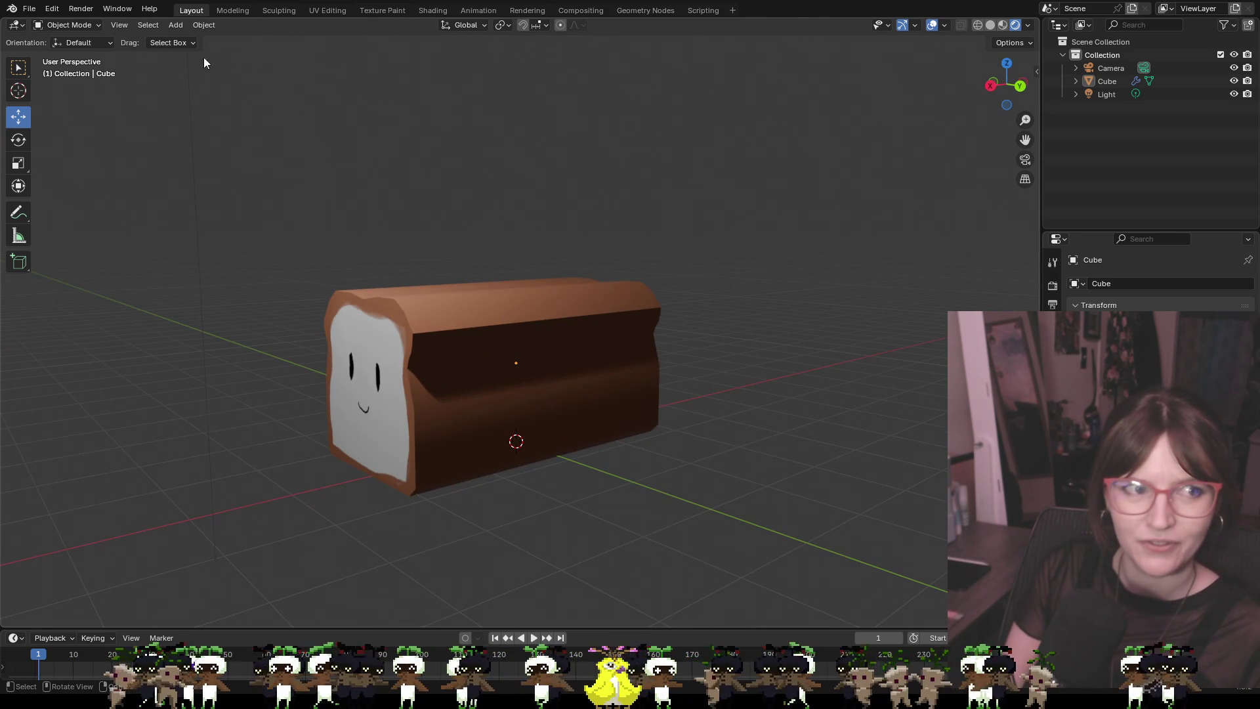
left_click(29, 9)
key("Escape")
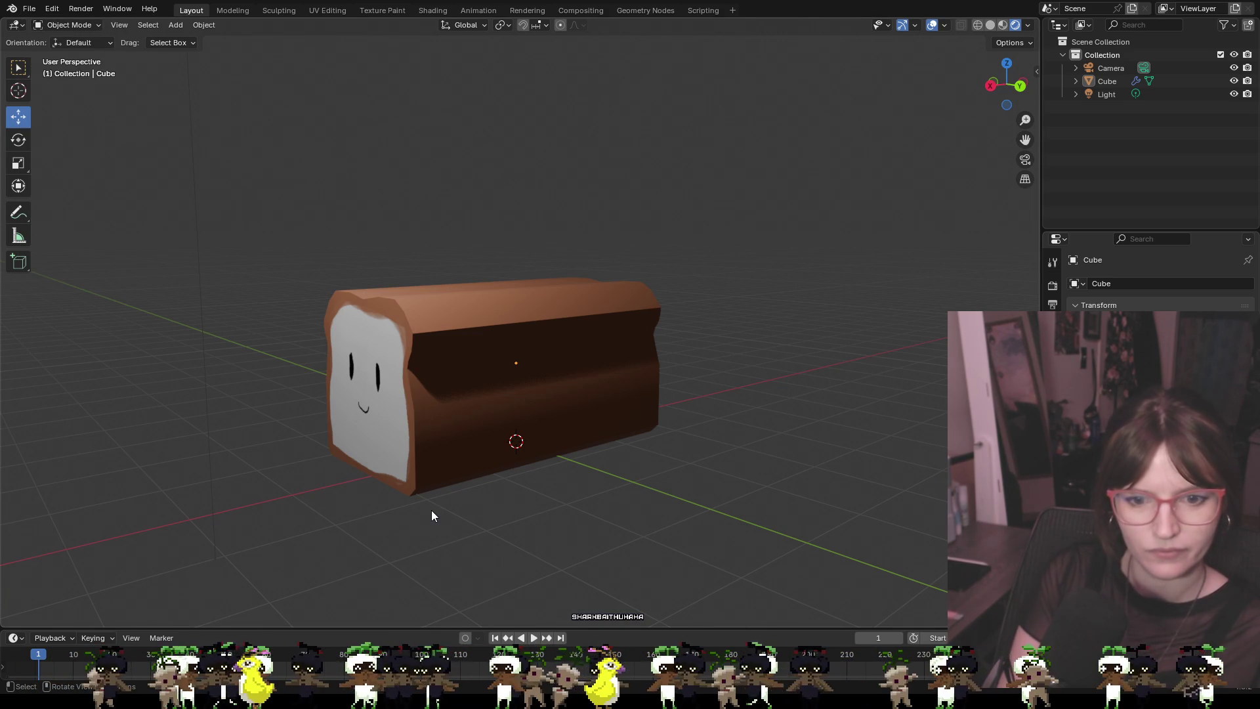
right_click(616, 385)
right_click(728, 291)
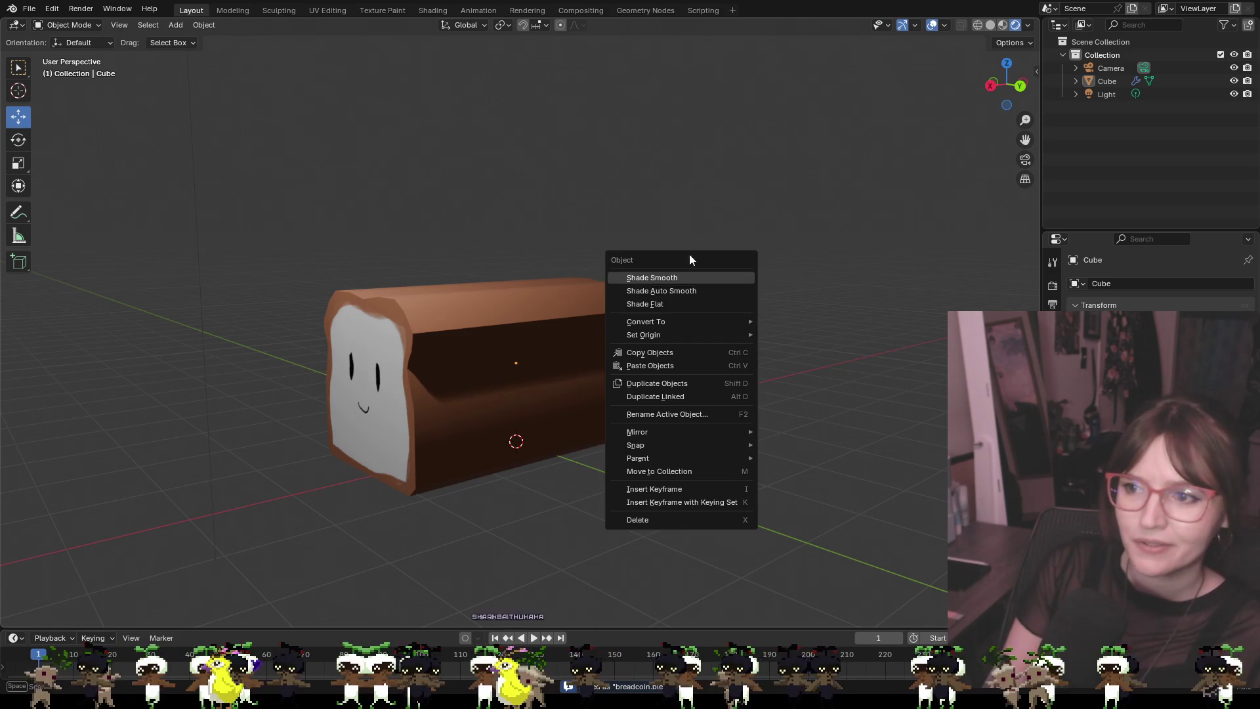
scroll(543, 285, "up", 4)
right_click(698, 291)
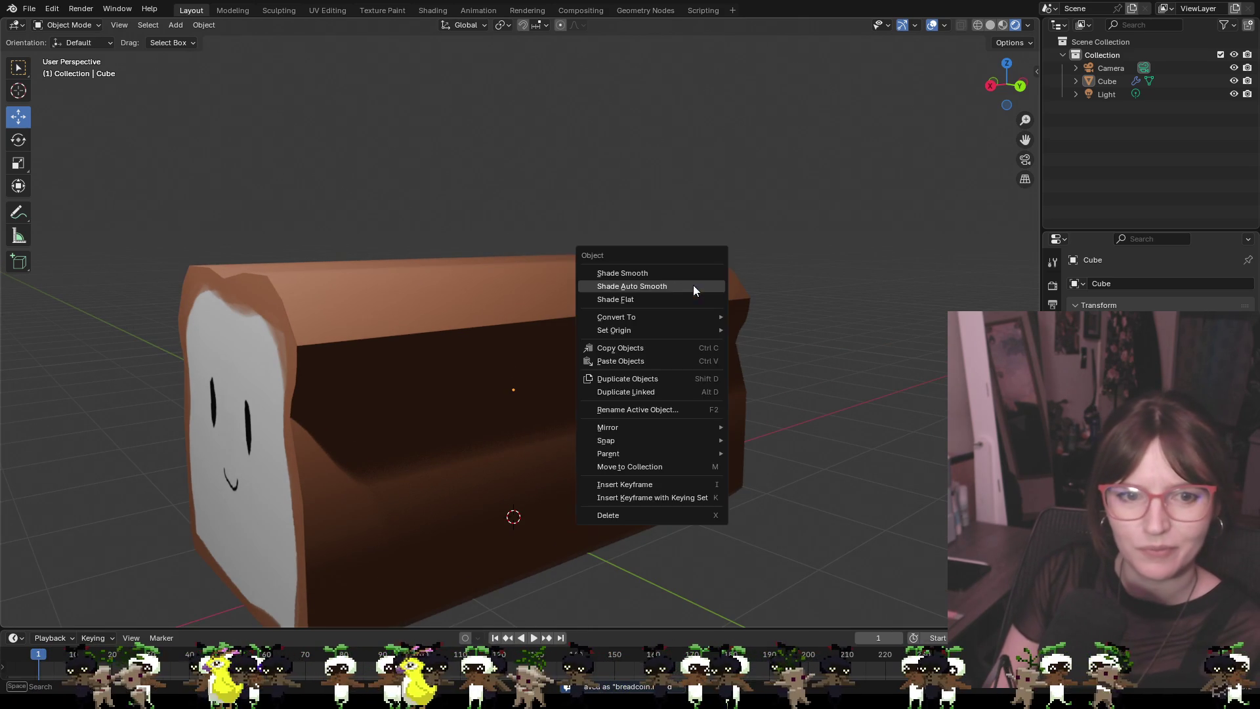
left_click(698, 287)
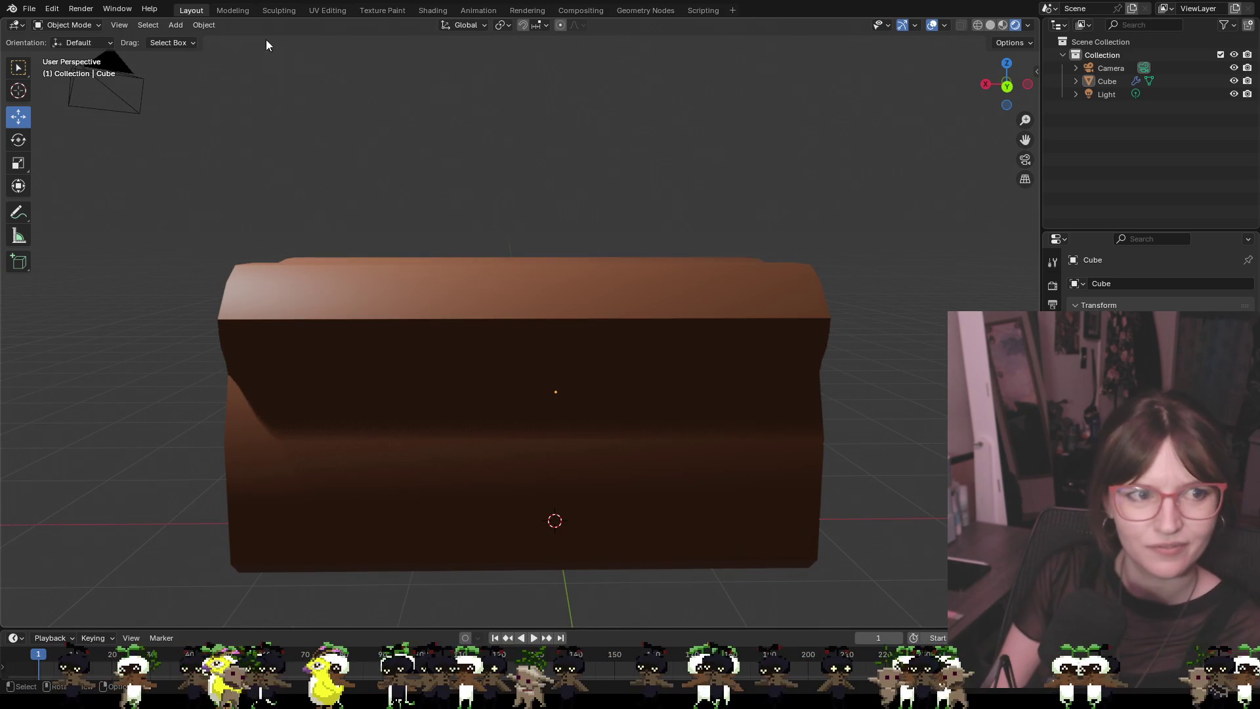
Switch the loaf to Edit Mode and orbit to face its painted front
left_click(199, 25)
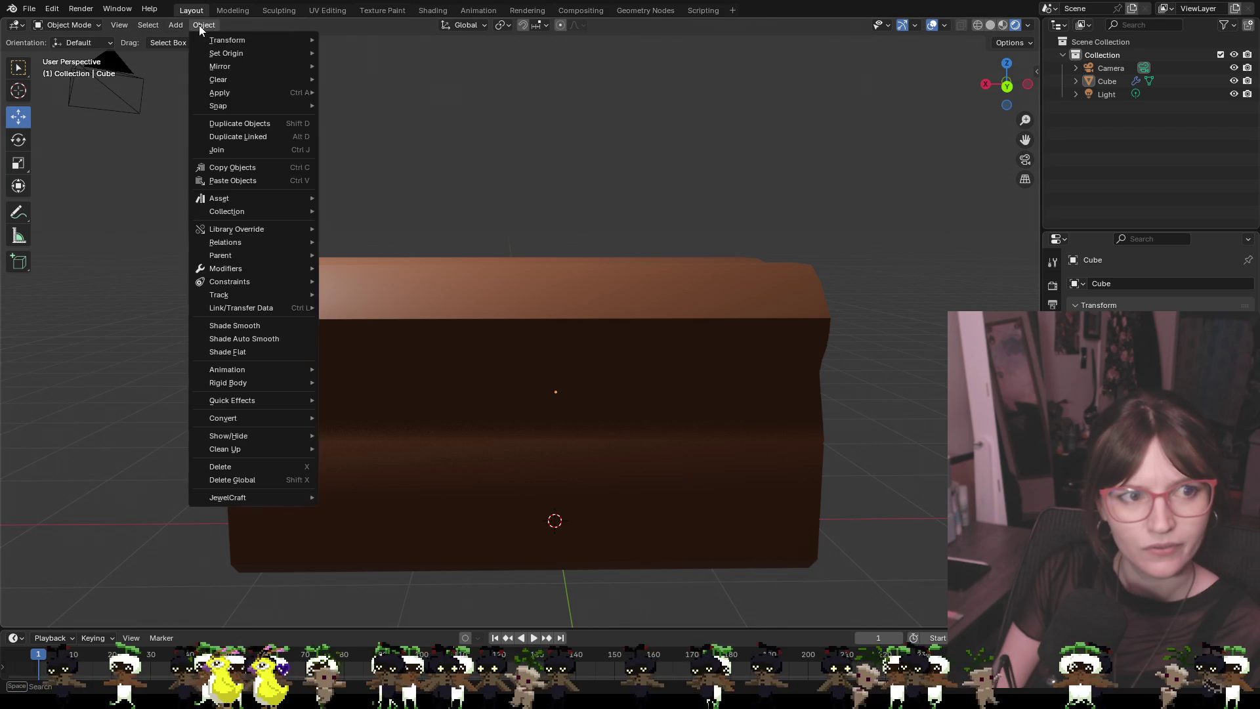
left_click(199, 25)
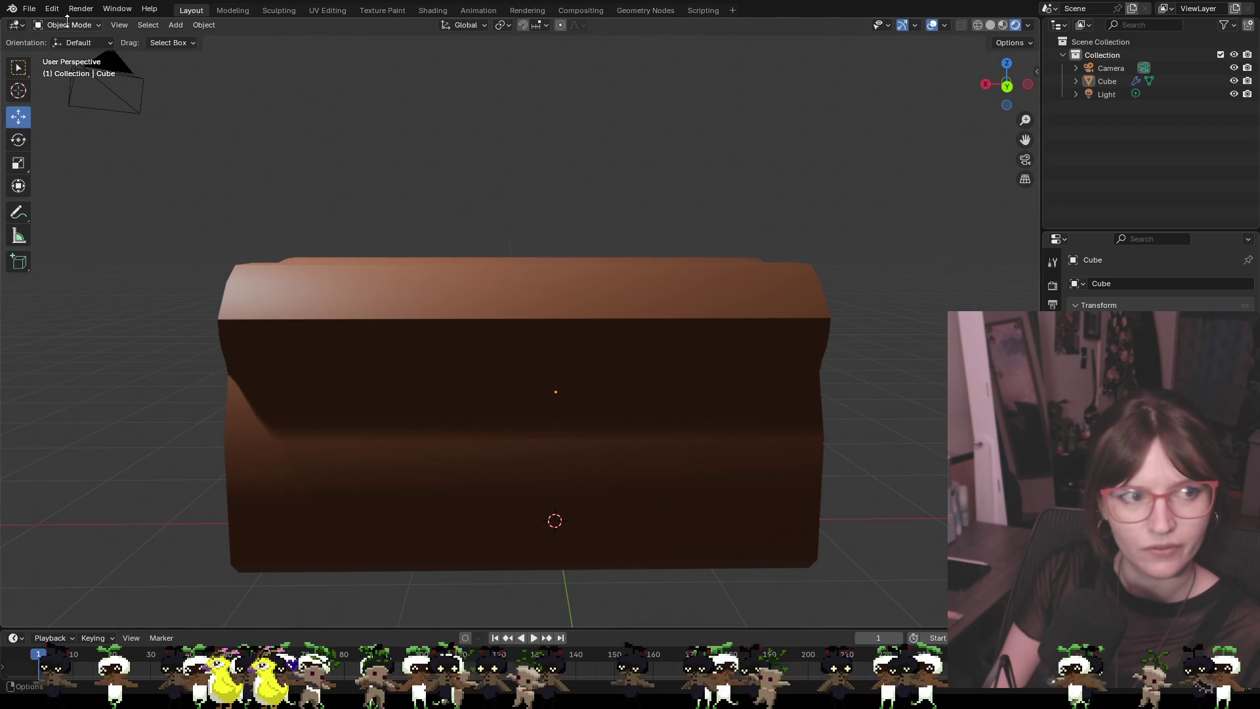
left_click(90, 25)
left_click(83, 54)
right_click(379, 168)
right_click(487, 178)
left_click_drag(514, 177, 676, 181)
scroll(676, 181, "down", 5)
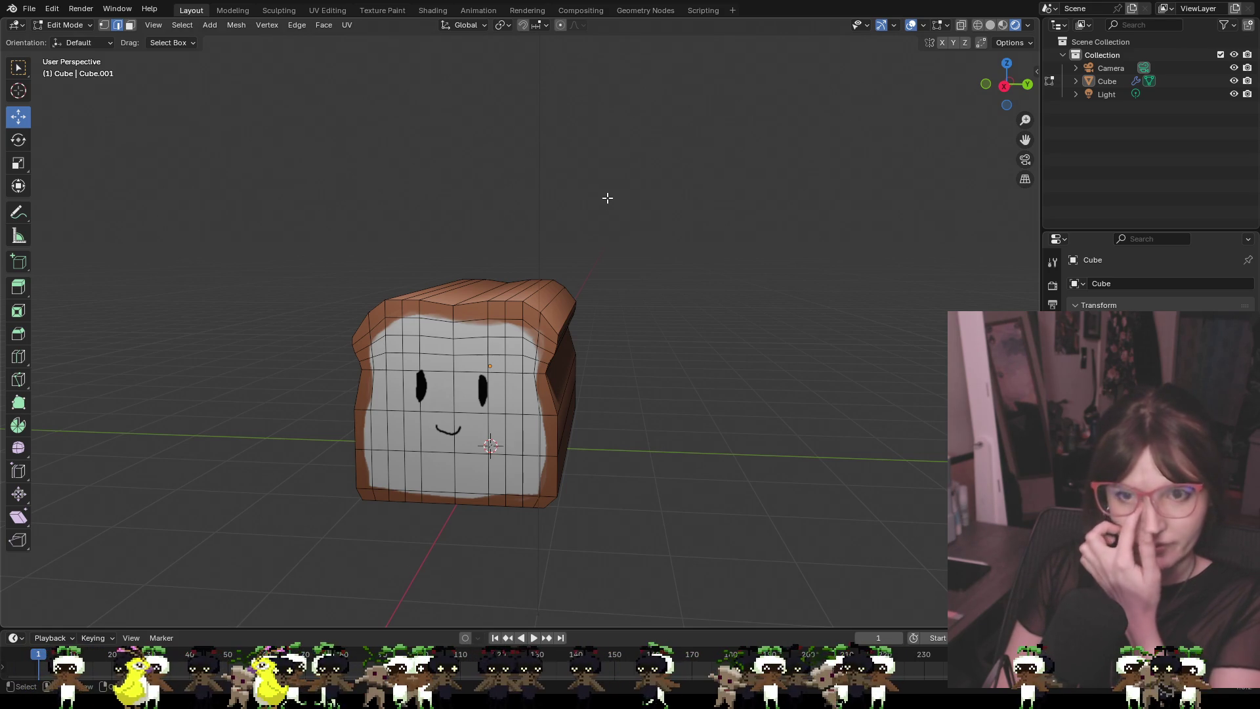
In face select mode, slide the loaf's front faces back along X to shorten it
key("3")
mouse_move(661, 274)
left_mouse_down()
mouse_move(712, 270)
mouse_move(733, 252)
left_mouse_up()
mouse_move(346, 205)
left_mouse_down()
mouse_move(562, 422)
mouse_move(681, 511)
left_mouse_up()
right_click(761, 307)
mouse_move(780, 209)
left_mouse_down()
mouse_move(729, 234)
mouse_move(644, 219)
left_mouse_up()
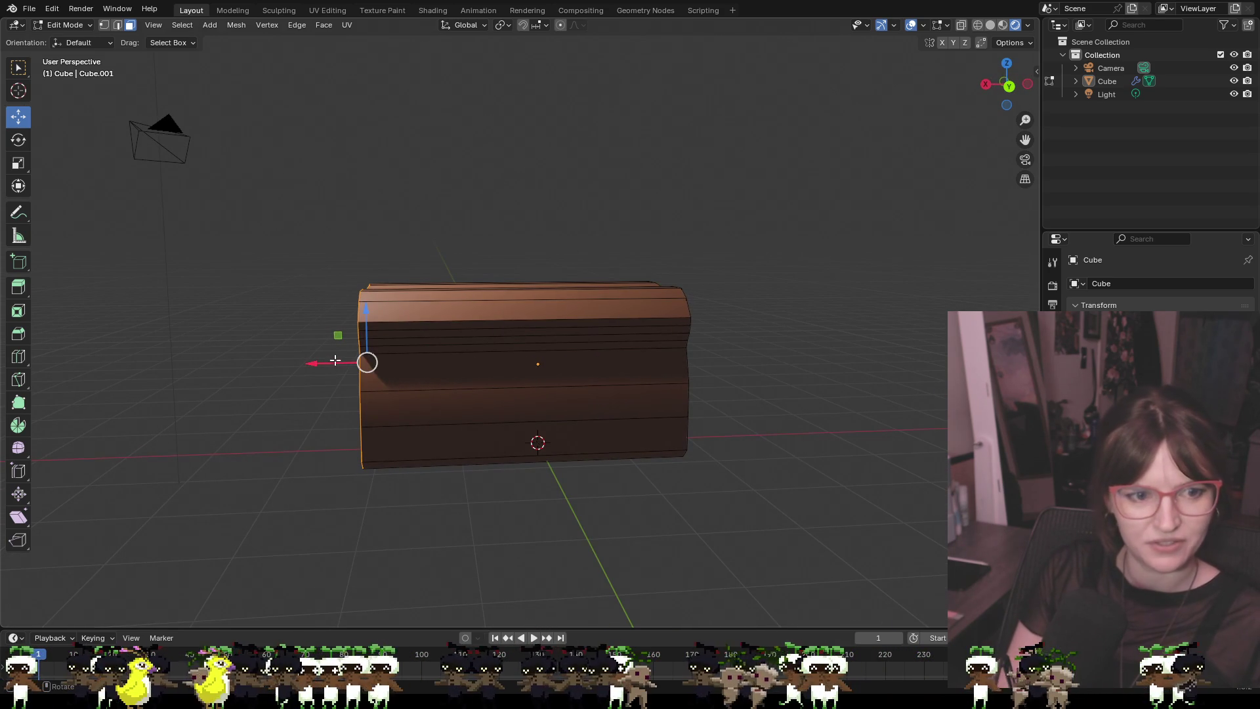
mouse_move(313, 363)
left_mouse_down()
mouse_move(578, 368)
mouse_move(468, 384)
left_mouse_up()
Check the face options menu, orbit over the loaf's top and clear the selection
right_click(791, 364)
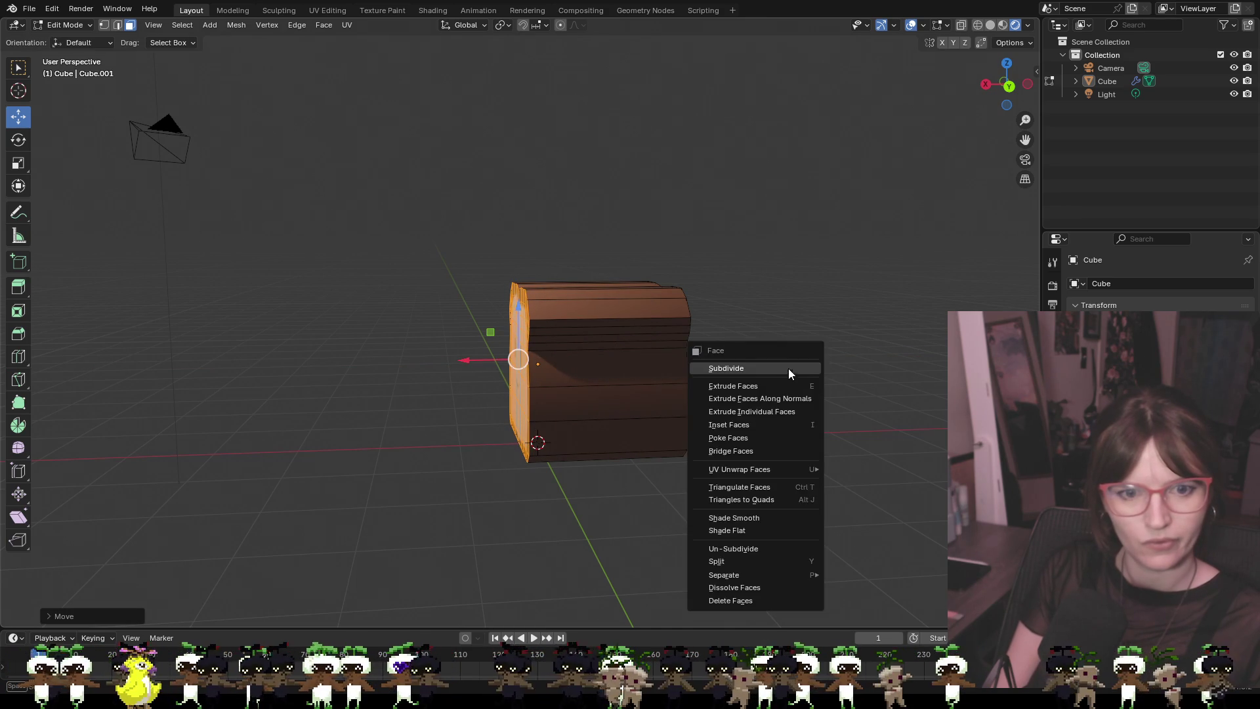
right_click(784, 325)
right_click(810, 273)
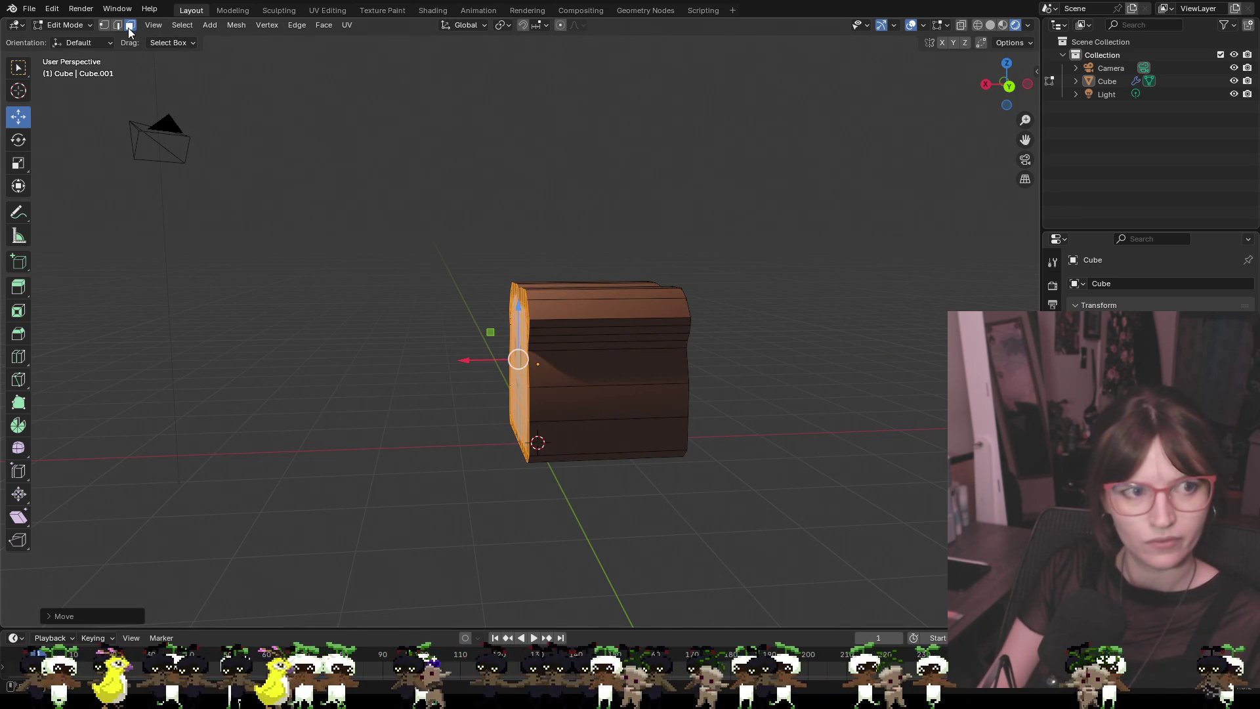
mouse_move(620, 244)
left_mouse_down()
mouse_move(608, 225)
mouse_move(509, 203)
mouse_move(593, 224)
mouse_move(590, 258)
mouse_move(796, 506)
mouse_move(810, 486)
left_mouse_up()
scroll(867, 429, "up", 1)
left_click(867, 430)
left_click_drag(881, 422, 820, 413)
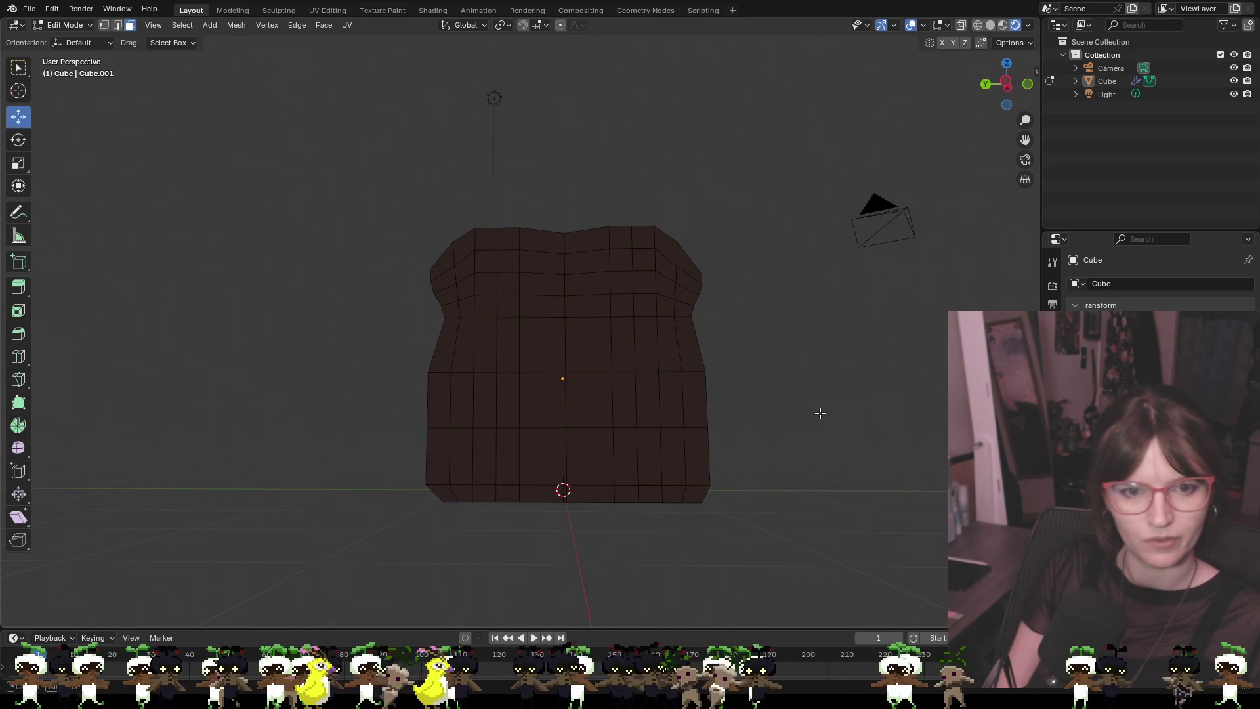
Reselect the loaf's front faces from a front-on view and pick a face path across the top
left_click_drag(399, 162, 832, 584)
mouse_move(853, 419)
left_mouse_down()
mouse_move(864, 406)
mouse_move(819, 388)
left_mouse_up()
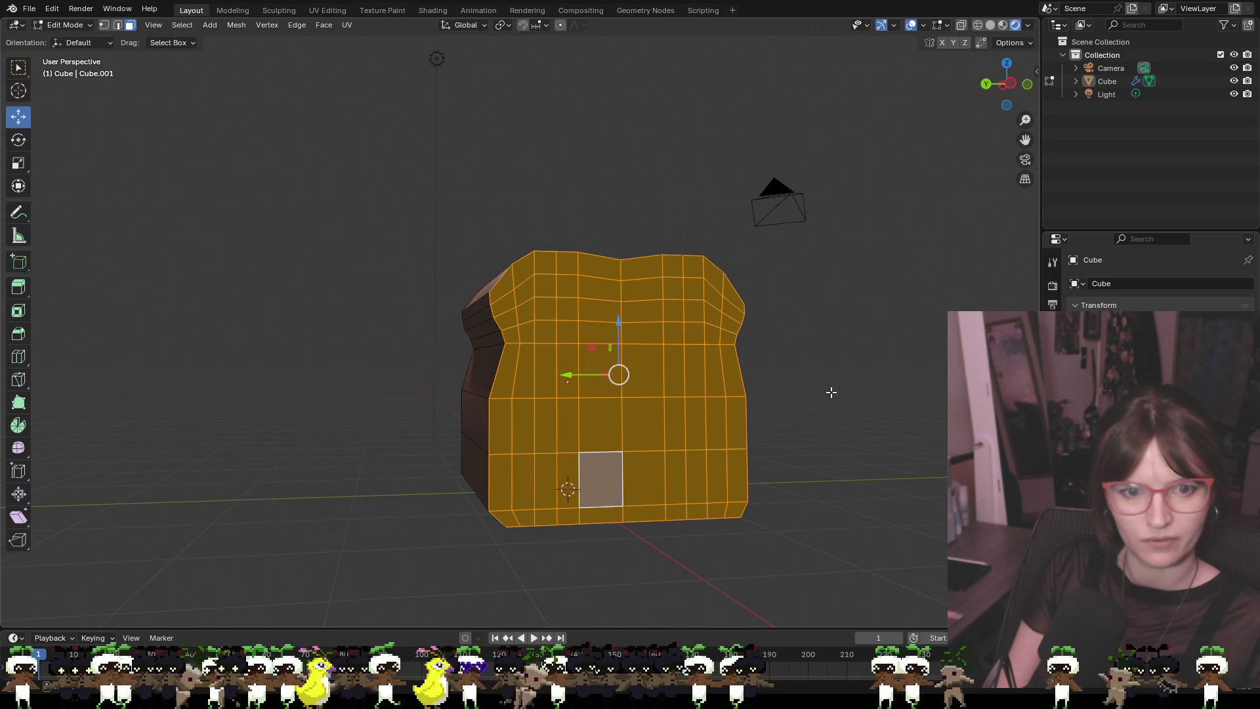
key("alt+a")
mouse_move(463, 195)
left_mouse_down()
mouse_move(678, 472)
mouse_move(510, 205)
left_mouse_up()
left_click_drag(824, 323, 805, 313)
left_click_drag(360, 154, 778, 530)
mouse_move(740, 457)
left_mouse_down()
mouse_move(802, 414)
mouse_move(821, 352)
mouse_move(675, 419)
mouse_move(877, 460)
mouse_move(926, 441)
mouse_move(925, 510)
mouse_move(908, 495)
left_mouse_up()
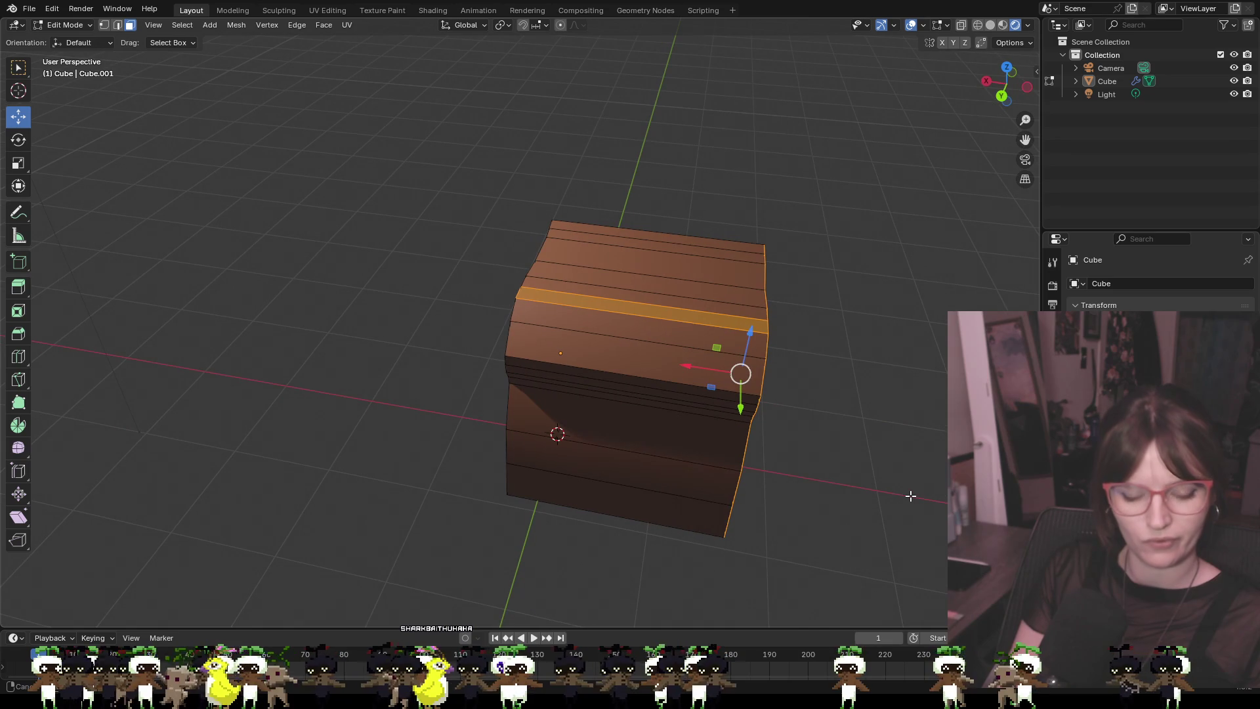
left_click(695, 317, "ctrl")
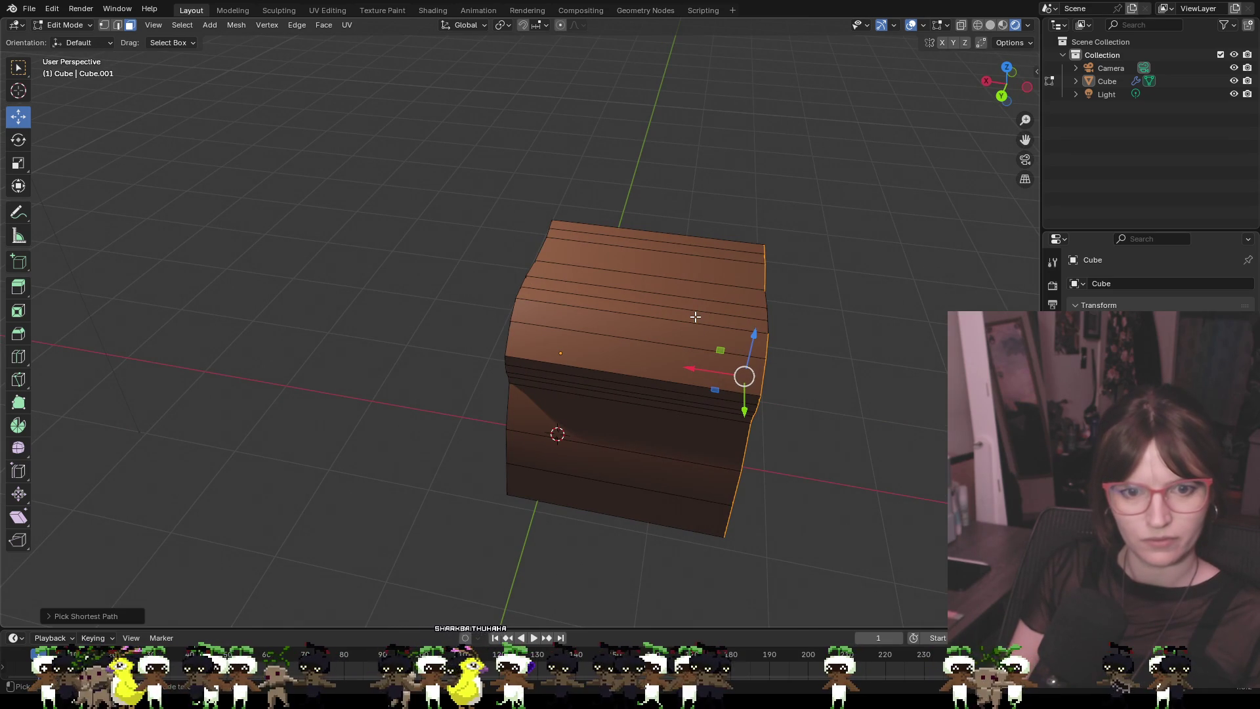
Add the dark top faces and the whole dark column of faces to the selection
left_click_drag(833, 365, 658, 297)
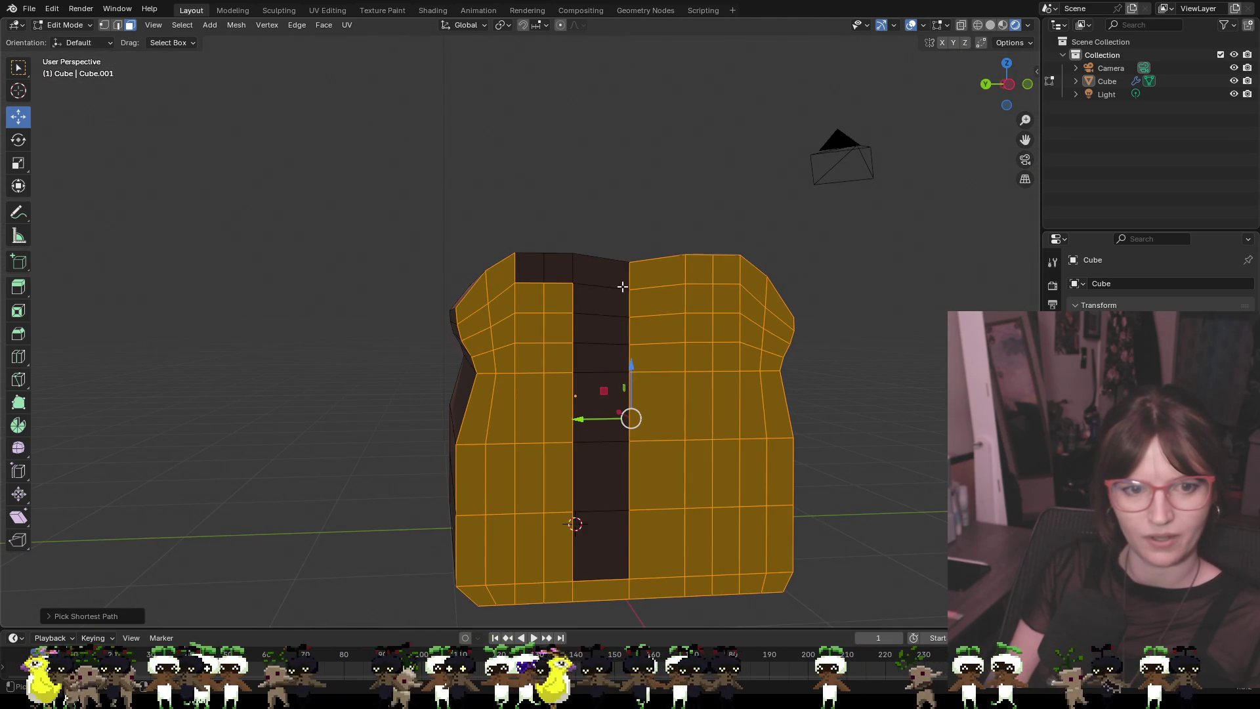
left_click(553, 267)
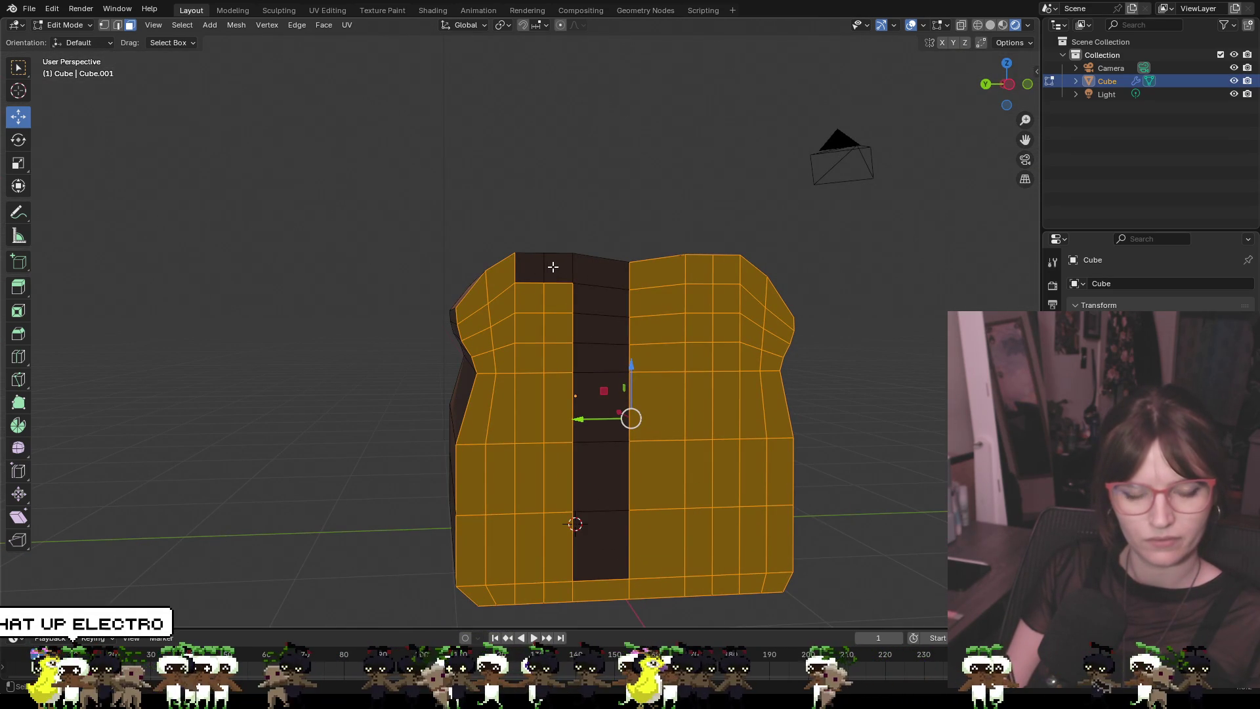
left_click(531, 267, "shift")
left_click(558, 267, "shift")
left_click(600, 269, "shift")
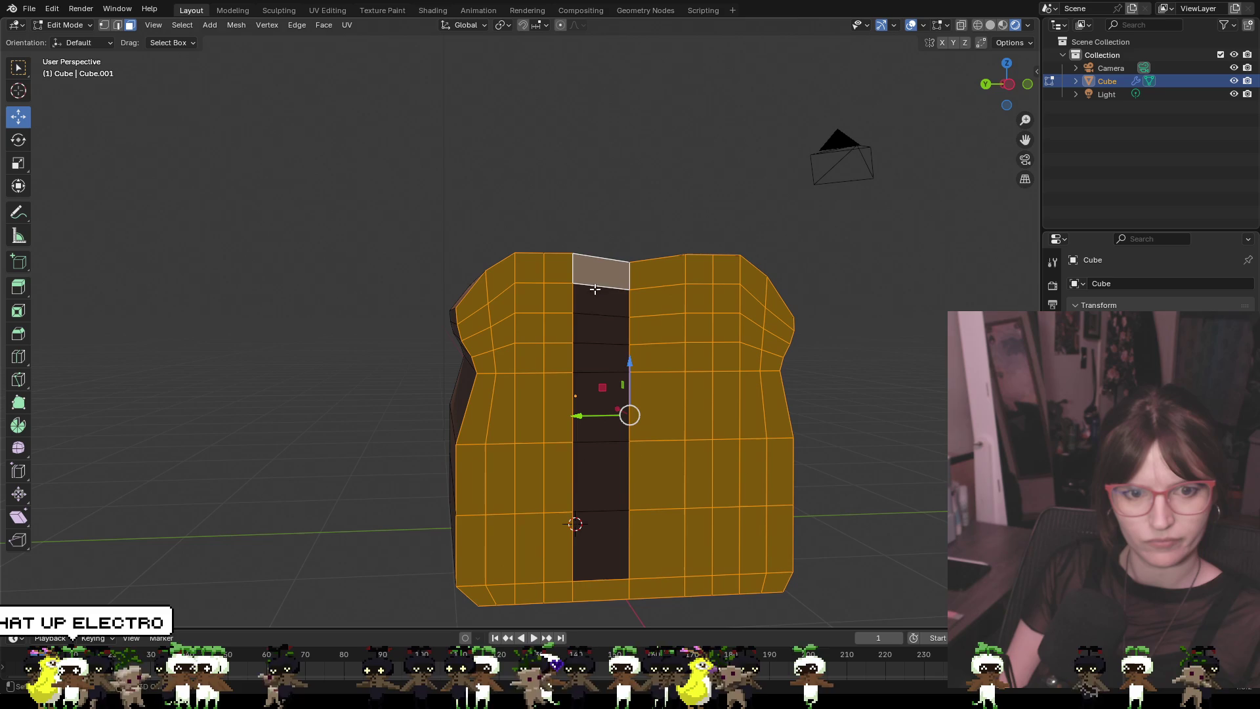
left_click(599, 299, "shift")
left_click(600, 328, "shift")
left_click(603, 359, "shift")
left_click(603, 392, "shift")
left_click(615, 477, "shift")
left_click(620, 536, "shift")
Slide the selected faces to thin the loaf into a slice and confirm
mouse_move(866, 441)
left_mouse_down()
mouse_move(821, 352)
mouse_move(654, 310)
mouse_move(754, 461)
mouse_move(805, 442)
mouse_move(732, 442)
left_mouse_up()
mouse_move(328, 393)
left_mouse_down()
mouse_move(515, 394)
mouse_move(505, 399)
left_mouse_up()
left_click(684, 414)
left_click_drag(684, 415, 518, 410)
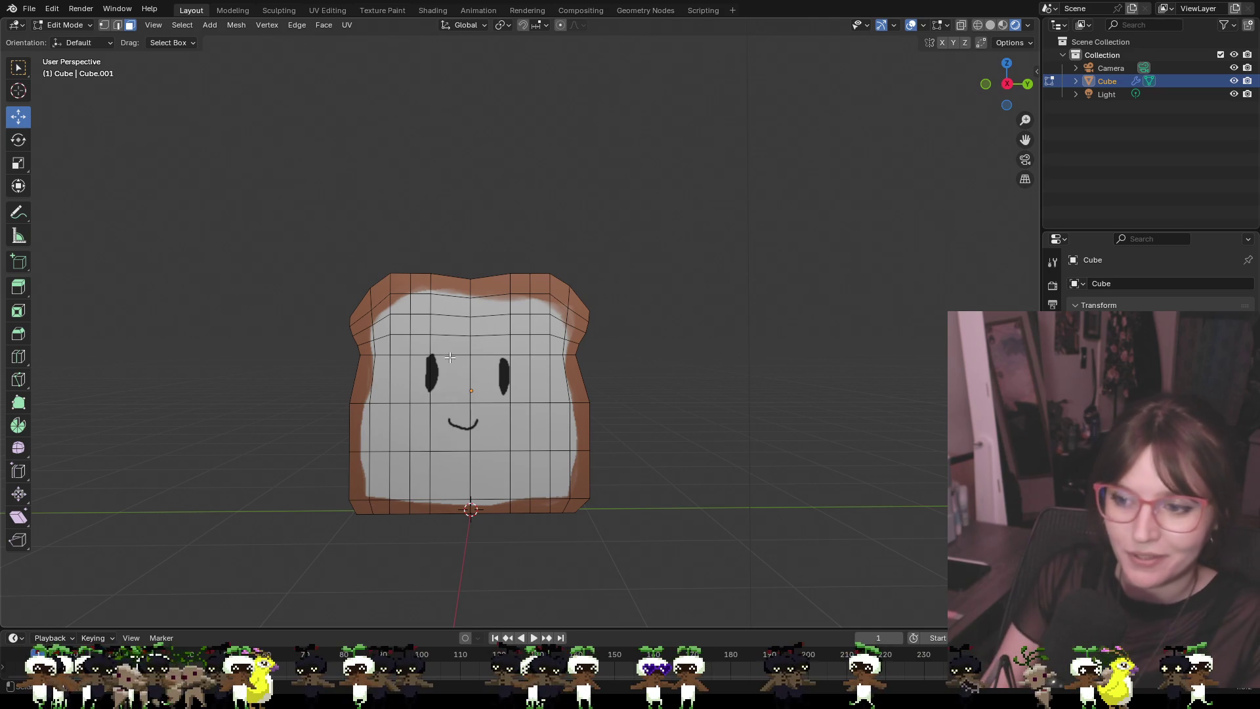
mouse_move(543, 233)
left_mouse_down()
mouse_move(543, 219)
mouse_move(706, 223)
mouse_move(962, 256)
mouse_move(616, 191)
mouse_move(503, 233)
mouse_move(451, 211)
mouse_move(348, 206)
mouse_move(410, 271)
mouse_move(548, 225)
mouse_move(466, 174)
left_mouse_up()
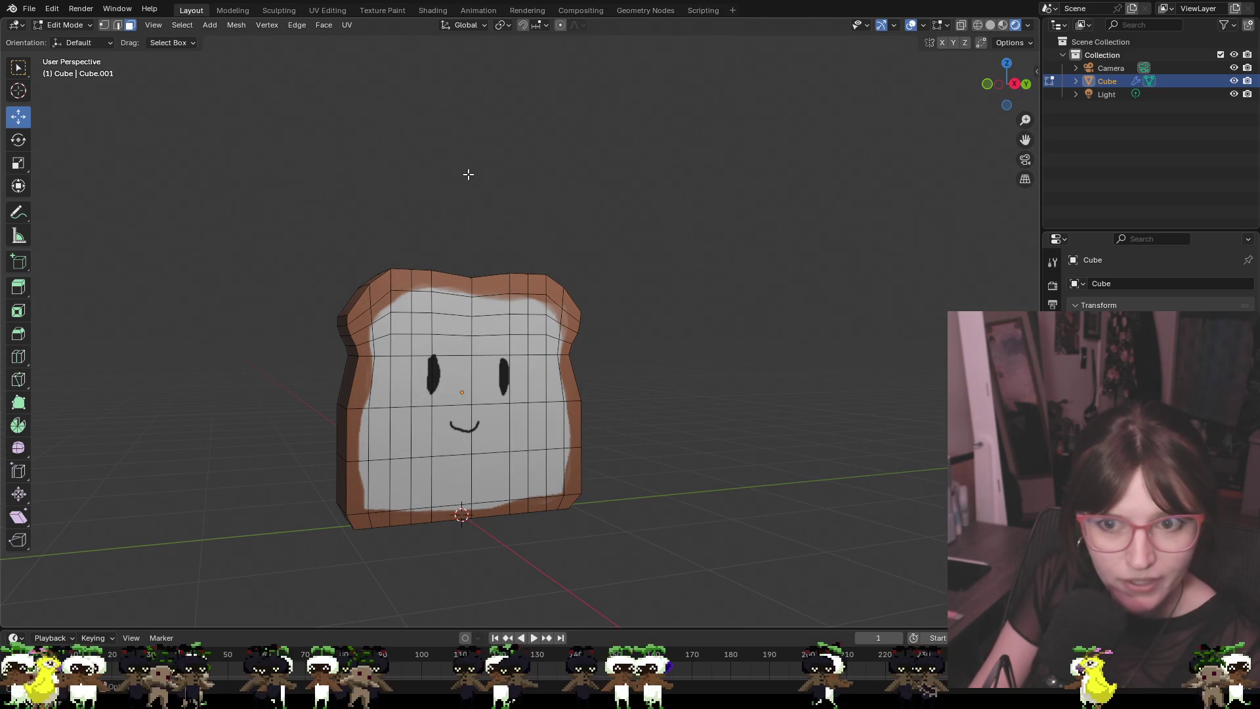
Switch to the UV Editing workspace showing the Cube.png texture
left_click(327, 9)
scroll(420, 175, "down", 4)
scroll(322, 219, "up", 2)
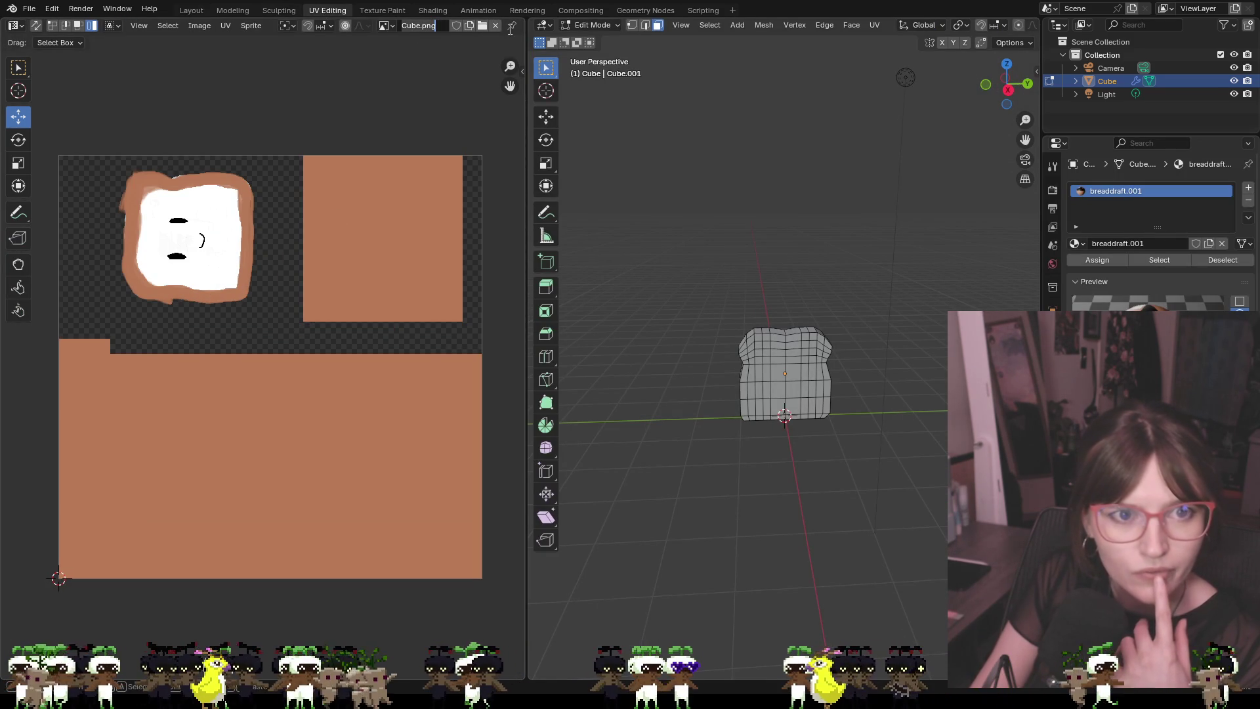
Unlink the Cube.png texture from the image view, cancelling a new image
left_click(497, 25)
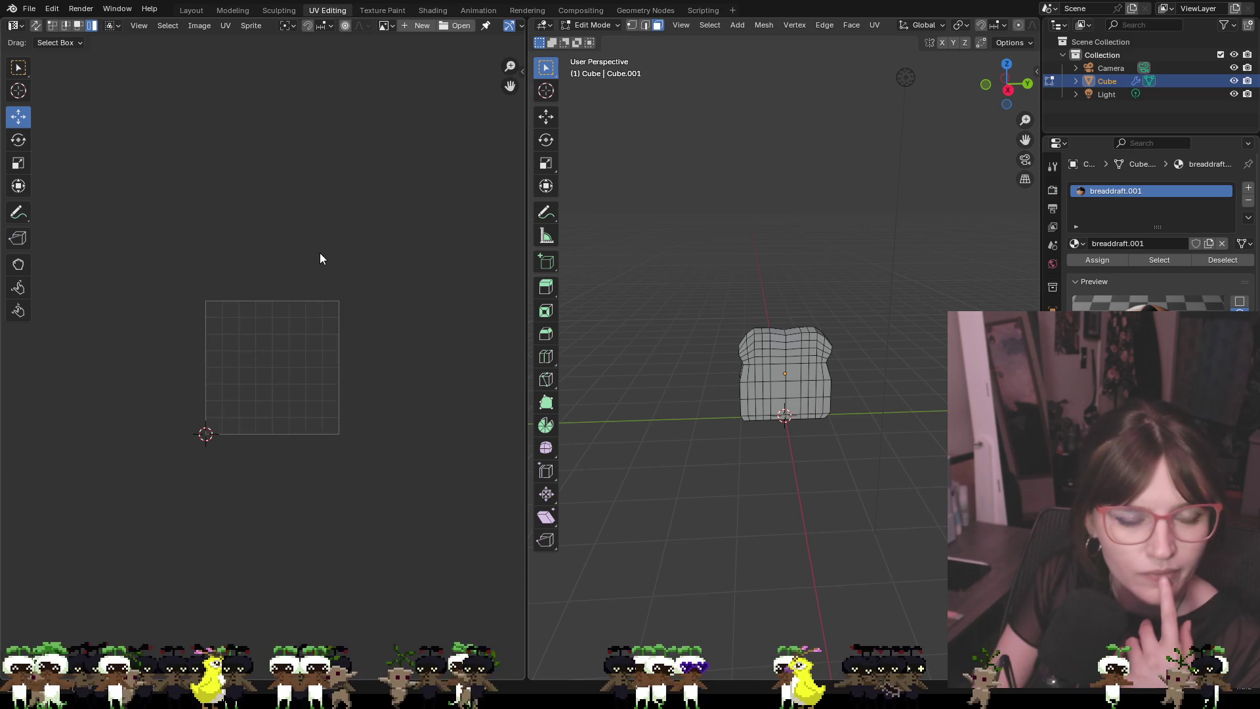
left_click(420, 25)
key("Escape")
key("Escape")
scroll(764, 328, "up", 2)
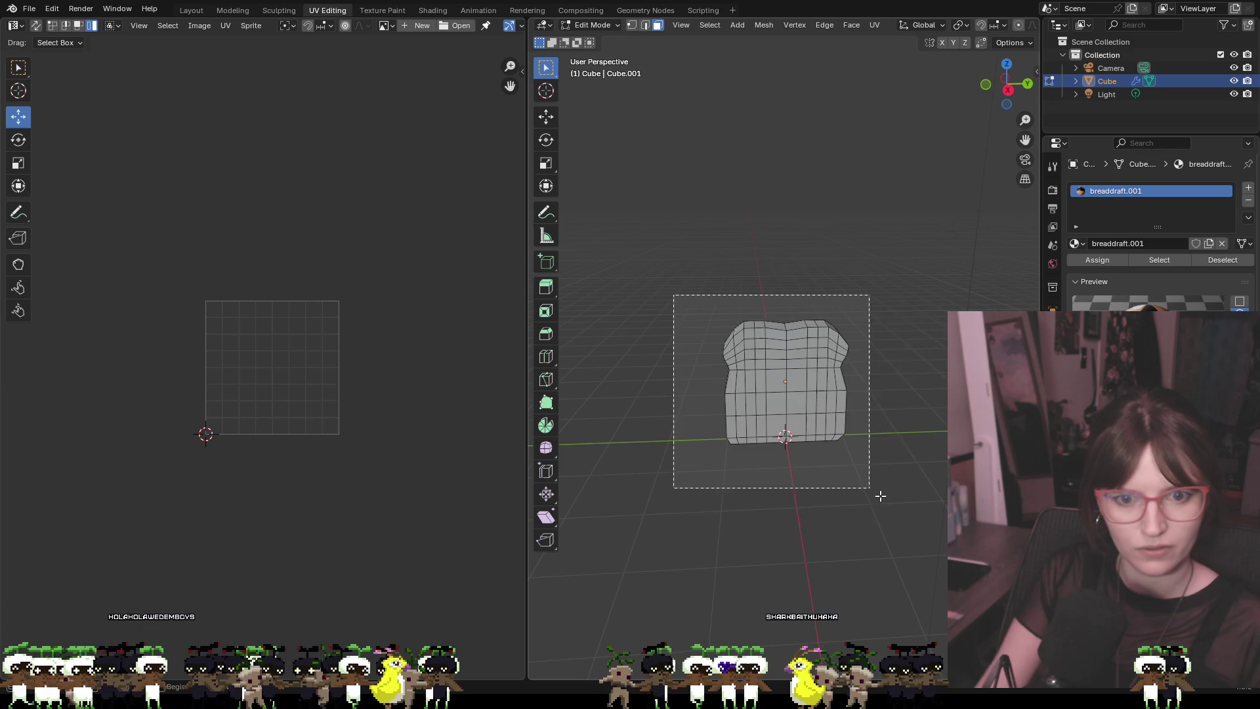
Select every face of the slice and unwrap it with Smart UV Project
key("a")
left_click_drag(833, 517, 895, 481)
mouse_move(851, 255)
left_mouse_down()
mouse_move(925, 391)
mouse_move(619, 402)
mouse_move(417, 329)
left_mouse_up()
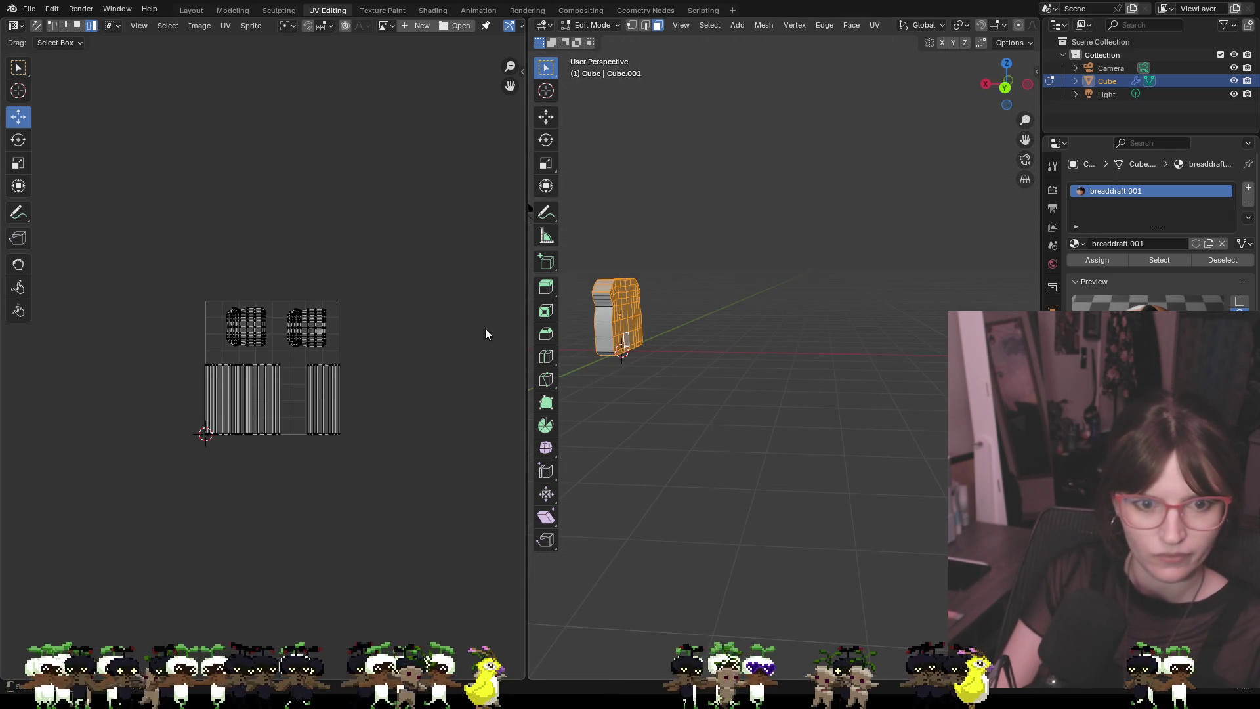
key("a")
mouse_move(581, 269)
left_mouse_down()
mouse_move(689, 442)
mouse_move(715, 335)
mouse_move(701, 301)
mouse_move(616, 396)
mouse_move(686, 422)
mouse_move(754, 329)
mouse_move(748, 393)
mouse_move(946, 256)
mouse_move(955, 224)
left_mouse_up()
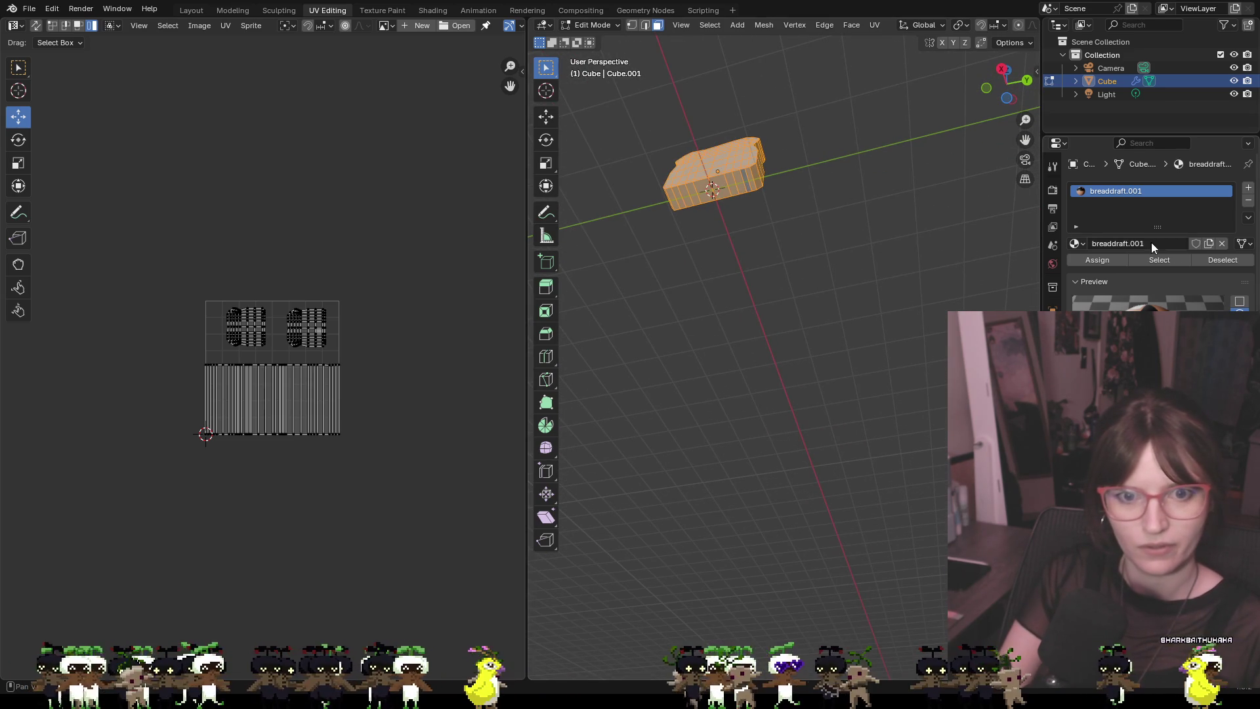
mouse_move(850, 160)
left_mouse_down()
mouse_move(818, 344)
mouse_move(937, 290)
mouse_move(533, 149)
mouse_move(931, 144)
mouse_move(858, 258)
mouse_move(886, 259)
left_mouse_up()
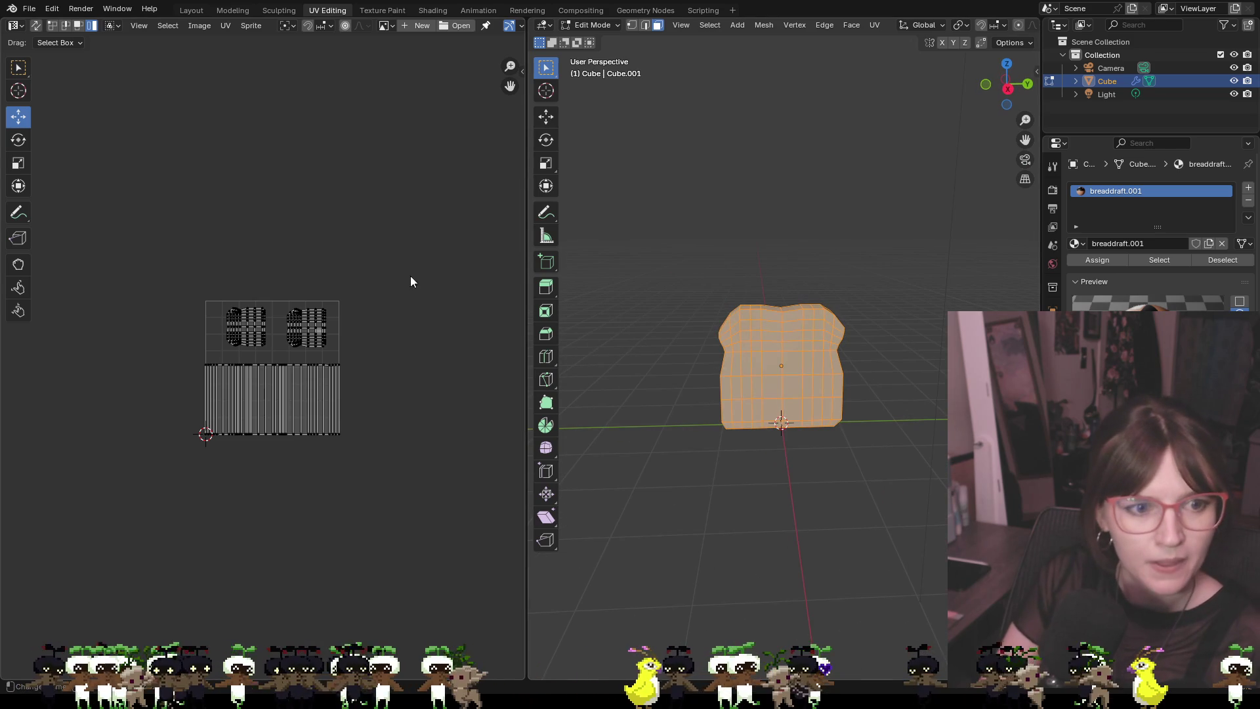
scroll(381, 296, "up", 5)
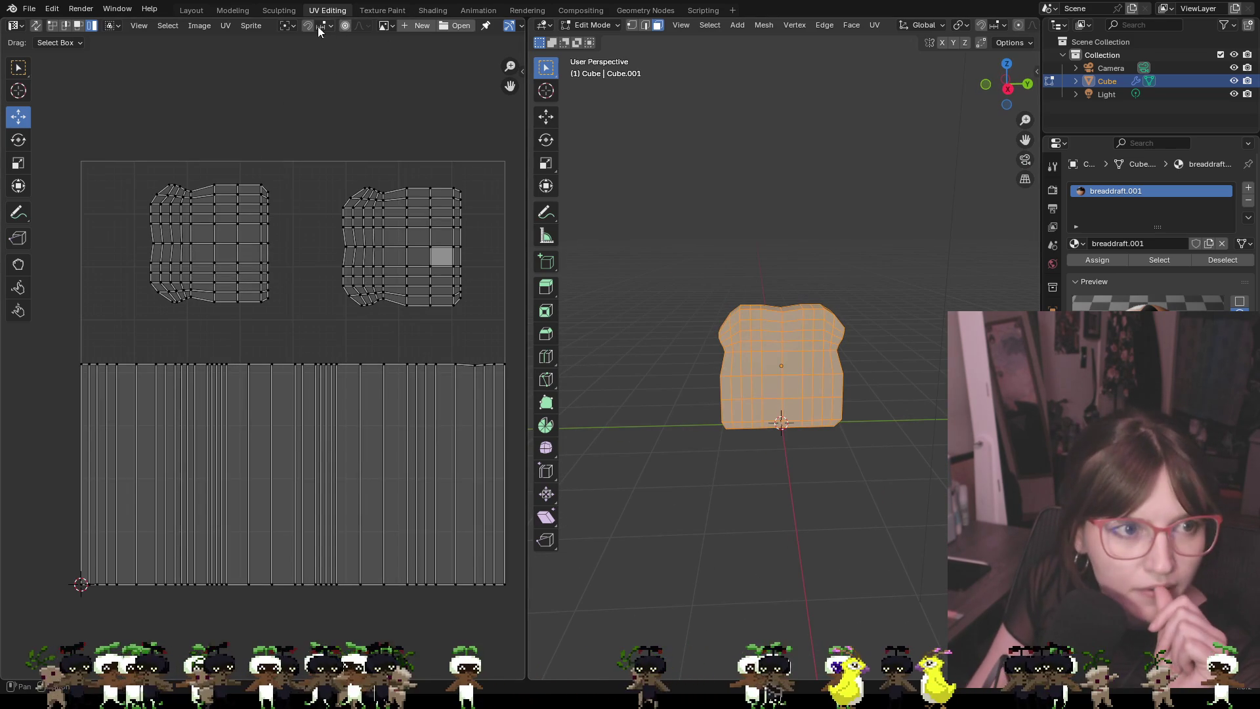
left_click(227, 25)
mouse_move(317, 175)
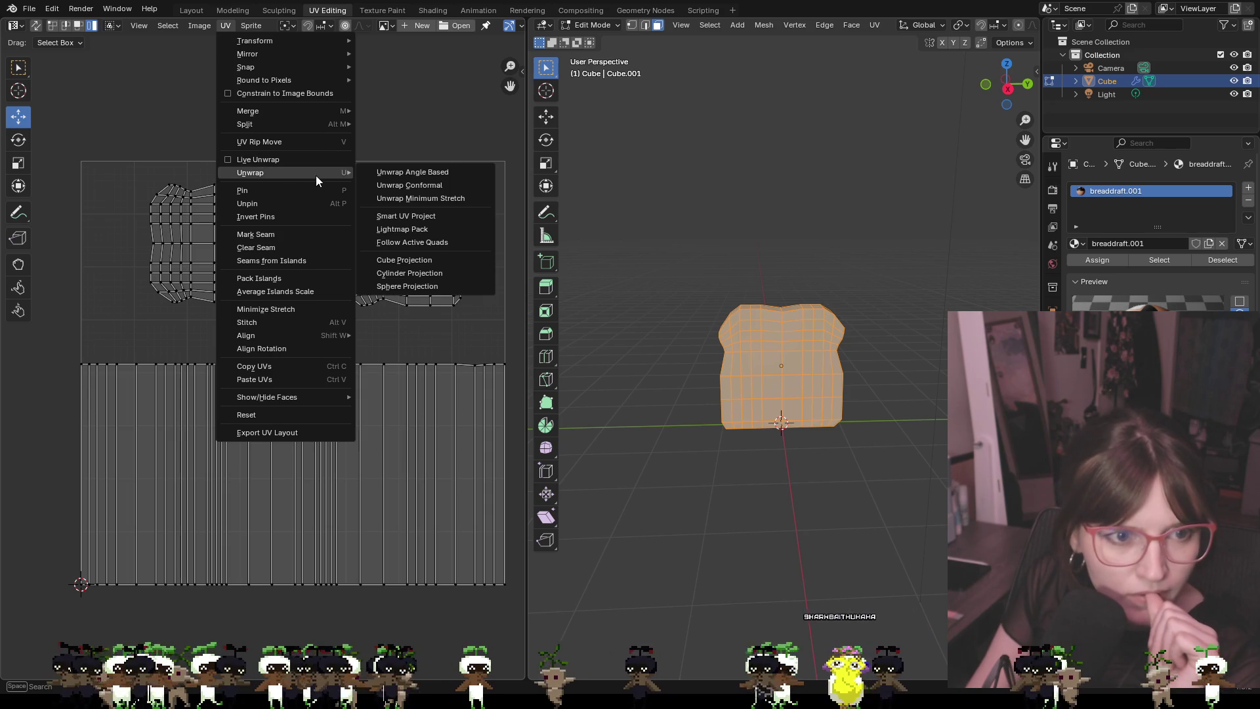
left_click(400, 216)
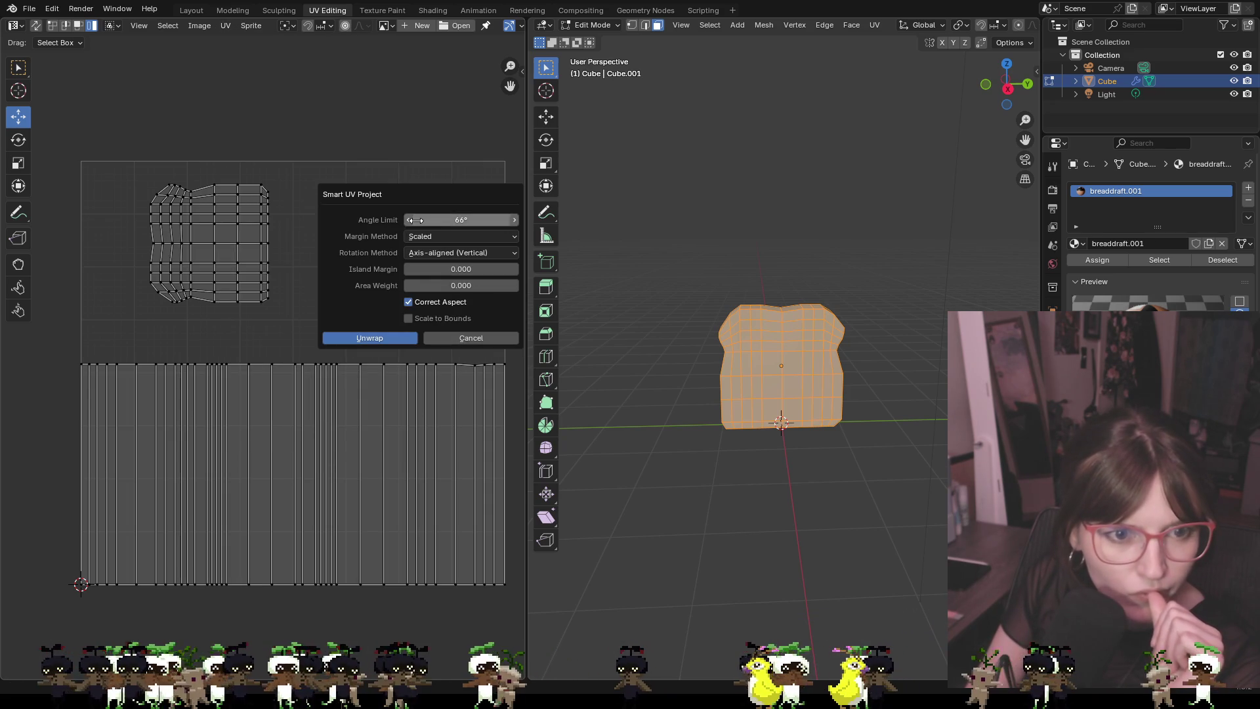
left_click(403, 338)
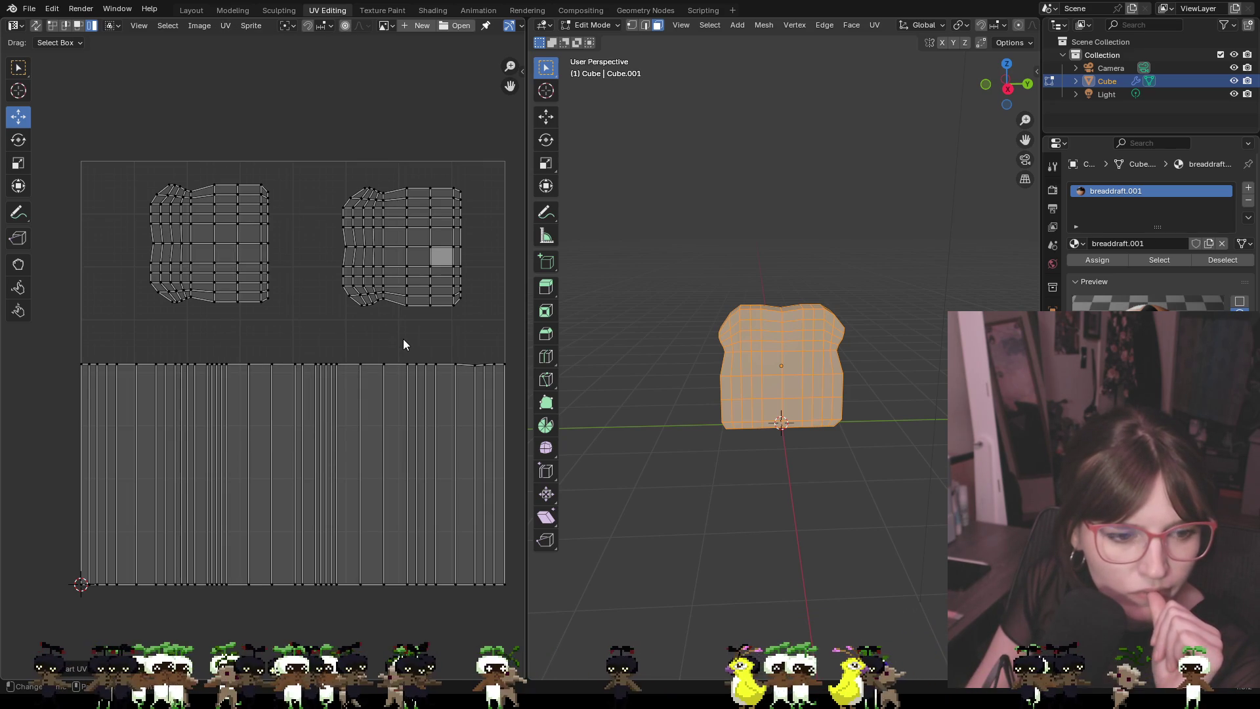
key("a")
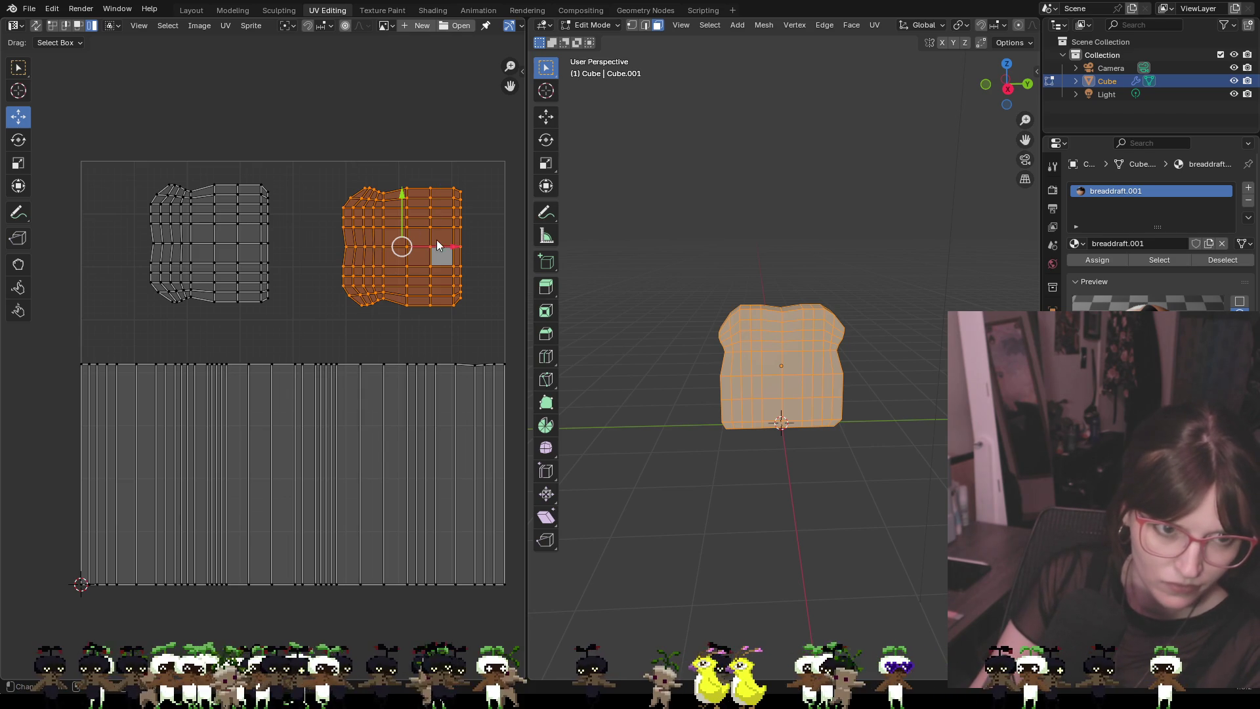
Box-select the three UV islands to check them, then select the long bottom strip
left_click(431, 138)
mouse_move(796, 273)
left_mouse_down()
mouse_move(907, 269)
mouse_move(741, 262)
left_mouse_up()
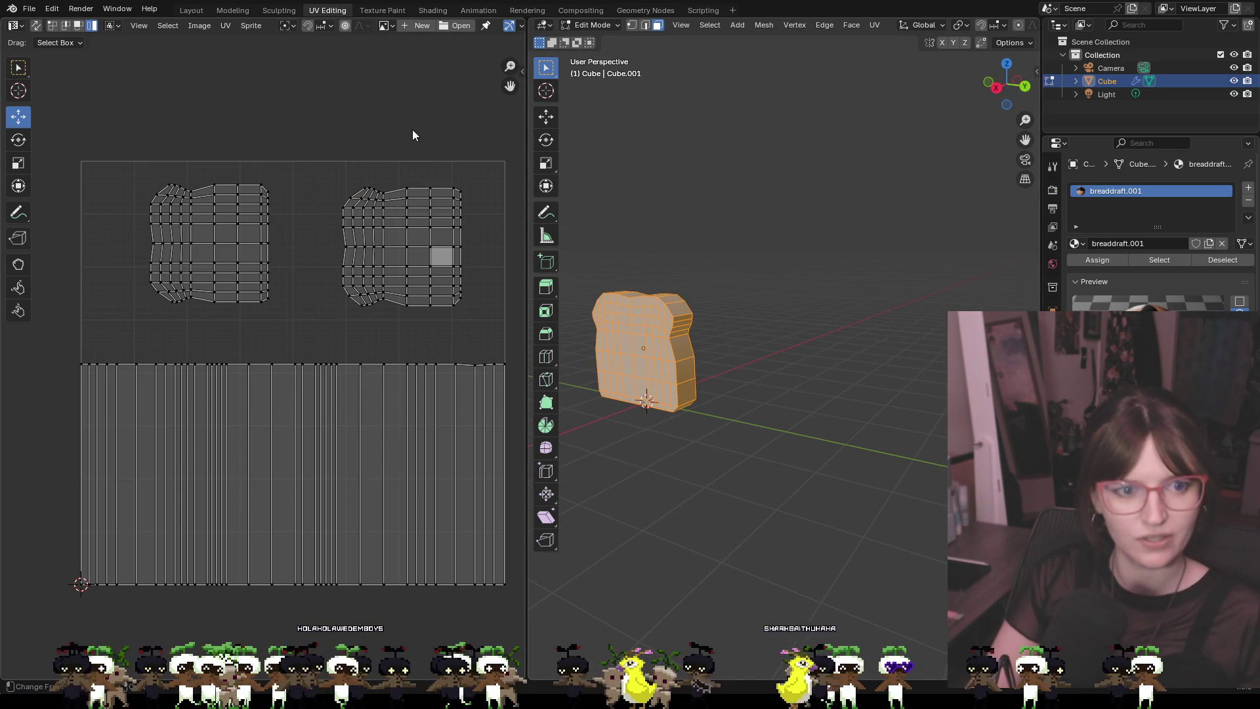
key("ctrl+z")
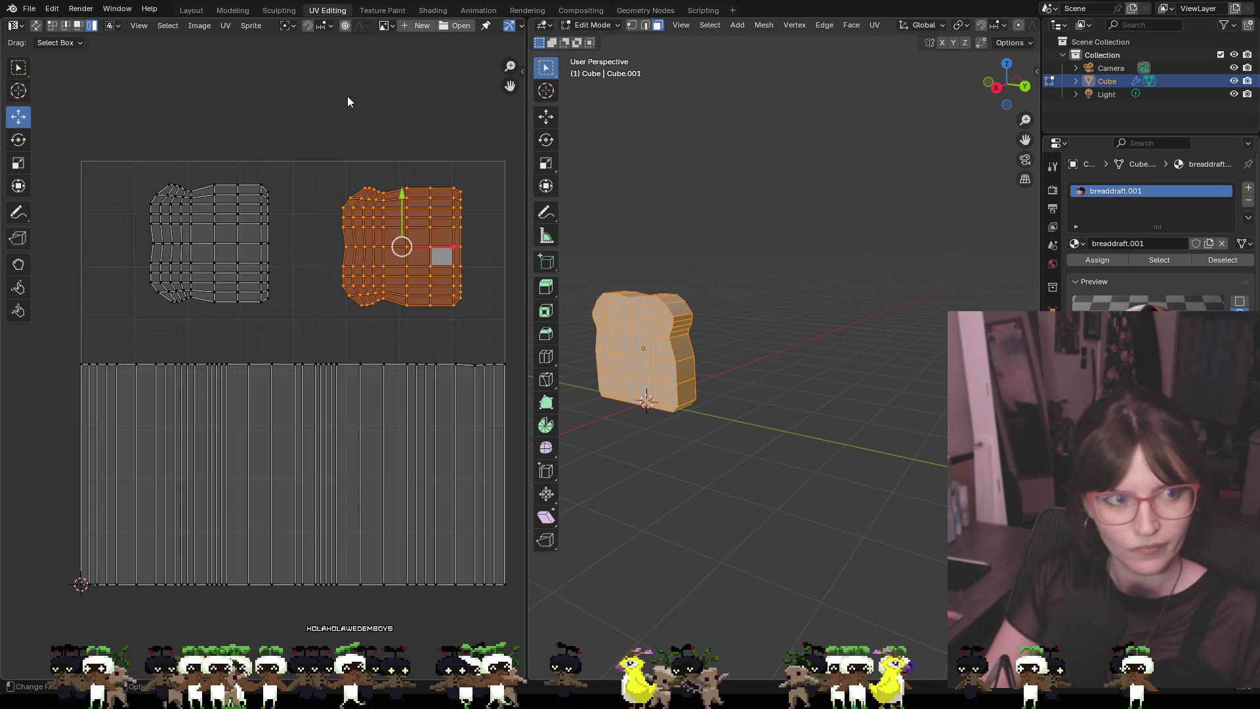
left_click(347, 102)
mouse_move(71, 107)
left_mouse_down()
mouse_move(522, 470)
mouse_move(518, 634)
left_mouse_up()
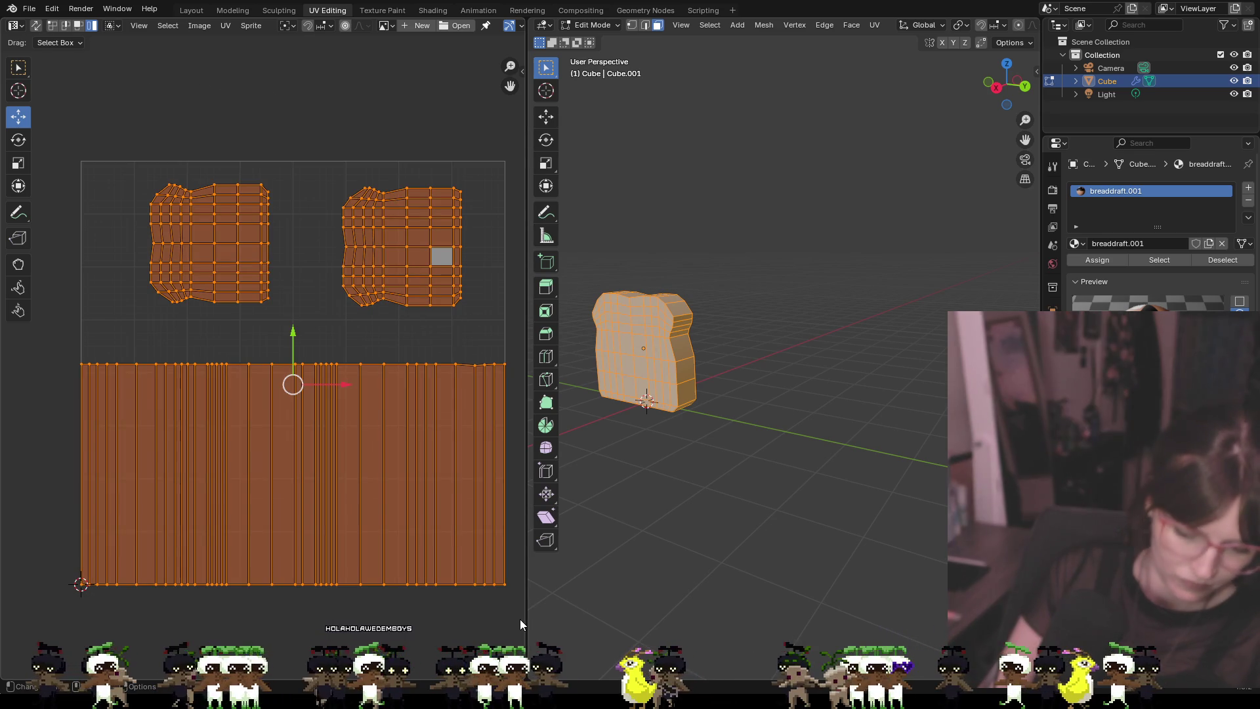
right_click(332, 487)
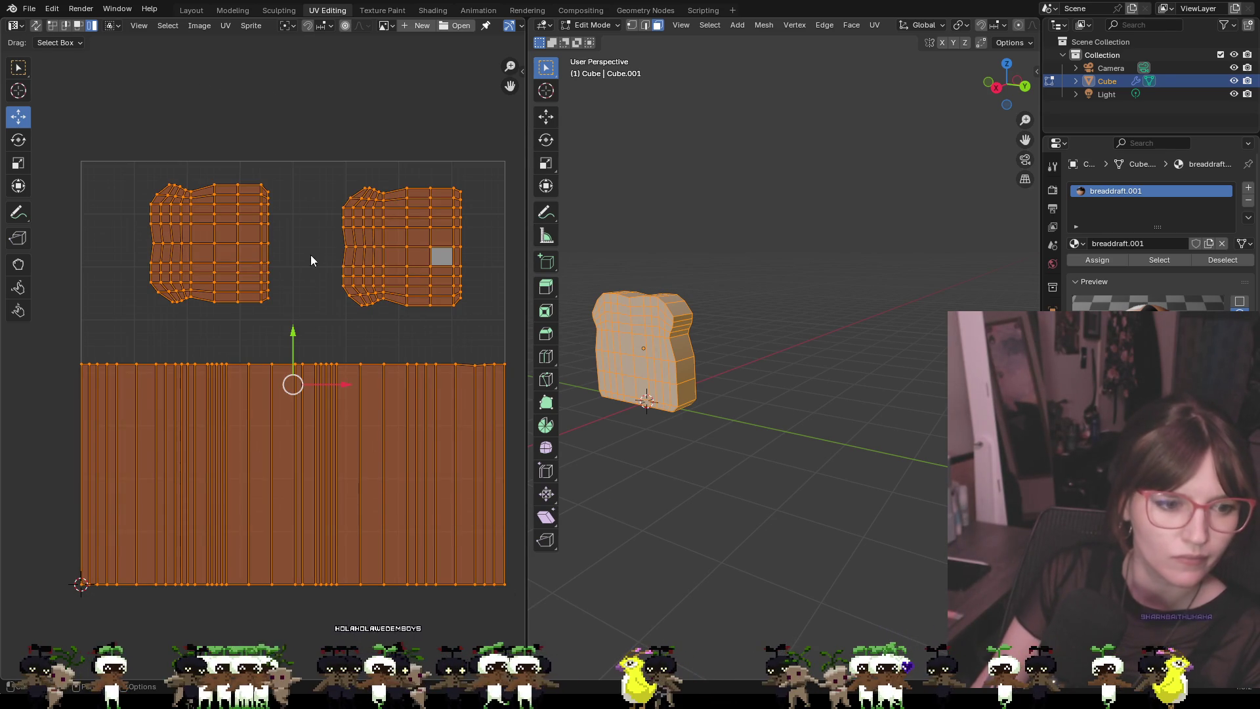
left_click(332, 159)
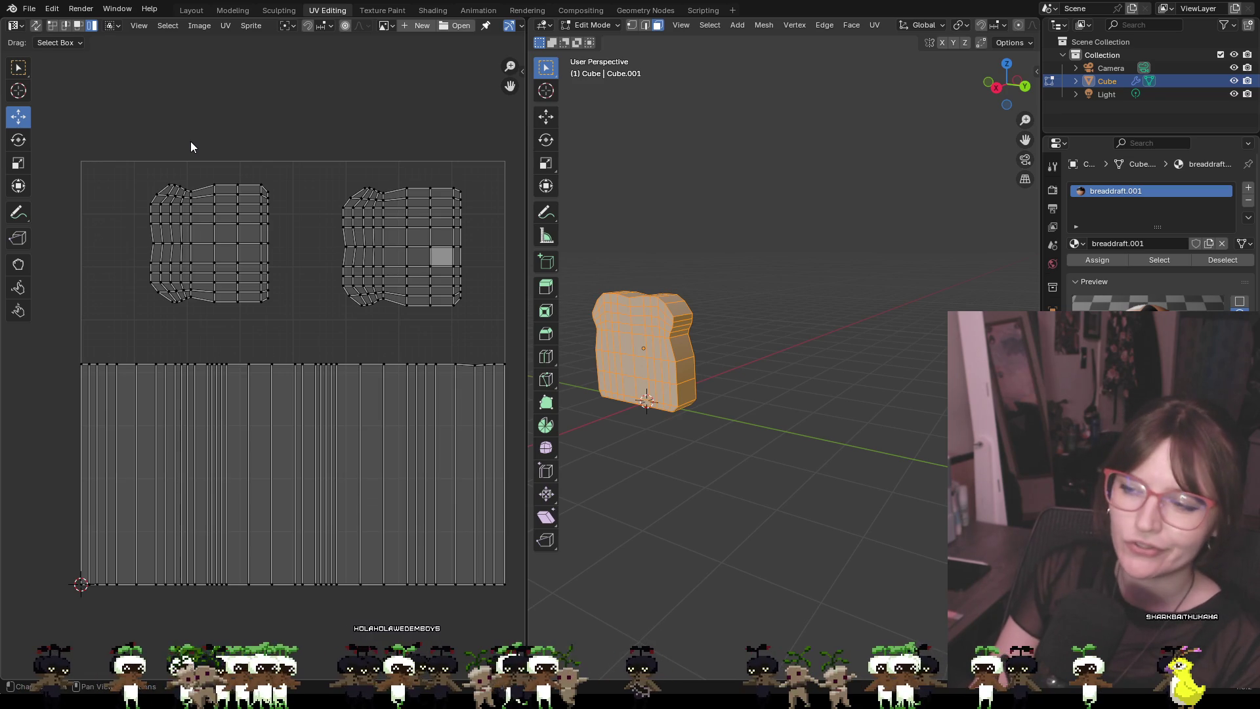
mouse_move(45, 333)
left_mouse_down()
mouse_move(138, 381)
mouse_move(519, 423)
left_mouse_up()
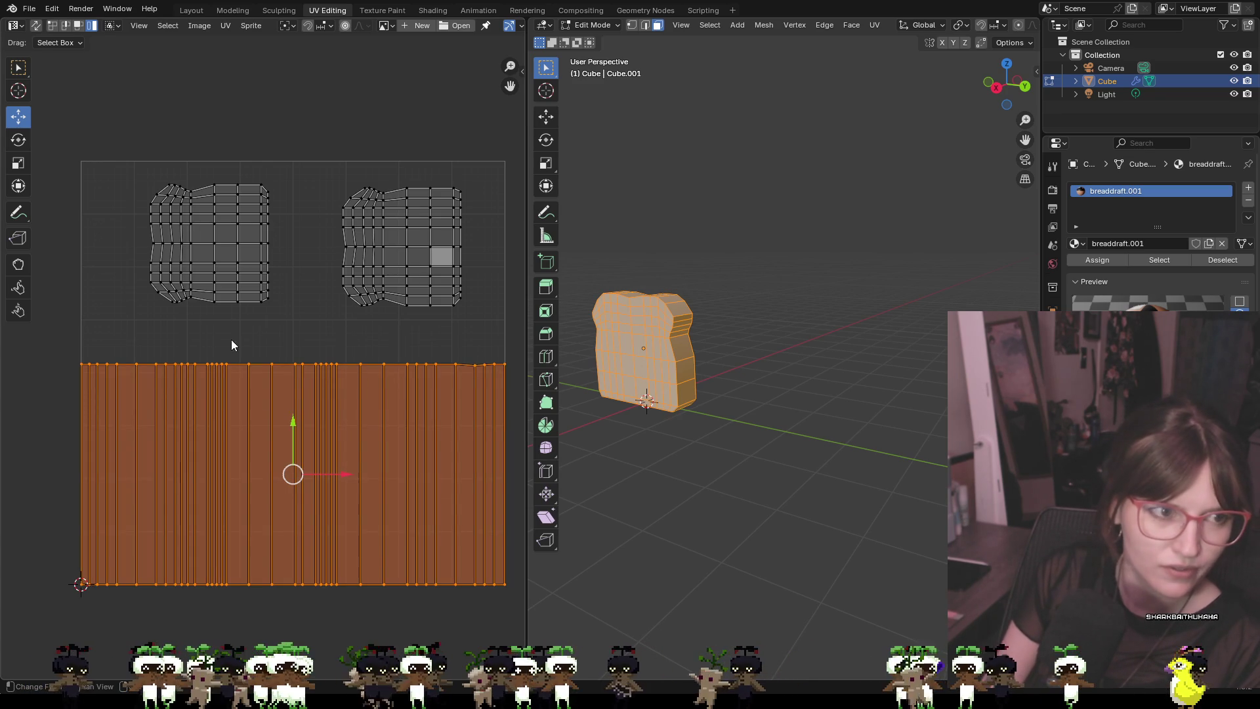
left_click(63, 27)
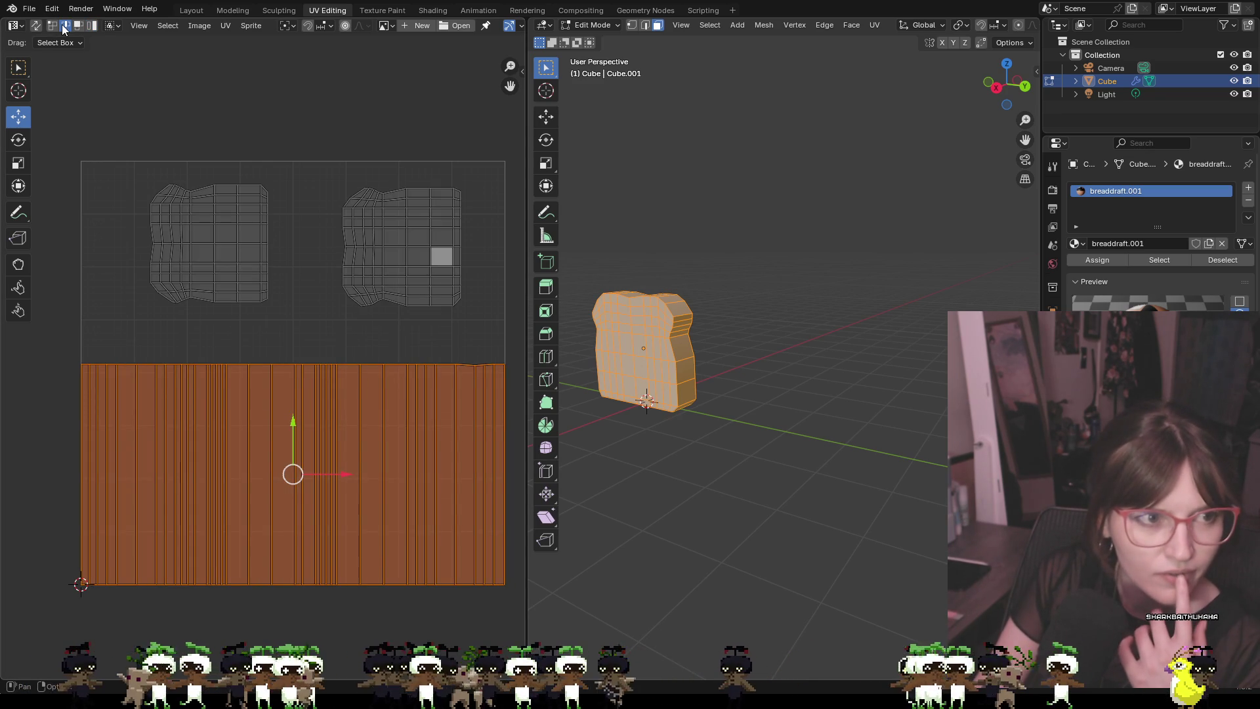
Move the long strip's top edge down along Y into a thin band
left_click(163, 334)
mouse_move(57, 337)
left_mouse_down()
mouse_move(144, 369)
mouse_move(567, 398)
left_mouse_up()
key("g")
key("y")
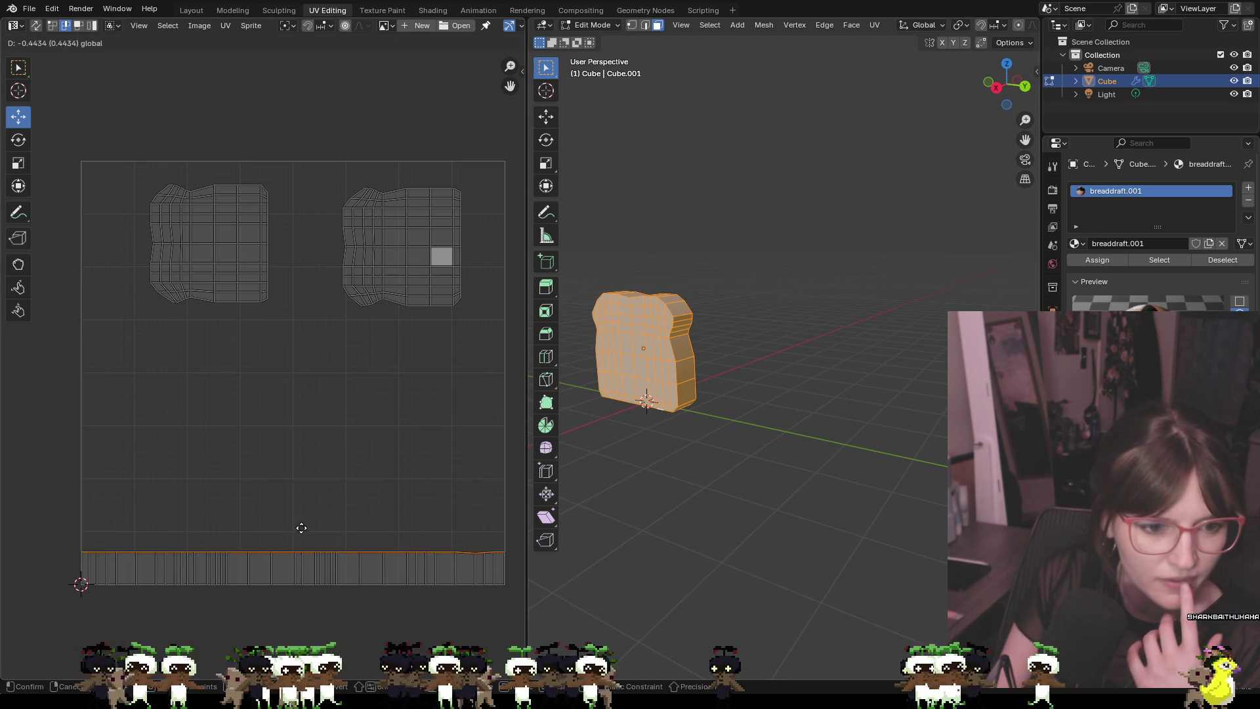
left_click(301, 537)
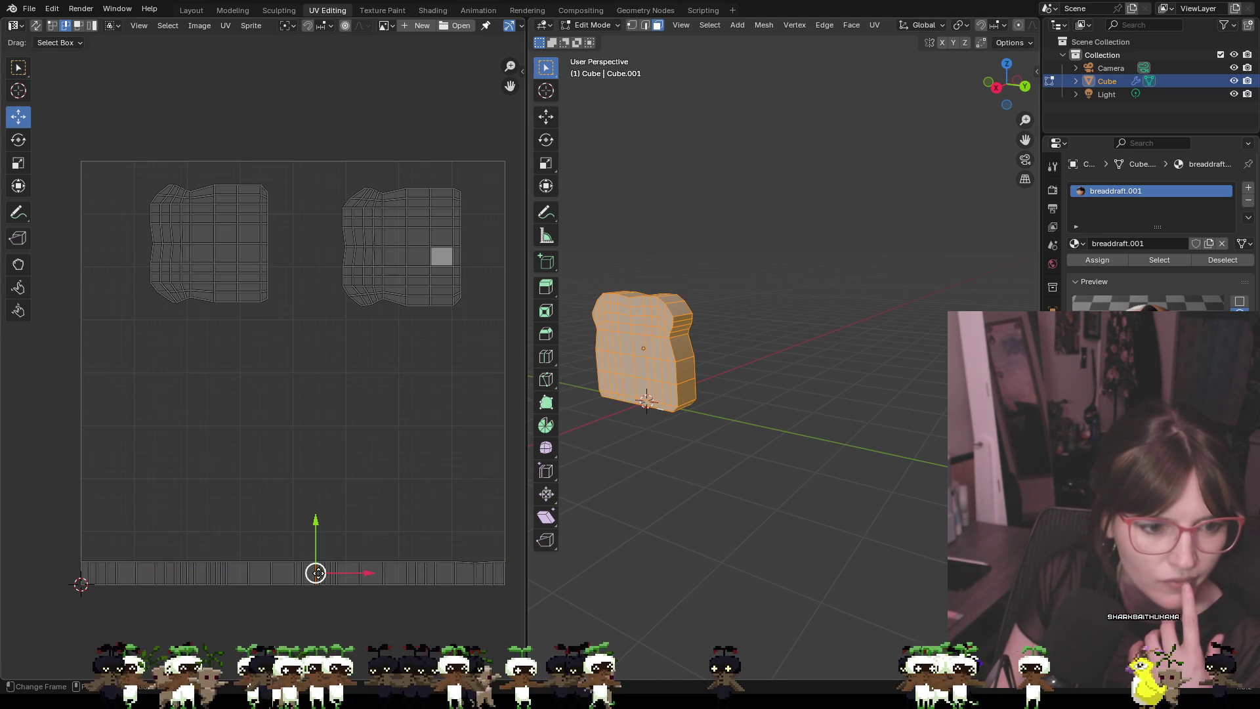
left_click(282, 572)
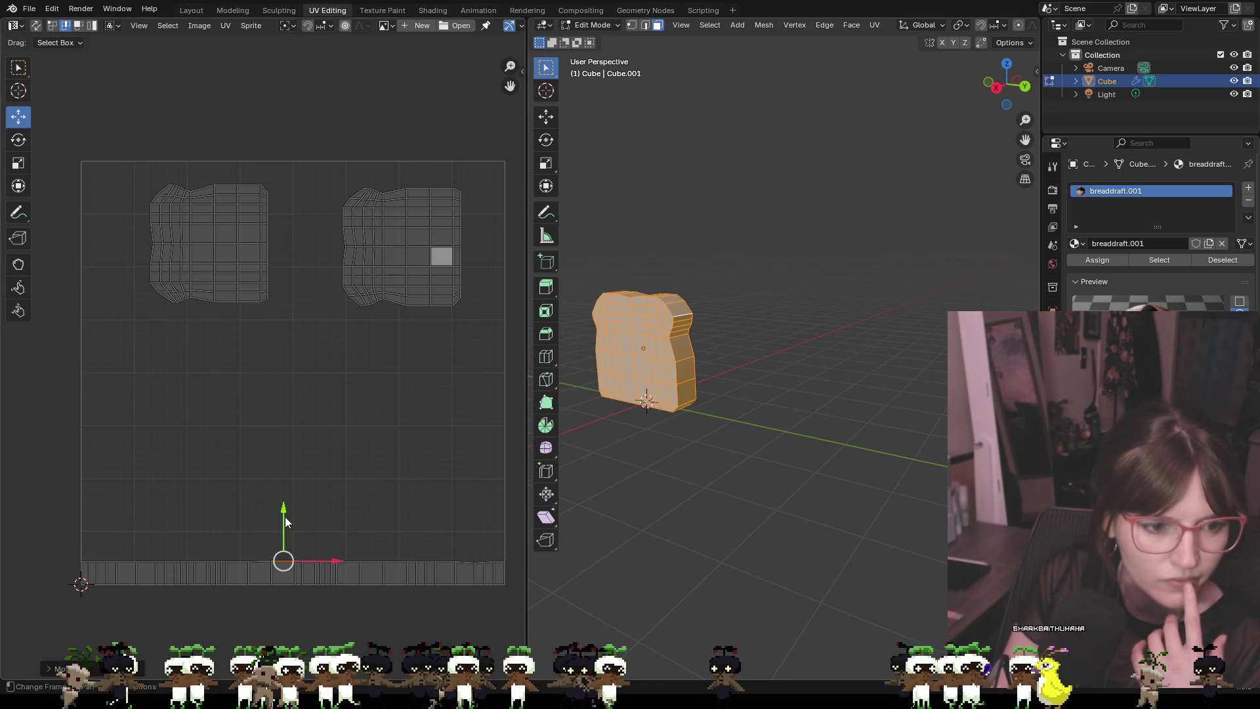
Drag both bread-face islands down toward the centre of the grid
left_click(333, 510)
left_click_drag(74, 134, 525, 423)
left_click_drag(305, 244, 307, 337)
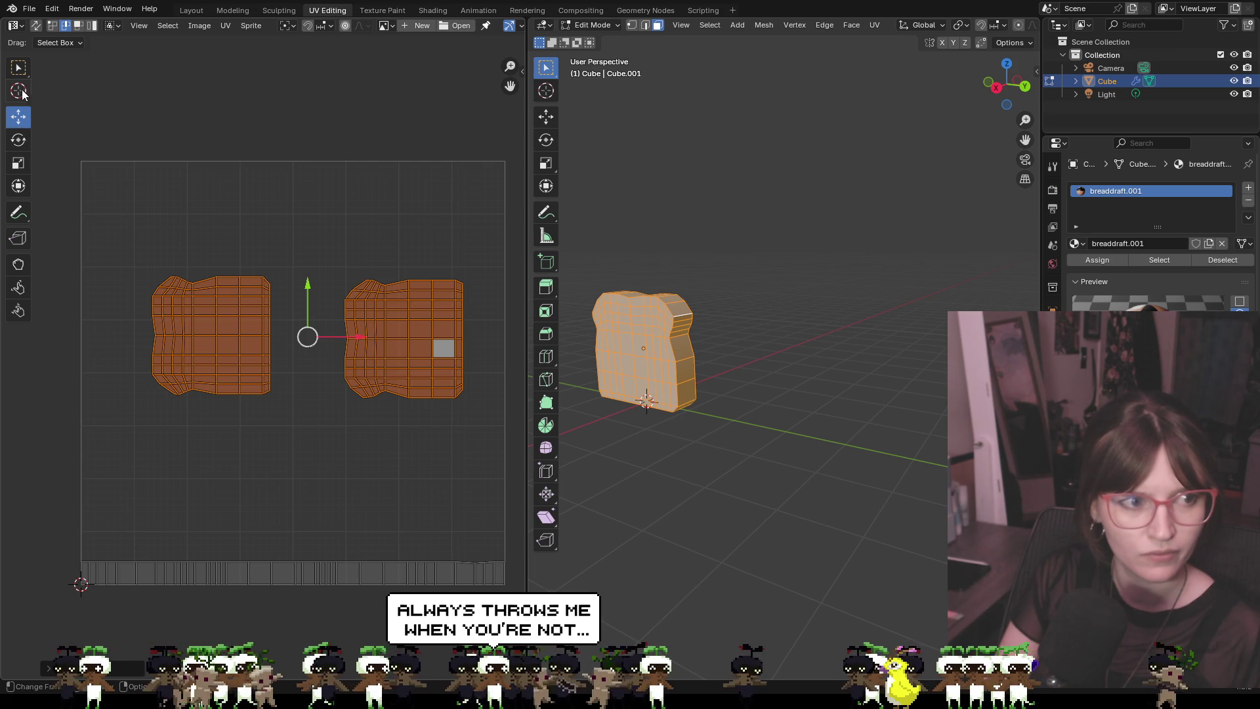
left_click(218, 211)
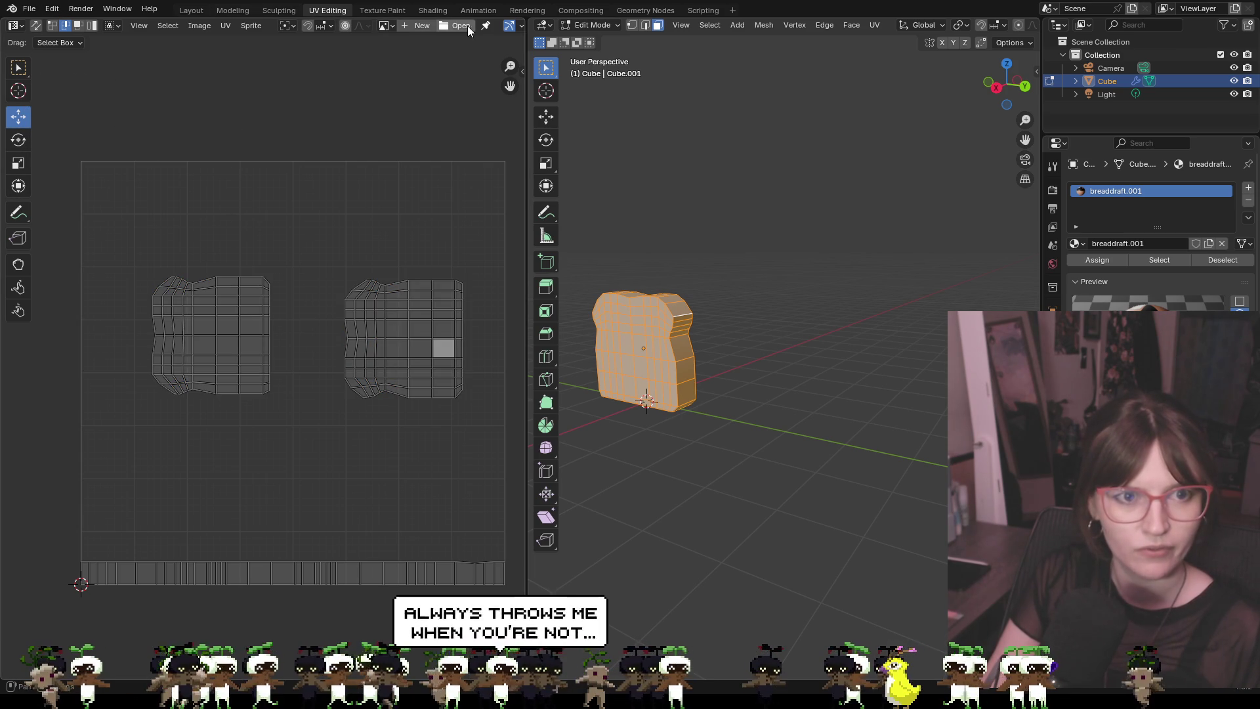
left_click(227, 25)
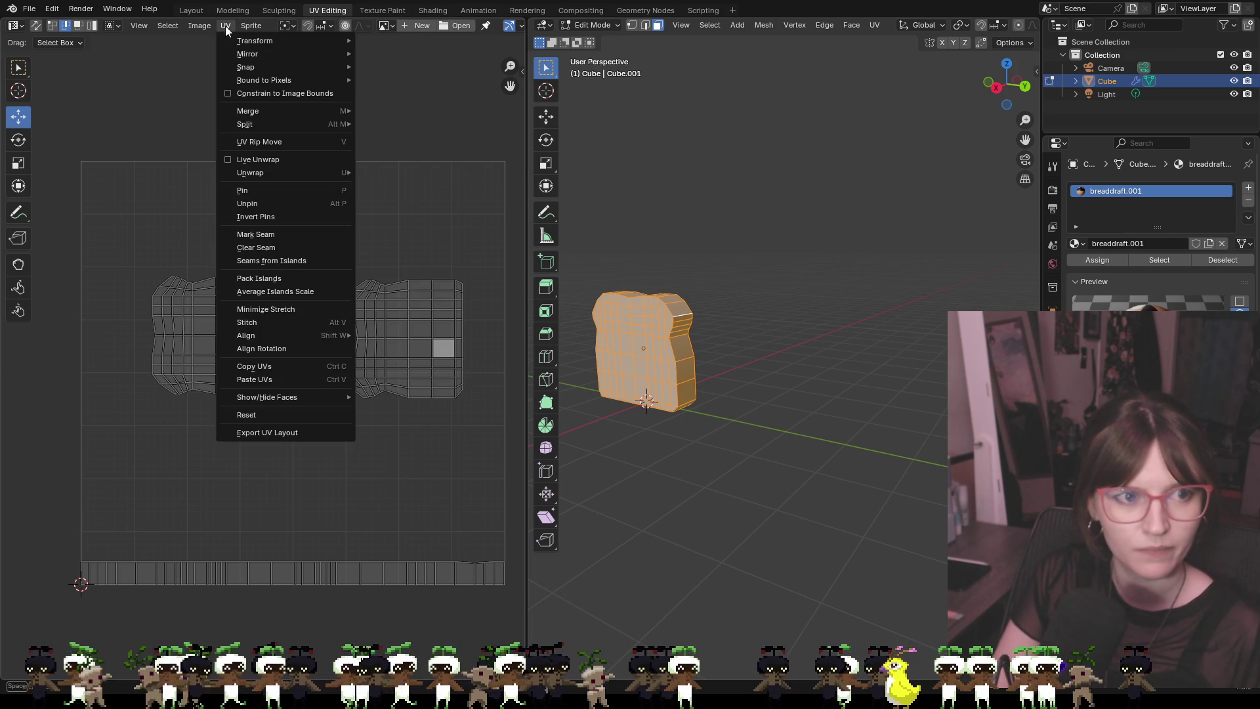
Export the bread's UV layout as a PNG image
left_click(289, 433)
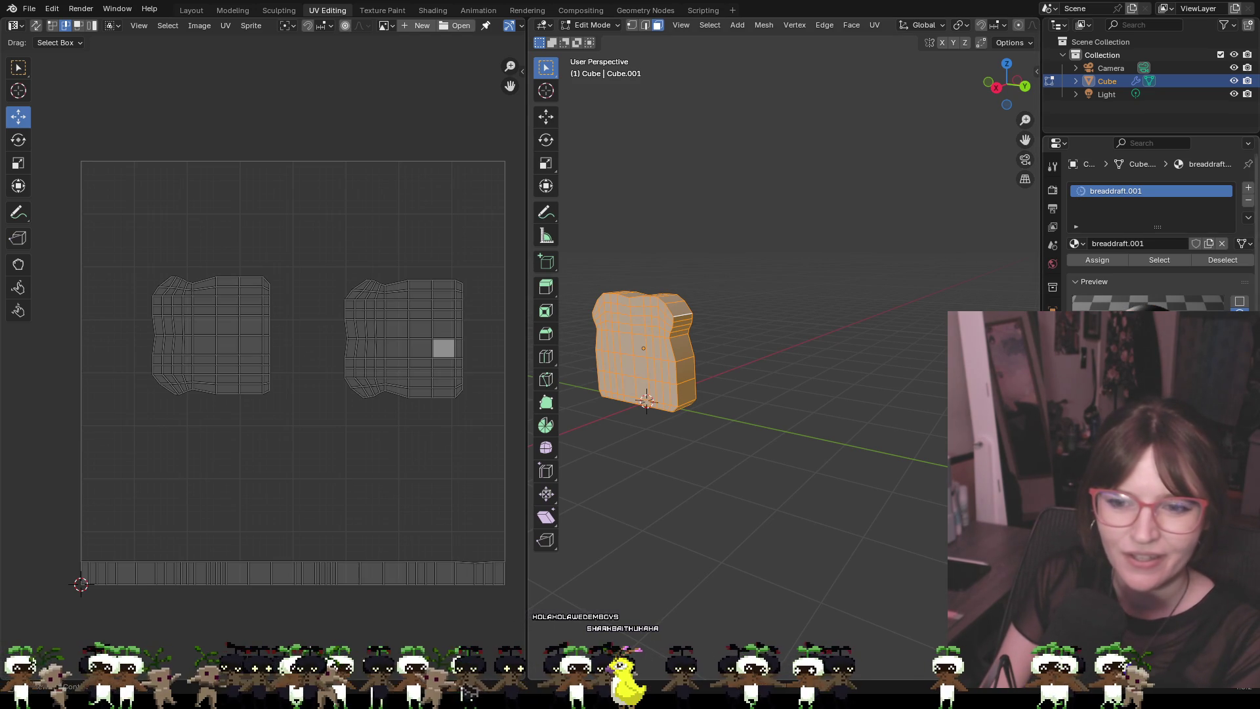
right_click(797, 385)
scroll(844, 329, "up", 2)
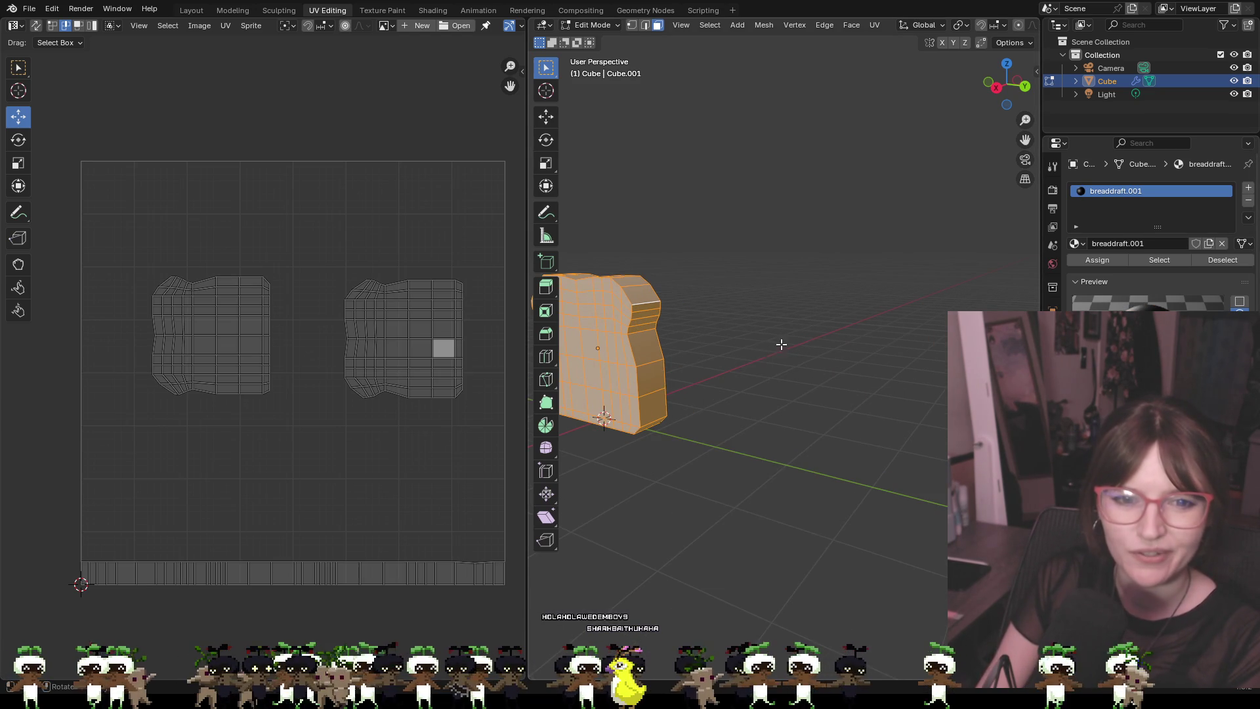
right_click(821, 337)
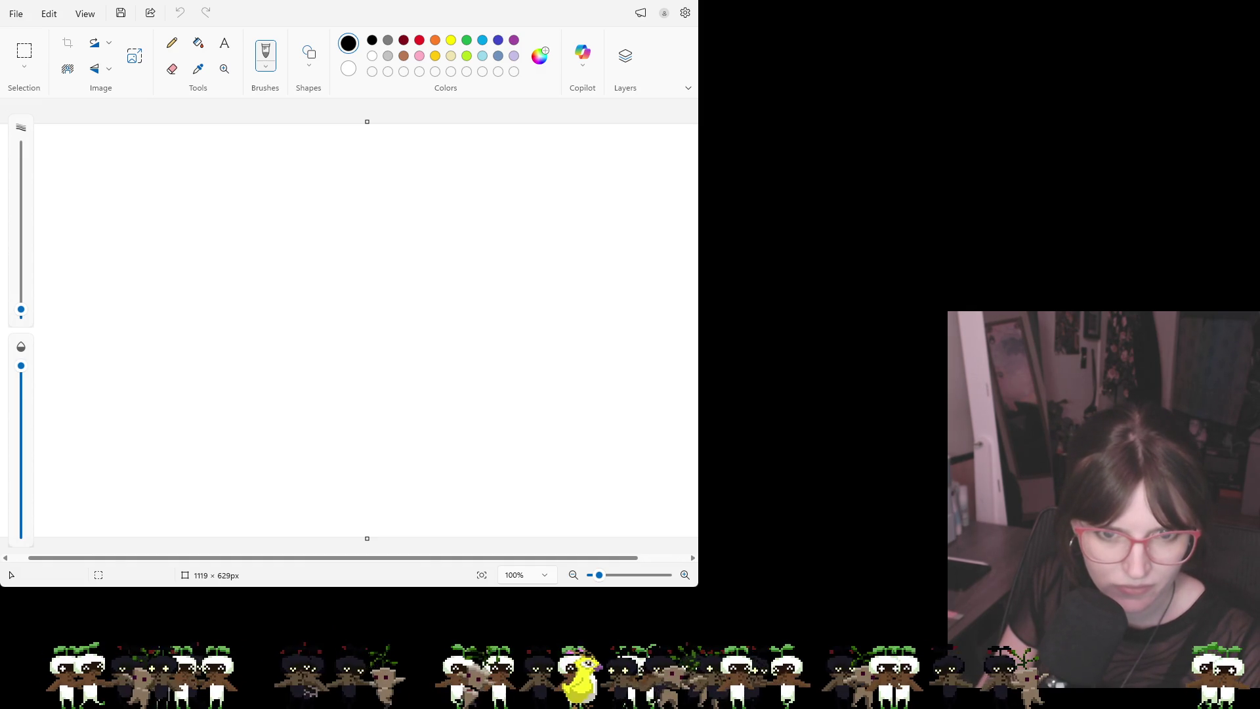
Zoom out to see the whole 1024 × 1024 UV layout and select the brush
scroll(348, 322, "down", 5)
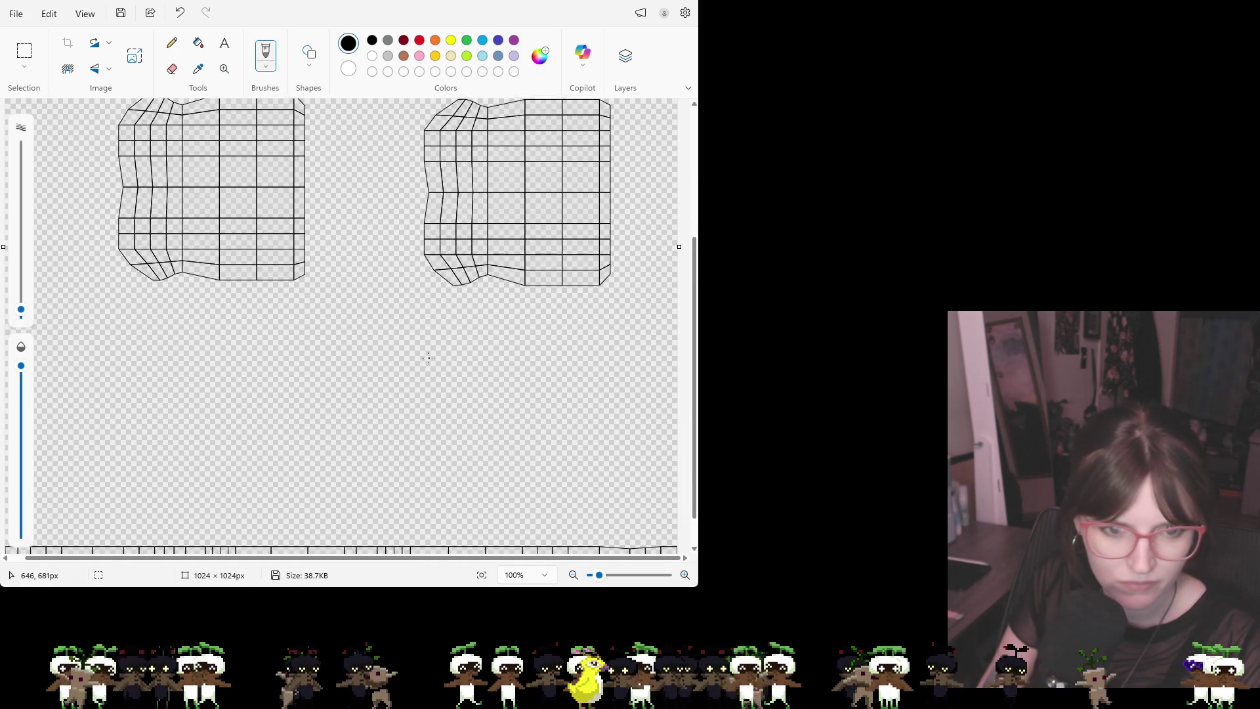
left_click(223, 69)
scroll(276, 225, "down", 3)
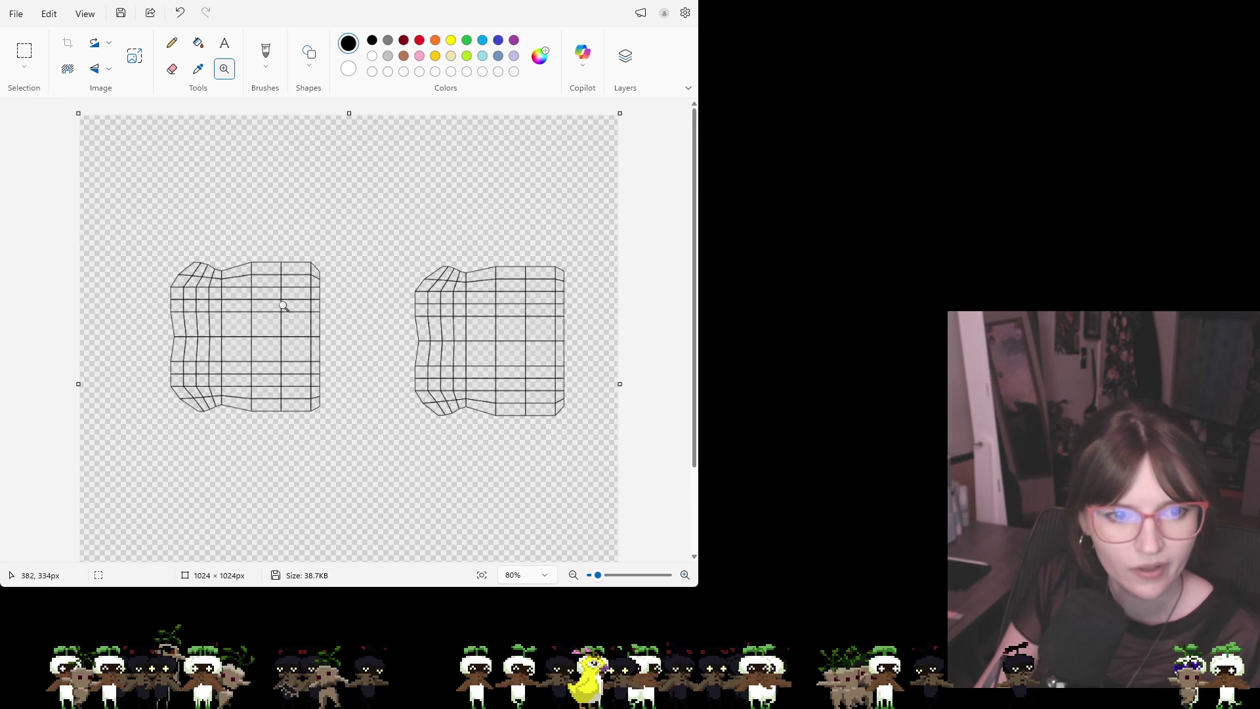
scroll(356, 250, "down", 1)
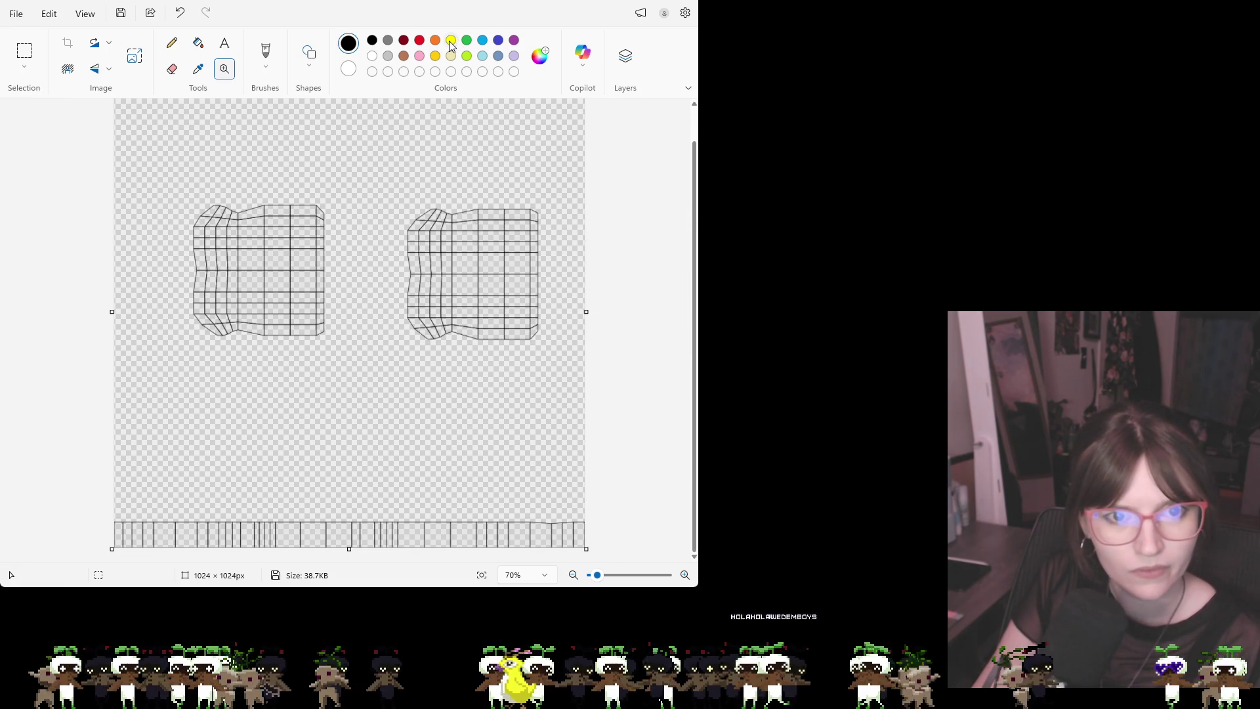
left_click(265, 54)
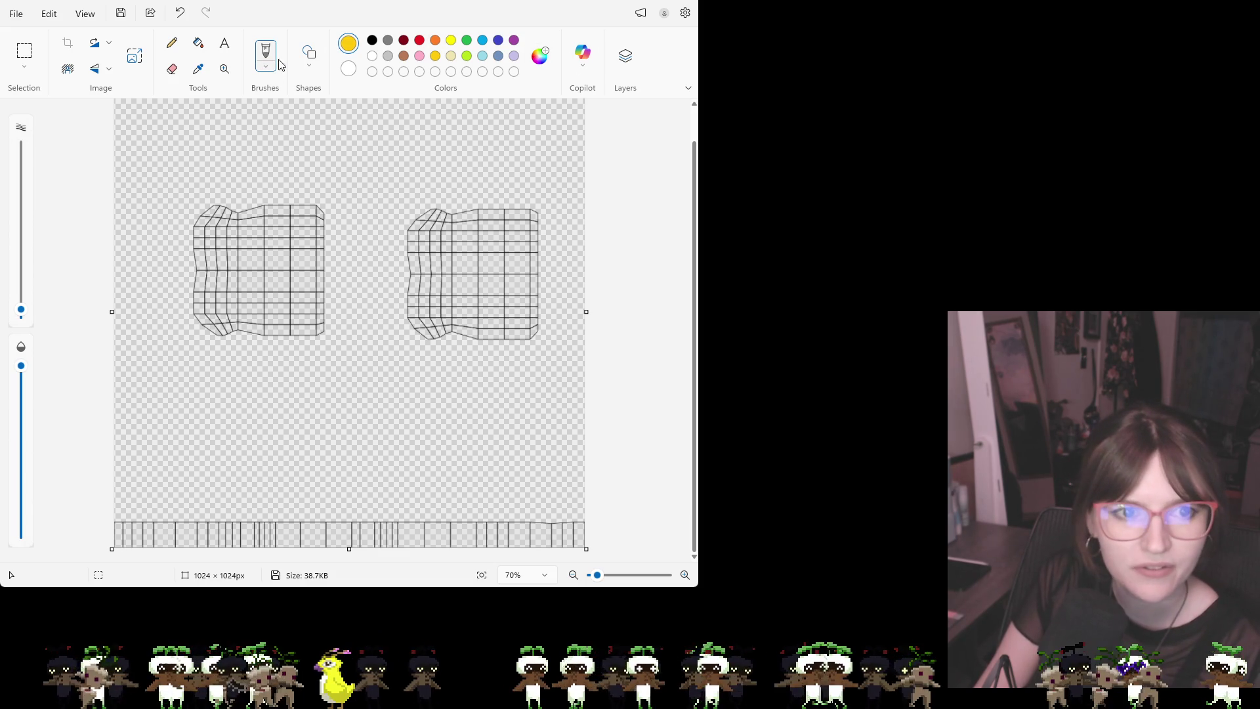
left_click(268, 92)
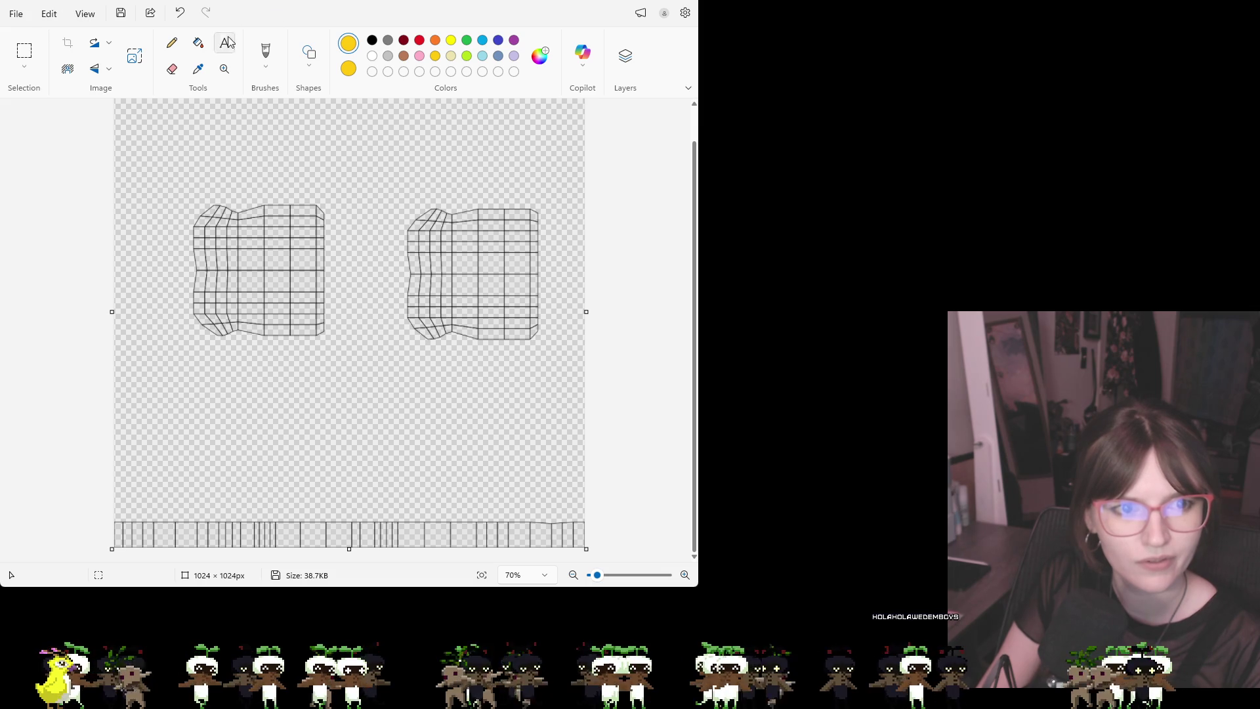
Try a rectangle around the left bread face, then undo it
left_click(172, 43)
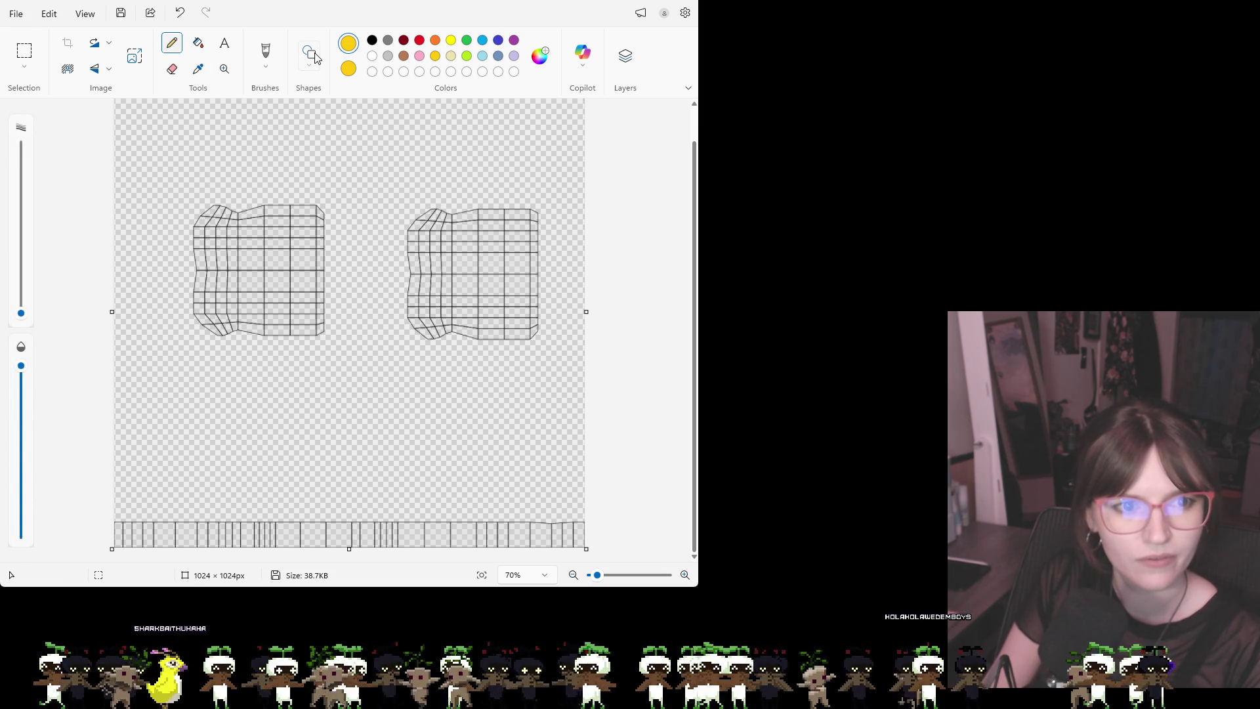
left_click(266, 65)
left_click_drag(153, 188, 360, 345)
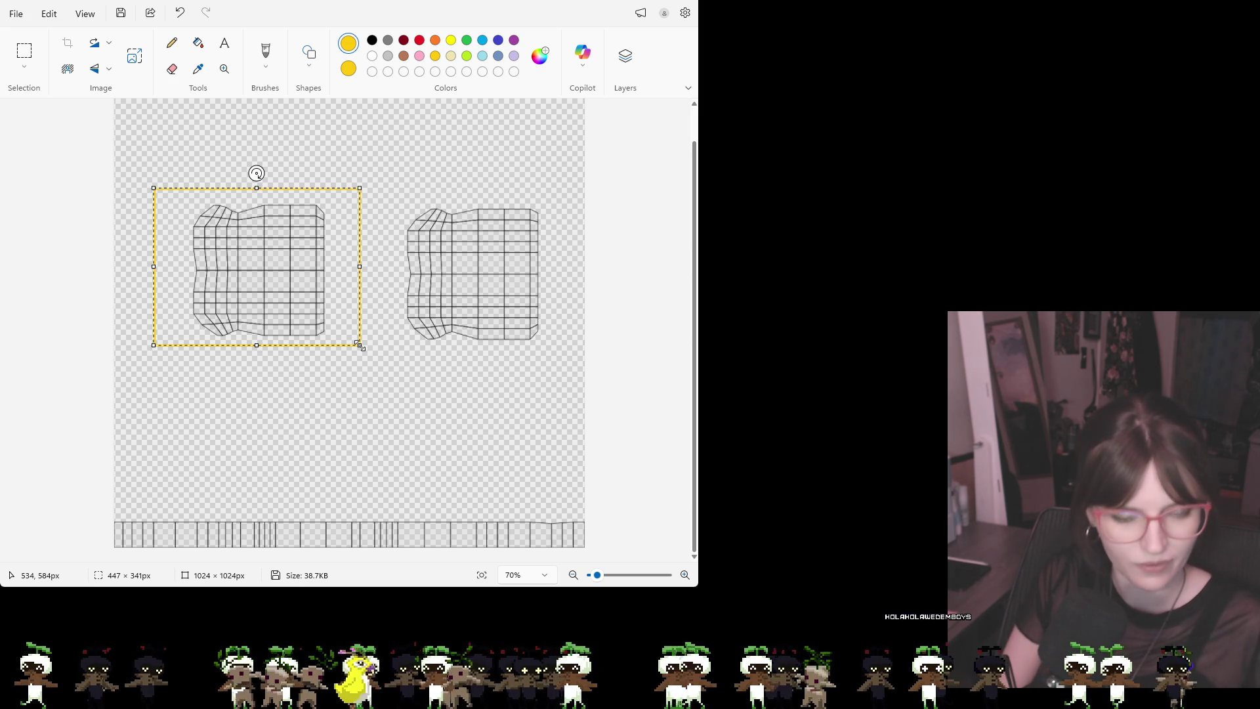
key("ctrl+z")
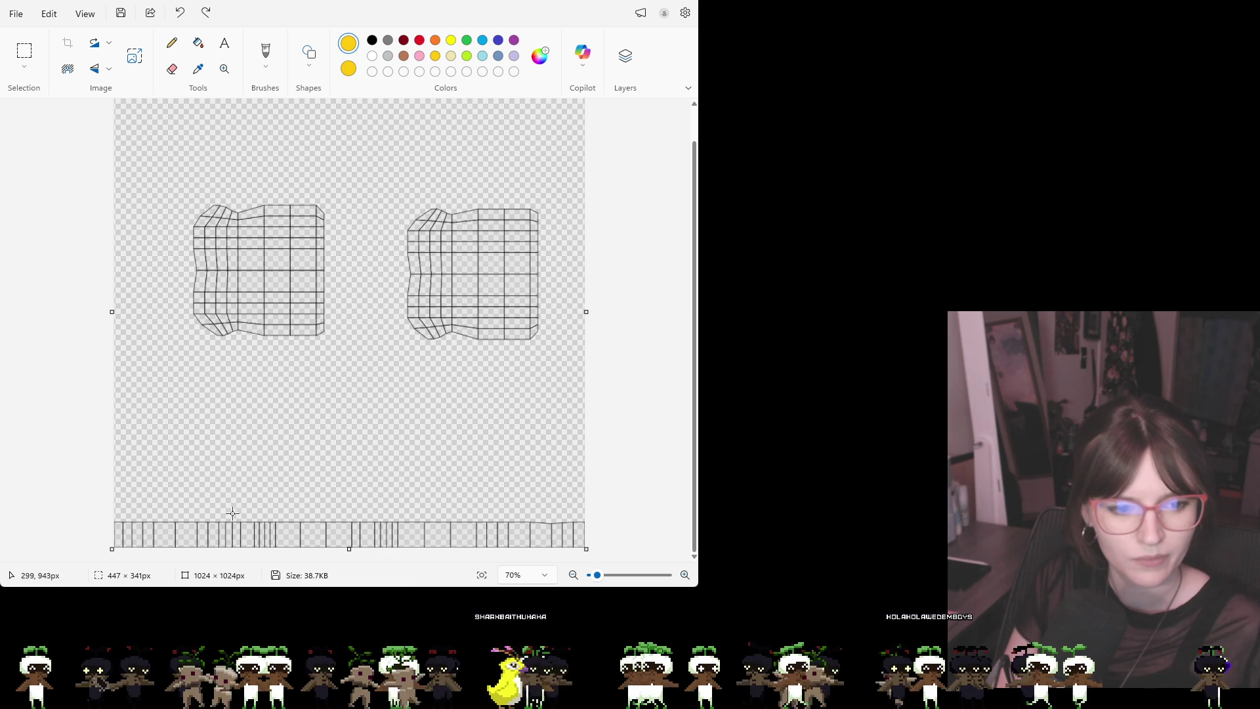
Fill the bottom strip with a solid yellow bar, undoing the stray stroke above it
left_click(115, 521)
mouse_move(114, 522)
left_mouse_down()
mouse_move(383, 547)
mouse_move(589, 547)
left_mouse_up()
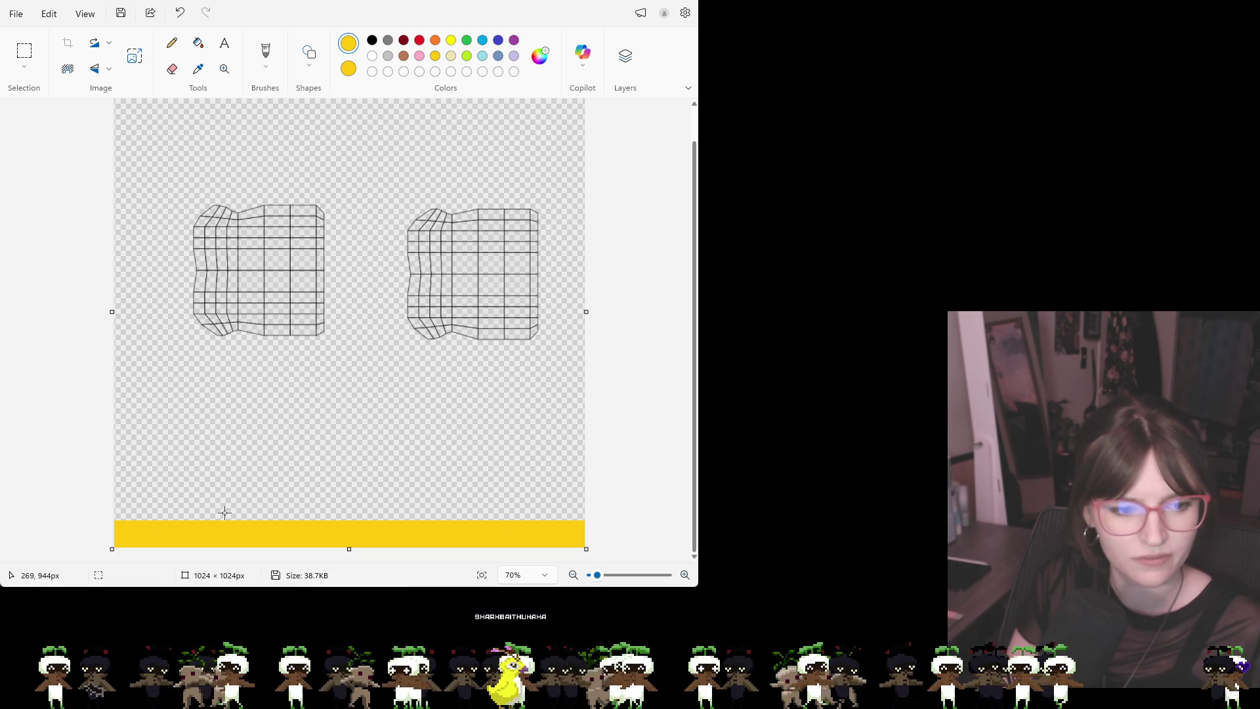
mouse_move(214, 523)
left_mouse_down()
mouse_move(202, 543)
mouse_move(77, 549)
left_mouse_up()
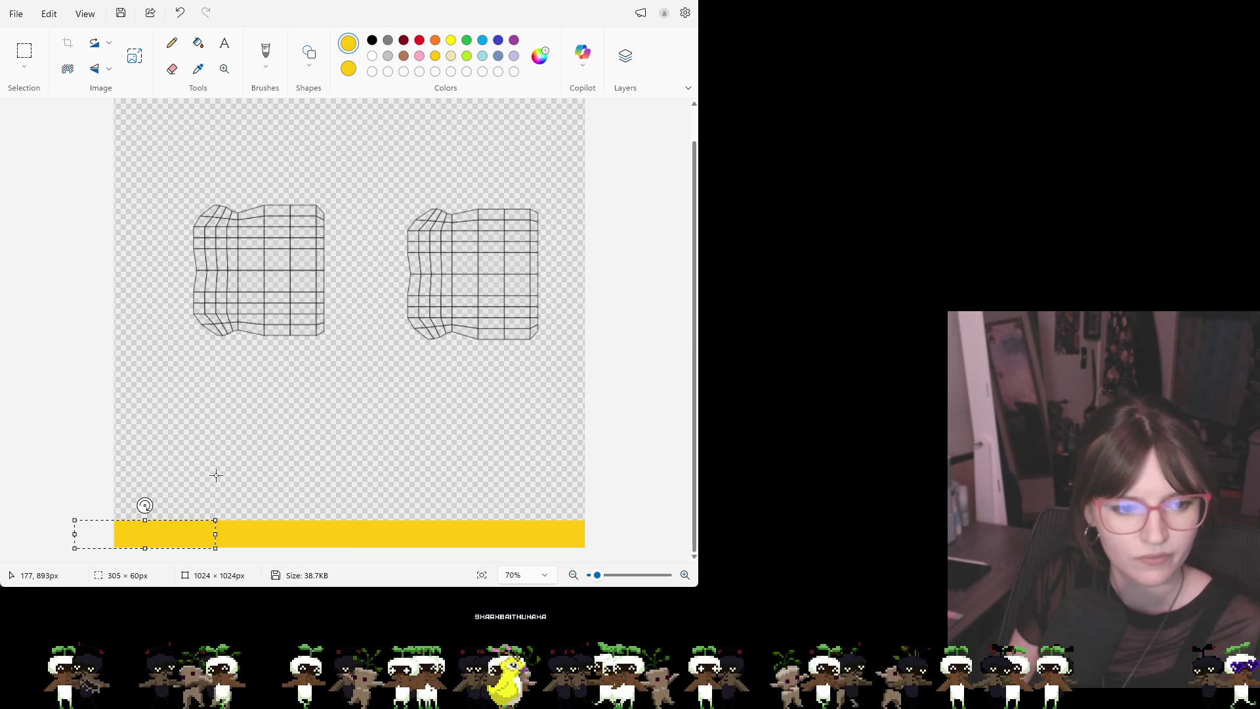
key("ctrl+a")
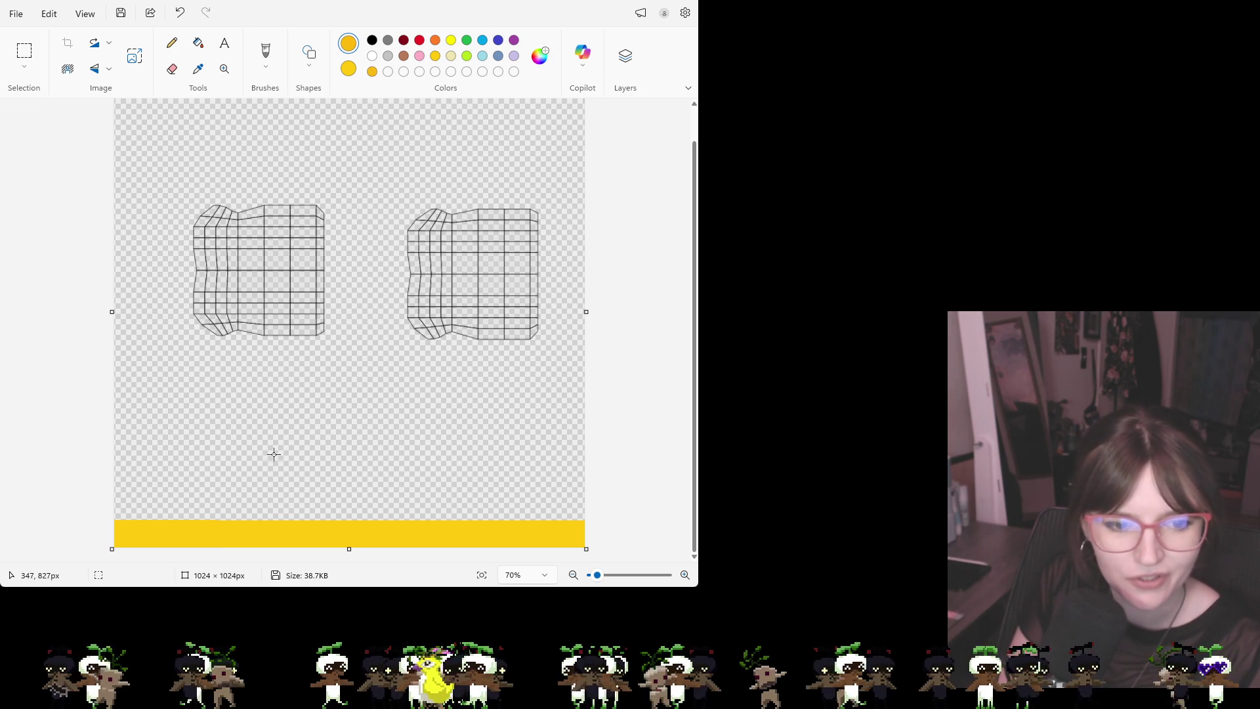
left_click(172, 44)
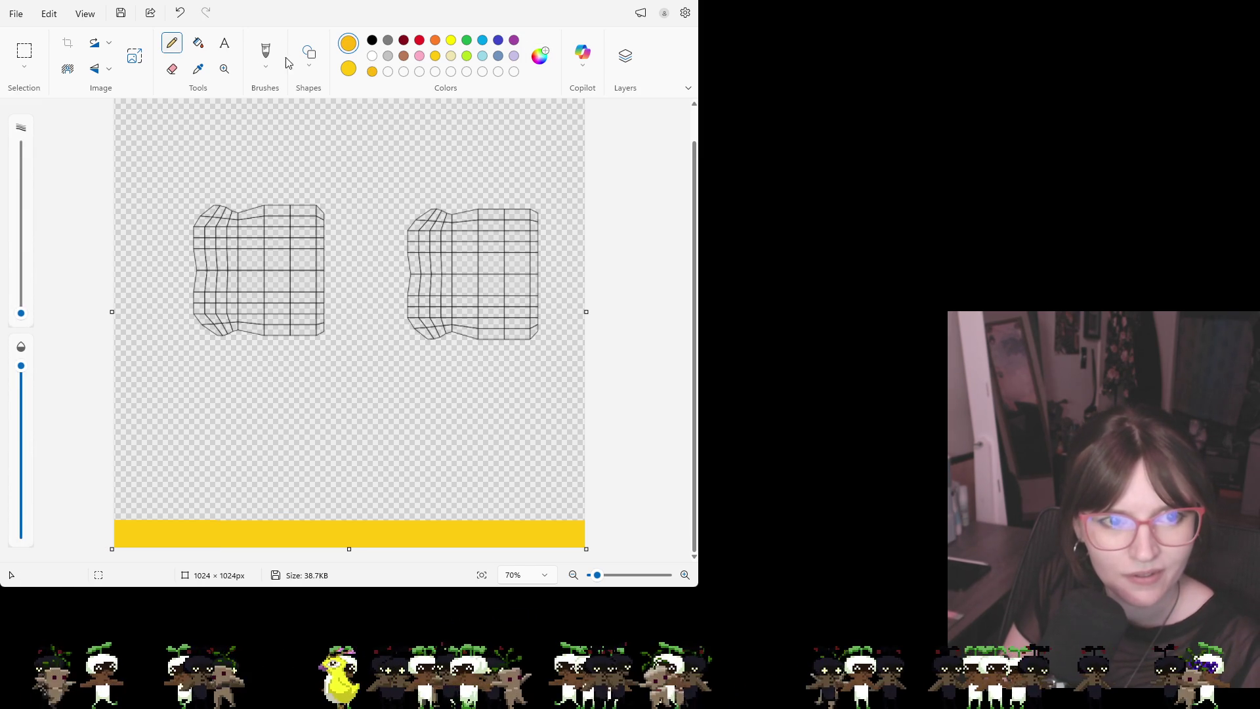
left_click(264, 70)
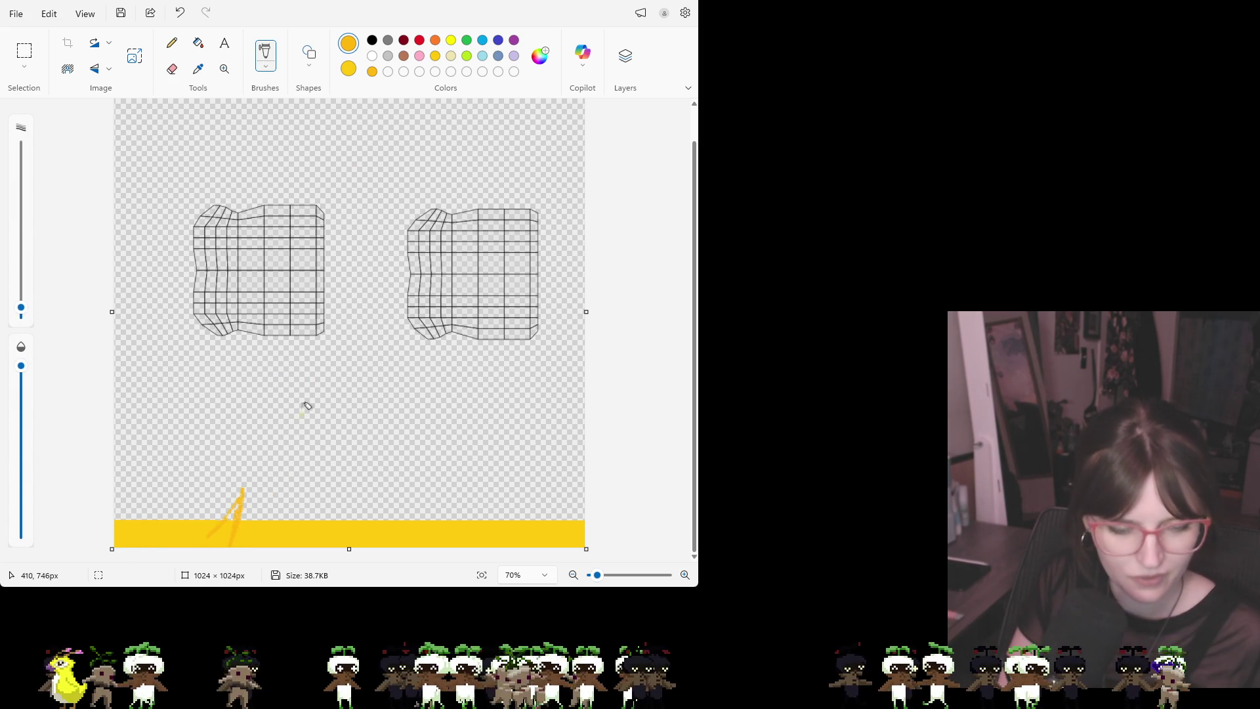
key("ctrl+z")
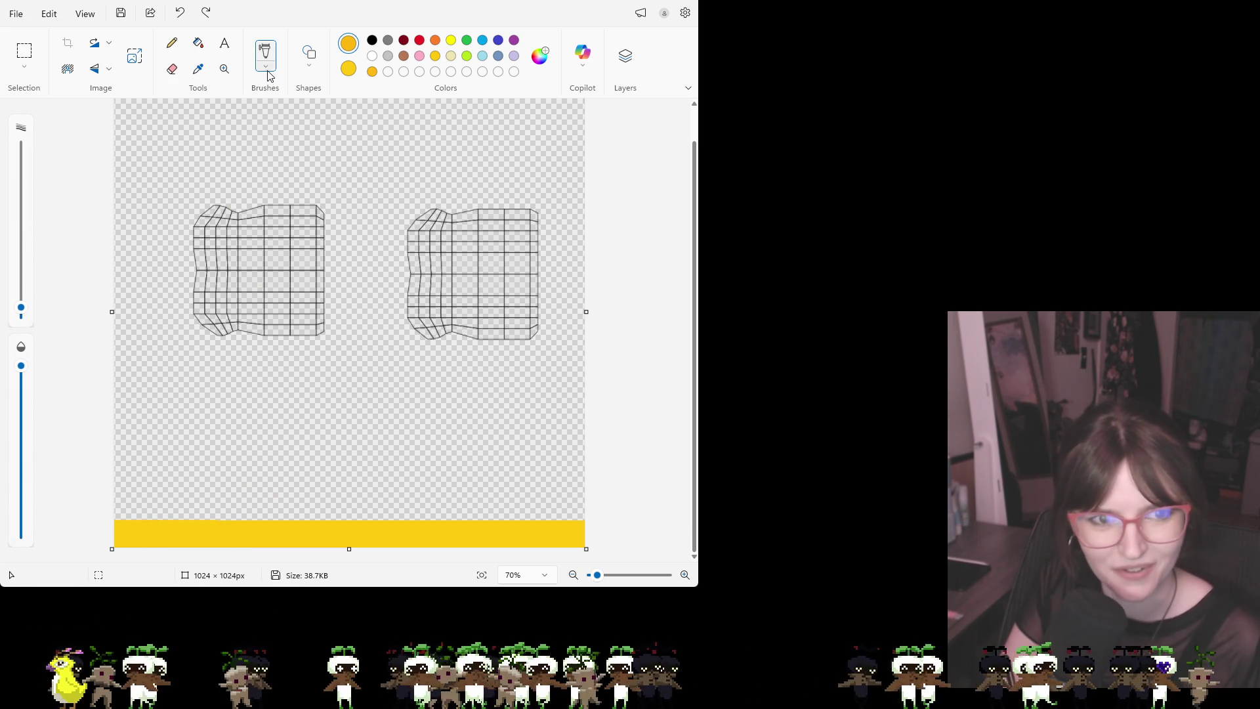
Brush tall yellow flame strokes up from the bar, left to right
mouse_move(176, 533)
left_mouse_down()
mouse_move(126, 535)
mouse_move(144, 508)
left_mouse_up()
key("ctrl+z")
left_click_drag(123, 512, 137, 558)
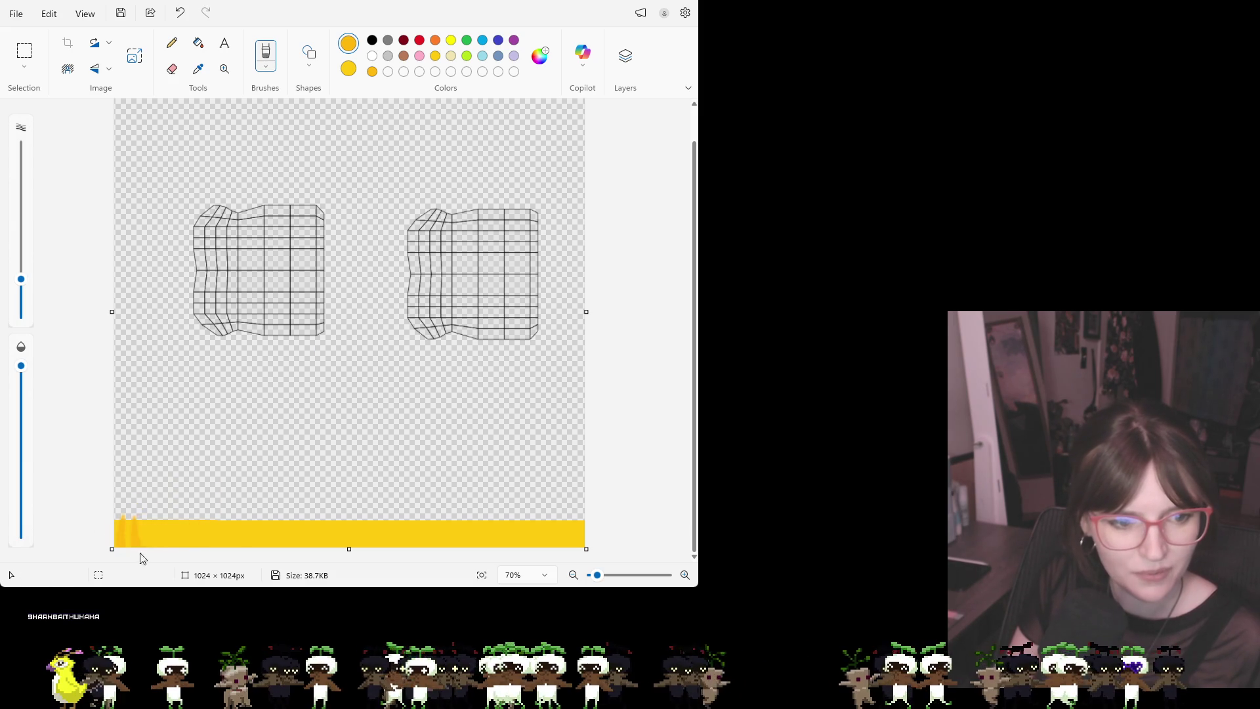
mouse_move(161, 508)
left_mouse_down()
mouse_move(190, 525)
mouse_move(196, 501)
mouse_move(209, 519)
mouse_move(284, 529)
mouse_move(293, 507)
mouse_move(304, 563)
left_mouse_up()
left_click_drag(341, 513, 347, 523)
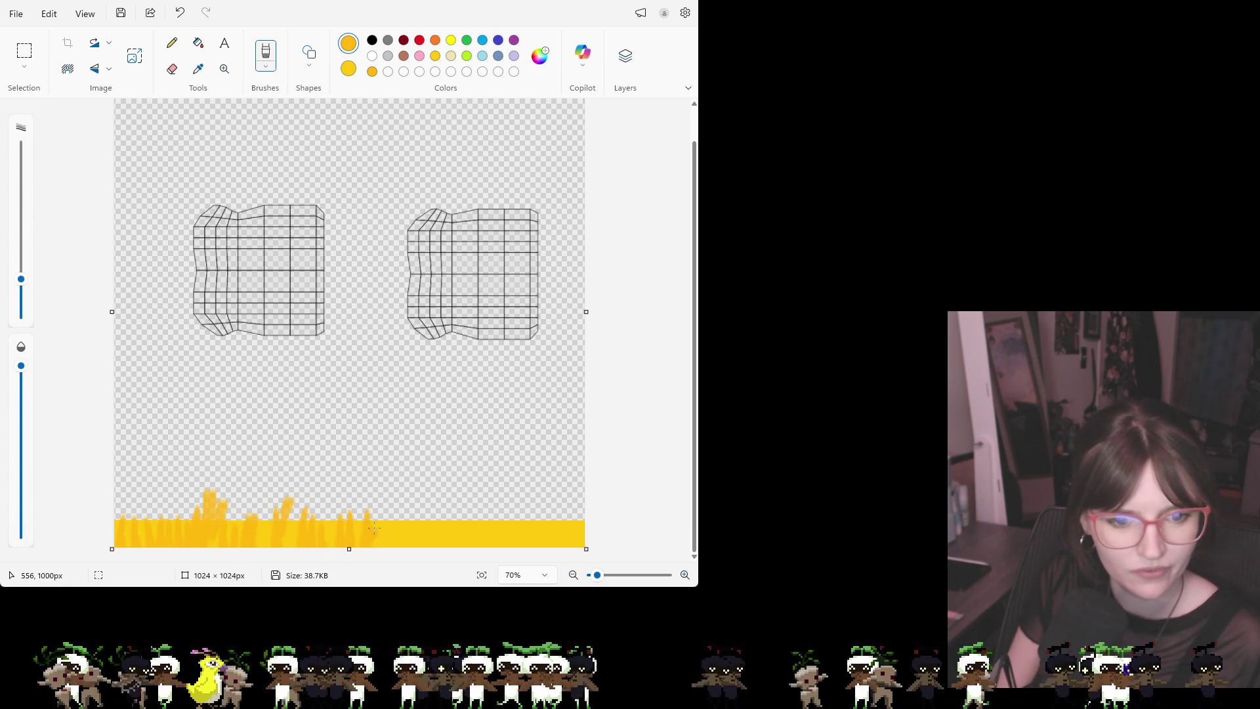
left_click_drag(427, 516, 474, 546)
left_click_drag(500, 495, 500, 546)
mouse_move(512, 500)
left_mouse_down()
mouse_move(511, 546)
mouse_move(528, 548)
left_mouse_up()
left_click_drag(552, 499, 552, 544)
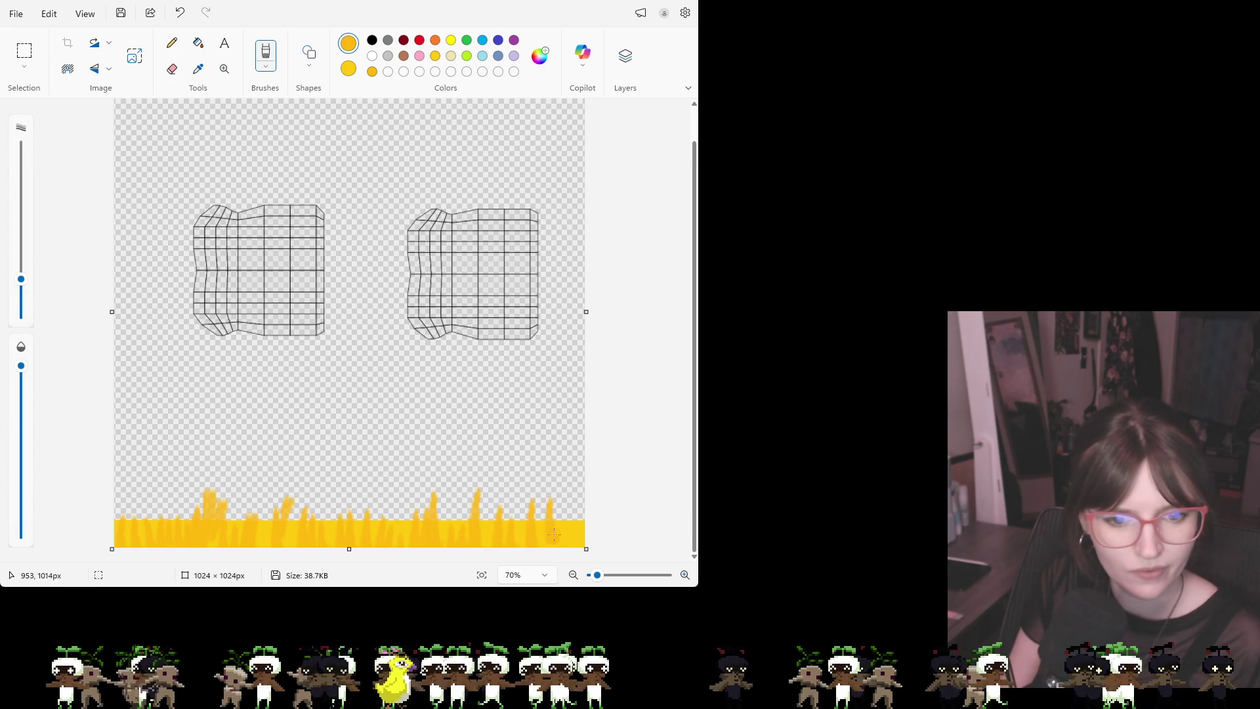
left_click_drag(516, 489, 512, 533)
left_click_drag(517, 471, 511, 543)
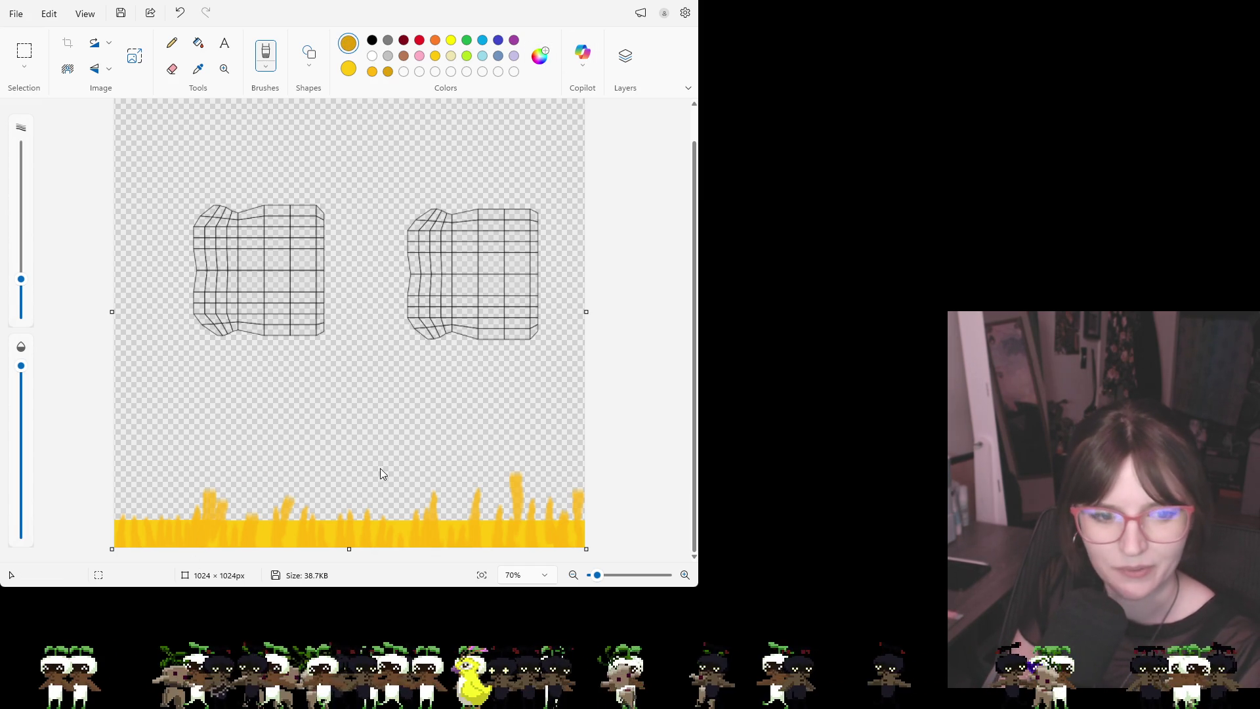
Paint dark-orange streaks over the left and middle flames with the soft brush
left_click(182, 51)
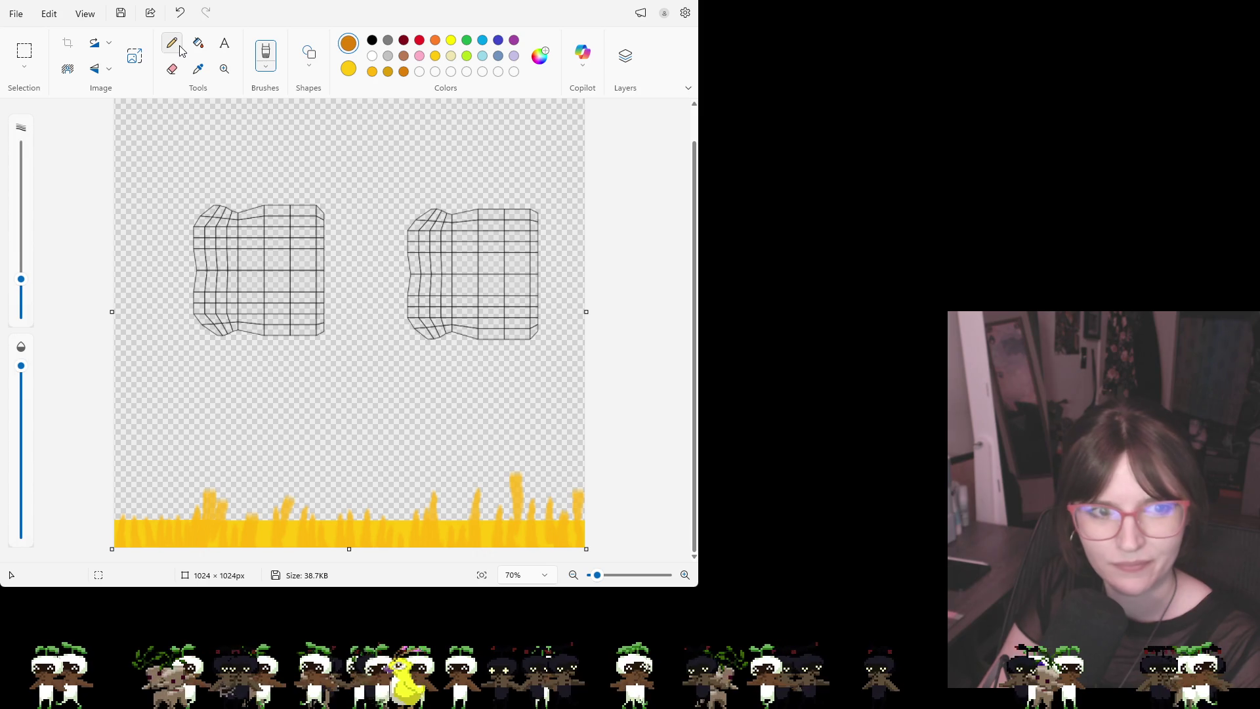
left_click(260, 63)
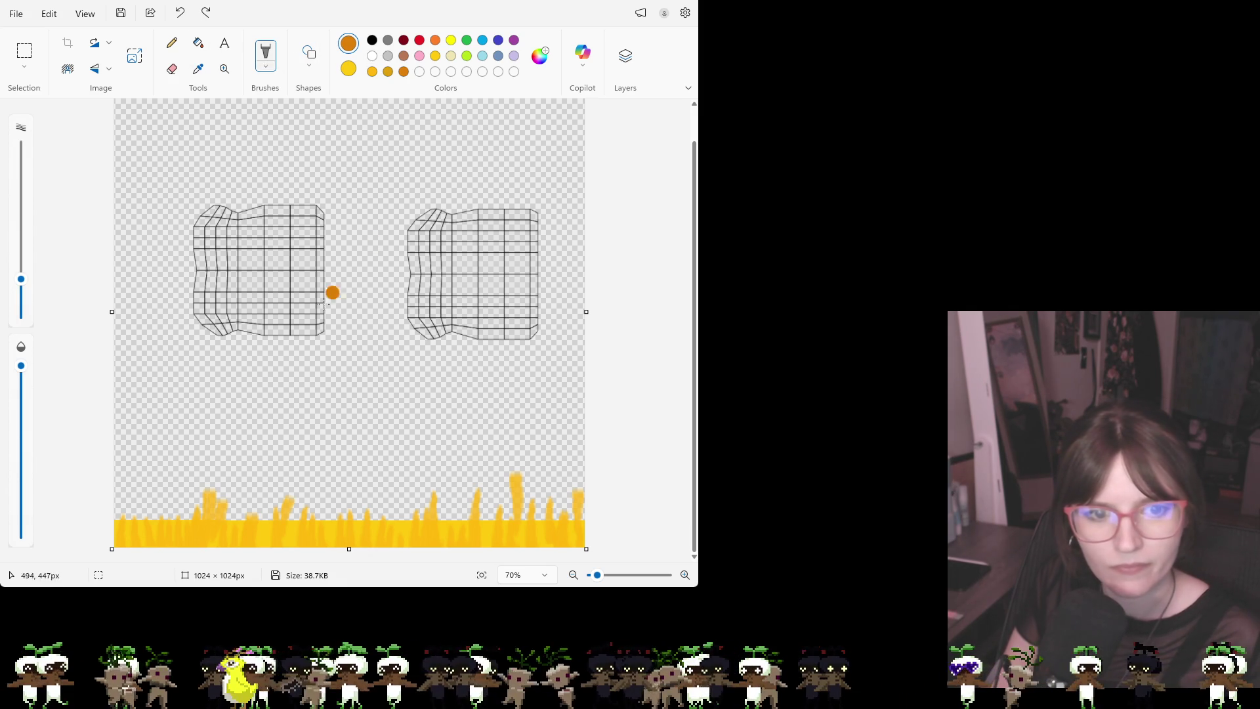
mouse_move(135, 529)
left_mouse_down()
mouse_move(128, 546)
mouse_move(152, 546)
left_mouse_up()
mouse_move(174, 504)
left_mouse_down()
mouse_move(176, 541)
mouse_move(193, 548)
left_mouse_up()
left_click_drag(215, 499, 214, 544)
mouse_move(242, 497)
left_mouse_down()
mouse_move(242, 543)
mouse_move(270, 545)
left_mouse_up()
left_click_drag(298, 481, 298, 546)
mouse_move(308, 491)
left_mouse_down()
mouse_move(307, 546)
mouse_move(340, 546)
left_mouse_up()
left_click_drag(366, 491, 367, 546)
left_click_drag(397, 484, 399, 546)
mouse_move(430, 497)
left_mouse_down()
mouse_move(431, 547)
mouse_move(456, 548)
left_mouse_up()
Add dark-orange streaks to the right flames and layer more across the middle
left_click_drag(480, 485, 480, 547)
mouse_move(505, 490)
left_mouse_down()
mouse_move(506, 547)
mouse_move(539, 547)
left_mouse_up()
left_click_drag(565, 475, 565, 548)
mouse_move(575, 488)
left_mouse_down()
mouse_move(576, 525)
mouse_move(536, 546)
left_mouse_up()
left_click_drag(503, 498, 504, 546)
left_click_drag(430, 489, 418, 546)
left_click_drag(388, 498, 388, 546)
left_click_drag(361, 489, 362, 547)
left_click_drag(330, 489, 329, 547)
left_click_drag(290, 484, 287, 547)
mouse_move(552, 504)
left_mouse_down()
mouse_move(554, 546)
mouse_move(529, 547)
left_mouse_up()
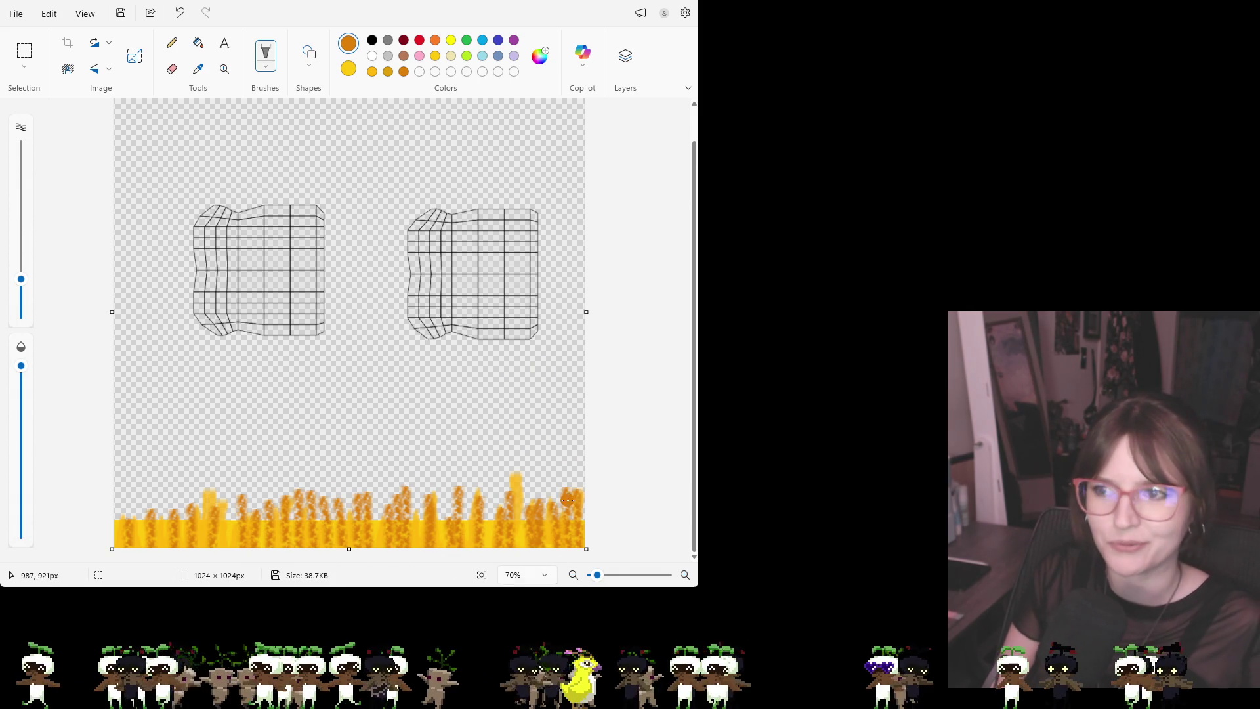
scroll(250, 253, "up", 1)
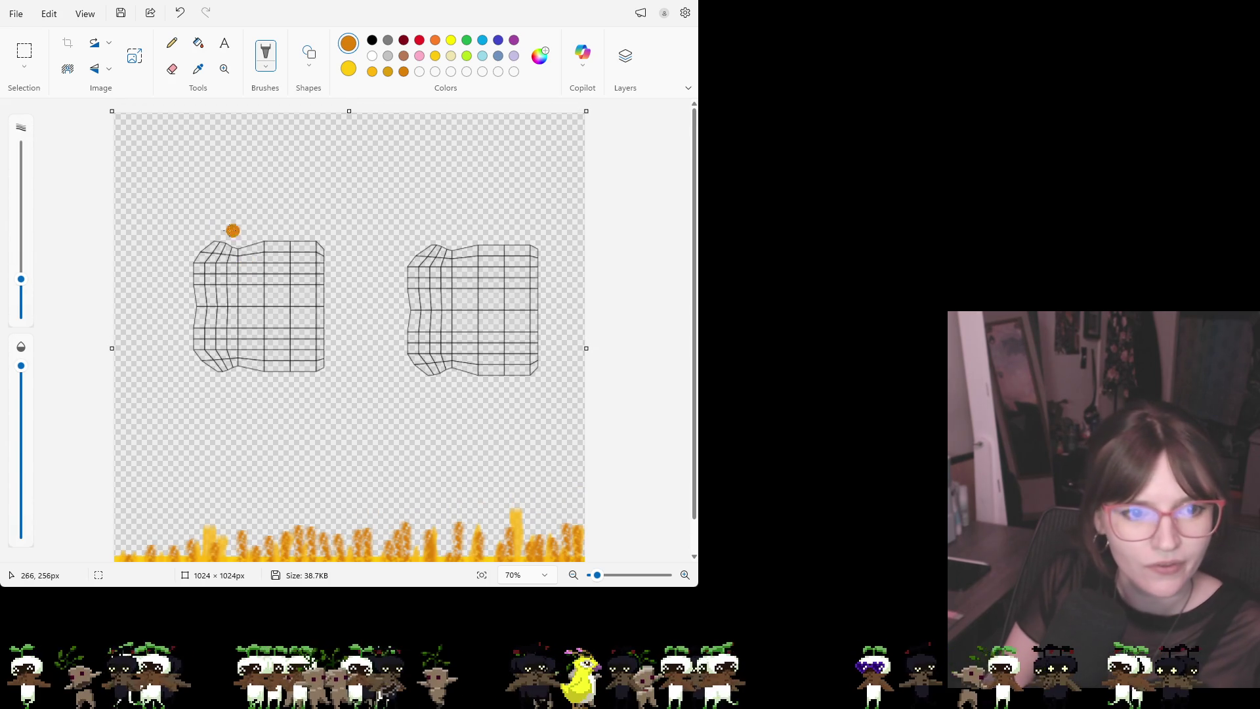
Keep an orange test patch in the top-right corner, undo trial strokes on the meshes, then zoom in
left_click_drag(213, 239, 329, 255)
key("ctrl+z")
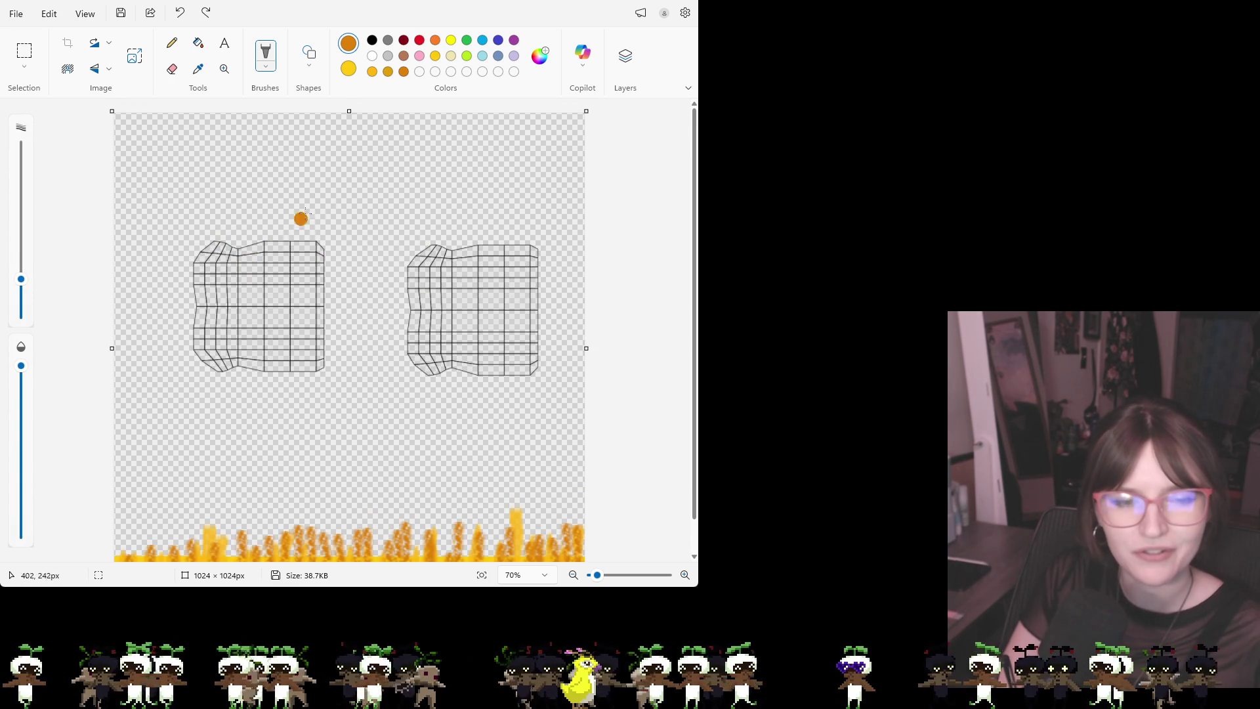
left_click_drag(496, 140, 531, 144)
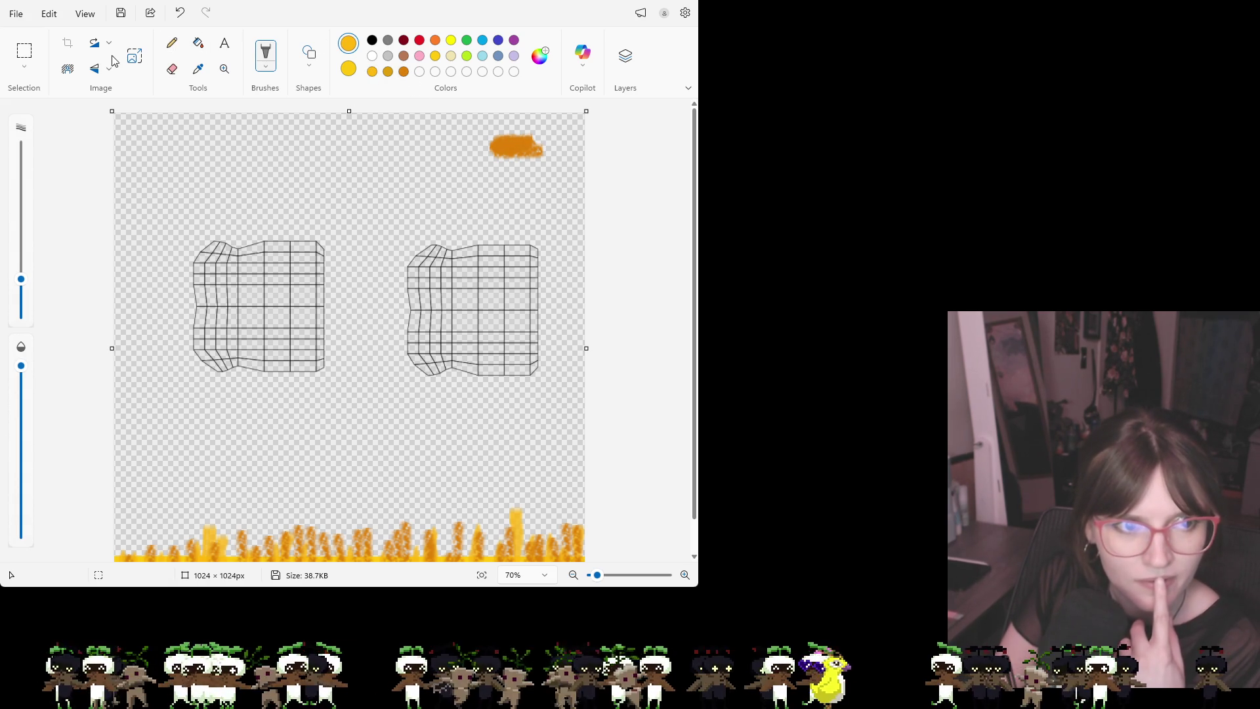
left_click_drag(248, 289, 255, 297)
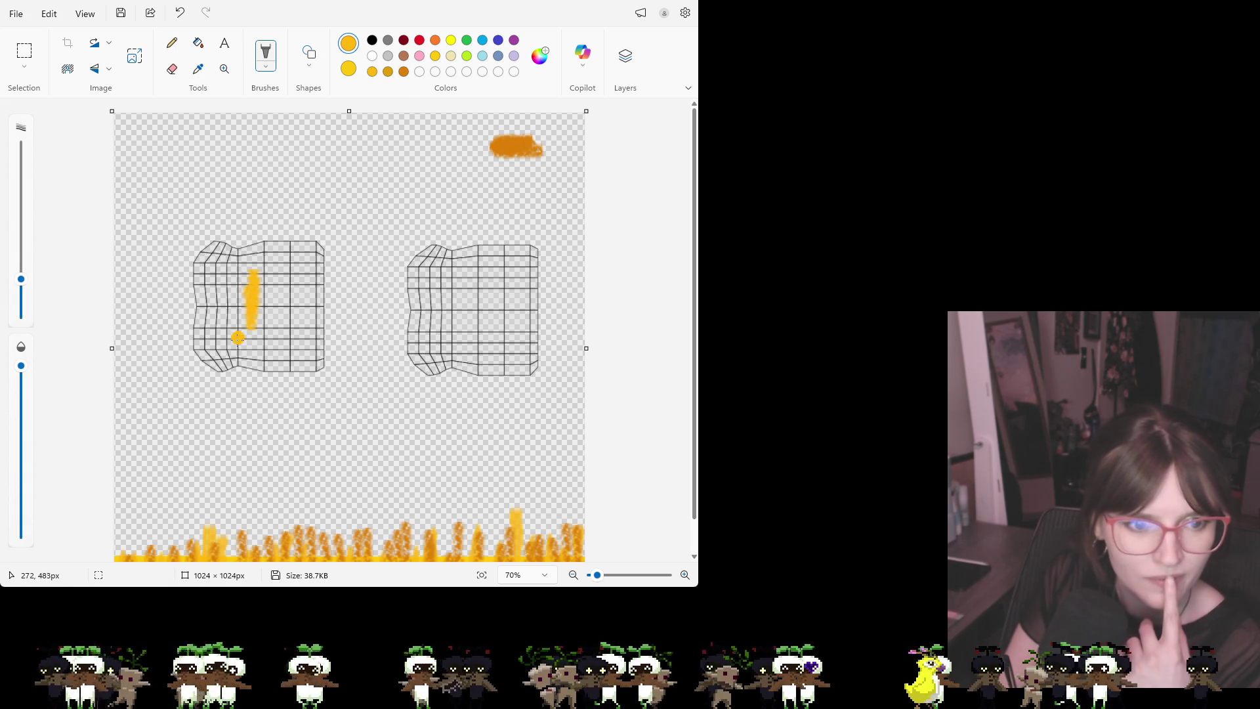
key("ctrl+z")
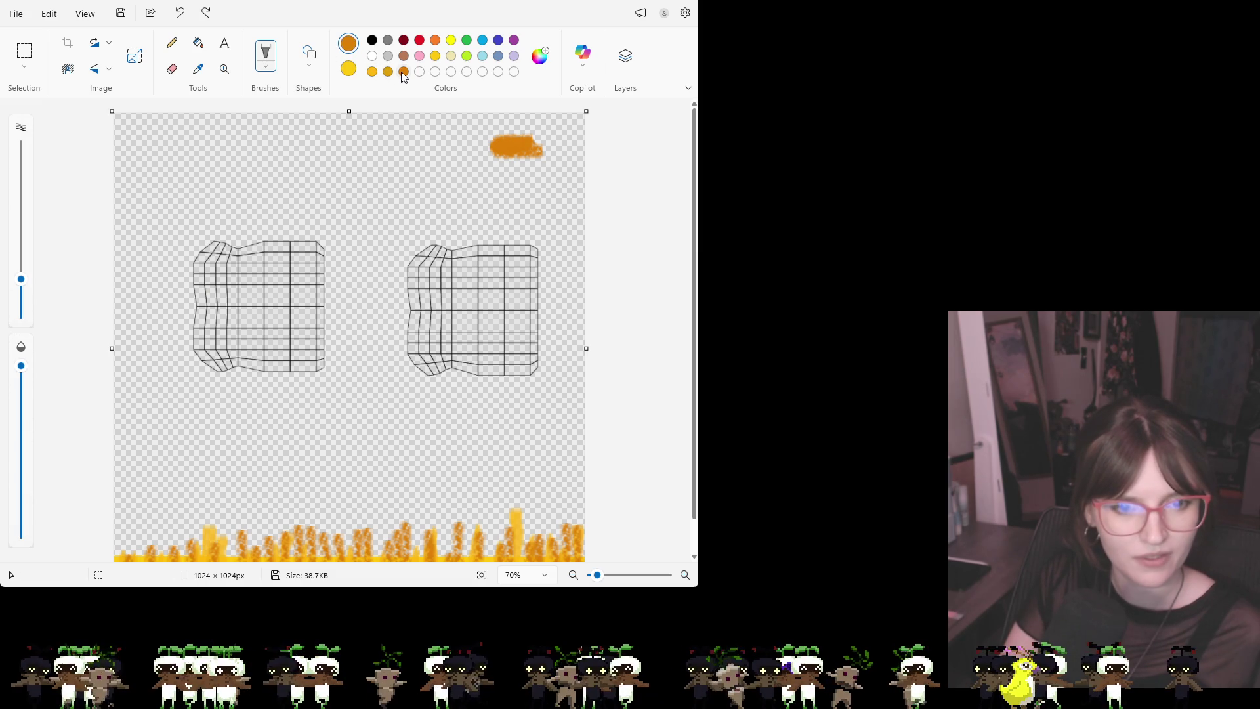
mouse_move(423, 253)
left_mouse_down()
mouse_move(422, 331)
mouse_move(424, 240)
mouse_move(410, 368)
left_mouse_up()
key("ctrl+z")
key("ctrl+z")
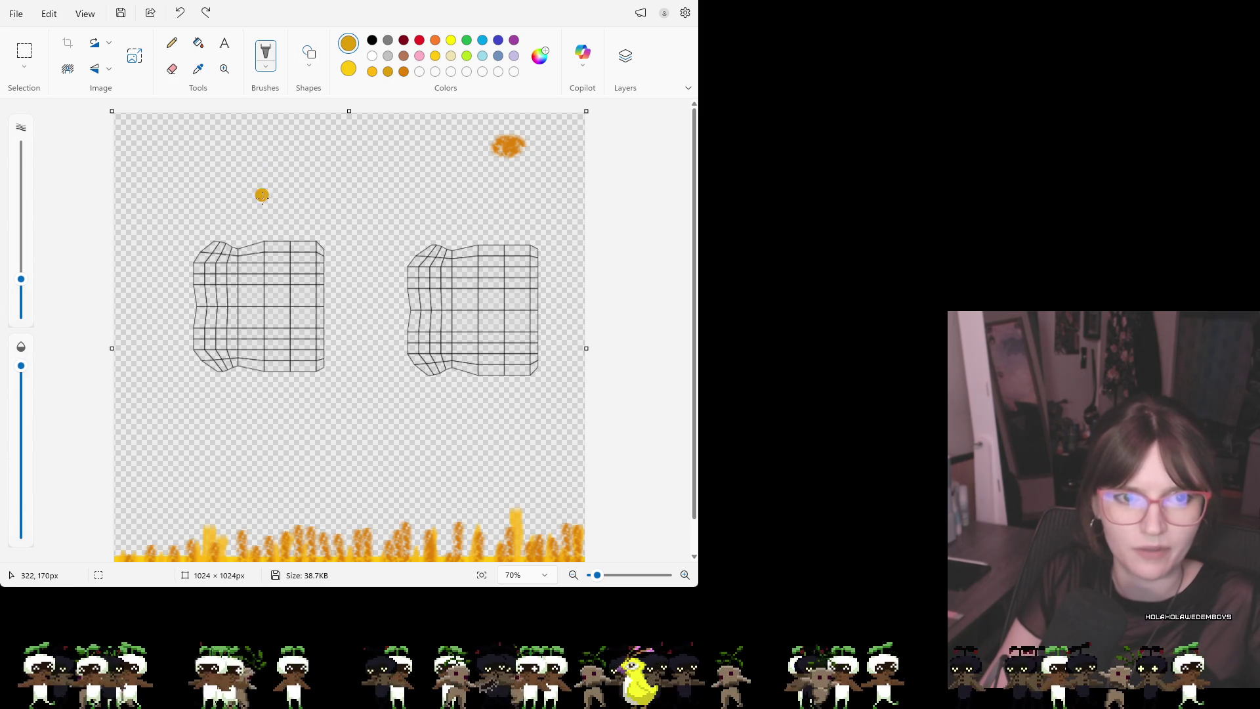
left_click(224, 68)
left_click(265, 315)
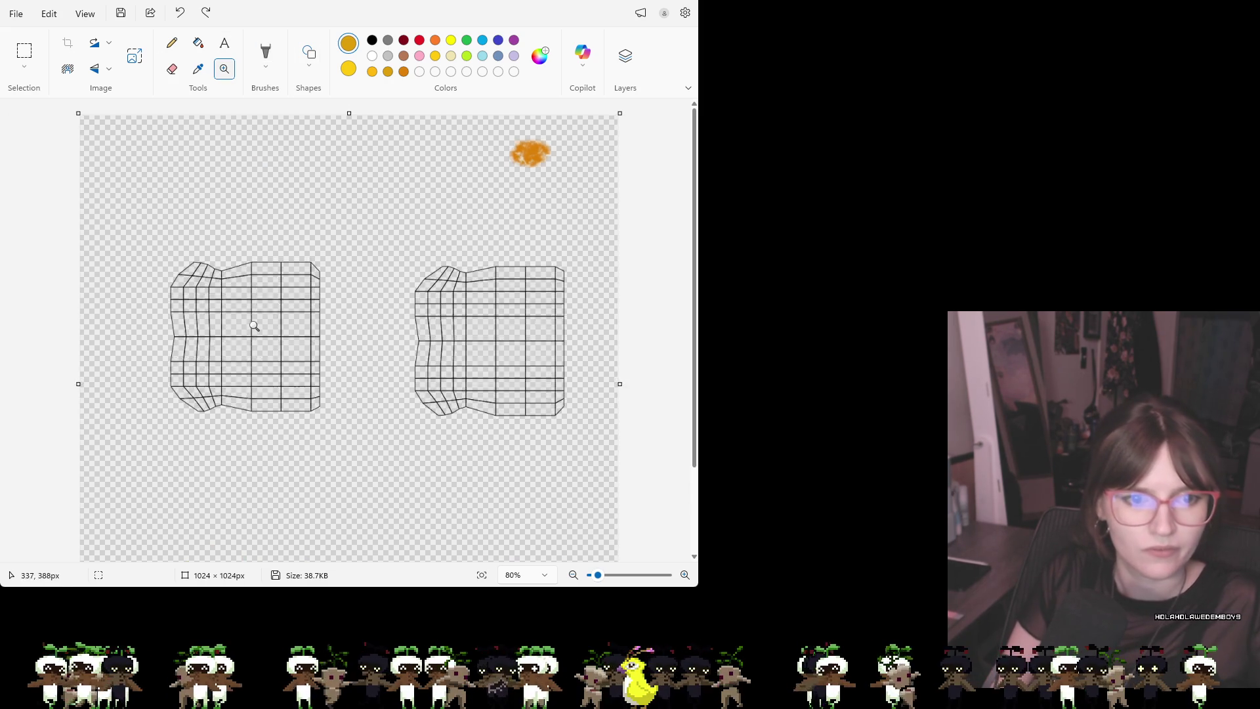
Zoom the view in to 170% on the left mesh
left_click(172, 363)
scroll(172, 363, "up", 6)
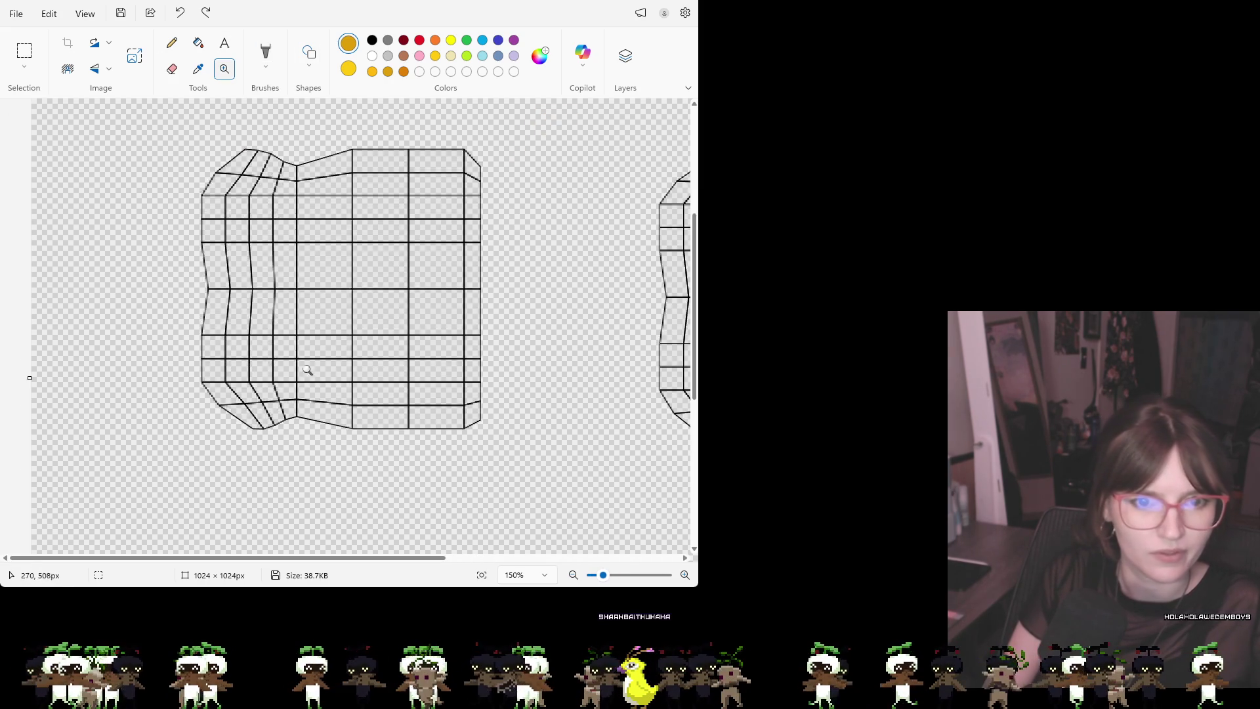
scroll(363, 295, "up", 1)
Set yellow as the paint colour with the soft brush at a much larger size
left_click(349, 68)
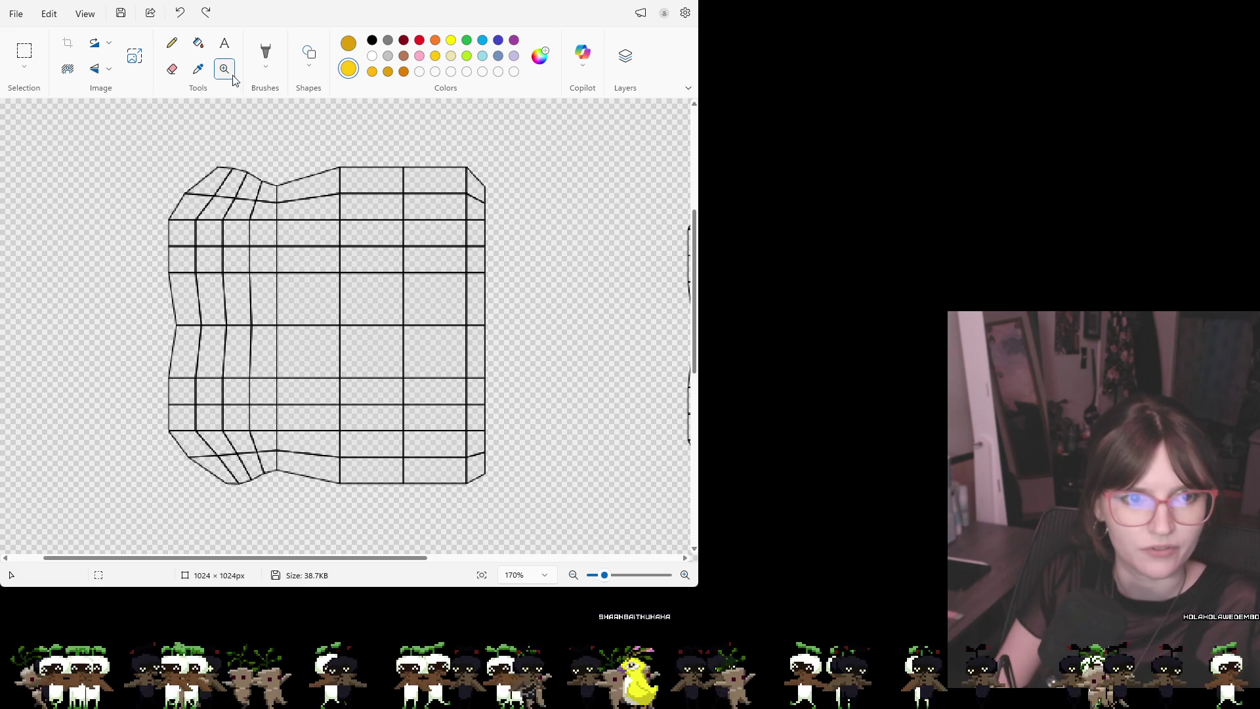
left_click(266, 55)
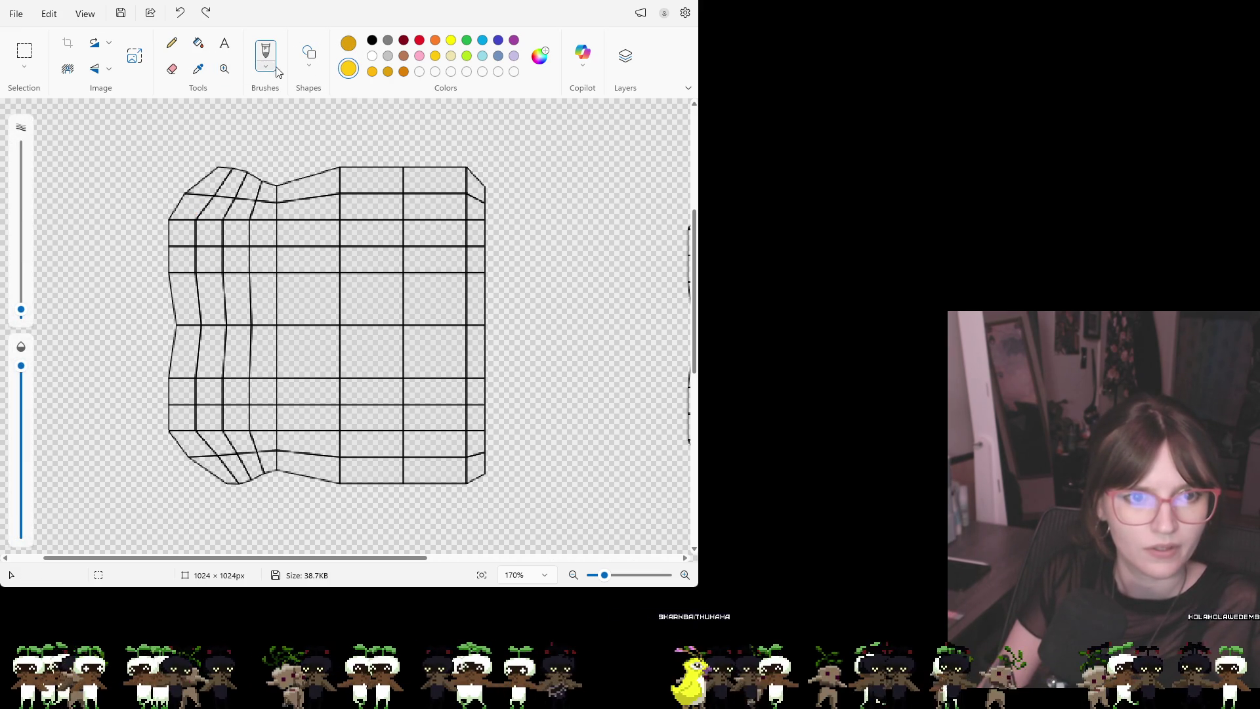
left_click(172, 45)
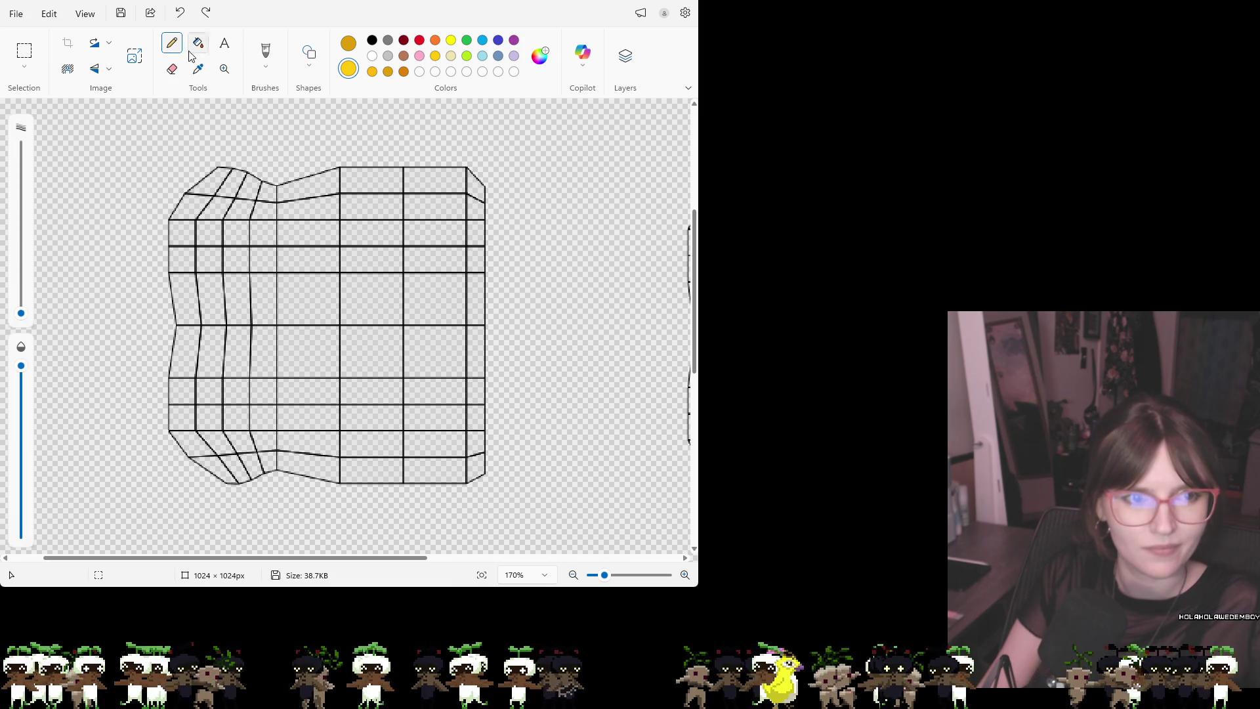
left_click(267, 56)
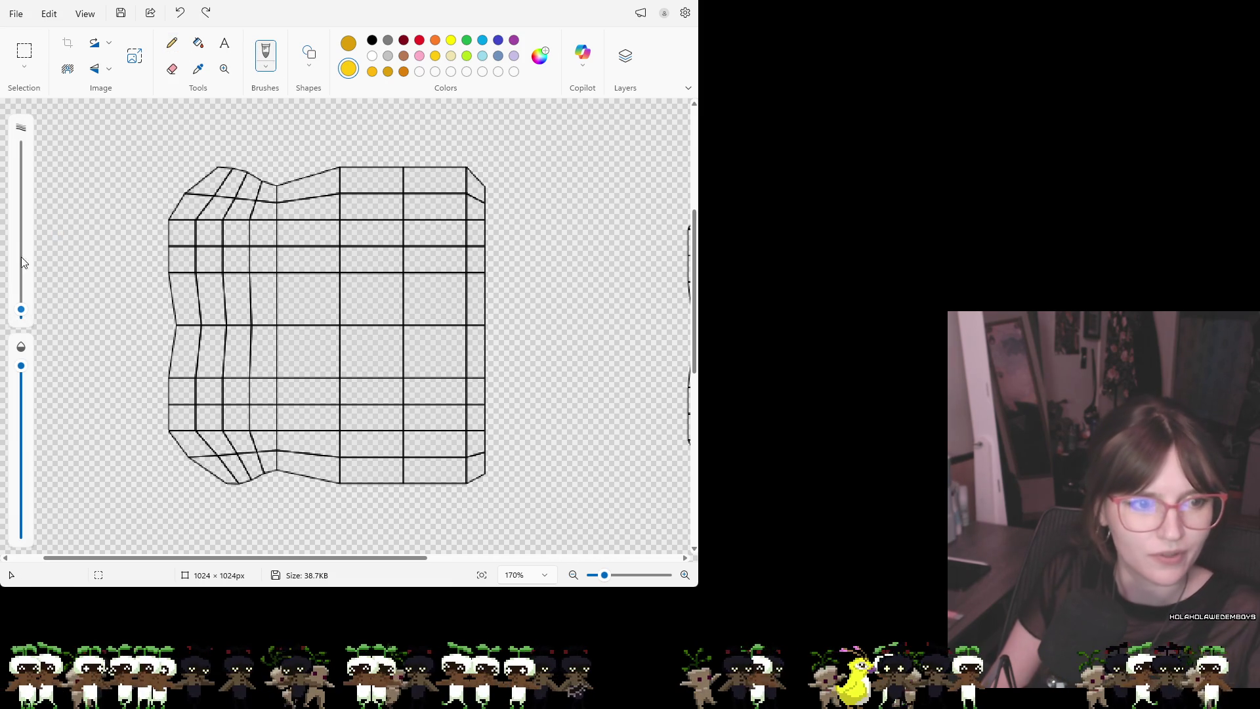
mouse_move(21, 311)
left_mouse_down()
mouse_move(25, 236)
mouse_move(37, 234)
left_mouse_up()
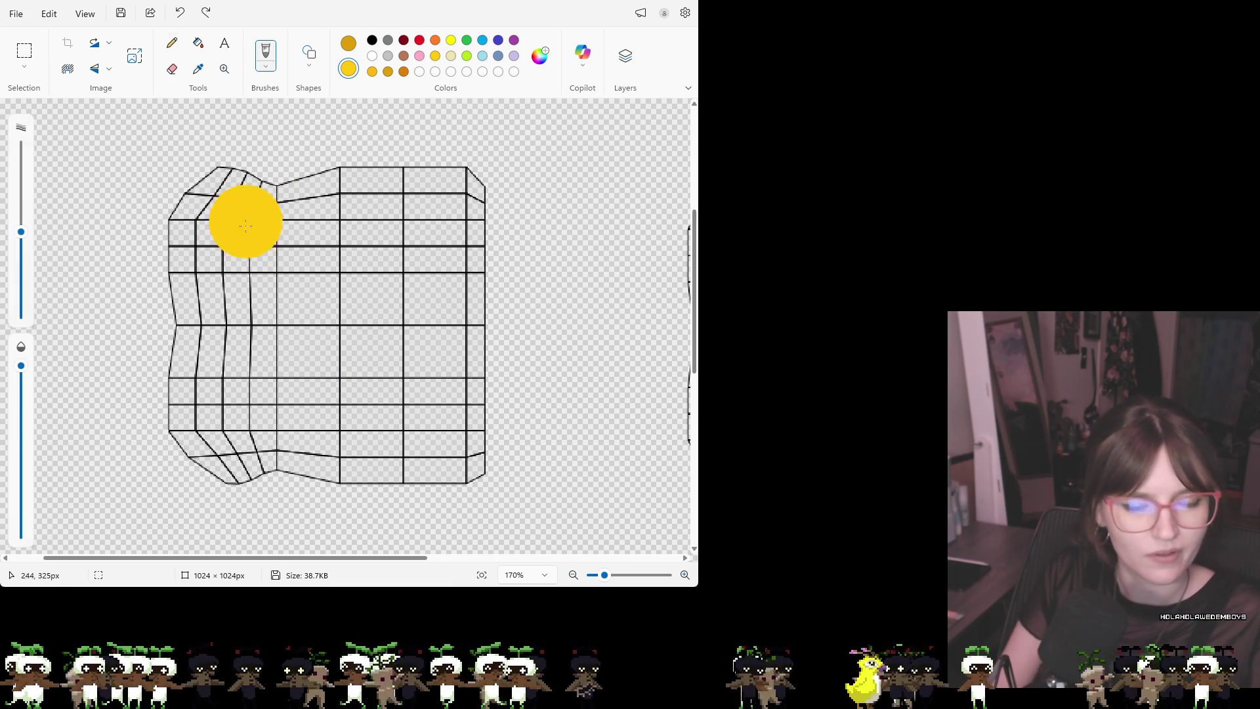
Paint the left grid solid yellow with the large brush, leaving only its outline edges
mouse_move(213, 255)
left_mouse_down()
mouse_move(213, 219)
mouse_move(233, 206)
mouse_move(250, 226)
mouse_move(321, 203)
mouse_move(421, 197)
mouse_move(455, 254)
mouse_move(460, 431)
mouse_move(430, 453)
mouse_move(263, 450)
mouse_move(201, 427)
mouse_move(191, 256)
mouse_move(240, 195)
mouse_move(316, 214)
left_mouse_up()
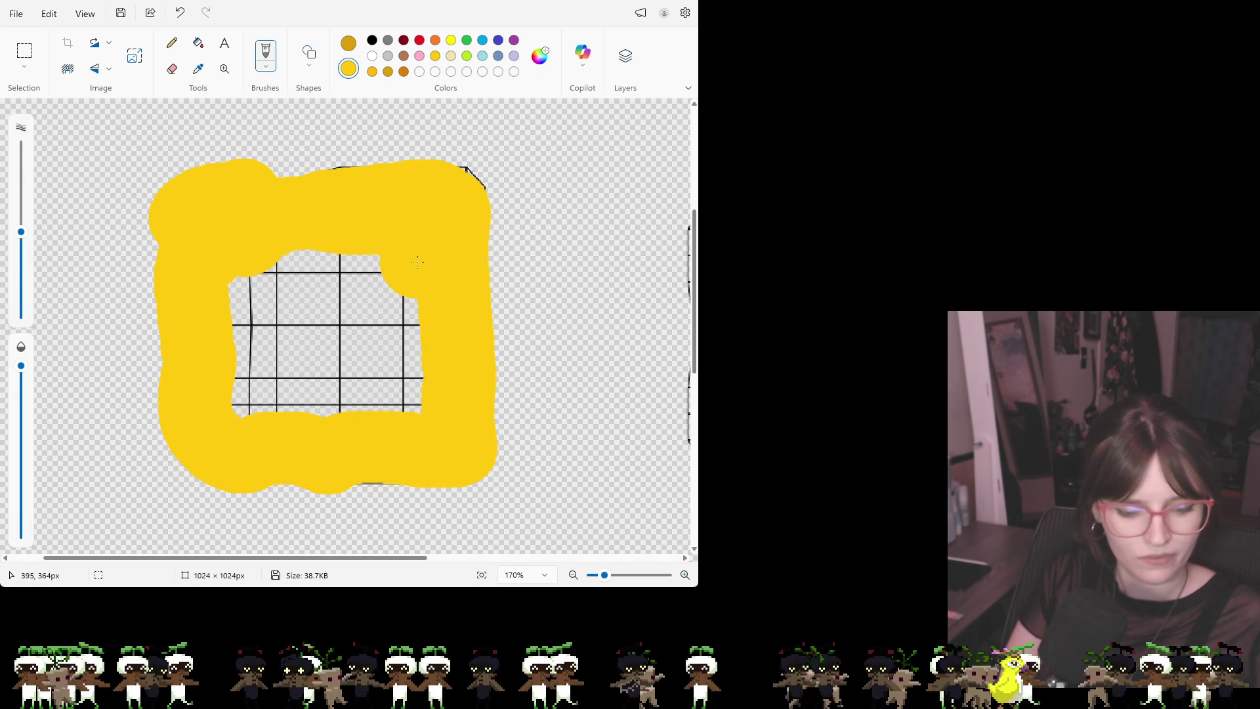
key("ctrl+z")
left_click(272, 261)
mouse_move(208, 231)
left_mouse_down()
mouse_move(207, 377)
mouse_move(230, 437)
mouse_move(421, 442)
mouse_move(446, 414)
mouse_move(457, 227)
mouse_move(217, 200)
mouse_move(226, 212)
left_mouse_up()
mouse_move(409, 259)
left_mouse_down()
mouse_move(390, 400)
mouse_move(289, 397)
mouse_move(288, 261)
left_mouse_up()
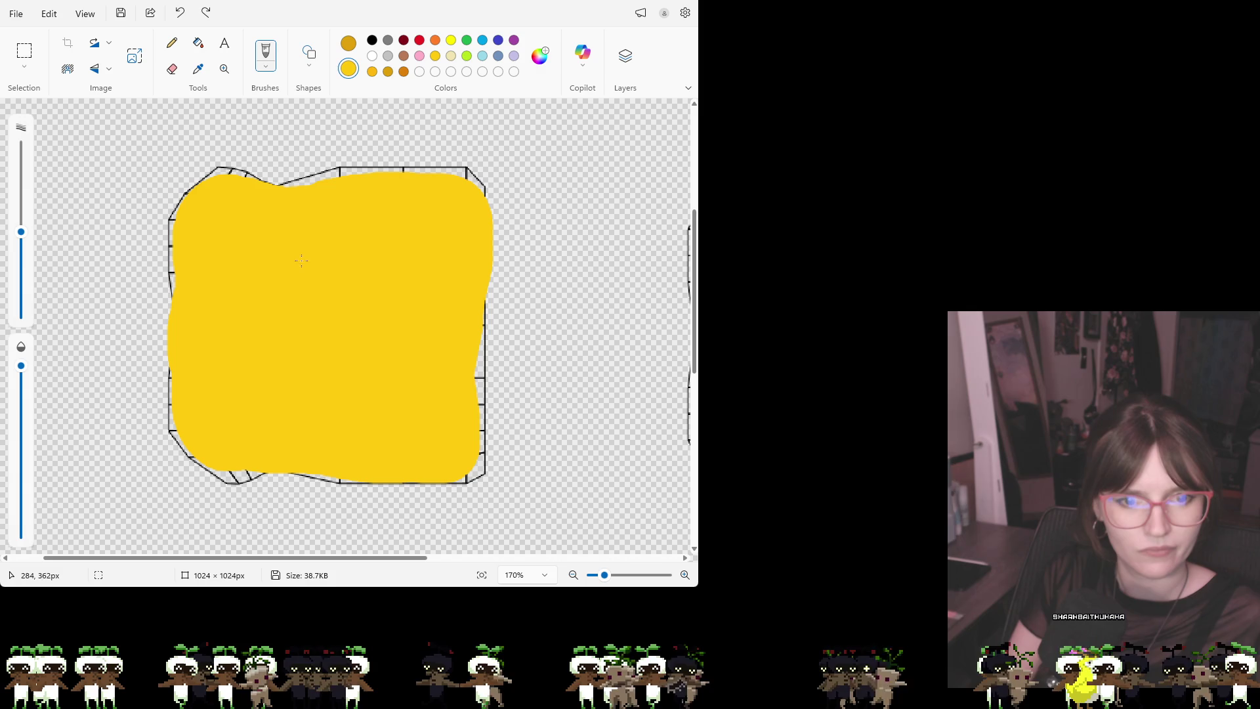
left_click_drag(424, 313, 444, 413)
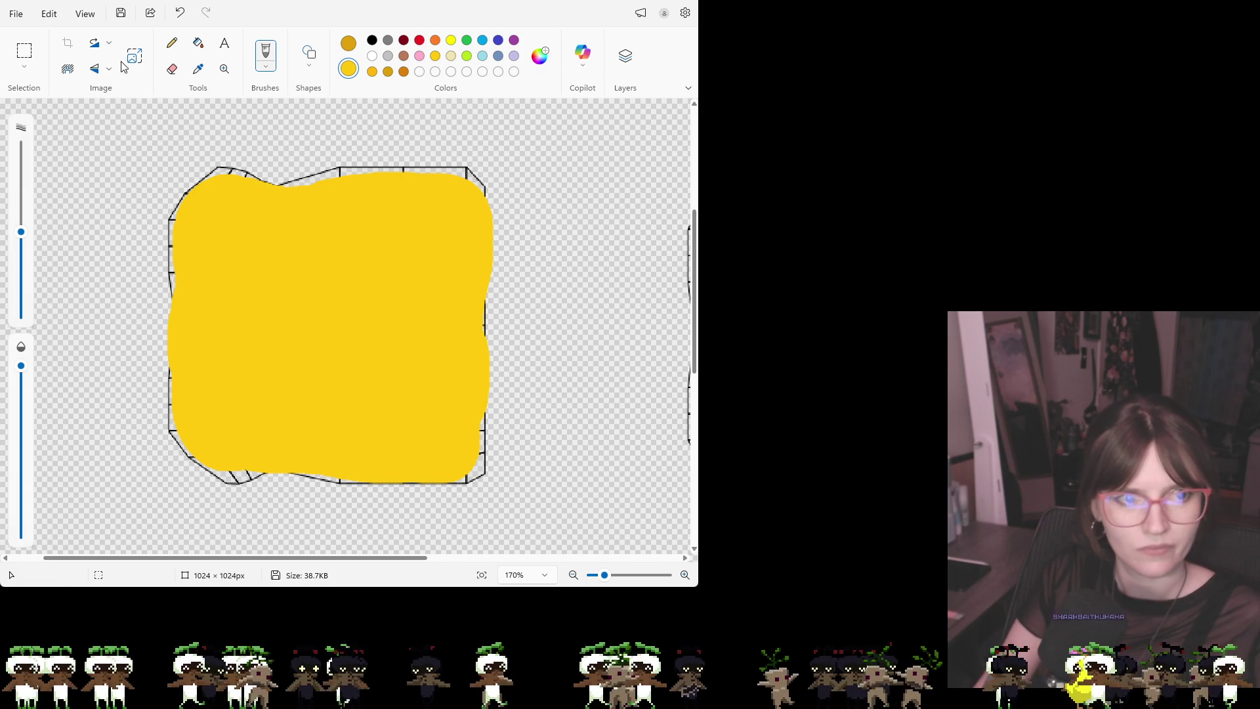
left_click(100, 69)
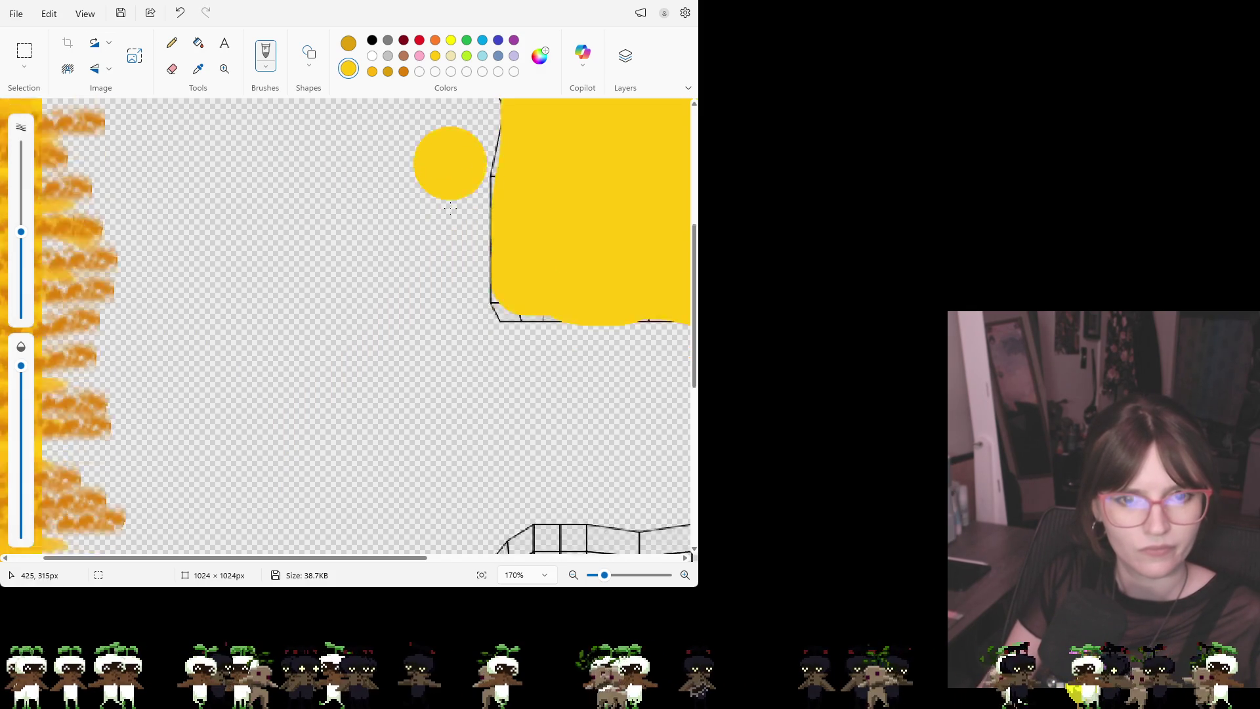
Adjust the brush size and pick dark orange as the paint colour
left_click_drag(366, 557, 538, 557)
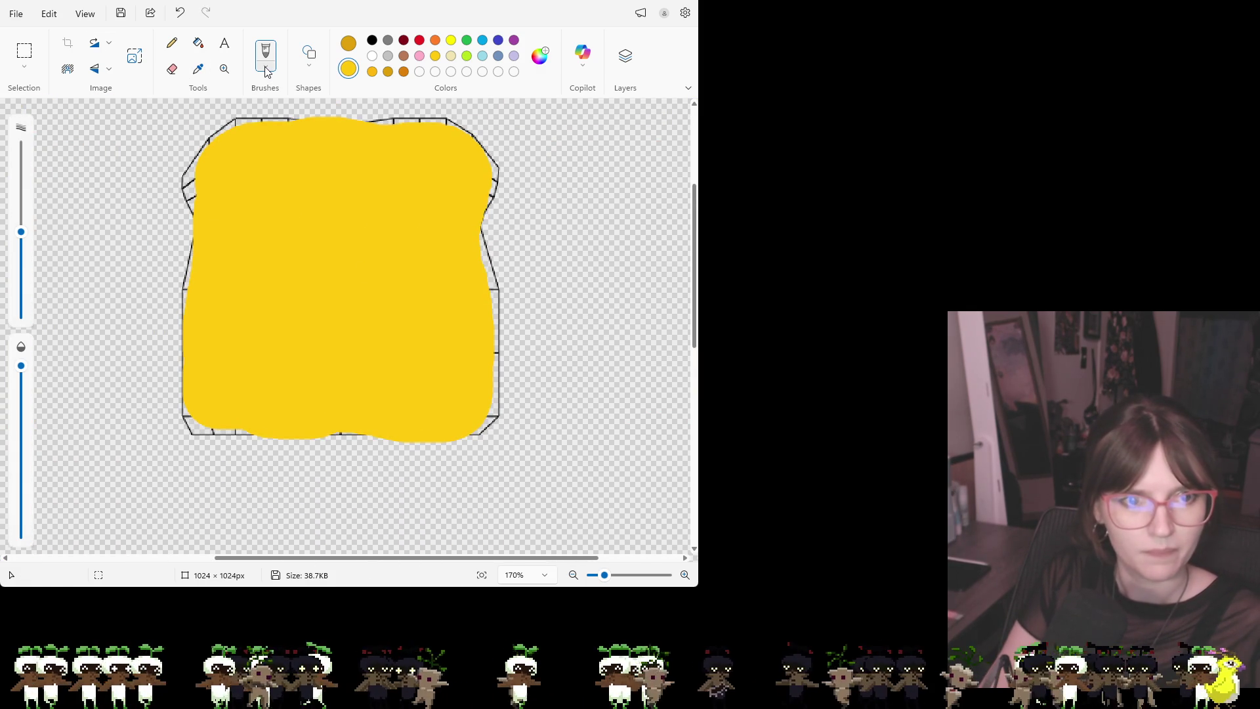
key("ctrl+minus")
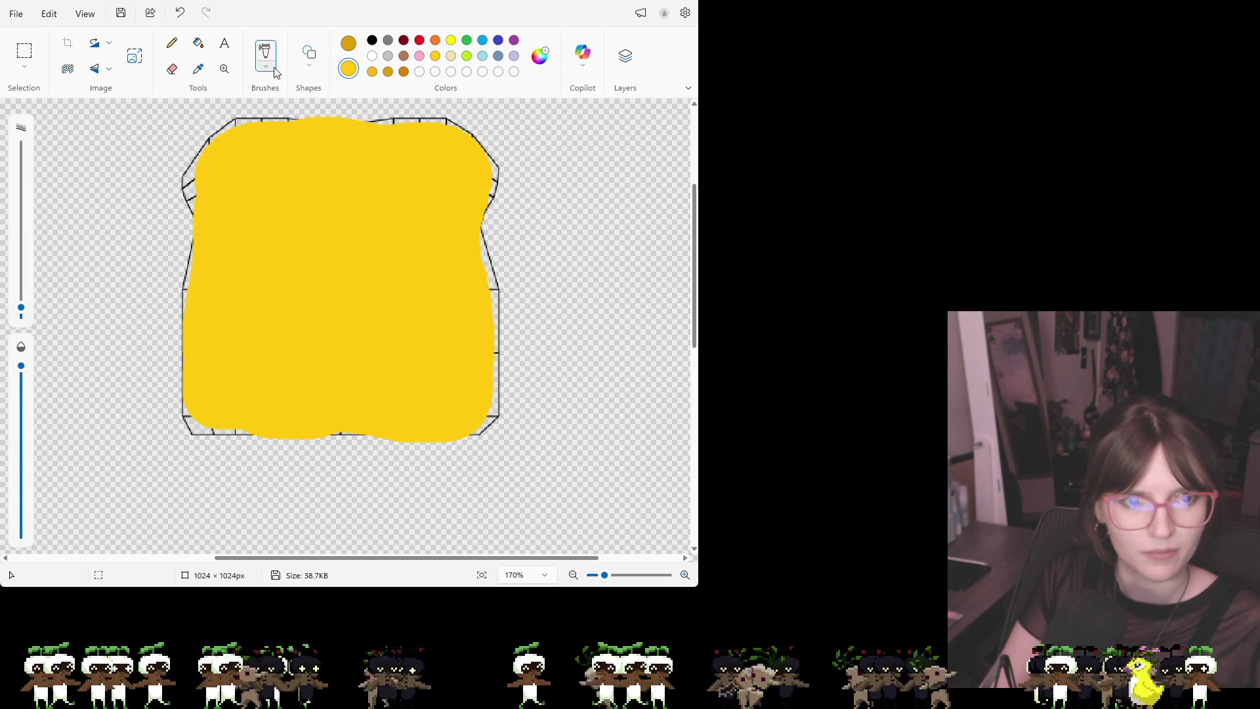
key("ctrl+plus")
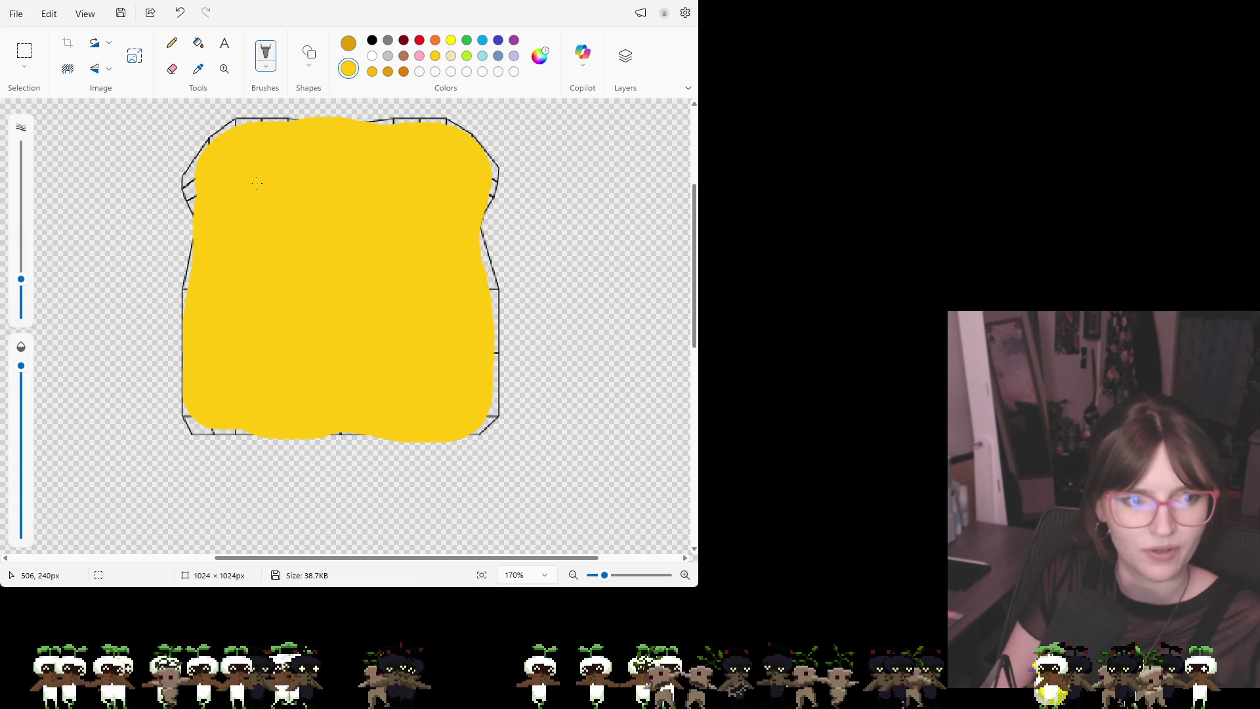
left_click(407, 72)
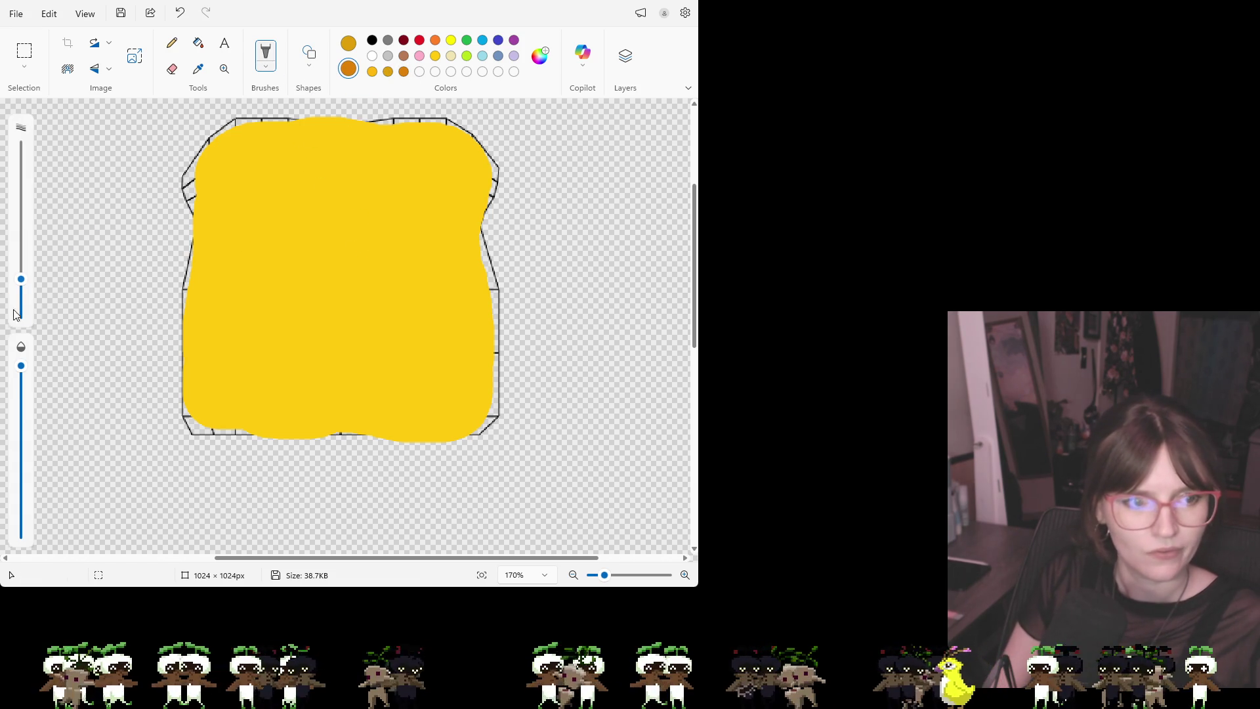
Paint a thick dark-orange crust around the edges of the yellow loaf face
left_click_drag(24, 281, 23, 265)
mouse_move(197, 131)
left_mouse_down()
mouse_move(177, 408)
mouse_move(234, 436)
mouse_move(348, 439)
mouse_move(474, 436)
mouse_move(495, 411)
mouse_move(490, 242)
mouse_move(503, 138)
mouse_move(411, 116)
mouse_move(203, 127)
mouse_move(417, 124)
mouse_move(495, 164)
mouse_move(498, 418)
mouse_move(422, 456)
mouse_move(200, 442)
mouse_move(379, 445)
mouse_move(407, 471)
mouse_move(263, 468)
mouse_move(179, 425)
mouse_move(180, 206)
mouse_move(217, 137)
mouse_move(313, 137)
mouse_move(256, 146)
mouse_move(161, 197)
mouse_move(203, 393)
mouse_move(180, 291)
mouse_move(197, 216)
mouse_move(201, 239)
mouse_move(196, 460)
mouse_move(223, 417)
mouse_move(256, 466)
mouse_move(361, 461)
mouse_move(523, 337)
mouse_move(515, 211)
mouse_move(510, 300)
mouse_move(529, 339)
mouse_move(521, 273)
mouse_move(478, 289)
mouse_move(531, 168)
mouse_move(476, 128)
left_mouse_up()
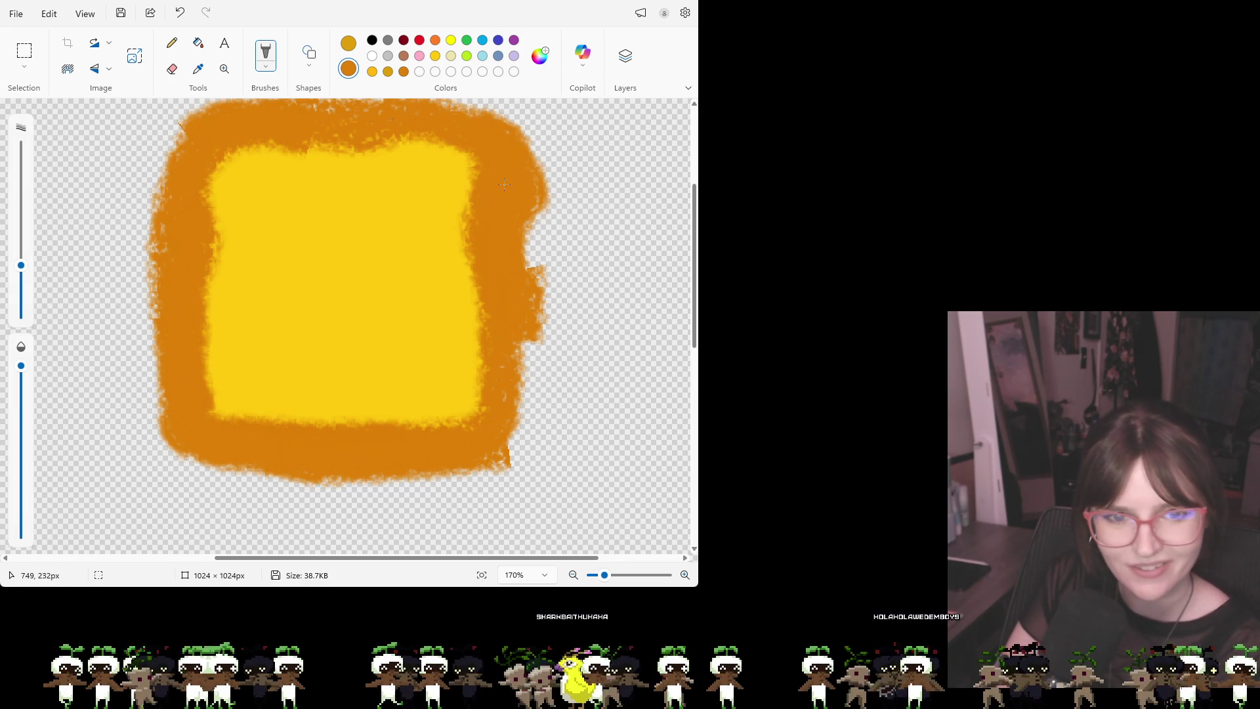
mouse_move(513, 218)
left_mouse_down()
mouse_move(516, 450)
mouse_move(541, 276)
mouse_move(528, 374)
left_mouse_up()
mouse_move(155, 188)
left_mouse_down()
mouse_move(135, 267)
mouse_move(144, 387)
mouse_move(213, 482)
mouse_move(548, 470)
left_mouse_up()
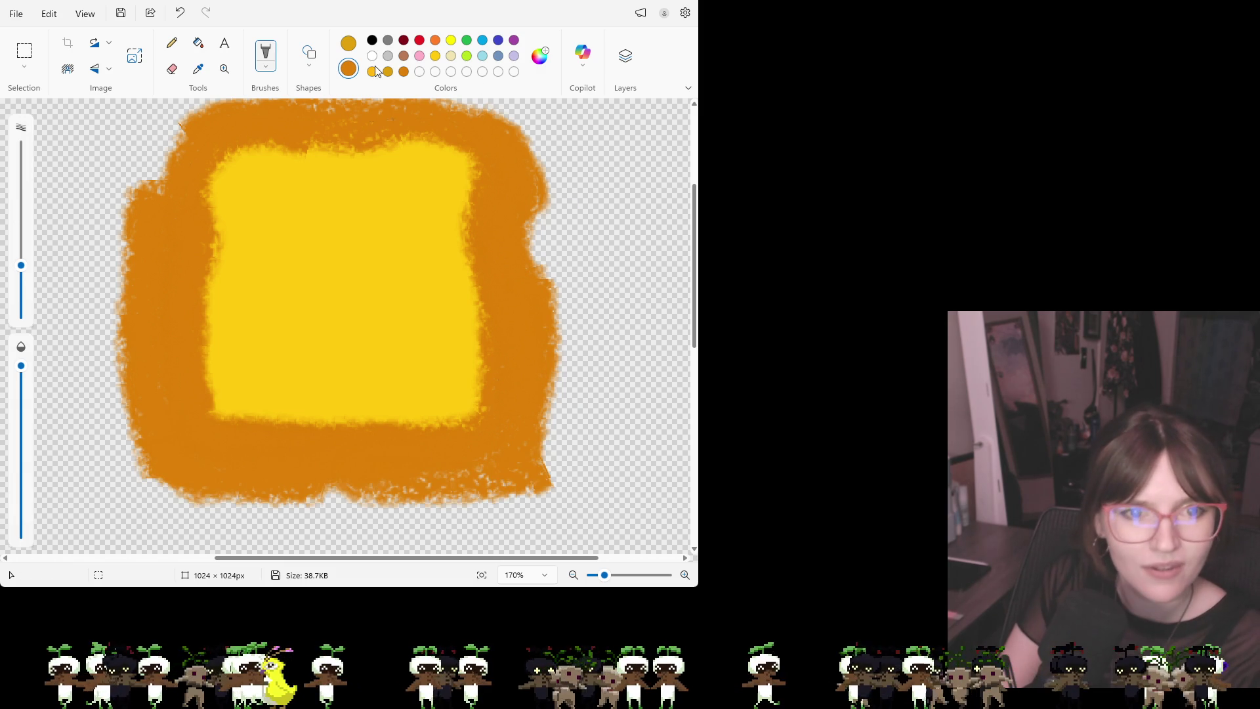
left_click(172, 43)
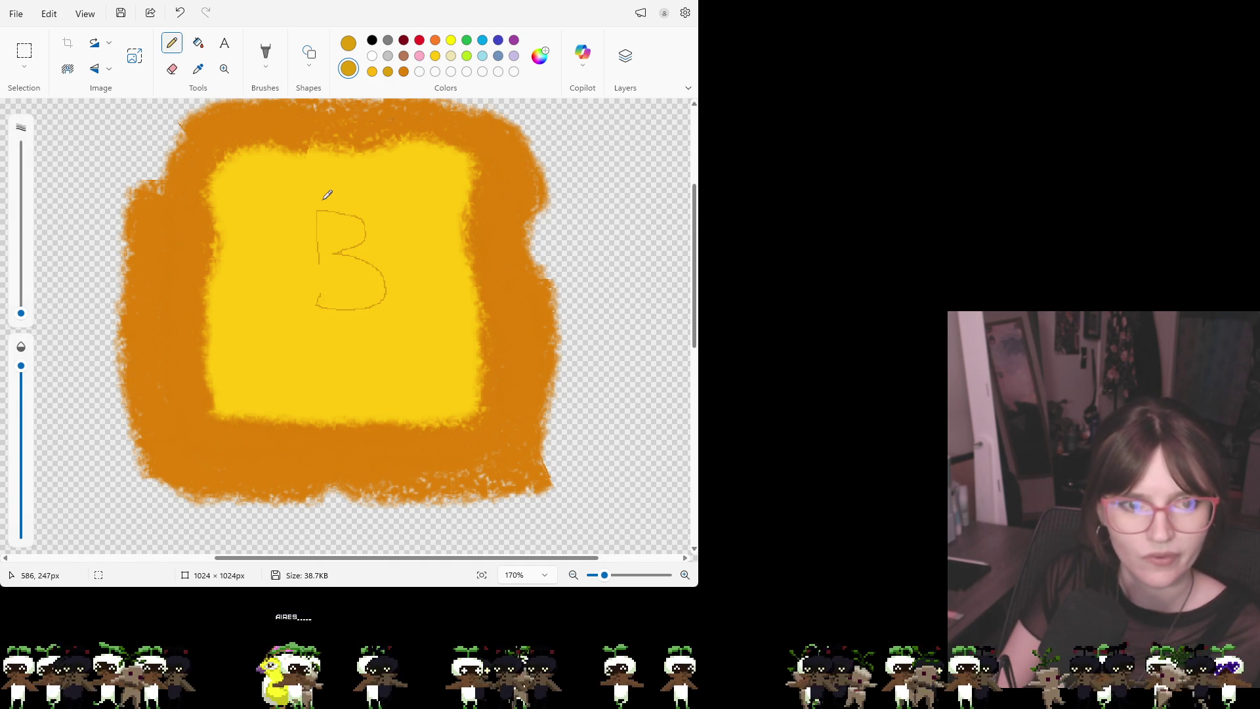
Undo the pencil B and trial line, then set up a small orange brush
left_click_drag(358, 309, 361, 339)
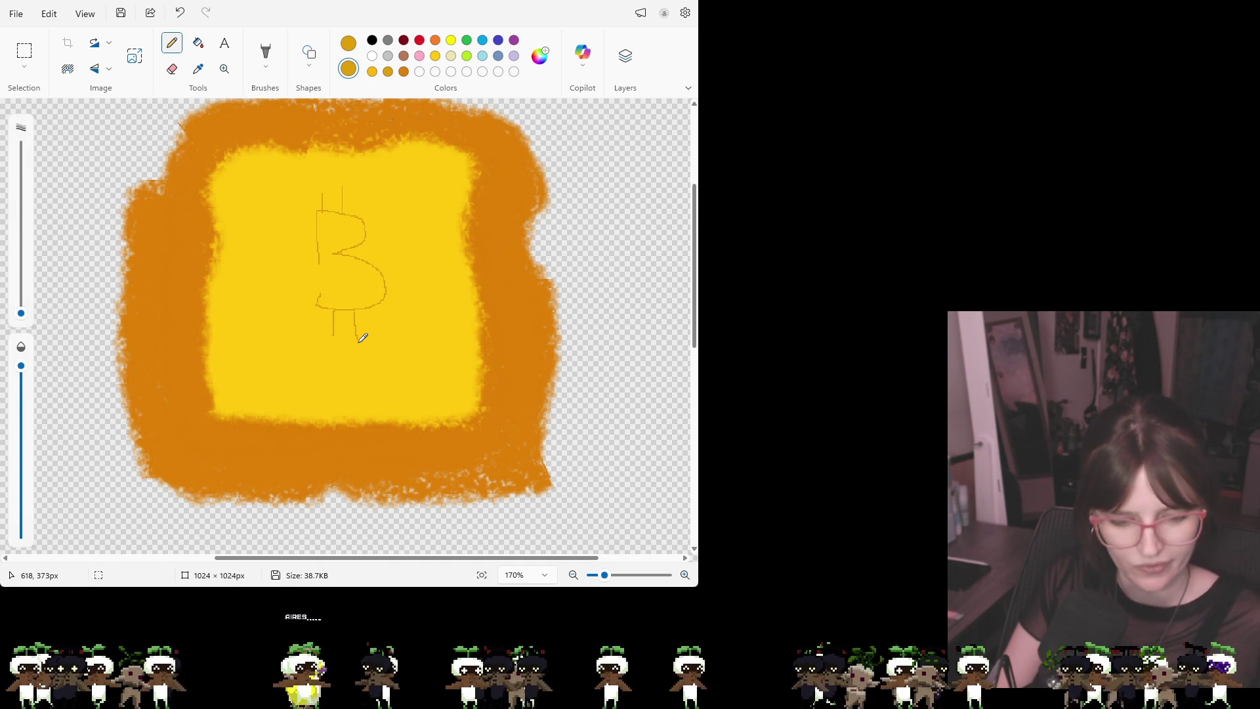
key("ctrl+z")
key("ctrl+z")
key("ctrl+z")
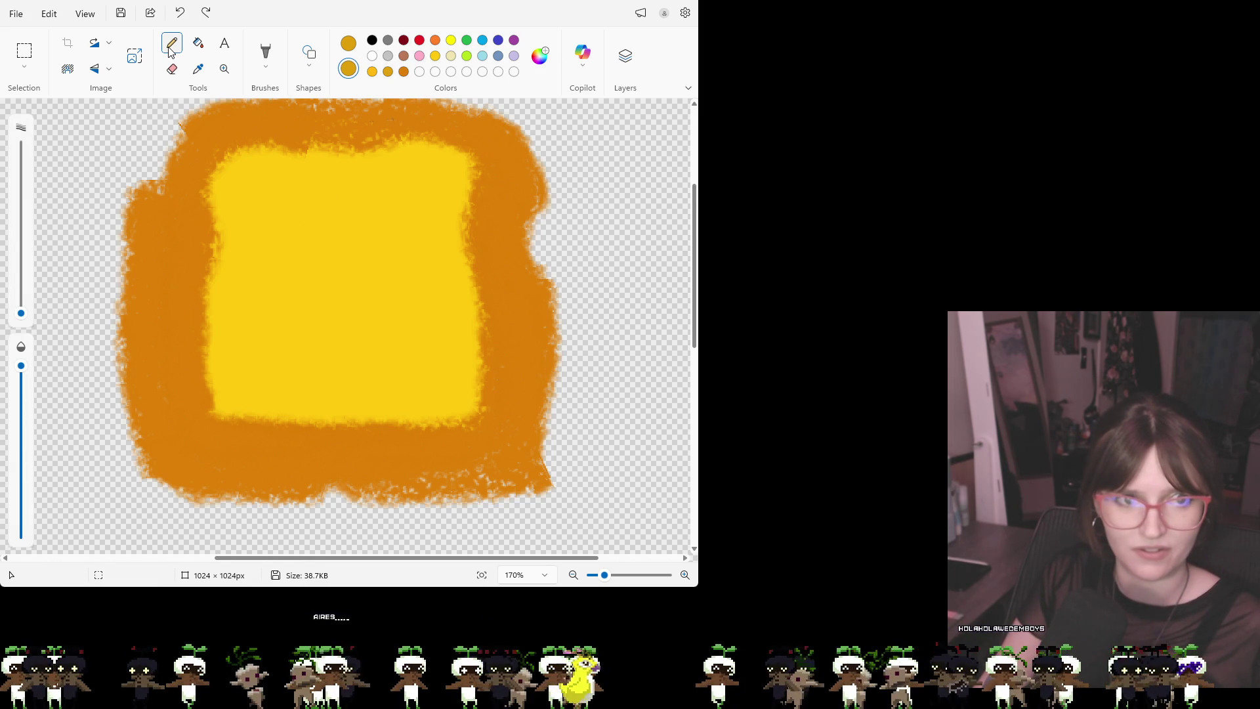
left_click_drag(307, 210, 296, 373)
key("ctrl+z")
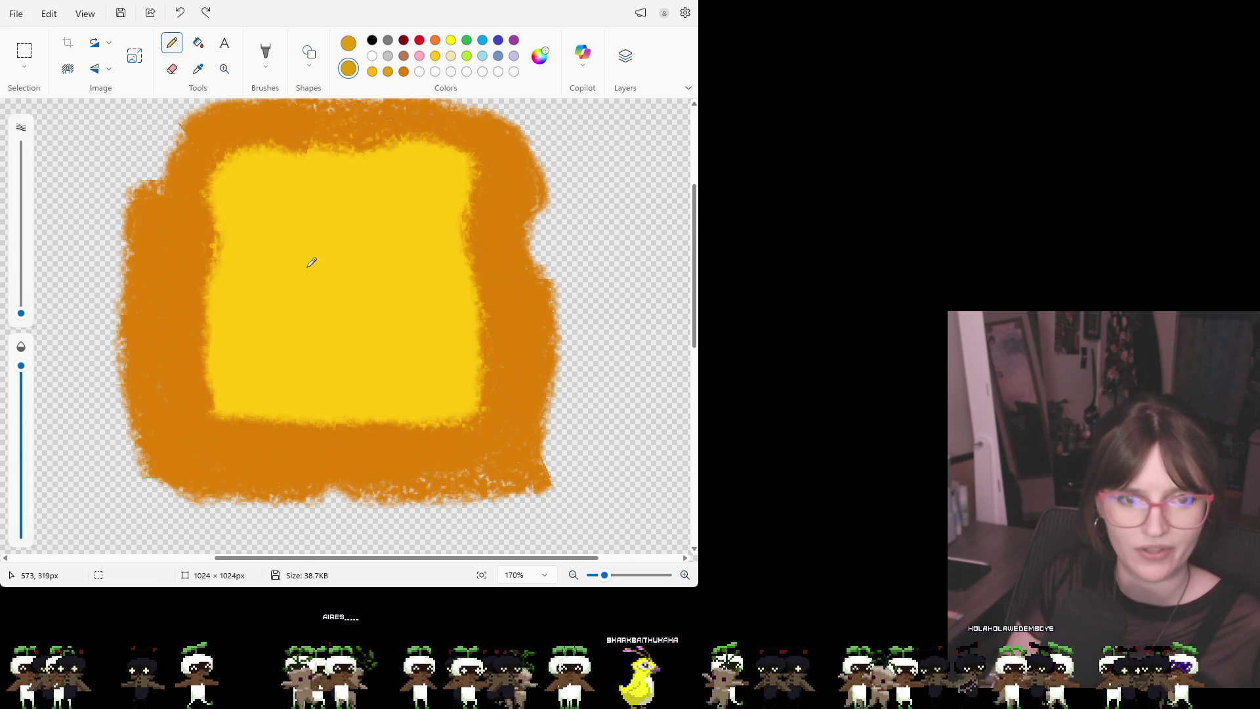
left_click(266, 51)
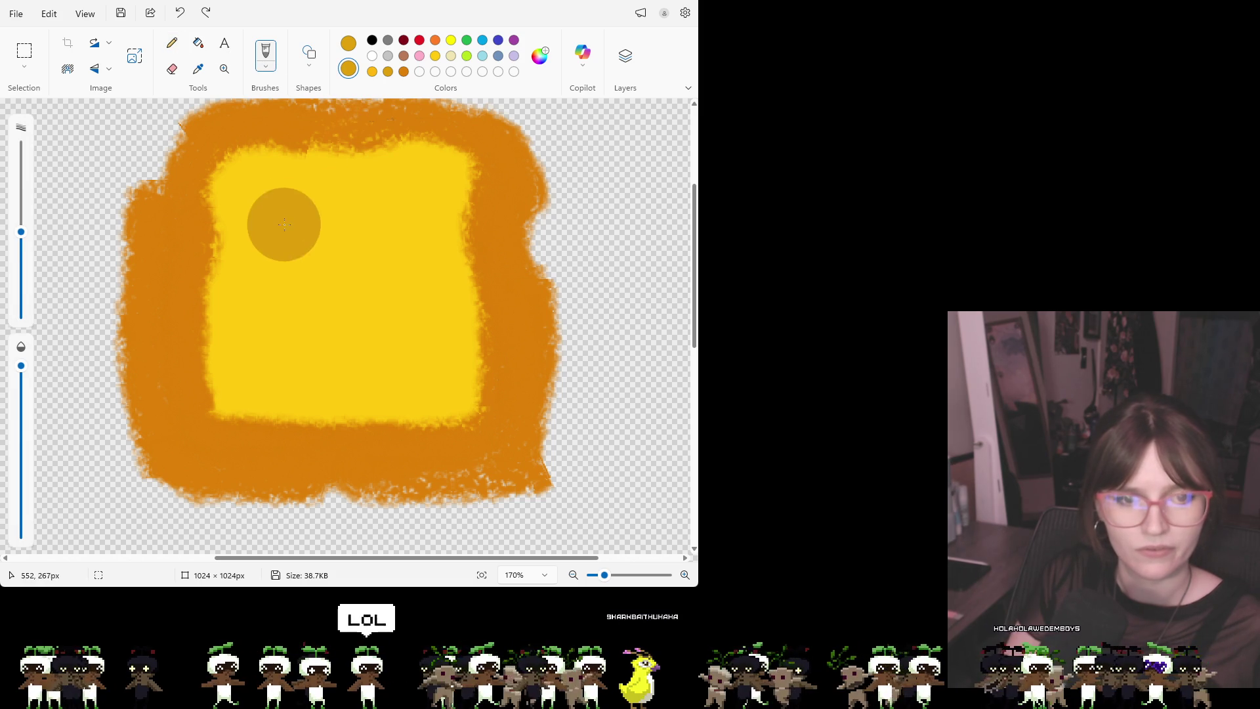
left_click(372, 56)
left_click(348, 44)
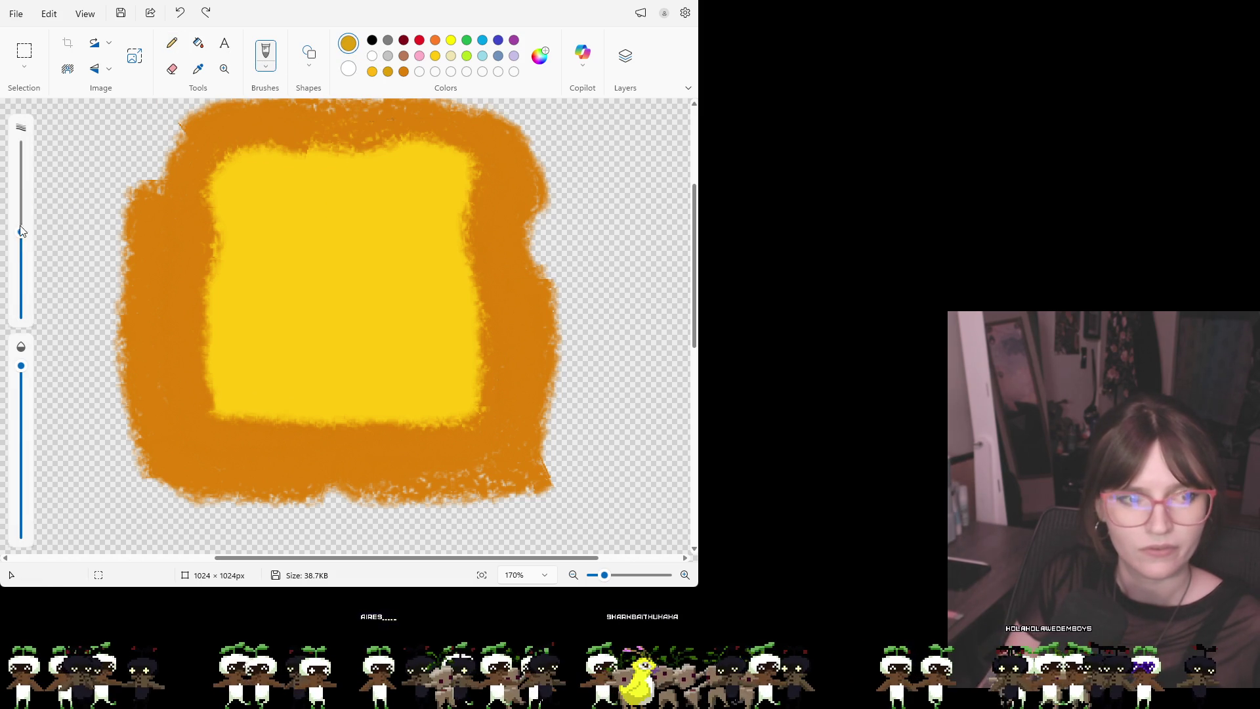
mouse_move(22, 232)
left_mouse_down()
mouse_move(22, 200)
mouse_move(21, 294)
left_mouse_up()
Paint a trial 3, two eyes and a smile on the face, then undo them all
mouse_move(287, 215)
left_mouse_down()
mouse_move(337, 206)
mouse_move(376, 268)
mouse_move(322, 277)
mouse_move(408, 341)
mouse_move(287, 361)
mouse_move(334, 408)
left_mouse_up()
left_click_drag(335, 177, 339, 210)
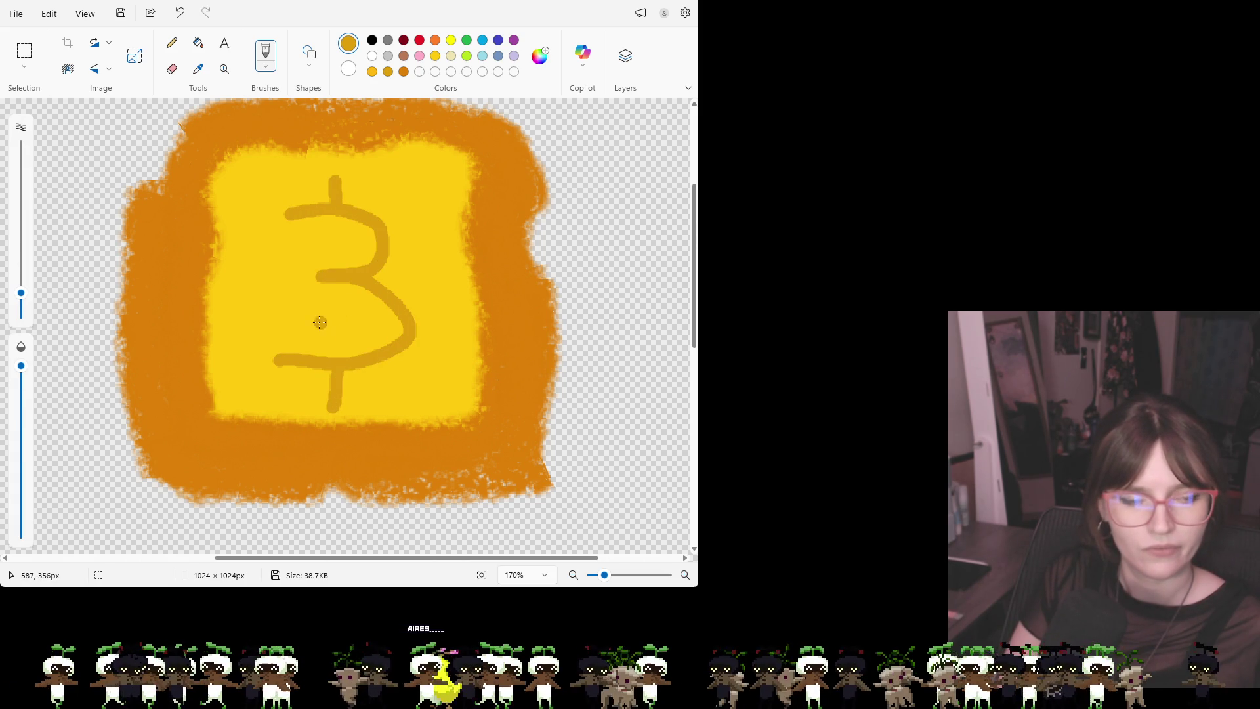
key("ctrl+z")
key("ctrl+z")
key("ctrl+z")
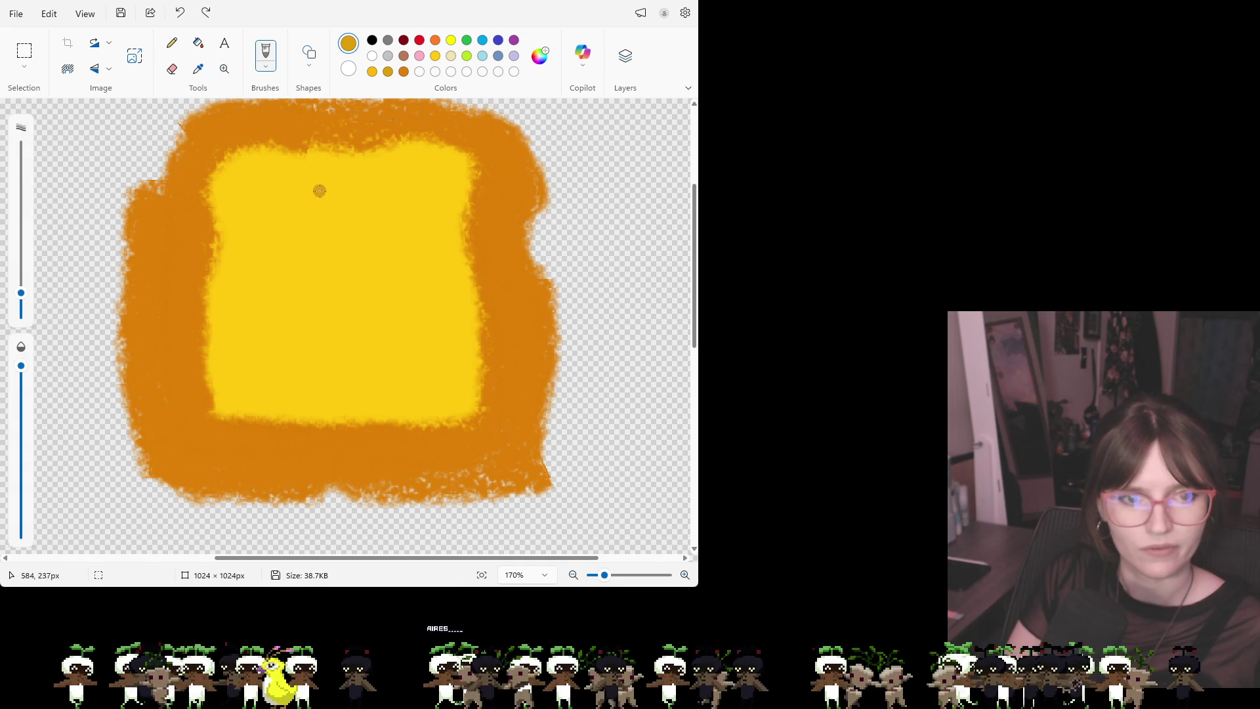
left_click_drag(283, 216, 283, 250)
left_click_drag(400, 211, 400, 249)
mouse_move(307, 334)
left_mouse_down()
mouse_move(336, 372)
mouse_move(371, 325)
left_mouse_up()
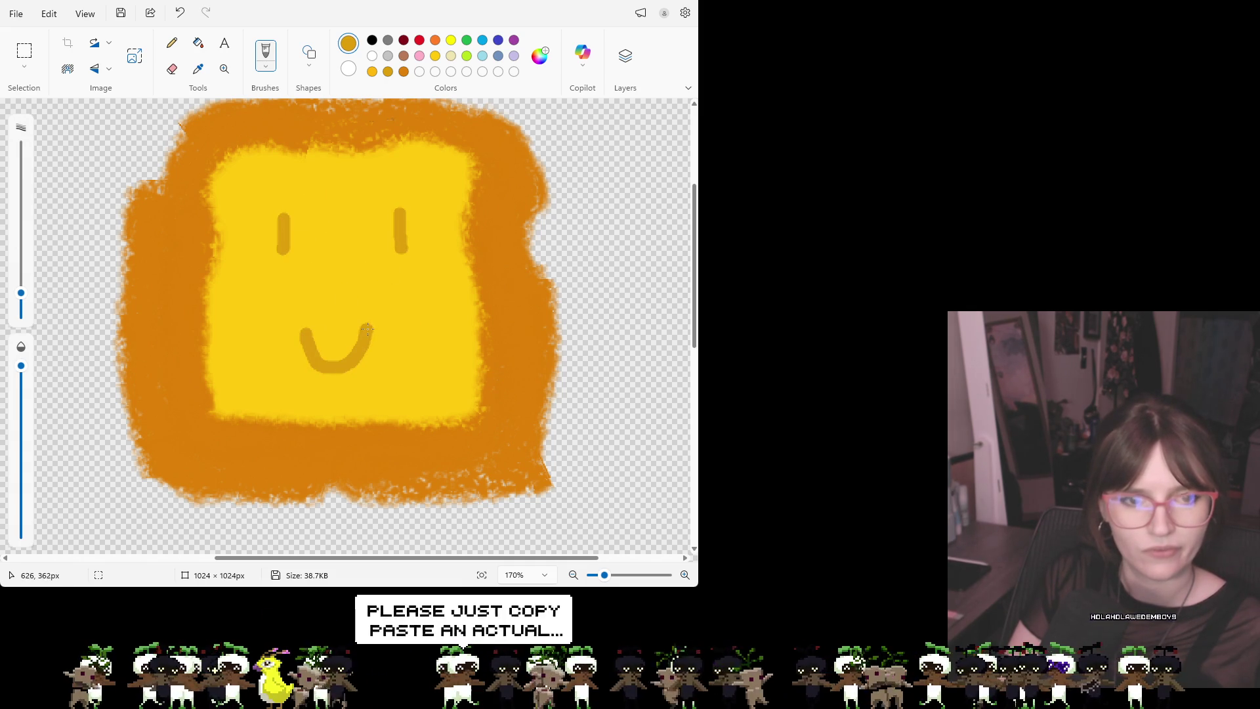
key("ctrl+z")
key("ctrl+z")
key("ctrl+z")
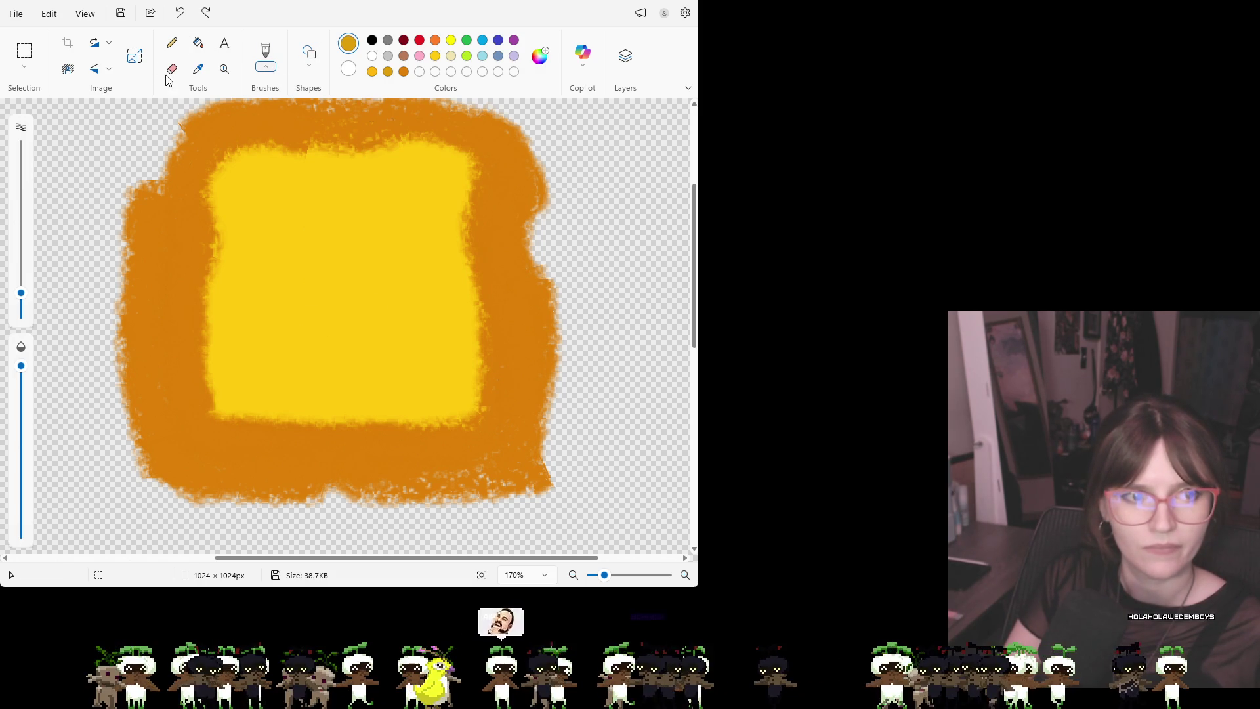
With a slightly smaller brush, try dollar-sign eyes and a smile, then undo them
left_click_drag(24, 300, 23, 315)
mouse_move(320, 311)
left_mouse_down()
mouse_move(355, 323)
mouse_move(365, 302)
left_mouse_up()
left_click_drag(284, 202, 284, 256)
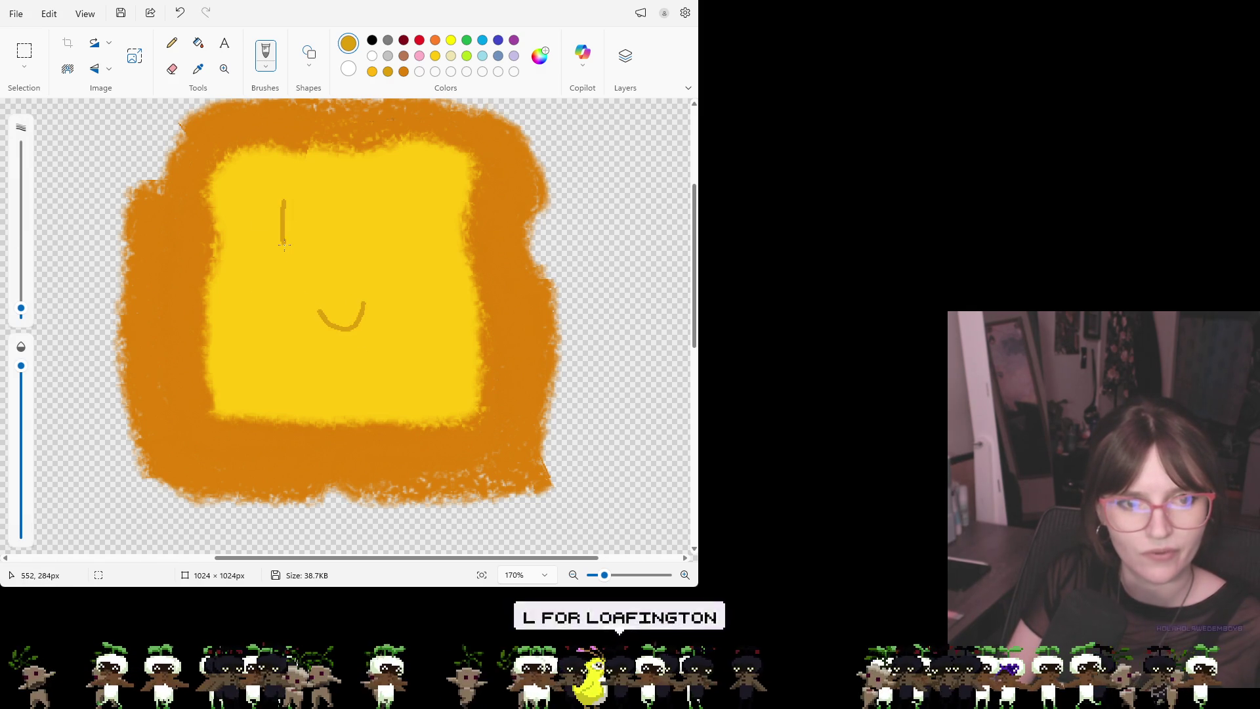
mouse_move(302, 212)
left_mouse_down()
mouse_move(269, 223)
mouse_move(298, 242)
mouse_move(263, 248)
left_mouse_up()
mouse_move(420, 210)
left_mouse_down()
mouse_move(394, 209)
mouse_move(424, 233)
mouse_move(393, 245)
left_mouse_up()
left_click_drag(405, 201, 405, 259)
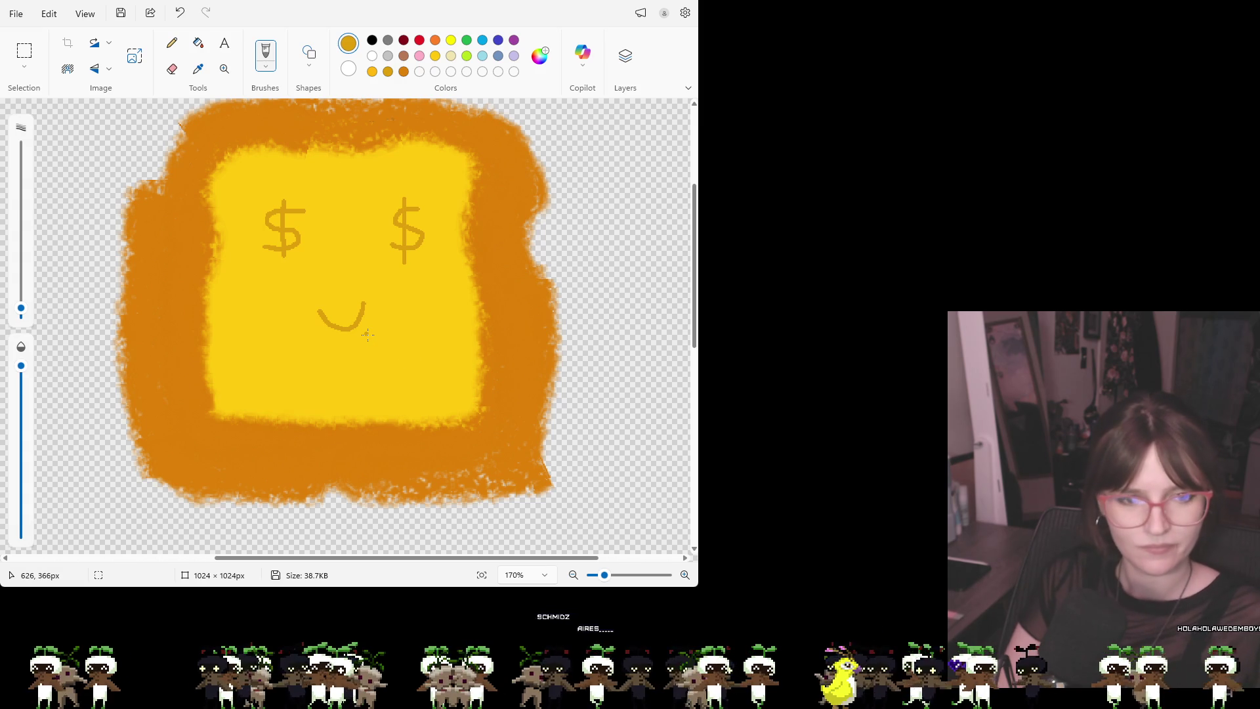
key("ctrl+z")
key("ctrl+z")
key("ctrl+z")
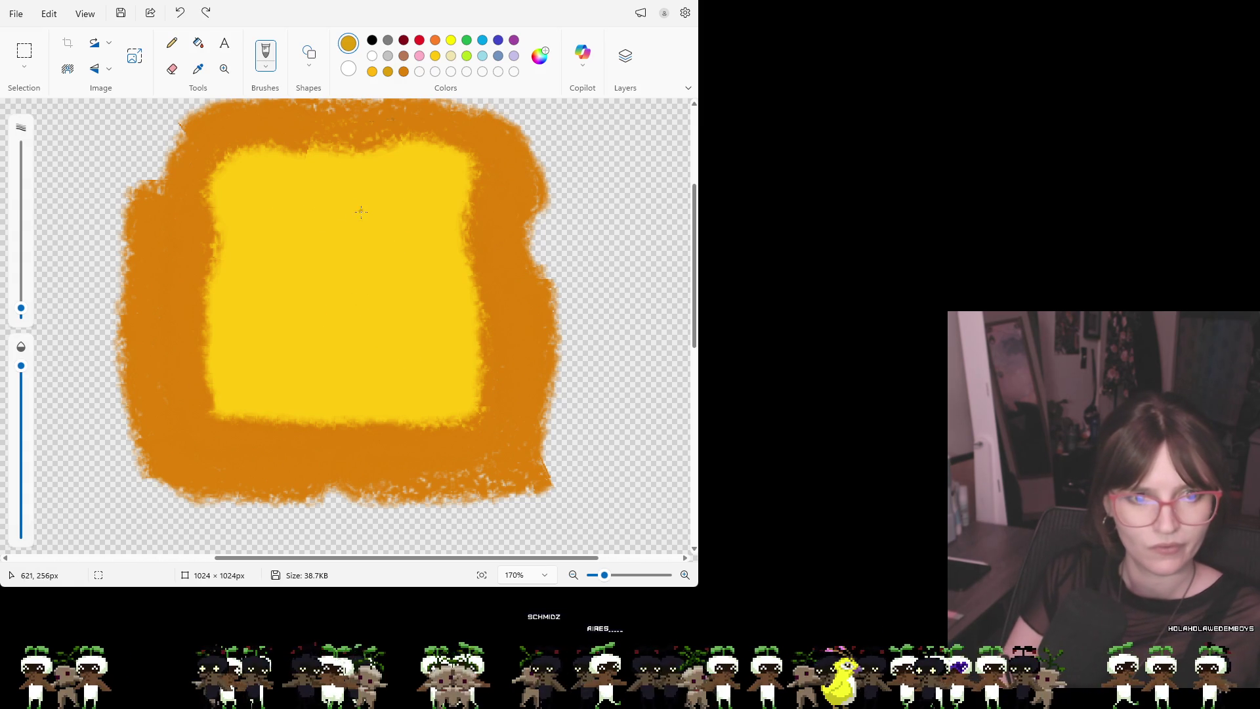
Paint a large L with a top serif and corner loop, undoing trial hash marks and dollar sign
mouse_move(324, 203)
left_mouse_down()
mouse_move(314, 349)
mouse_move(394, 353)
left_mouse_up()
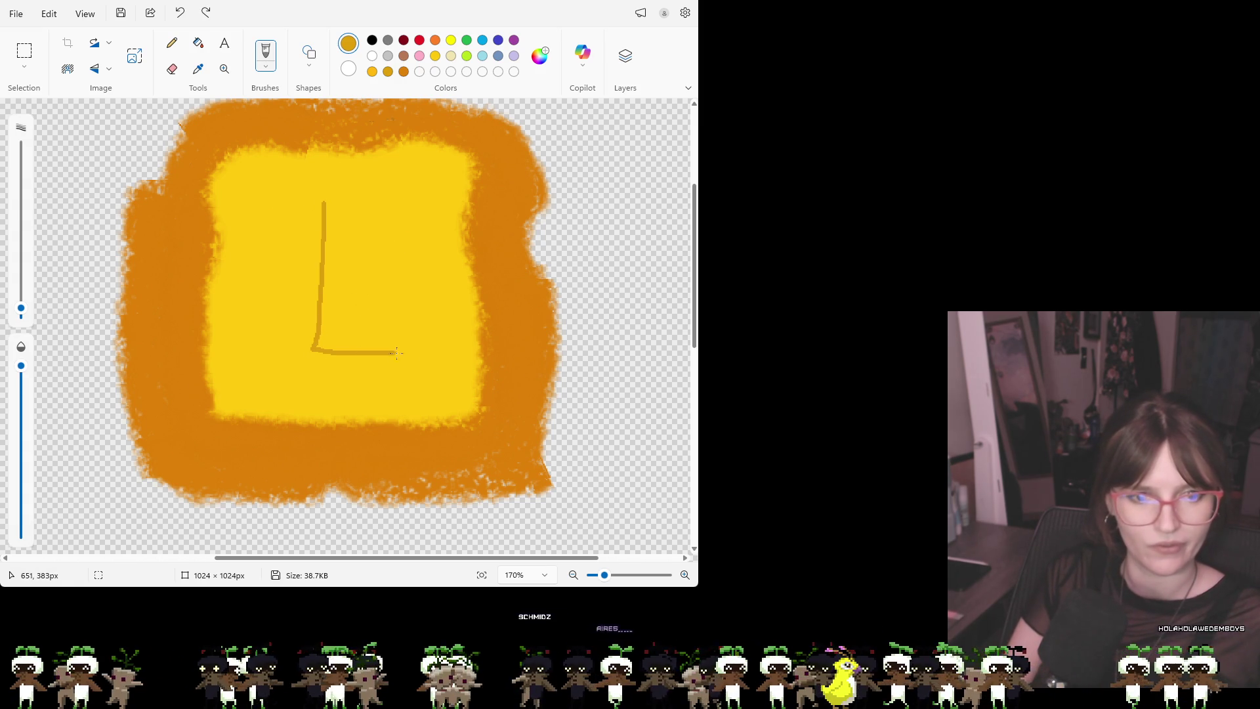
mouse_move(302, 257)
left_mouse_down()
mouse_move(358, 262)
mouse_move(380, 289)
left_mouse_up()
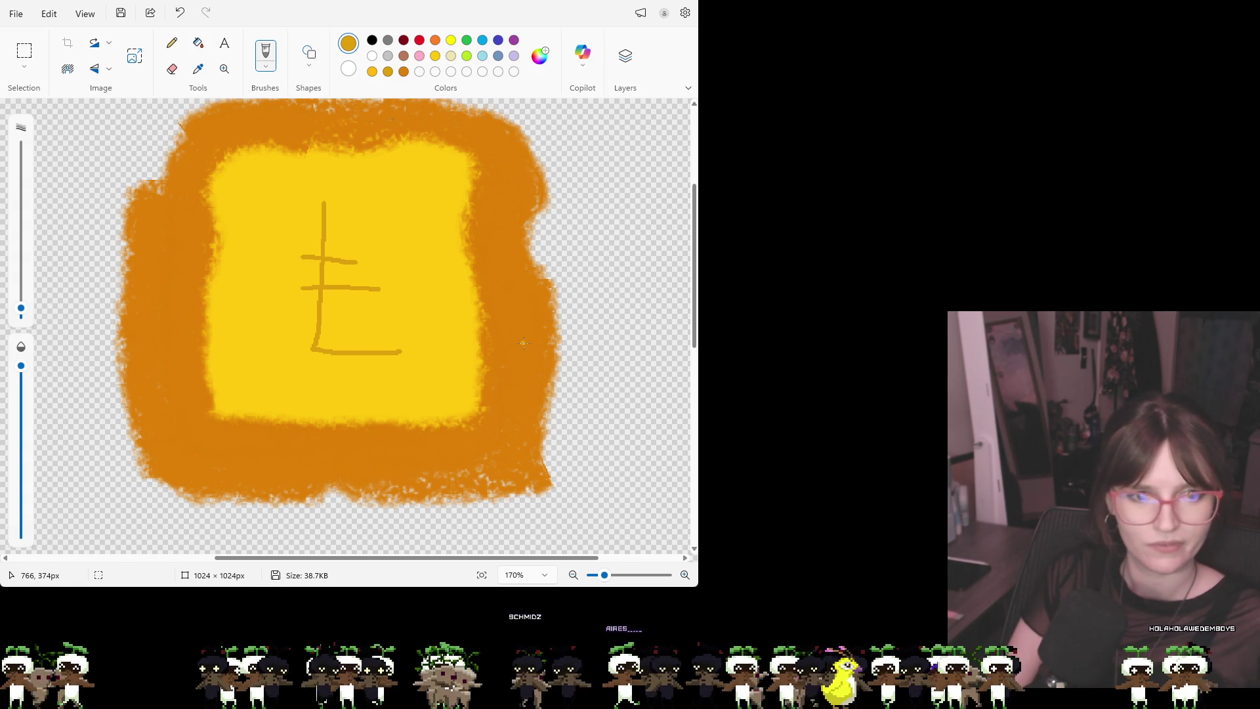
key("ctrl+z")
key("ctrl+z")
key("ctrl+z")
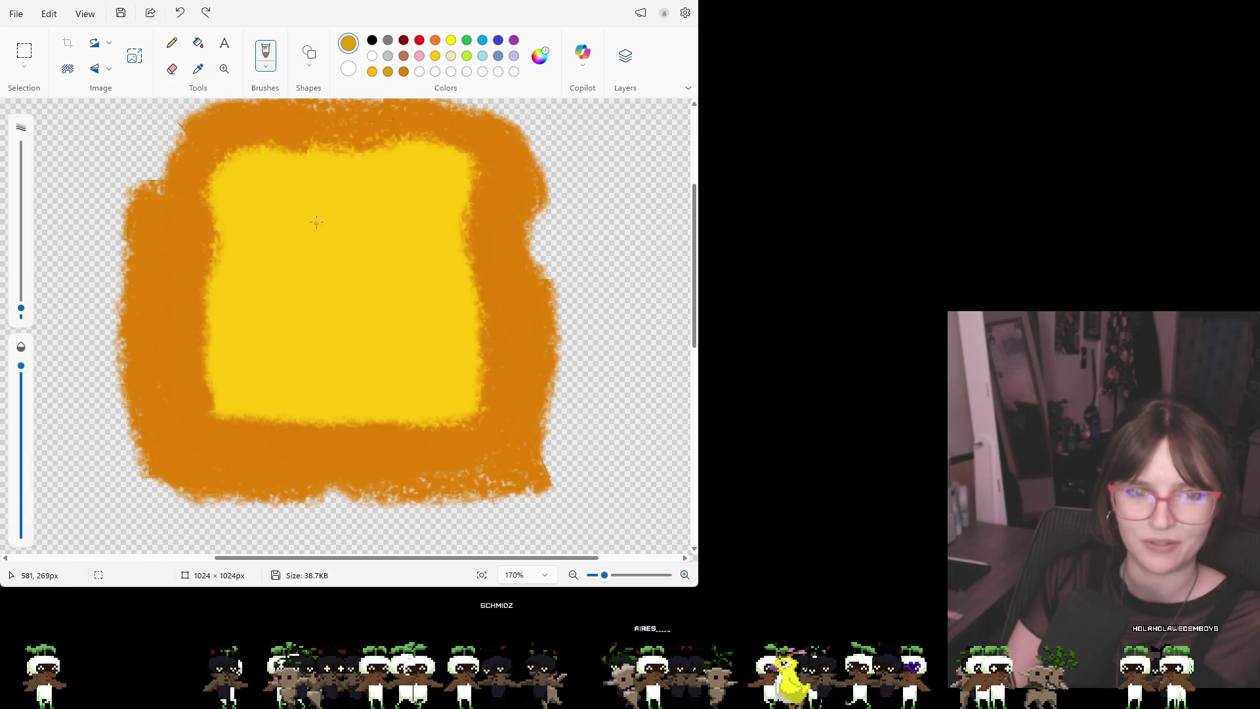
mouse_move(297, 211)
left_mouse_down()
mouse_move(321, 211)
mouse_move(295, 360)
mouse_move(418, 361)
mouse_move(423, 349)
mouse_move(305, 348)
mouse_move(293, 360)
mouse_move(417, 355)
mouse_move(352, 352)
mouse_move(310, 283)
mouse_move(309, 214)
mouse_move(321, 212)
mouse_move(303, 211)
left_mouse_up()
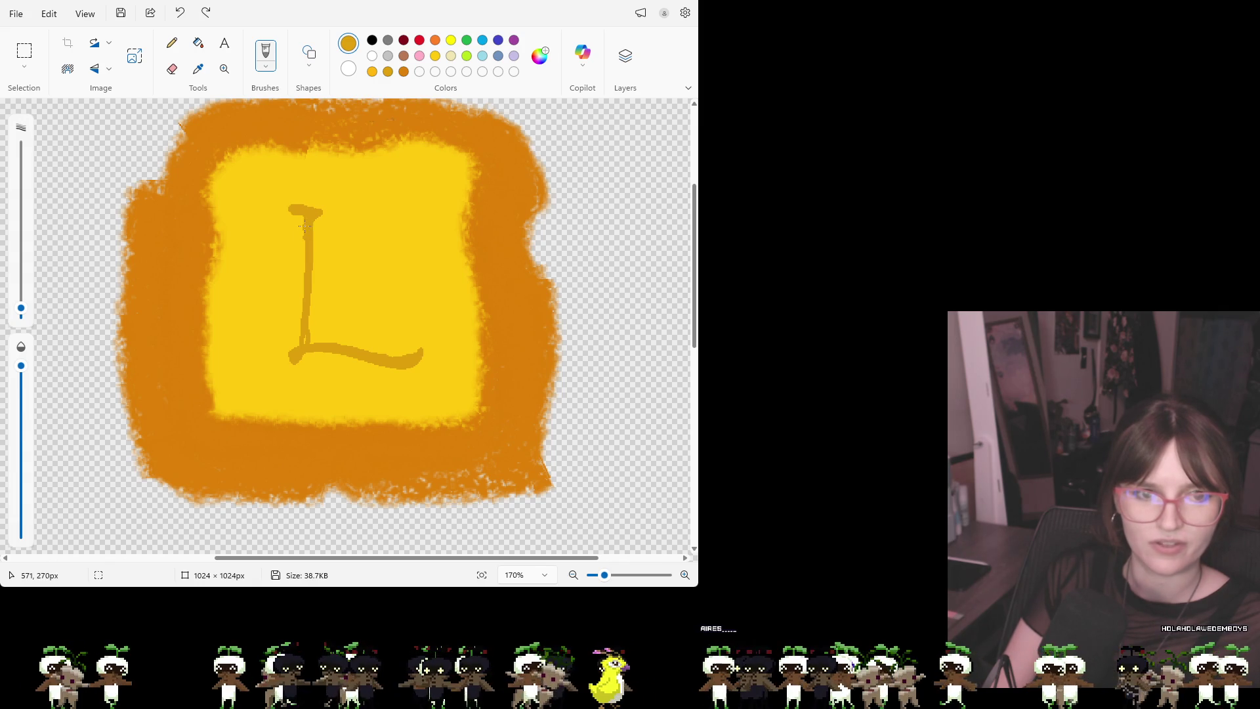
mouse_move(302, 303)
left_mouse_down()
mouse_move(298, 342)
mouse_move(272, 368)
mouse_move(320, 353)
mouse_move(375, 367)
mouse_move(417, 341)
mouse_move(391, 357)
left_mouse_up()
mouse_move(298, 345)
left_mouse_down()
mouse_move(256, 367)
mouse_move(307, 346)
left_mouse_up()
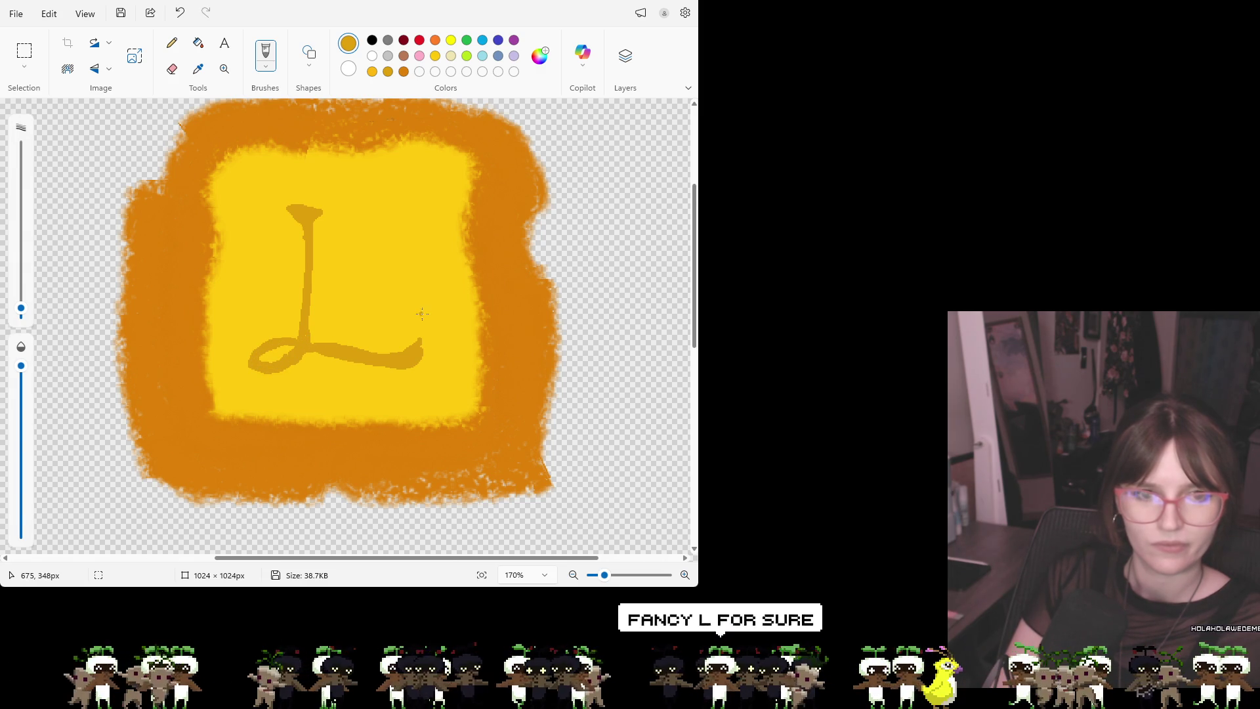
mouse_move(375, 279)
left_mouse_down()
mouse_move(361, 267)
mouse_move(357, 320)
mouse_move(339, 307)
mouse_move(352, 331)
left_mouse_up()
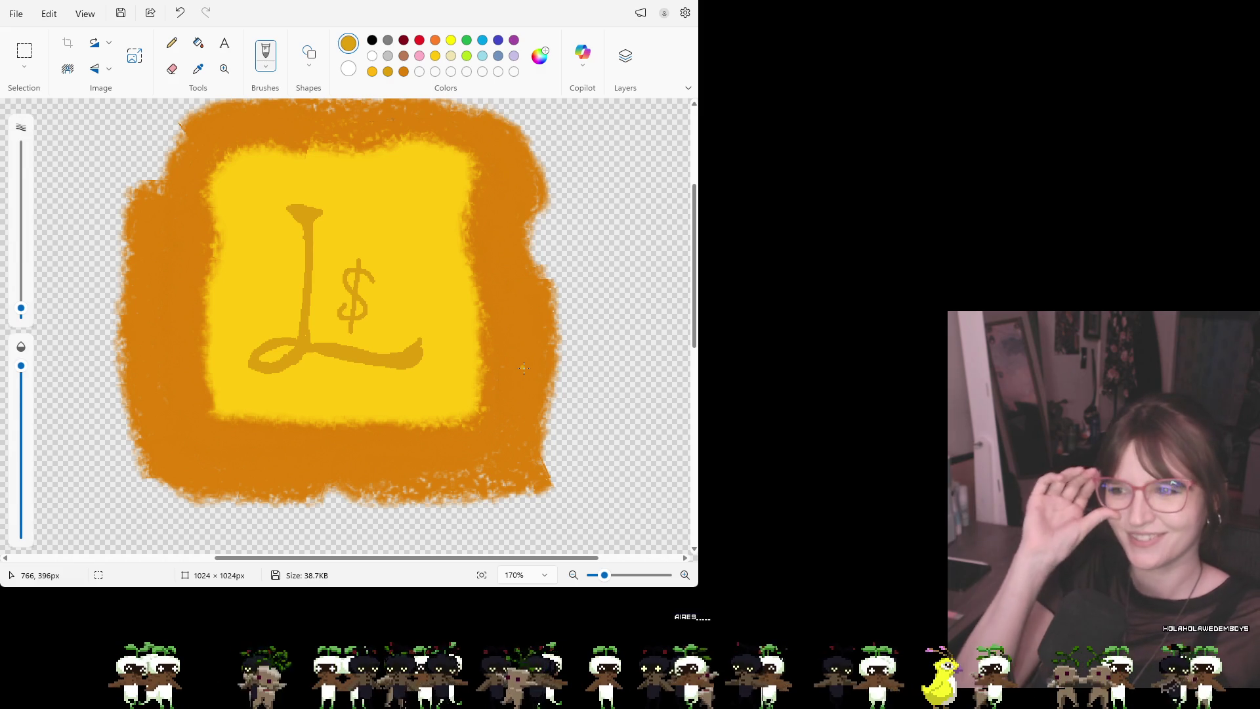
key("ctrl+z")
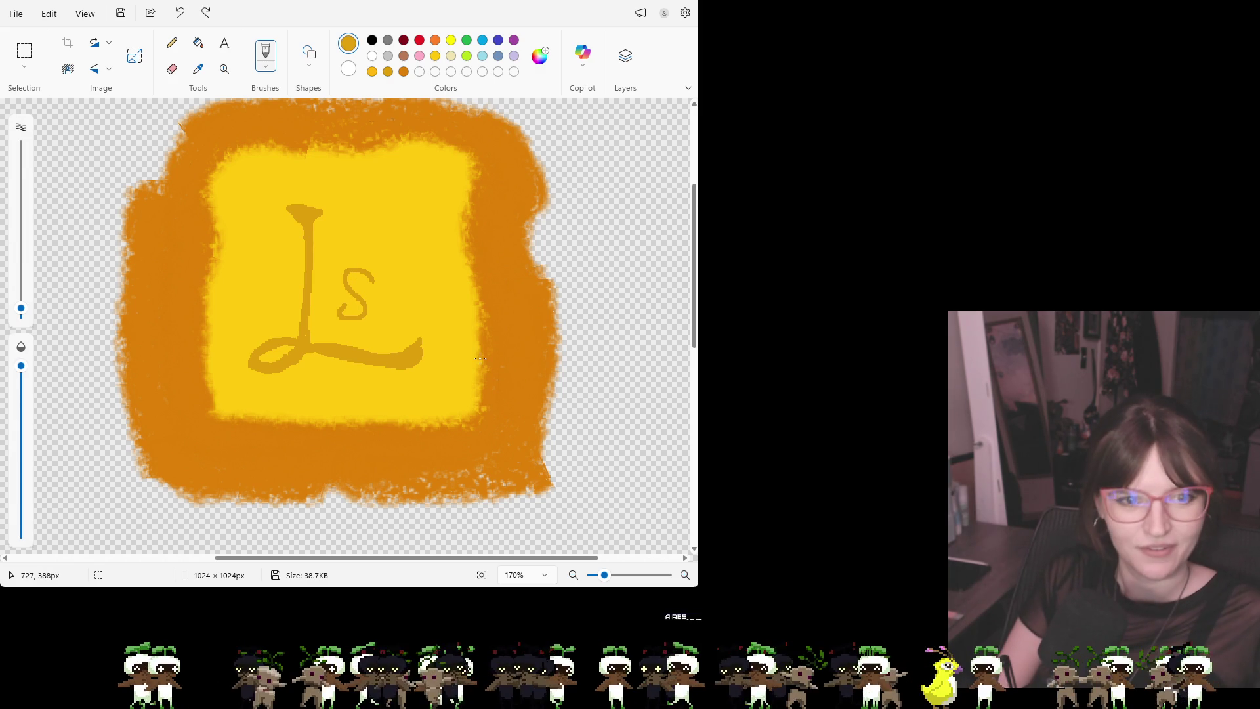
key("ctrl+z")
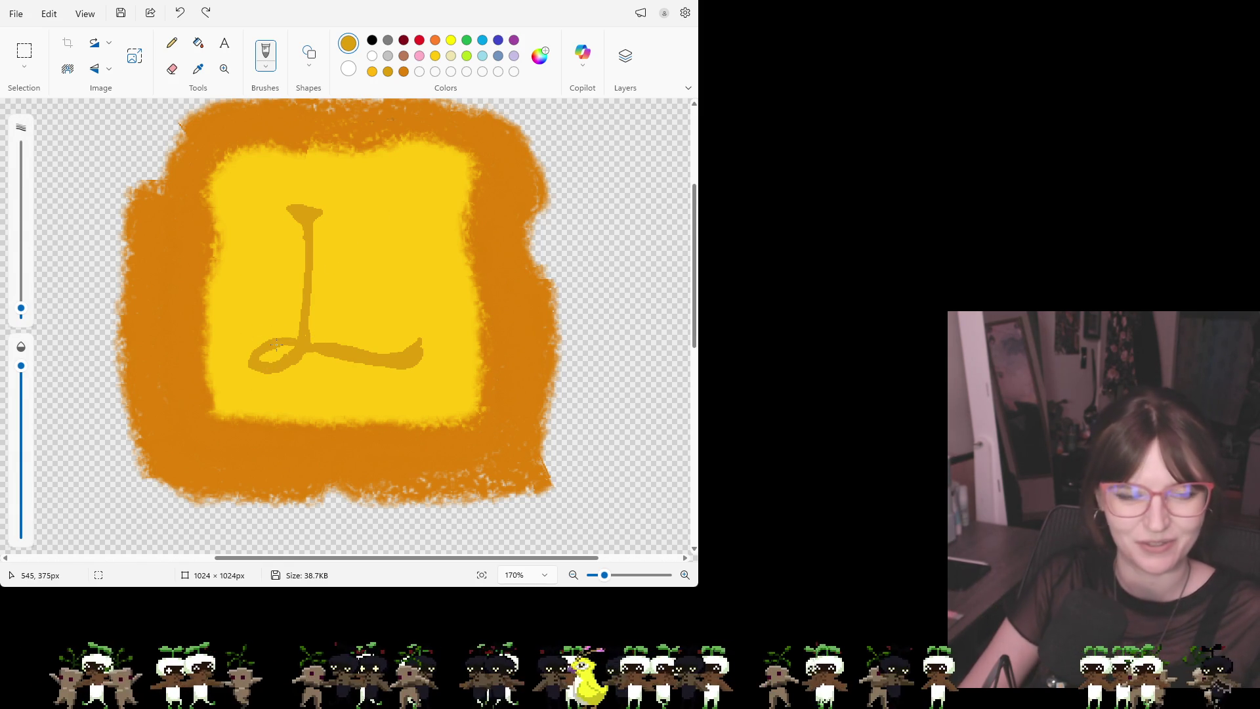
key("ctrl+z")
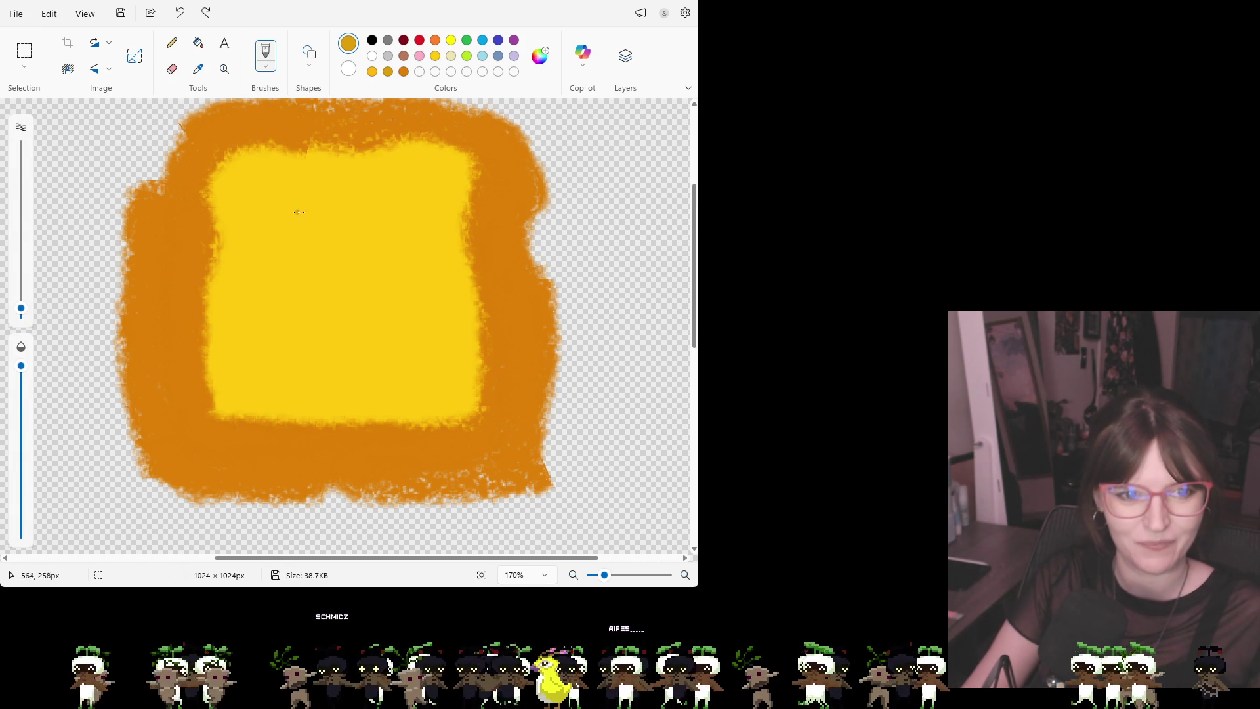
Brush a new looped cursive L and retrace its upper and lower loops to darken them
mouse_move(250, 245)
left_mouse_down()
mouse_move(310, 180)
mouse_move(292, 344)
mouse_move(258, 339)
mouse_move(344, 371)
mouse_move(413, 356)
mouse_move(425, 333)
mouse_move(373, 366)
mouse_move(300, 344)
mouse_move(358, 372)
mouse_move(414, 351)
left_mouse_up()
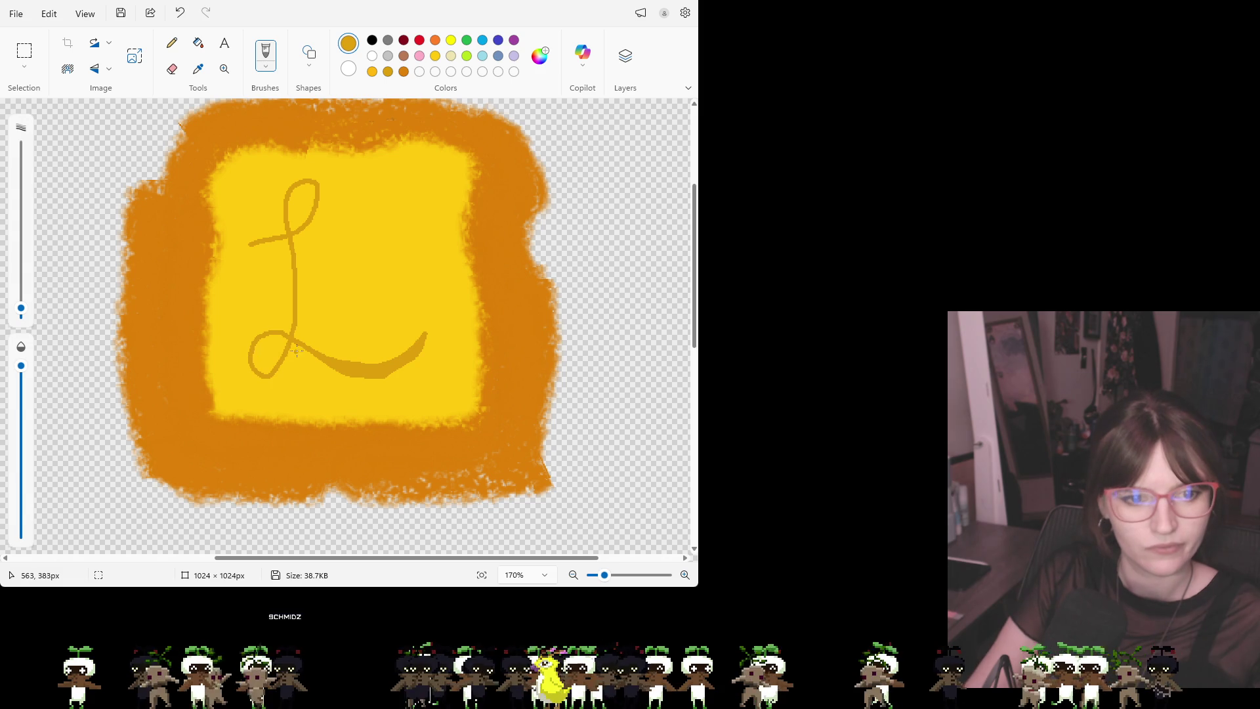
mouse_move(273, 335)
left_mouse_down()
mouse_move(253, 361)
mouse_move(273, 374)
left_mouse_up()
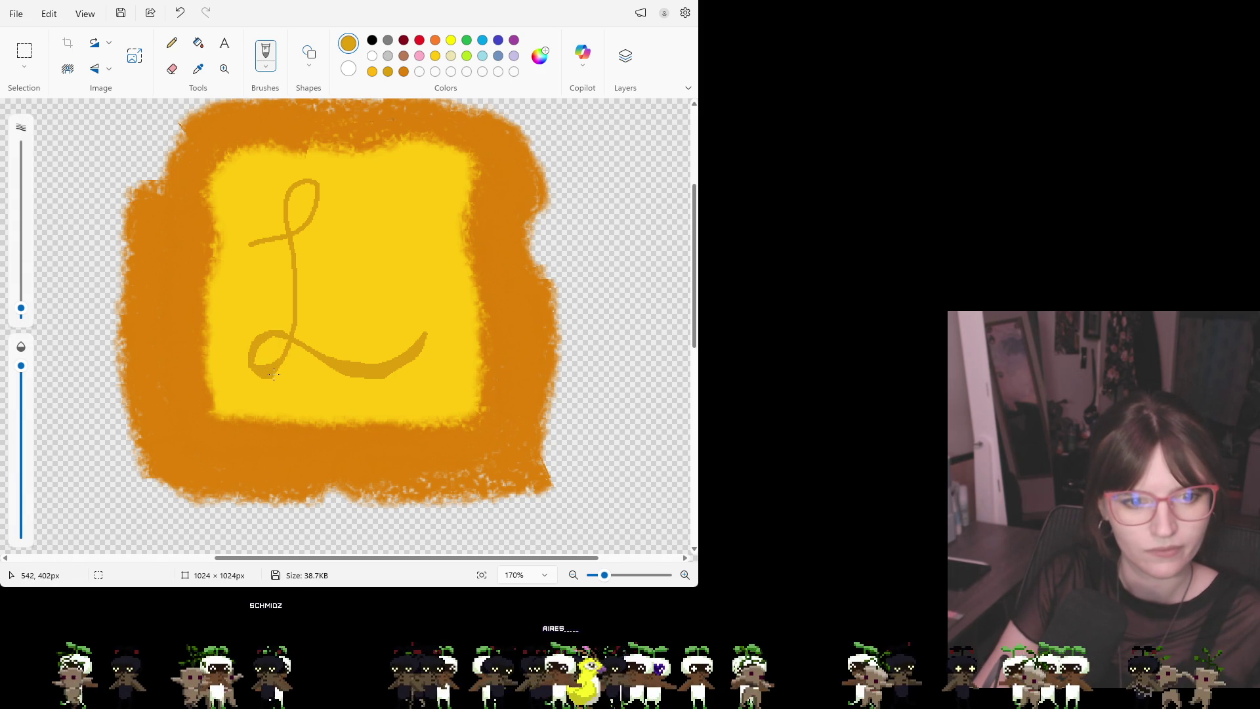
left_click_drag(287, 208, 309, 186)
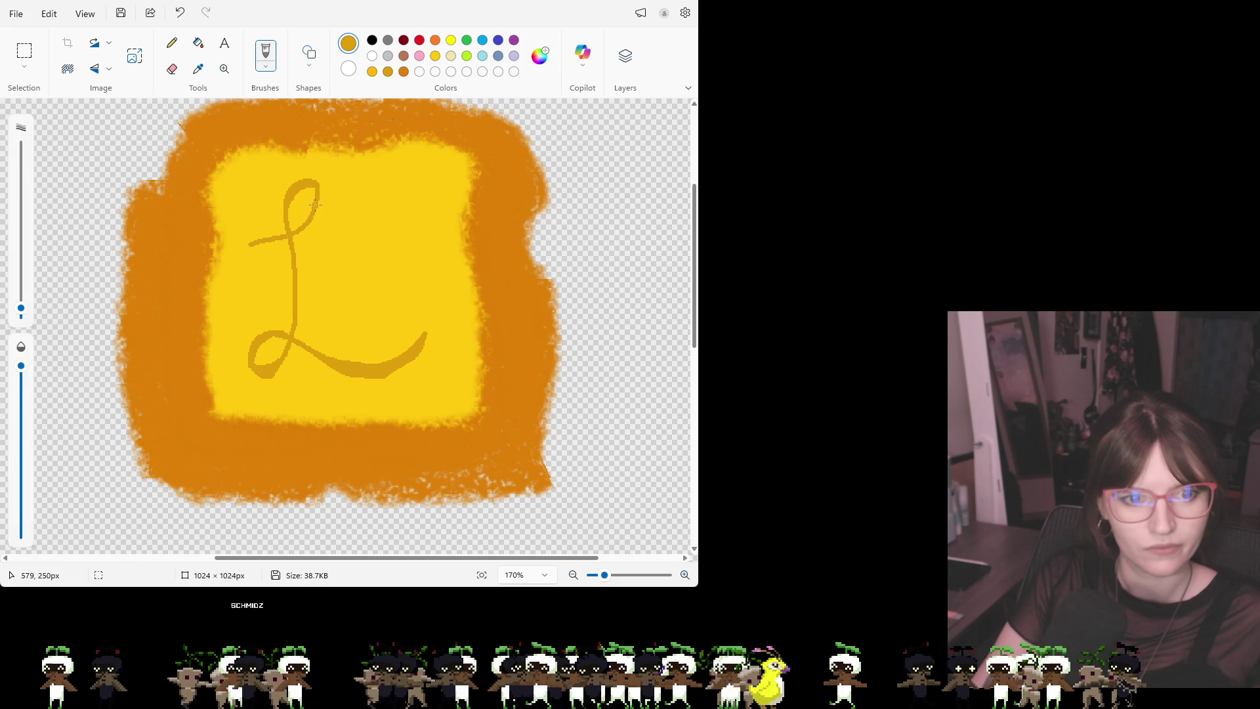
mouse_move(316, 198)
left_mouse_down()
mouse_move(293, 228)
mouse_move(246, 233)
left_mouse_up()
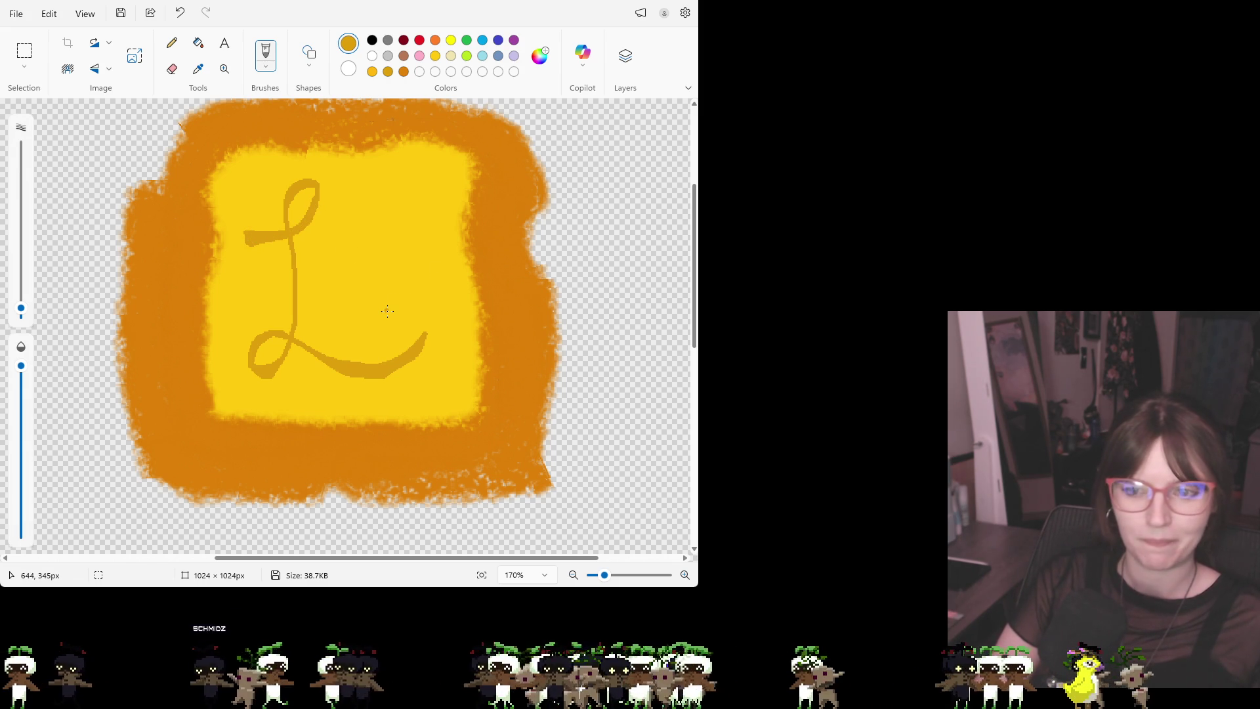
Try a diagonal stroke and horizontal crossbars across the L, undoing each one
left_click_drag(387, 181, 315, 420)
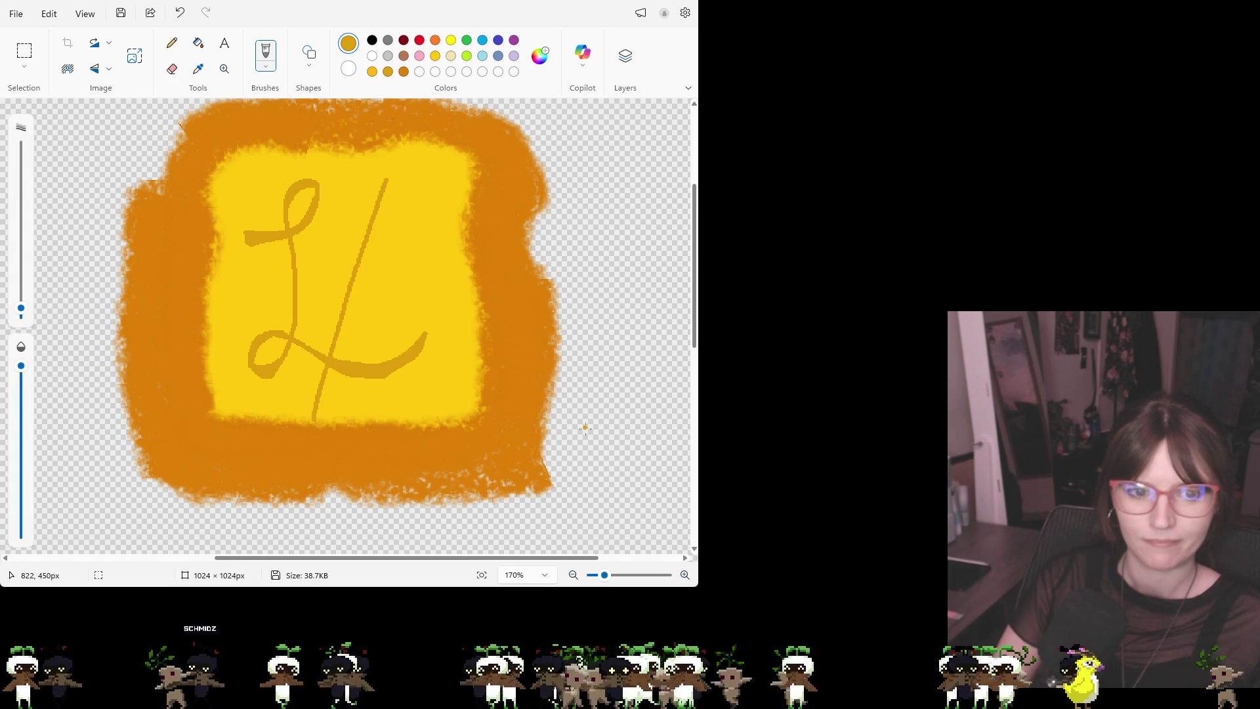
key("ctrl+z")
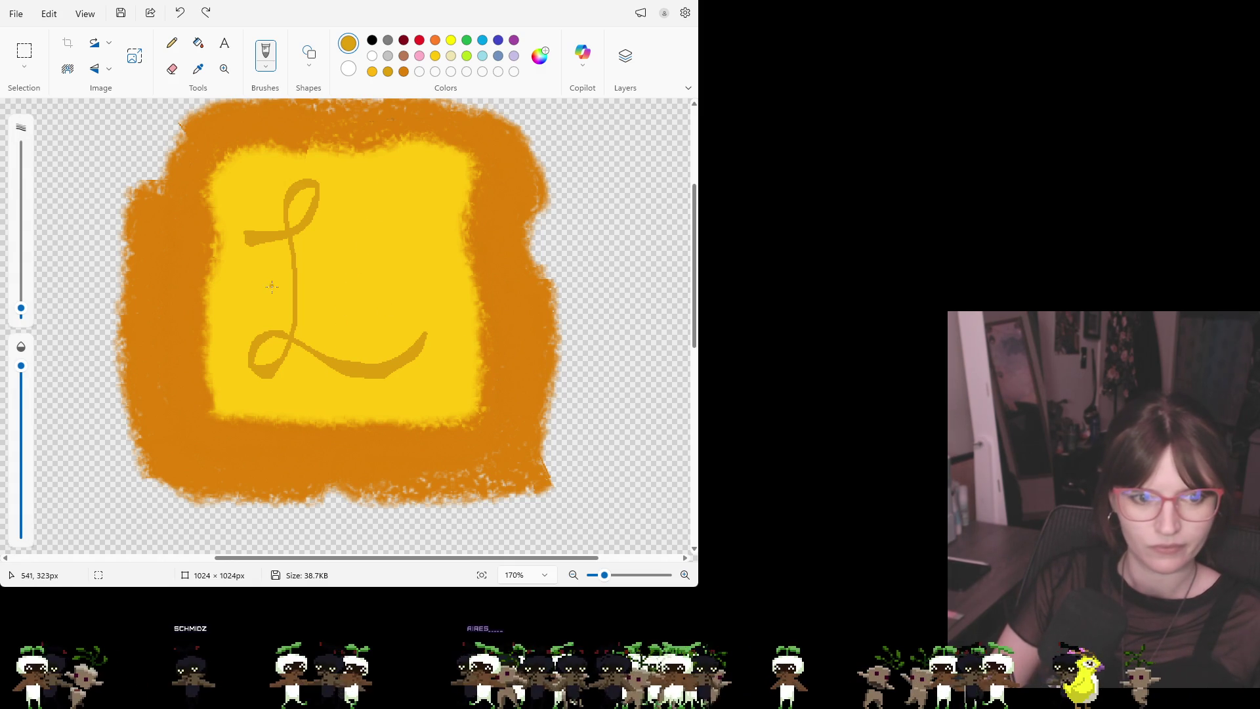
left_click_drag(263, 275, 407, 288)
key("ctrl+z")
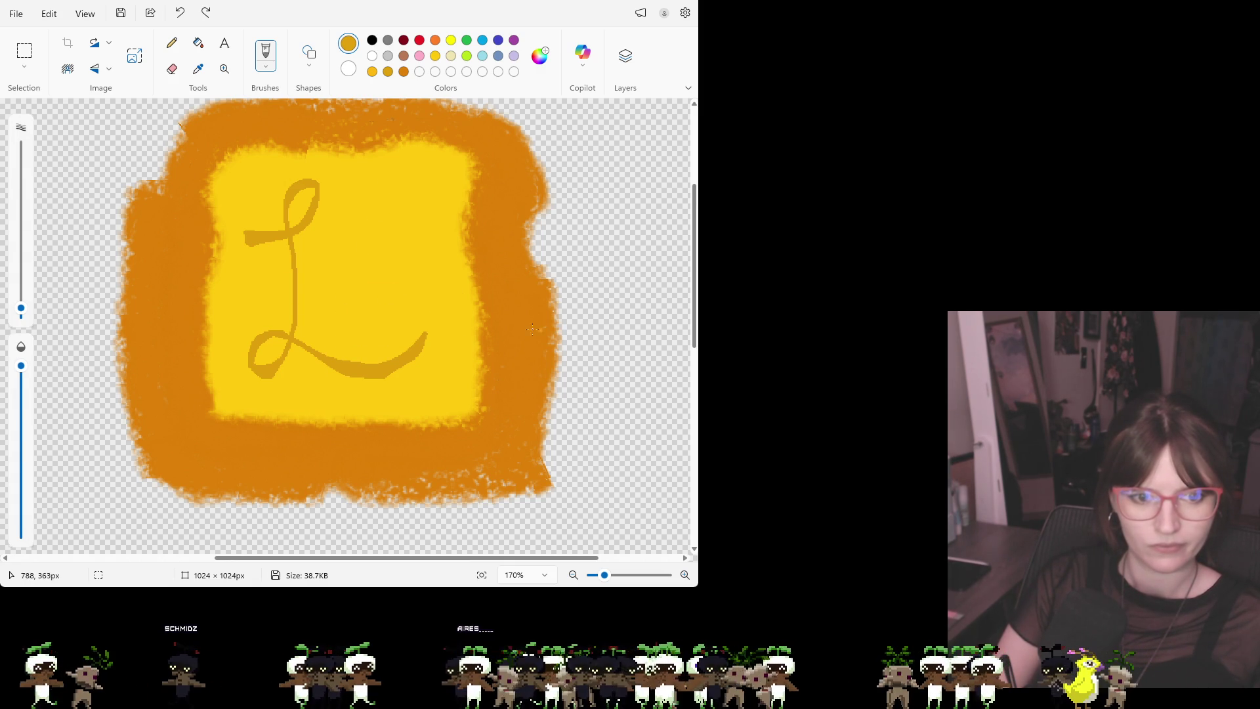
left_click_drag(254, 283, 398, 284)
key("ctrl+z")
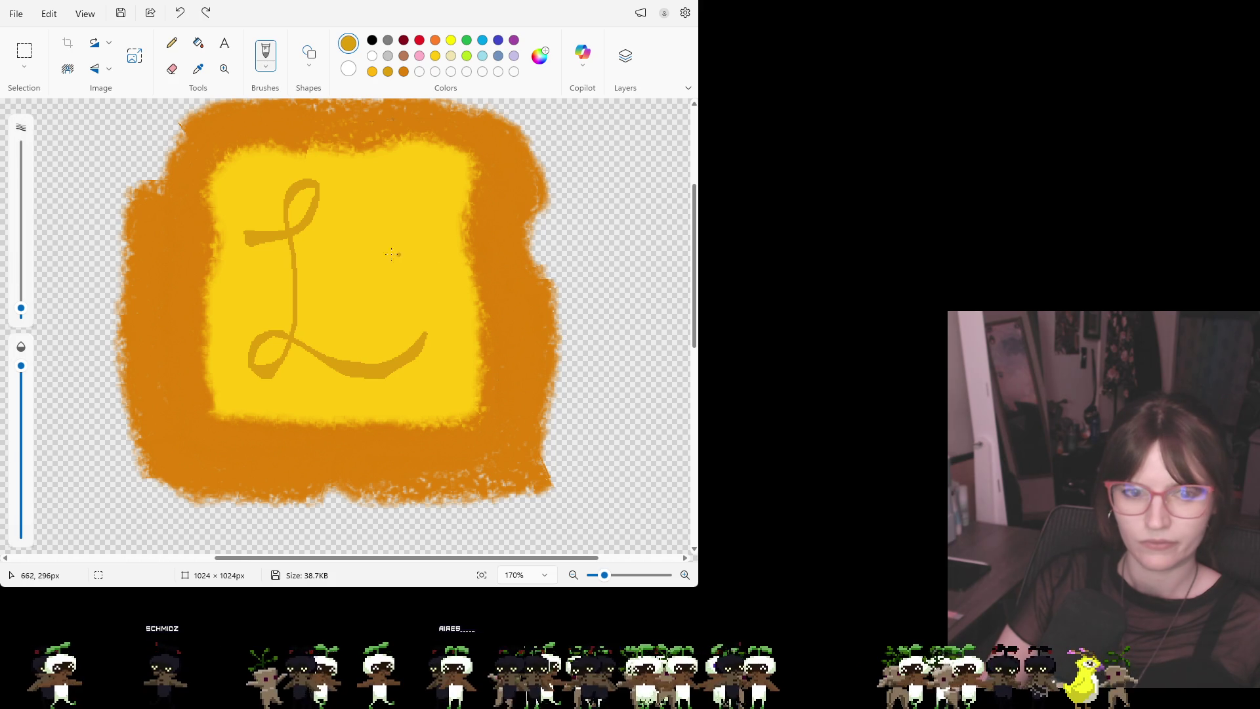
Paint a small dot with a curved tail right of the L, forming an apostrophe
mouse_move(402, 205)
left_mouse_down()
mouse_move(402, 235)
mouse_move(403, 220)
left_mouse_up()
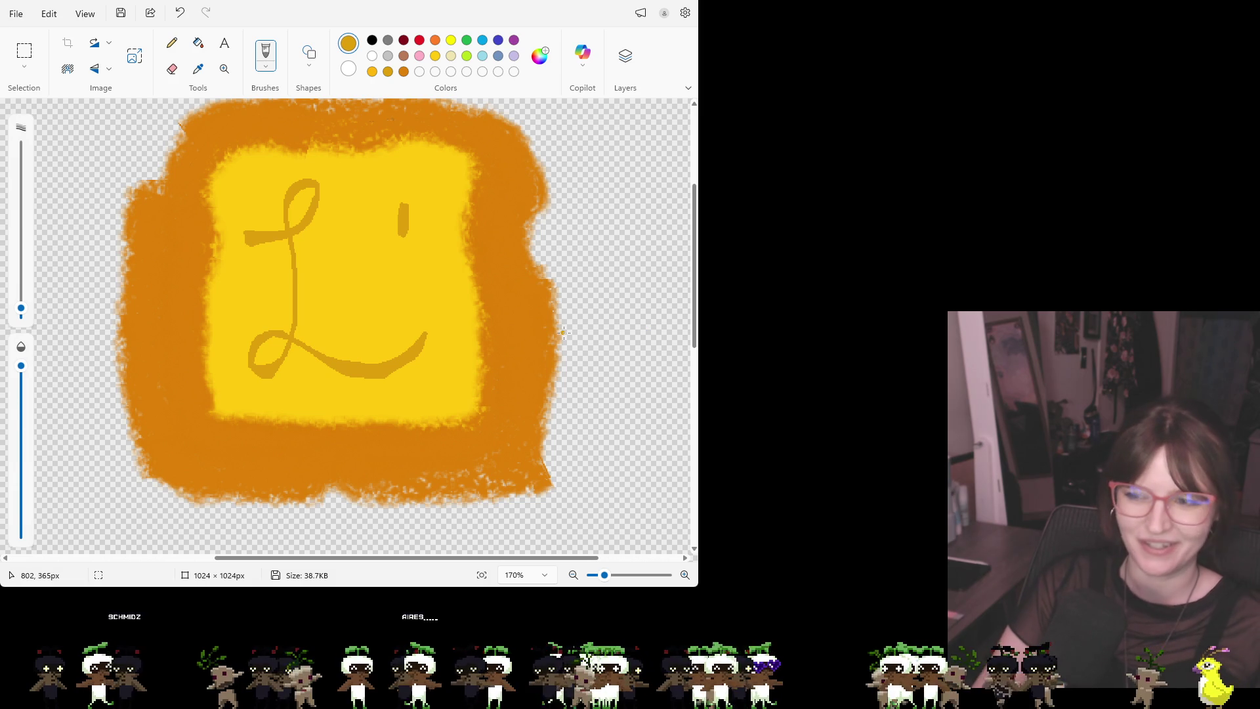
key("ctrl+z")
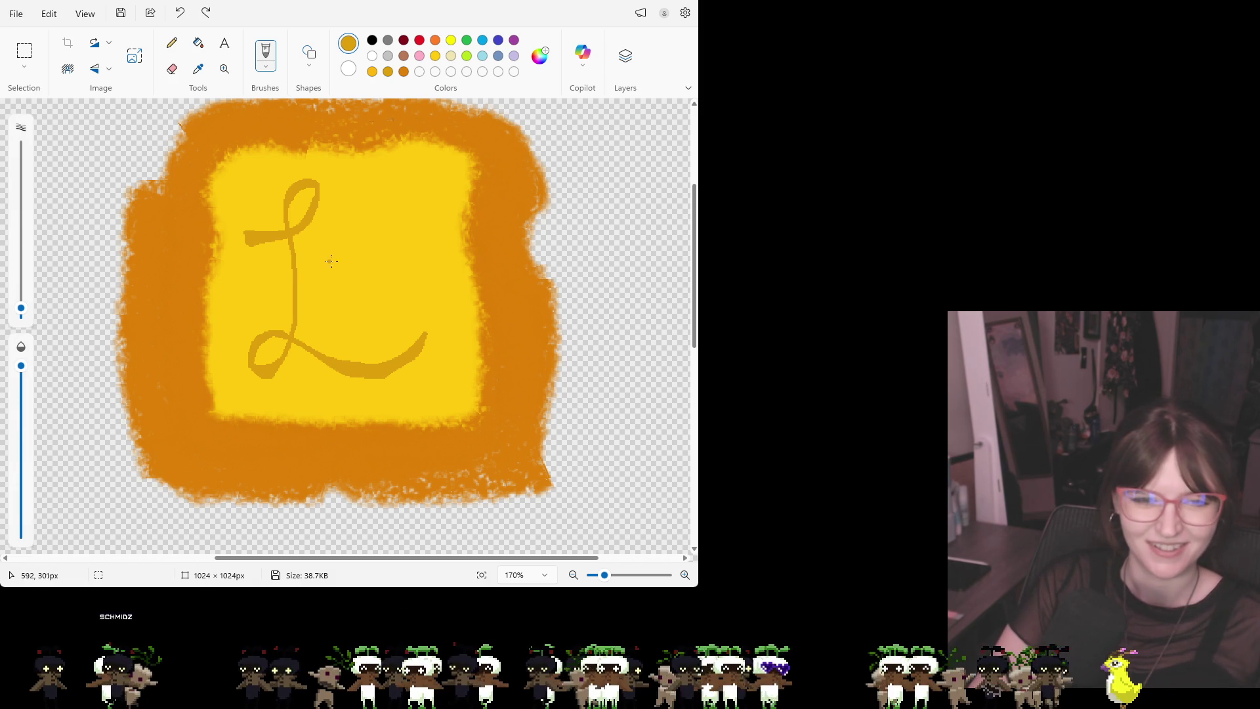
mouse_move(400, 210)
left_mouse_down()
mouse_move(397, 230)
mouse_move(411, 186)
mouse_move(400, 225)
mouse_move(395, 200)
mouse_move(413, 225)
mouse_move(421, 209)
left_mouse_up()
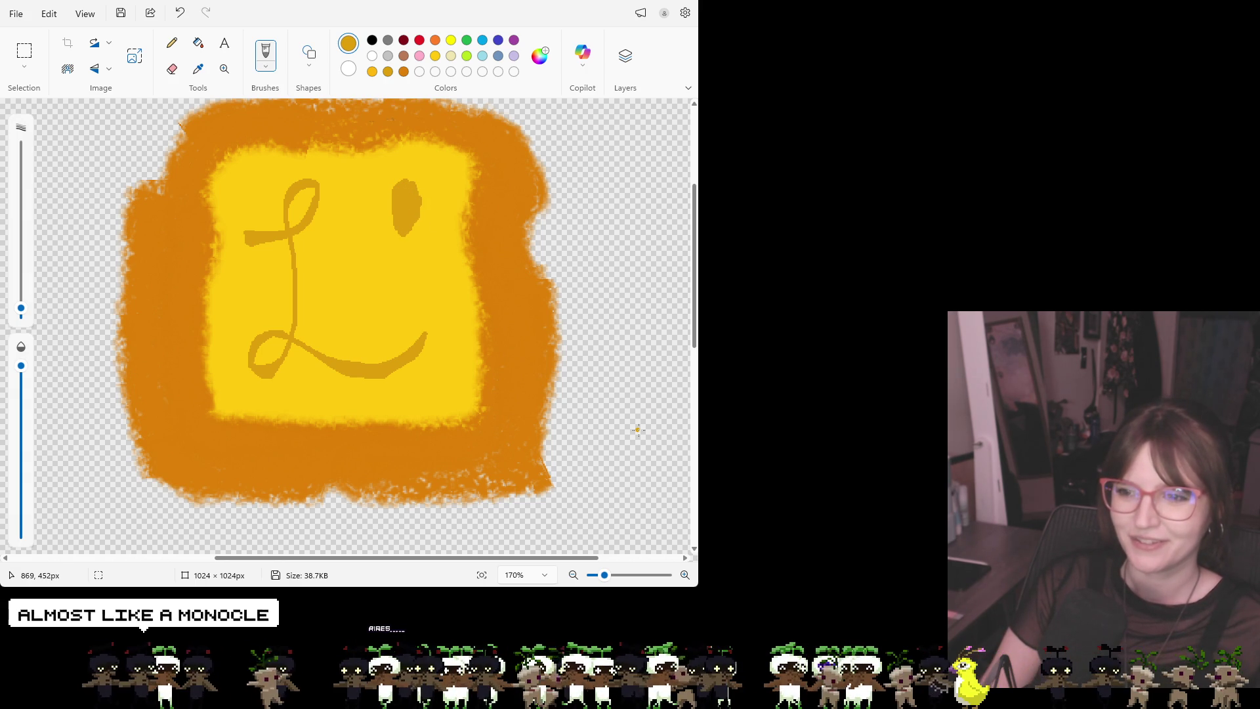
key("ctrl+z")
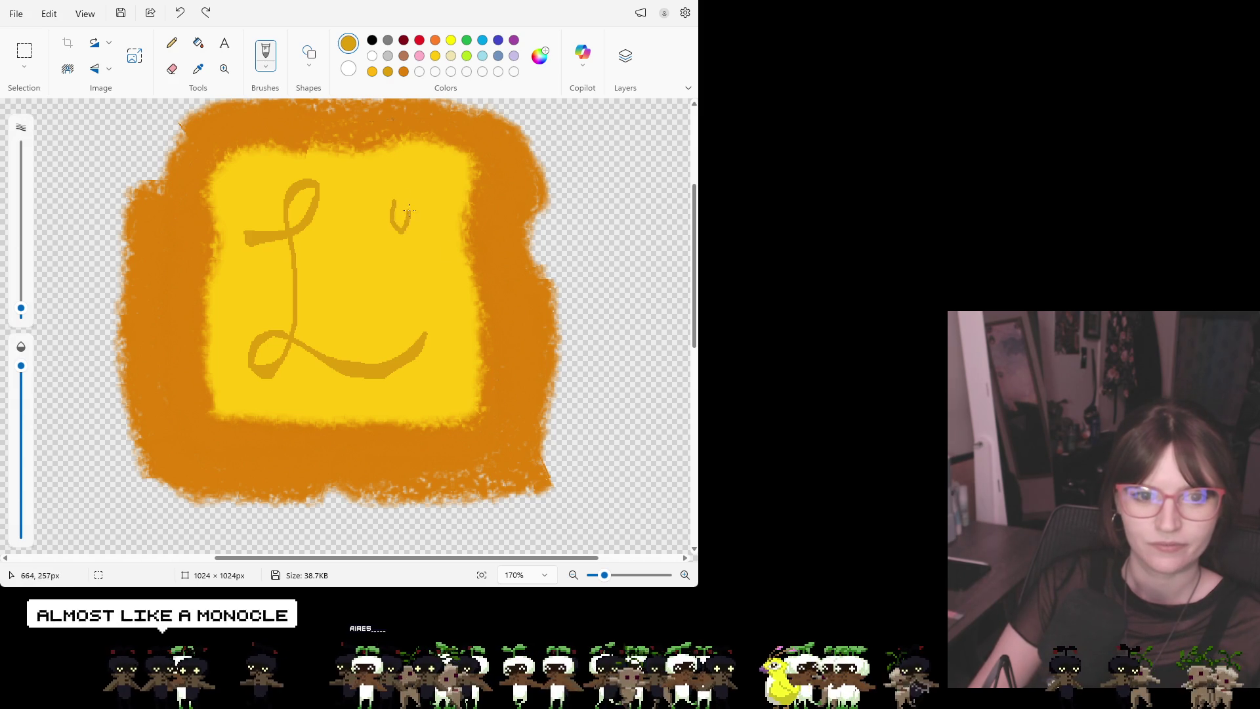
left_click_drag(408, 214, 401, 203)
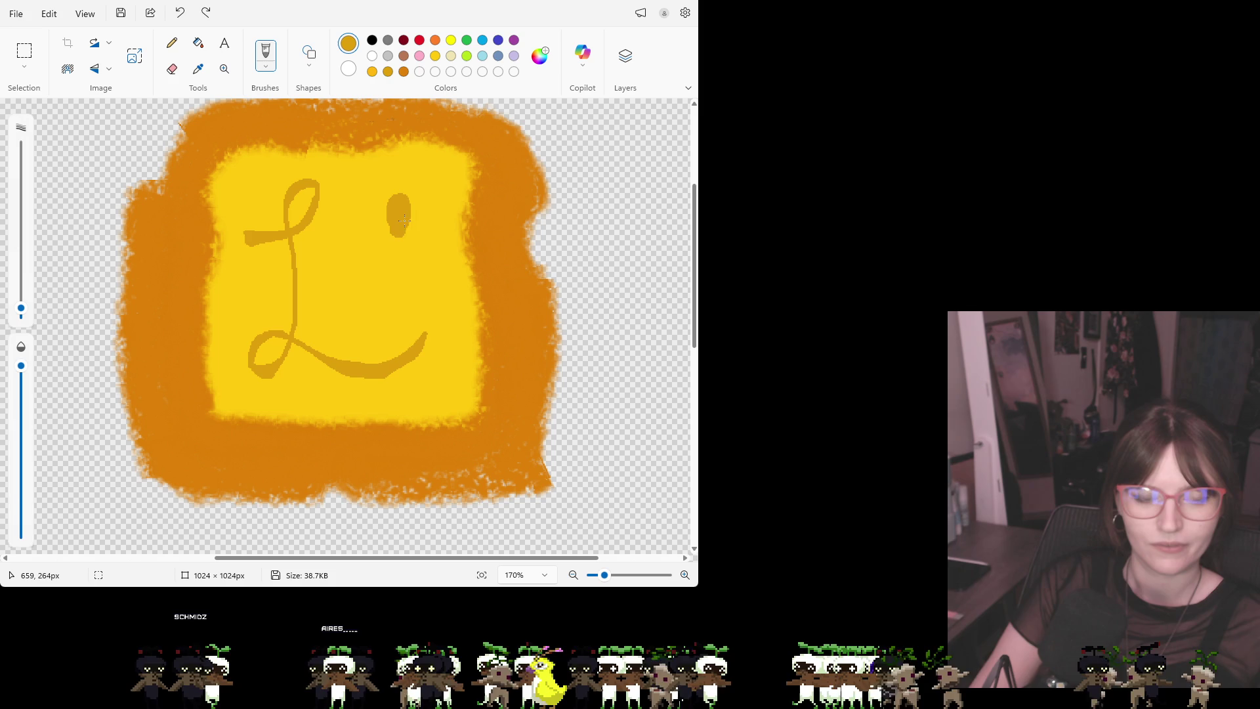
key("ctrl+z")
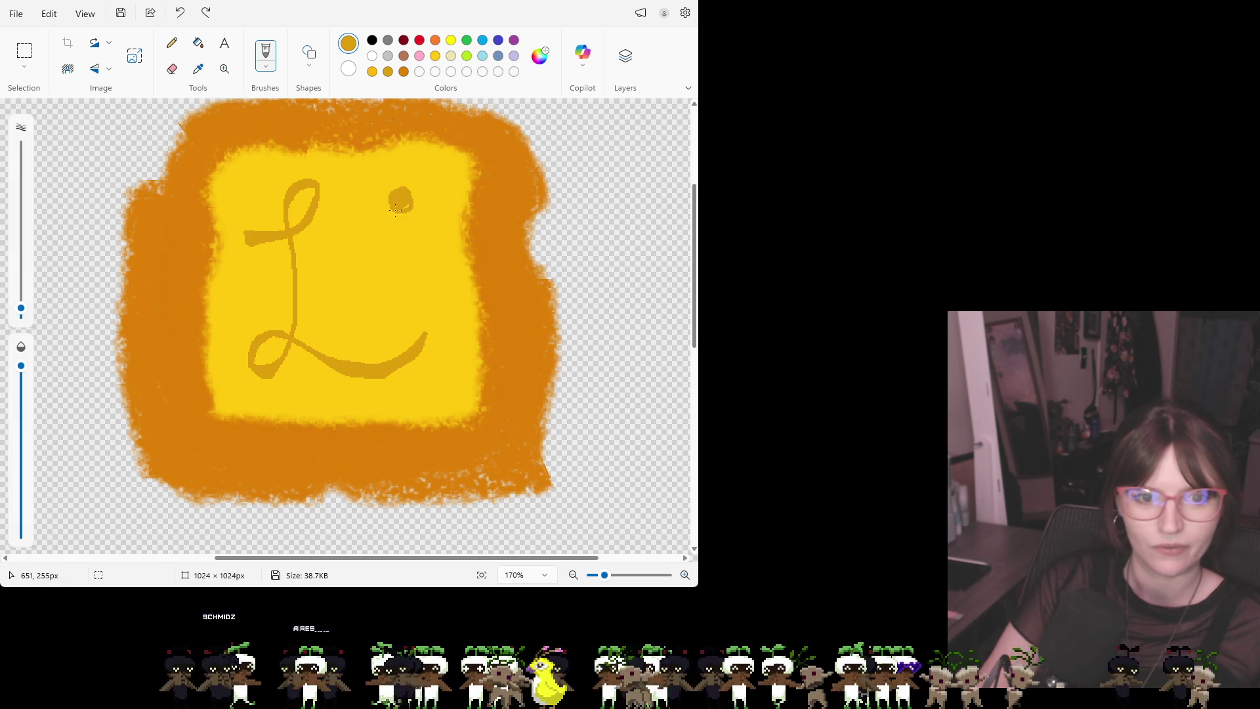
left_click_drag(402, 225, 393, 231)
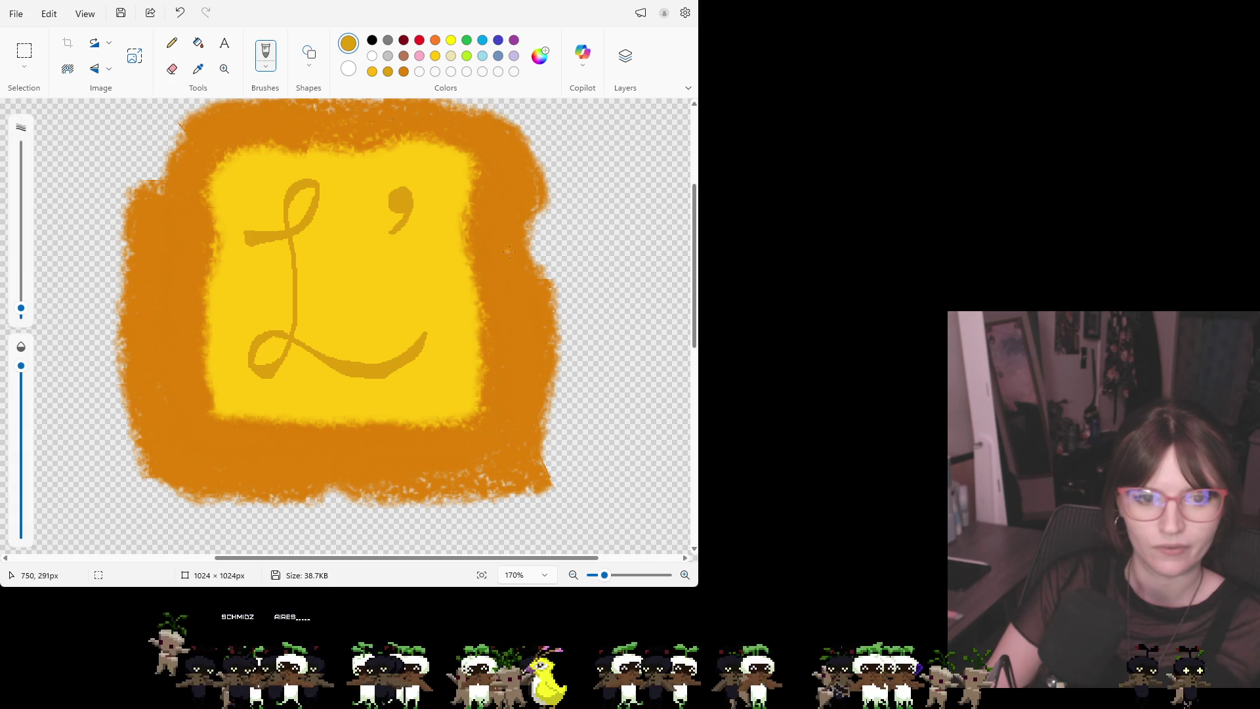
scroll(596, 314, "down", 2)
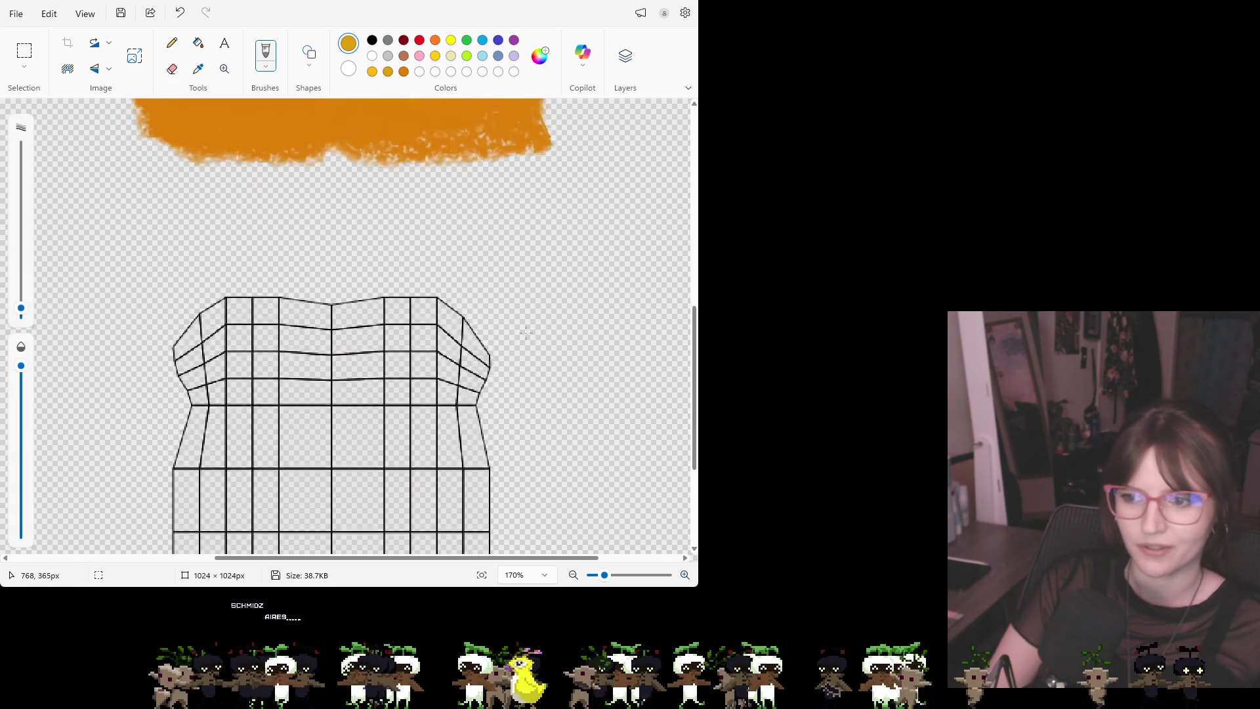
Try a cent sign beside the cursive L and undo it
scroll(525, 333, "up", 2)
scroll(526, 333, "down", 1)
scroll(527, 334, "up", 1)
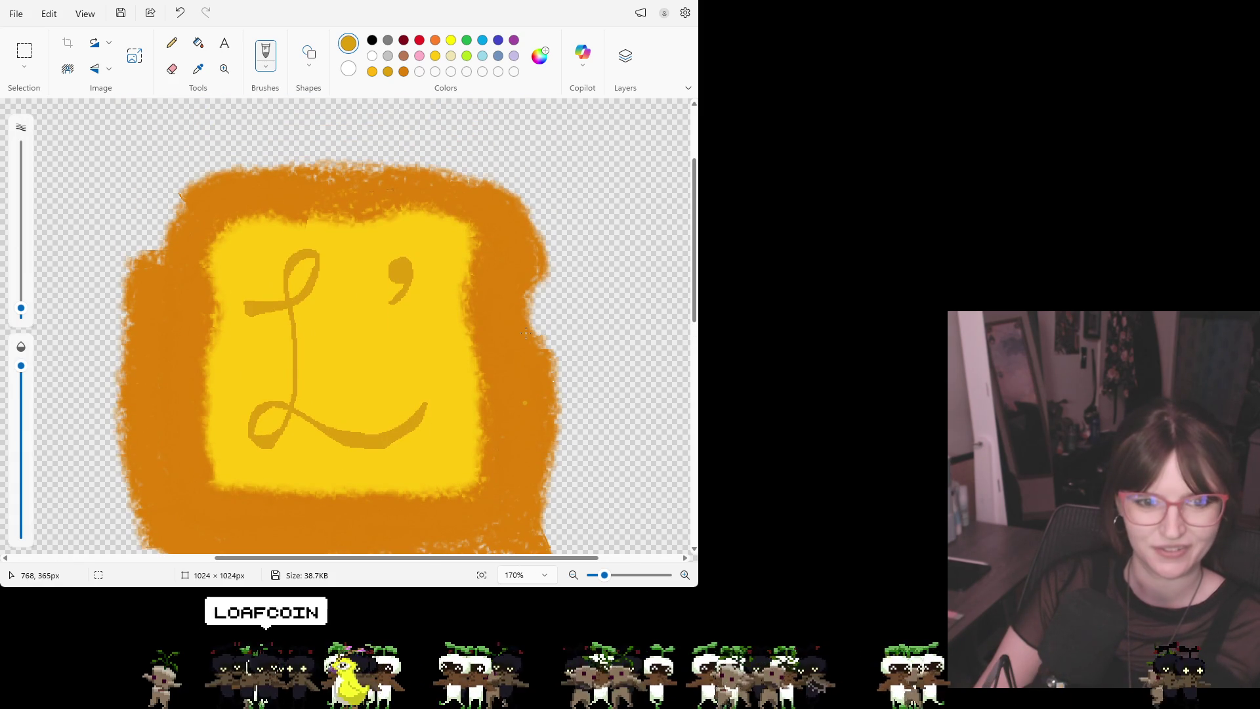
scroll(526, 334, "down", 5)
scroll(512, 354, "up", 5)
scroll(491, 383, "down", 3)
scroll(491, 382, "up", 4)
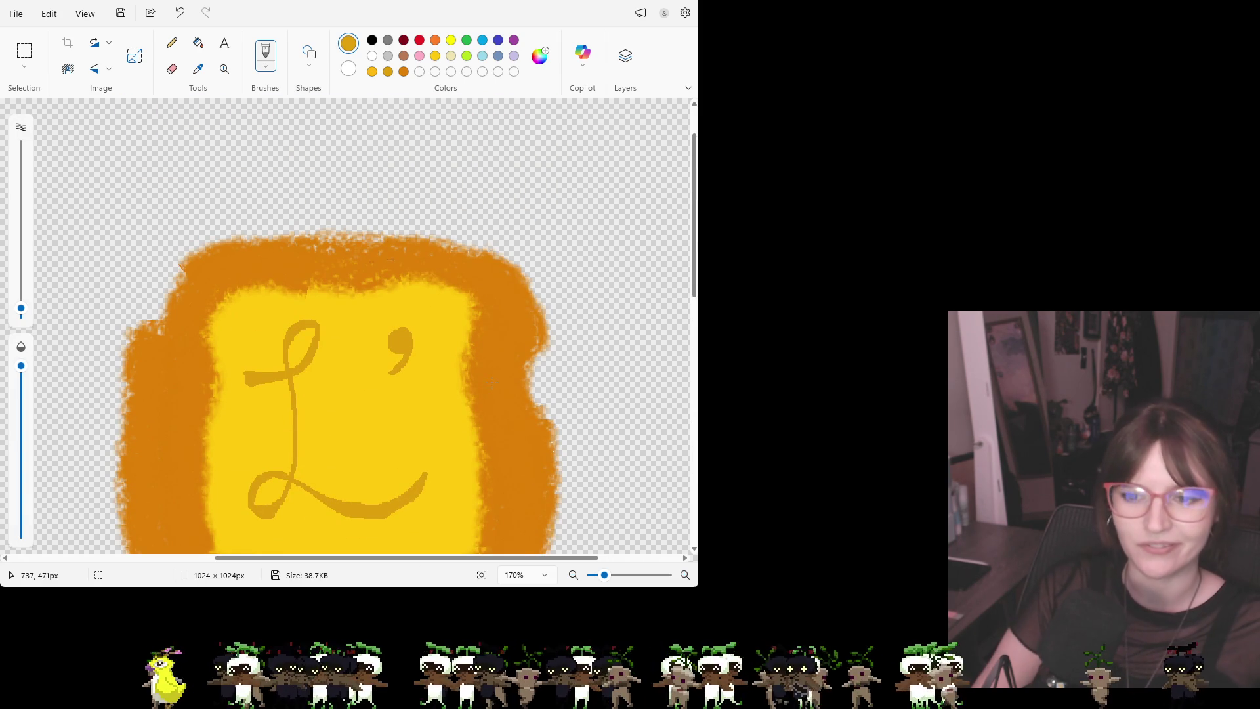
scroll(457, 379, "down", 2)
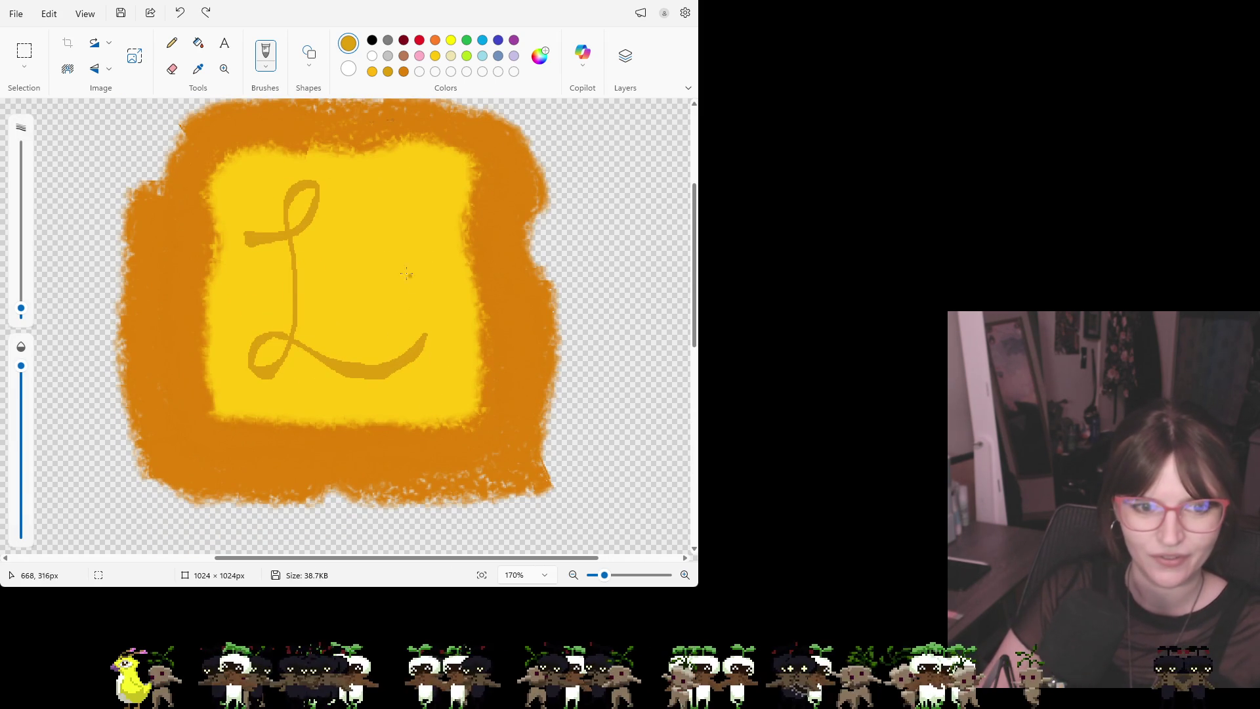
mouse_move(378, 235)
left_mouse_down()
mouse_move(359, 302)
mouse_move(385, 254)
mouse_move(384, 286)
left_mouse_up()
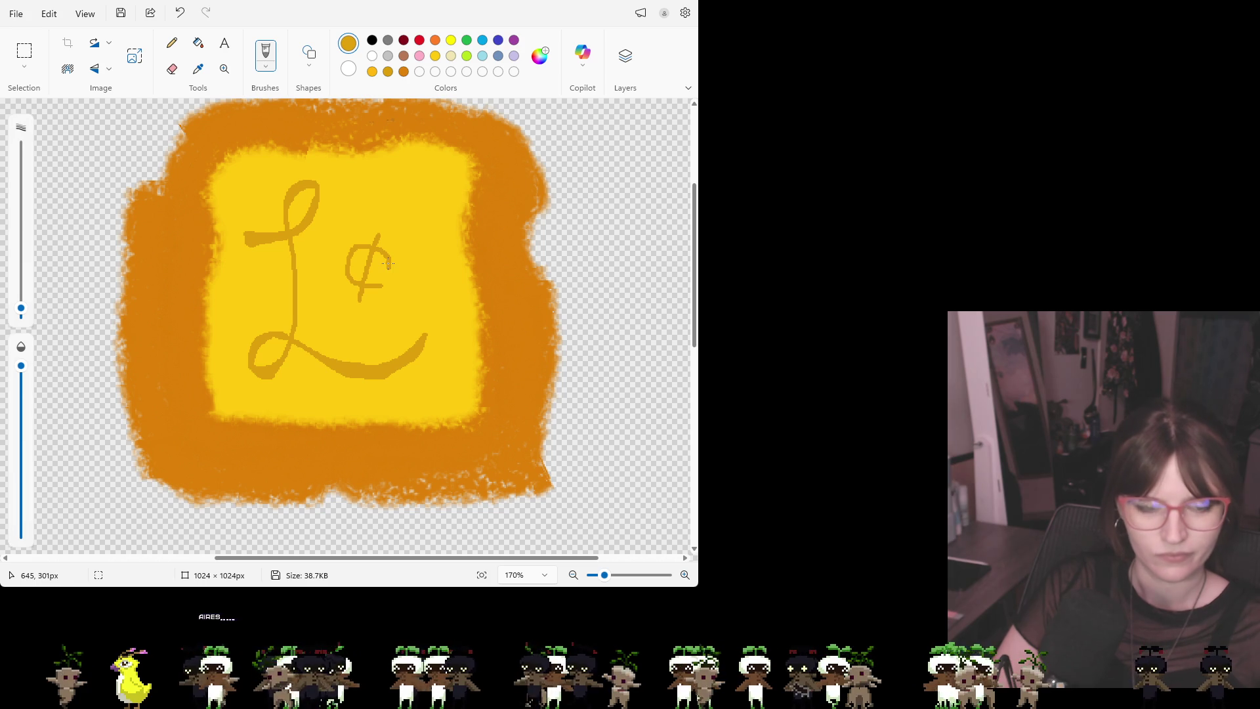
key("ctrl+z")
key("ctrl+z")
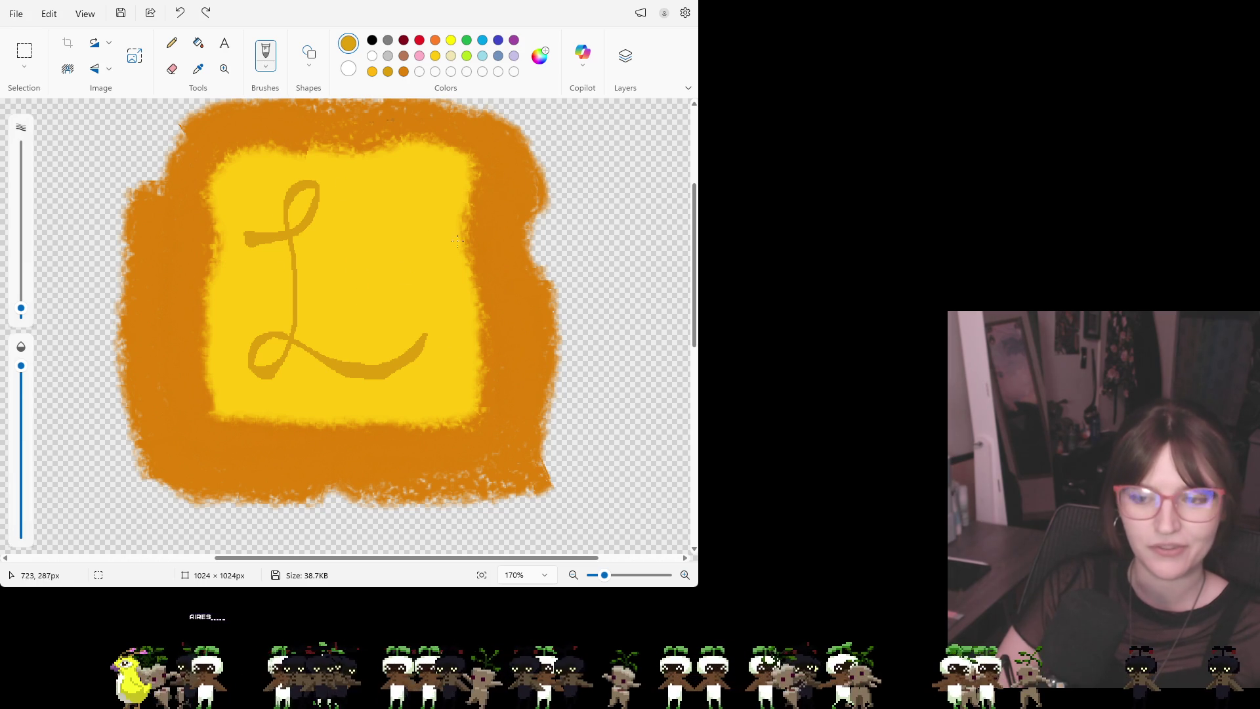
Paint short slanted hash marks across the L's tail, undoing the misplaced strokes
left_click_drag(384, 211, 375, 230)
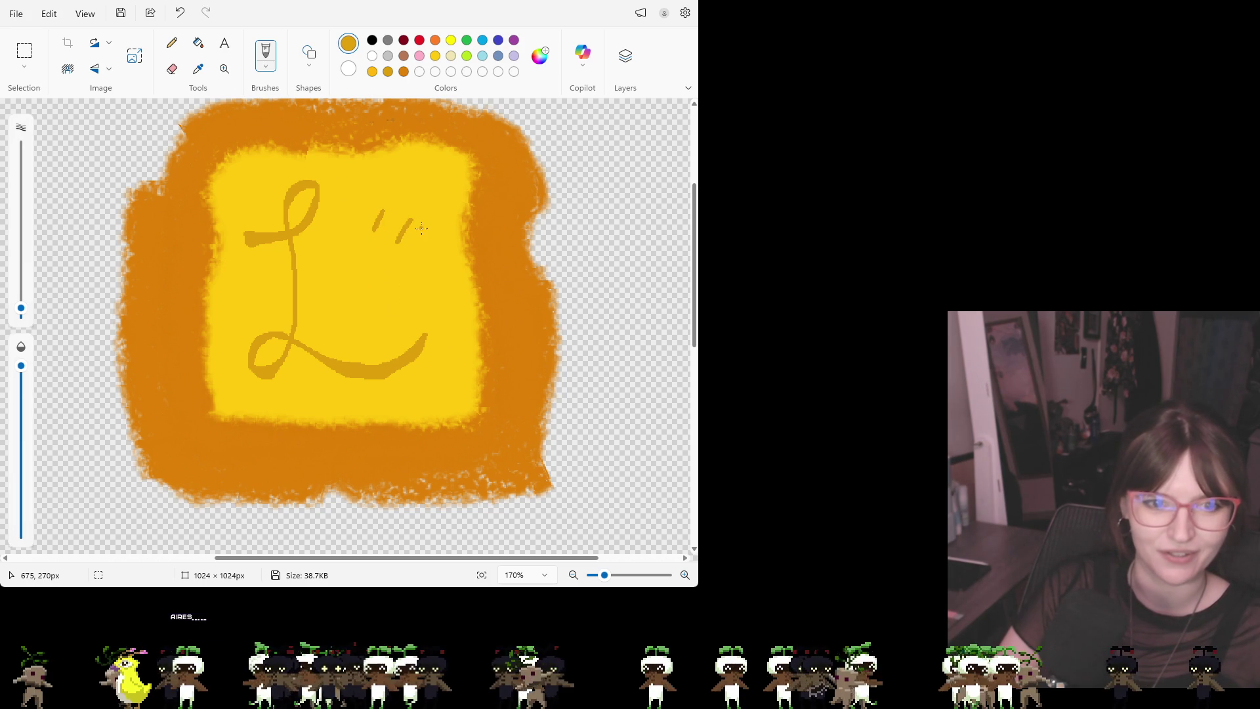
key("ctrl+z")
key("ctrl+z")
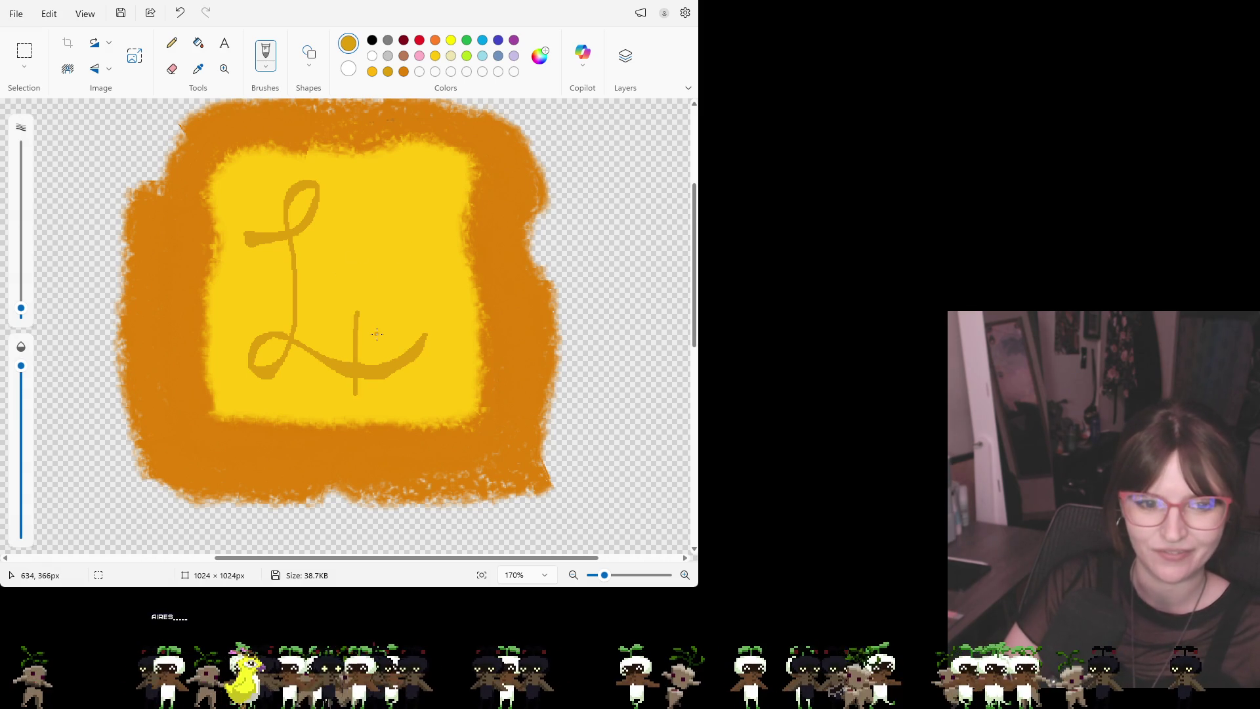
left_click_drag(361, 351, 370, 366)
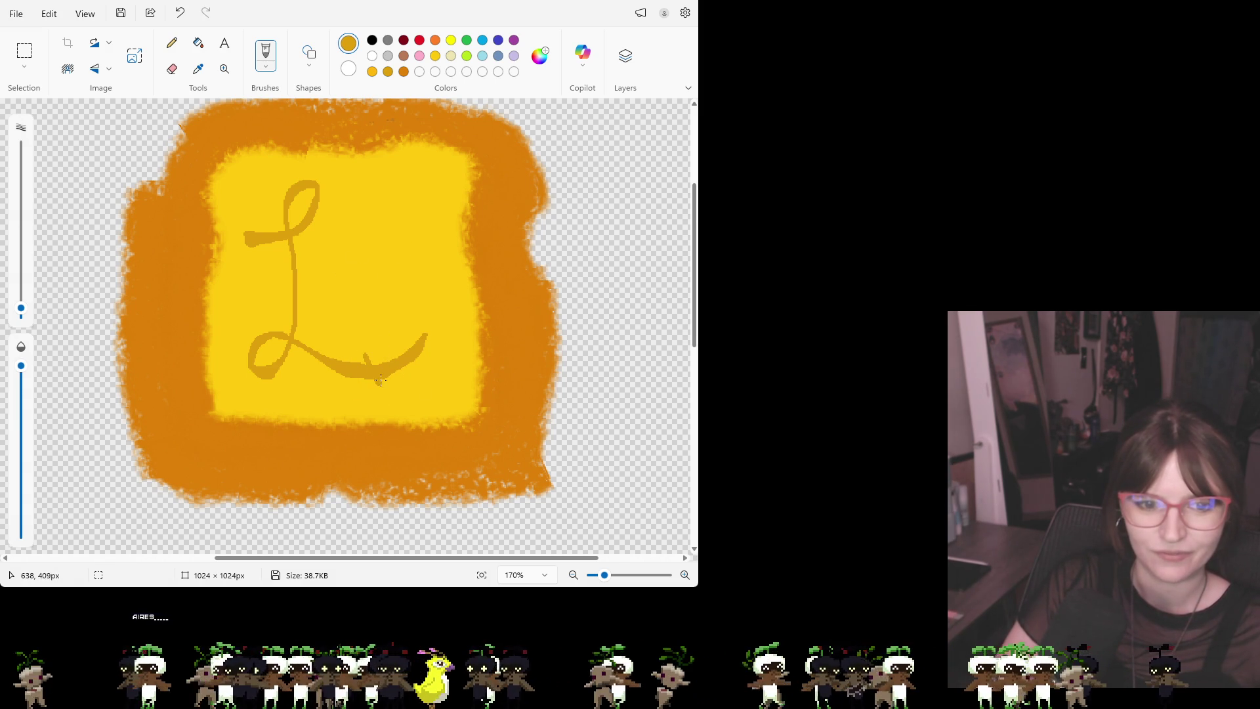
key("ctrl+z")
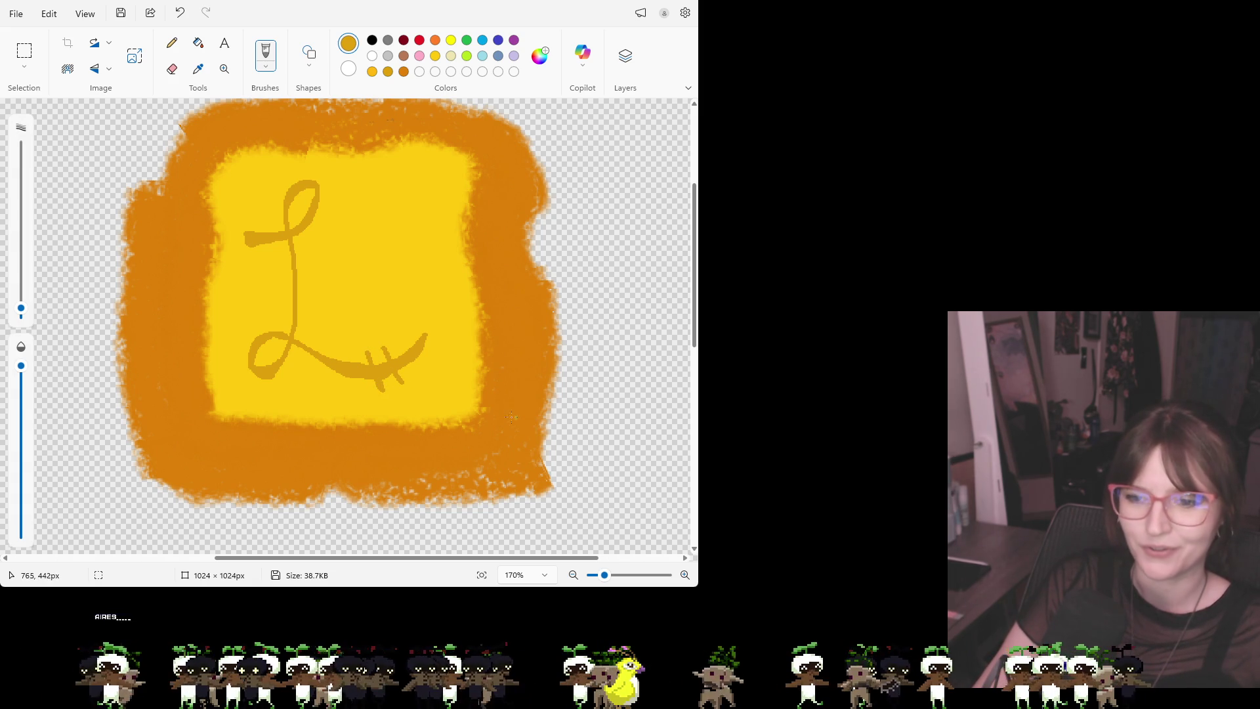
scroll(422, 418, "down", 5)
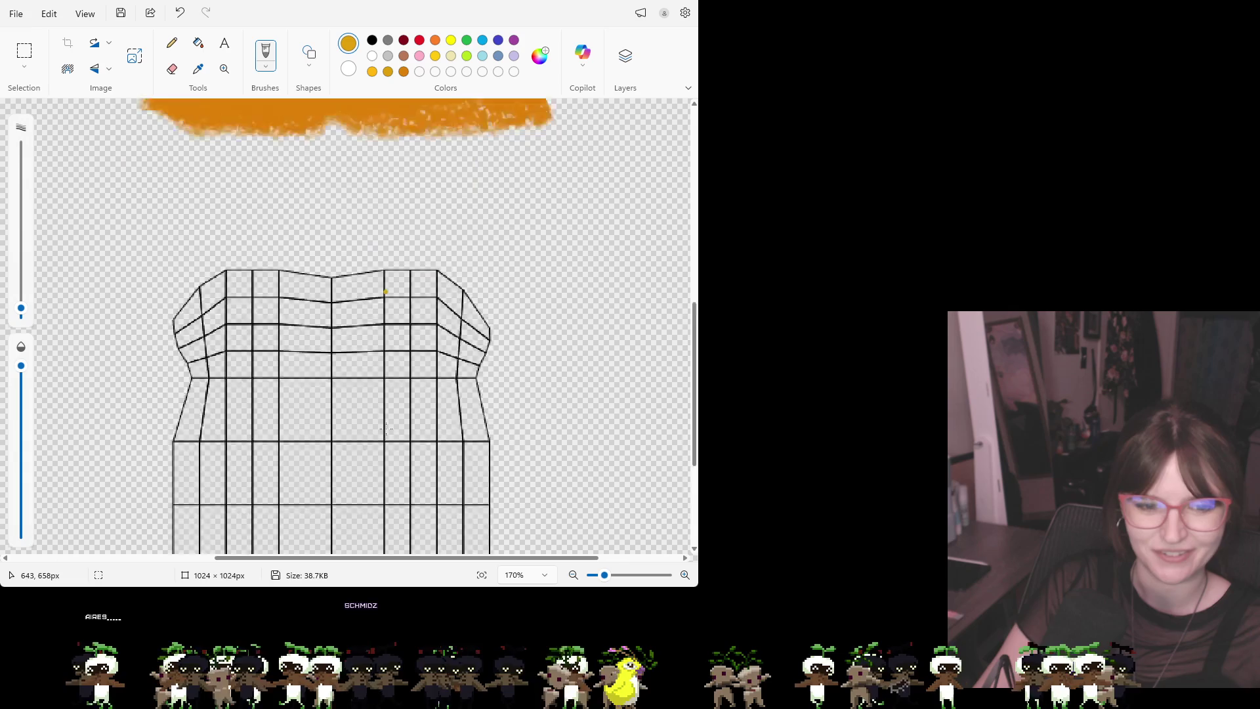
Zoom the canvas out with the Magnifier to see the whole loaf face
scroll(394, 387, "up", 5)
left_click(357, 355)
scroll(357, 355, "down", 1)
scroll(357, 356, "up", 2)
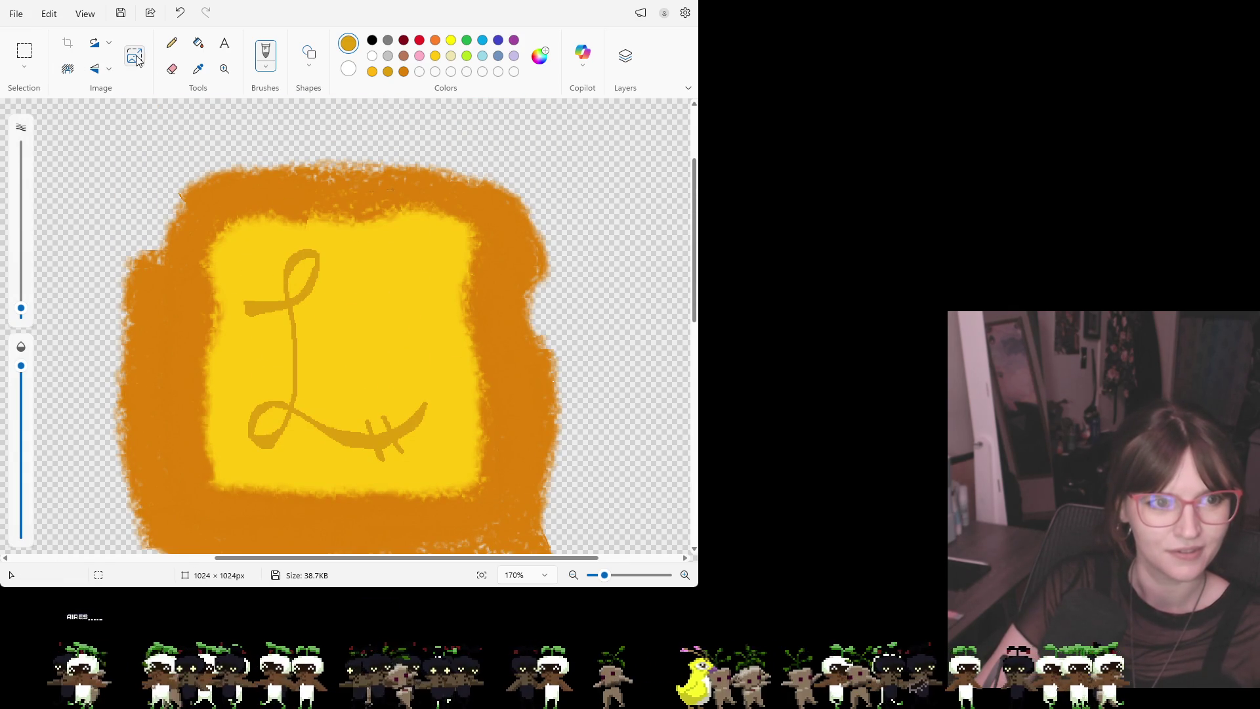
left_click(224, 69)
right_click(290, 200)
right_click(370, 390)
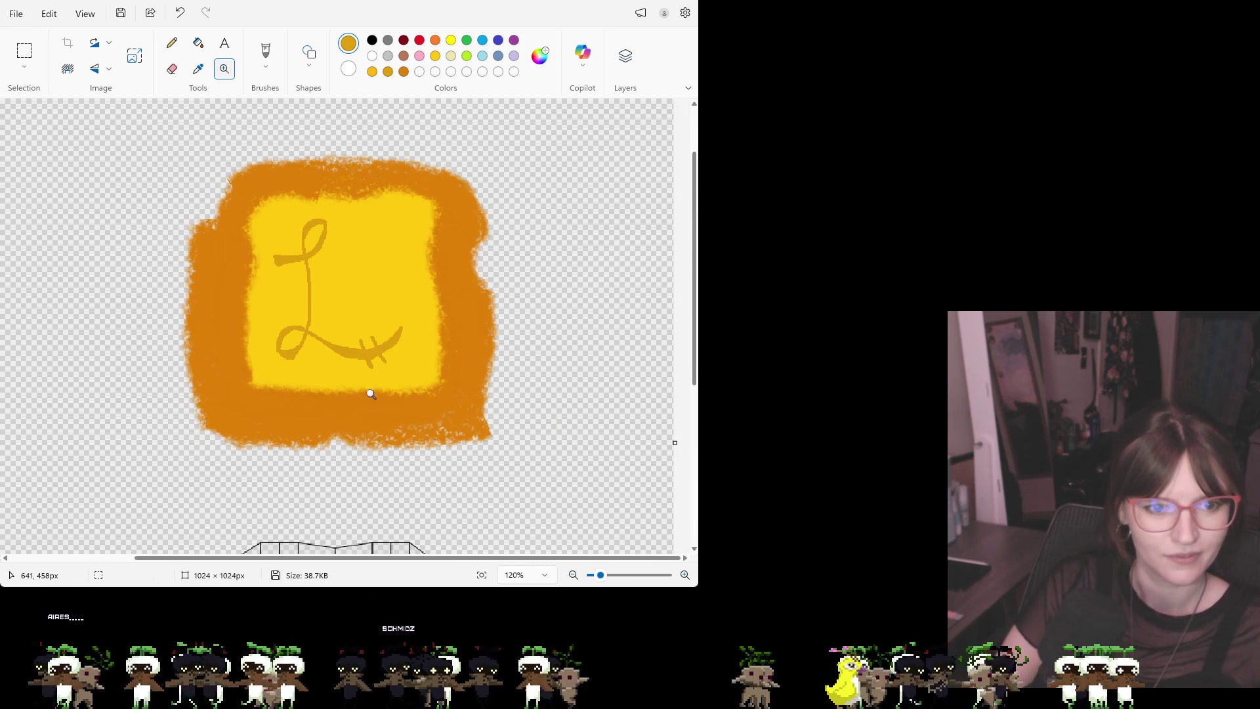
Select the loaf face and place a copy over the second bread-face grid below
left_click(24, 51)
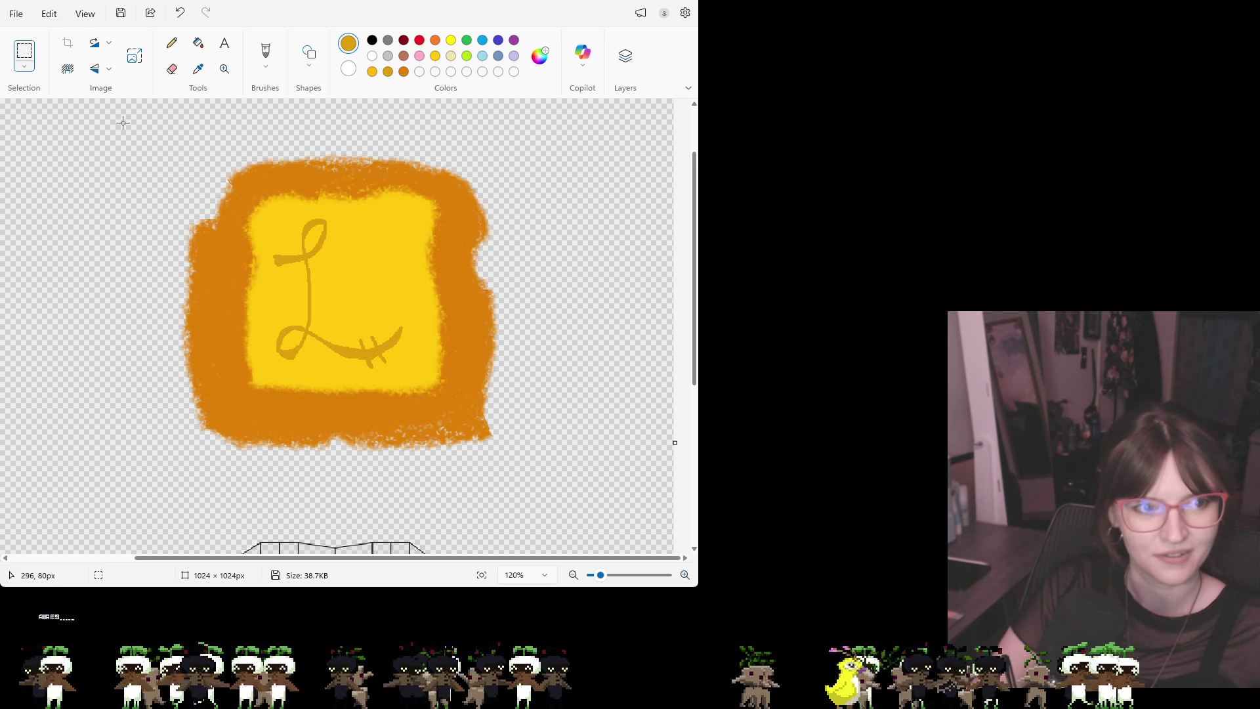
mouse_move(159, 146)
left_mouse_down()
mouse_move(529, 420)
mouse_move(547, 479)
left_mouse_up()
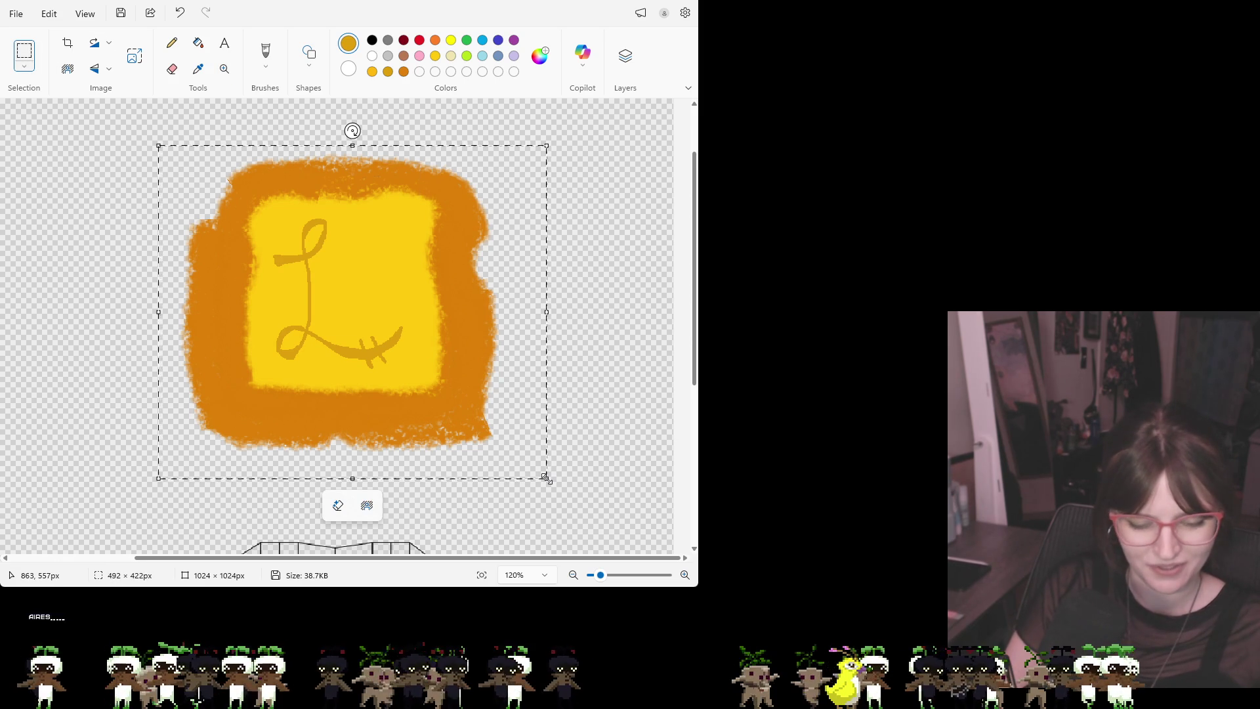
scroll(696, 346, "down", 5)
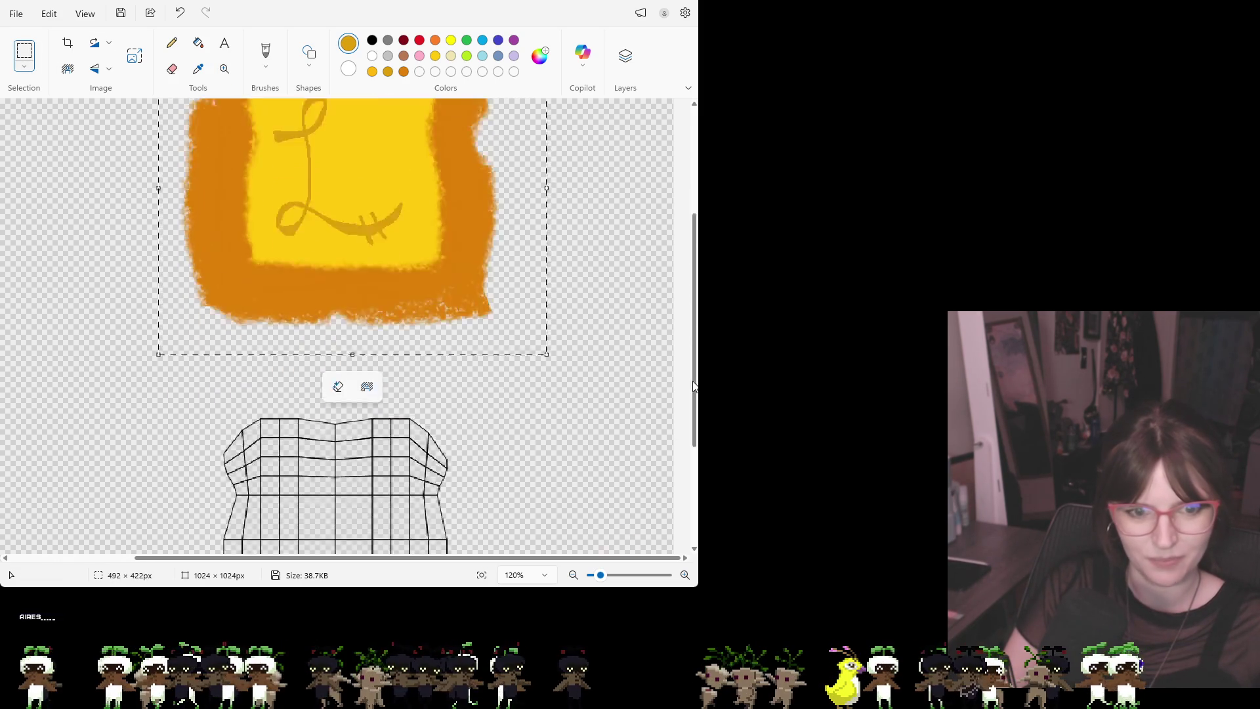
left_click_drag(348, 131, 187, 390)
mouse_move(189, 267)
left_mouse_down()
mouse_move(254, 332)
mouse_move(319, 347)
mouse_move(326, 425)
mouse_move(323, 363)
mouse_move(383, 348)
mouse_move(323, 363)
left_mouse_up()
left_click(590, 333)
scroll(380, 365, "up", 1)
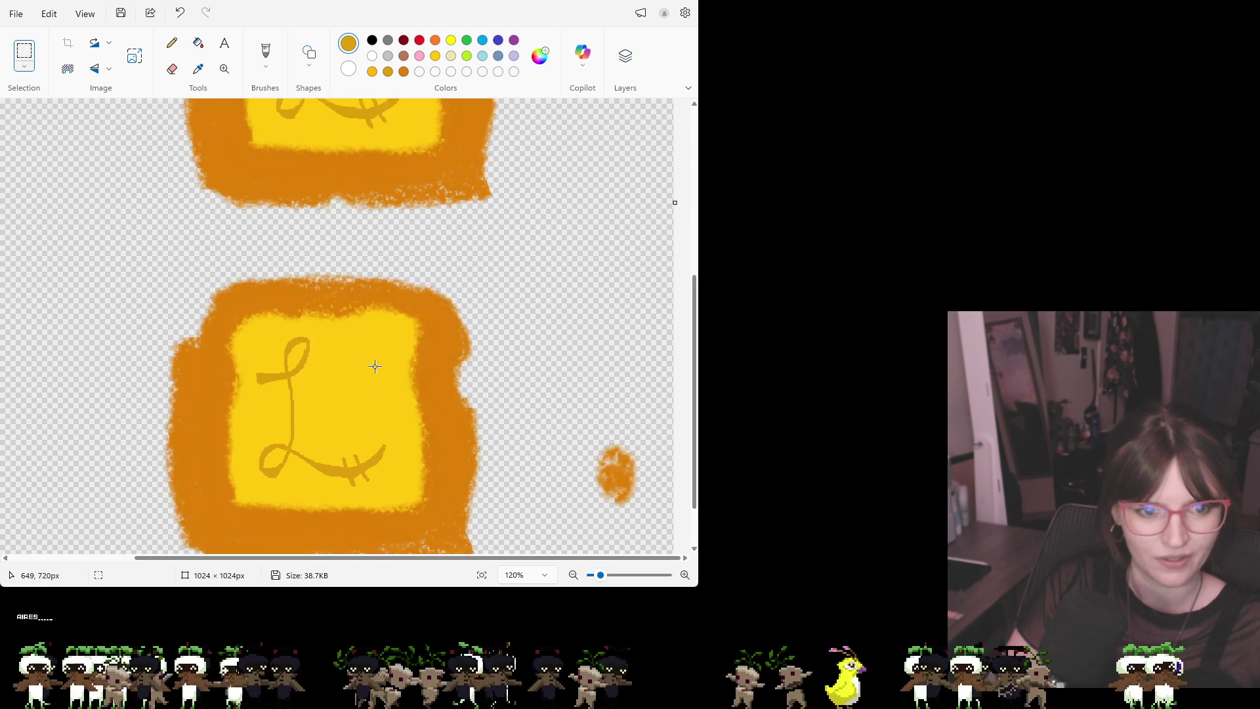